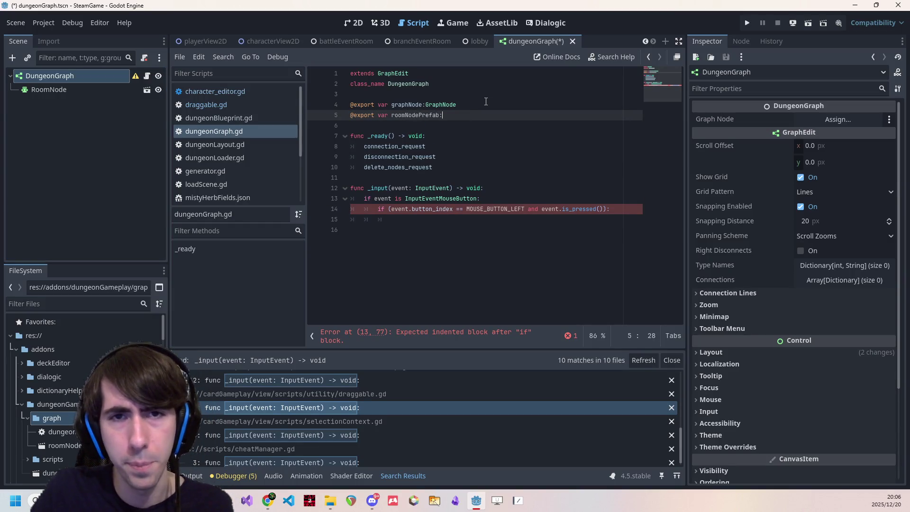
# - Type roomNodePrefab as a PackedScene, save, and put pass in the empty click branch
pyautogui.write('PackedScene')
pyautogui.hotkey('ctrl', 's')
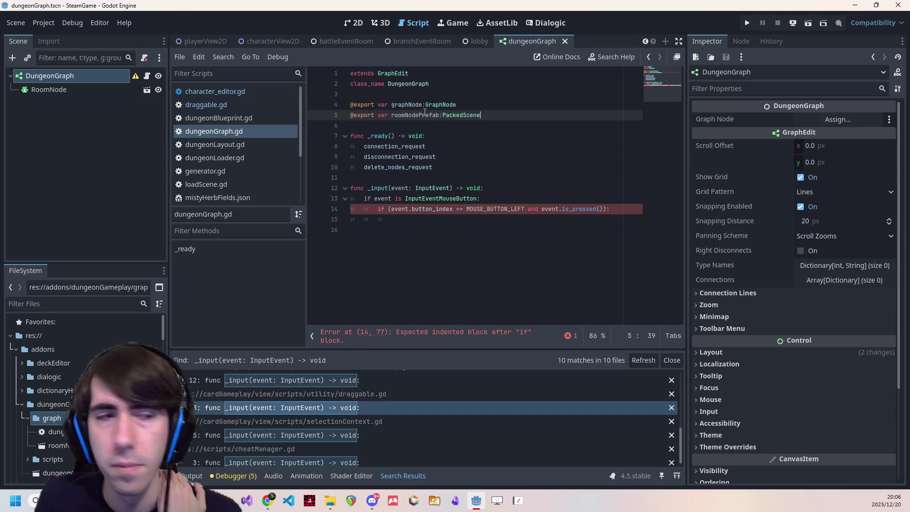
pyautogui.click(480, 221)
pyautogui.write('pas')
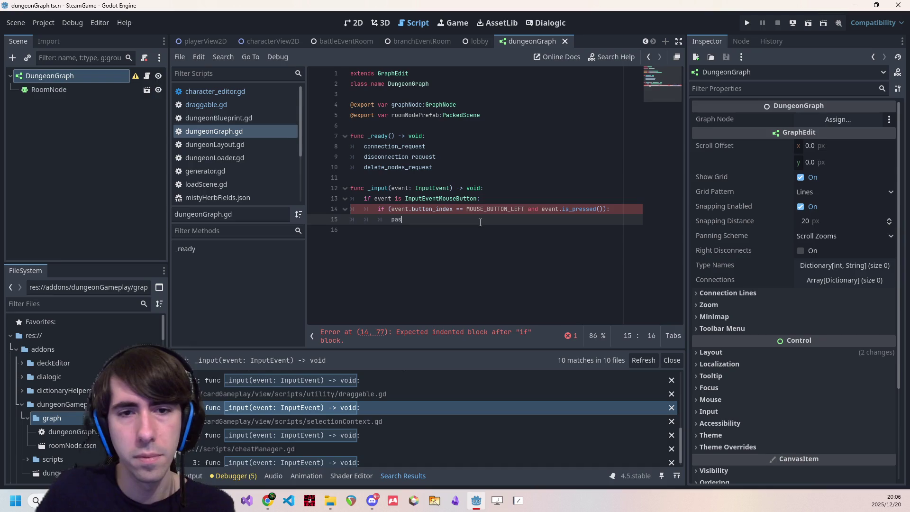
pyautogui.write('s')
# - Set DungeonGraph's Room Node Prefab to roomNode.tscn via Quick Load
pyautogui.click(825, 134)
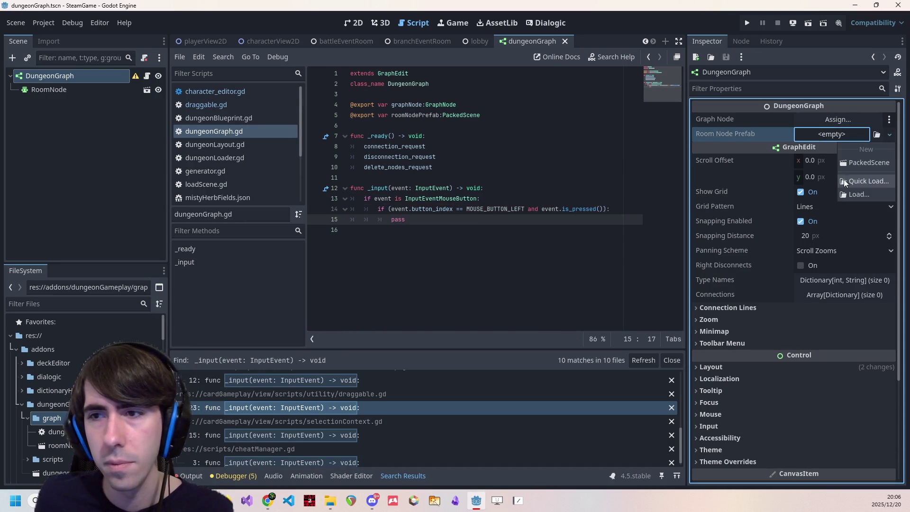
pyautogui.click(843, 182)
pyautogui.write('roomnod')
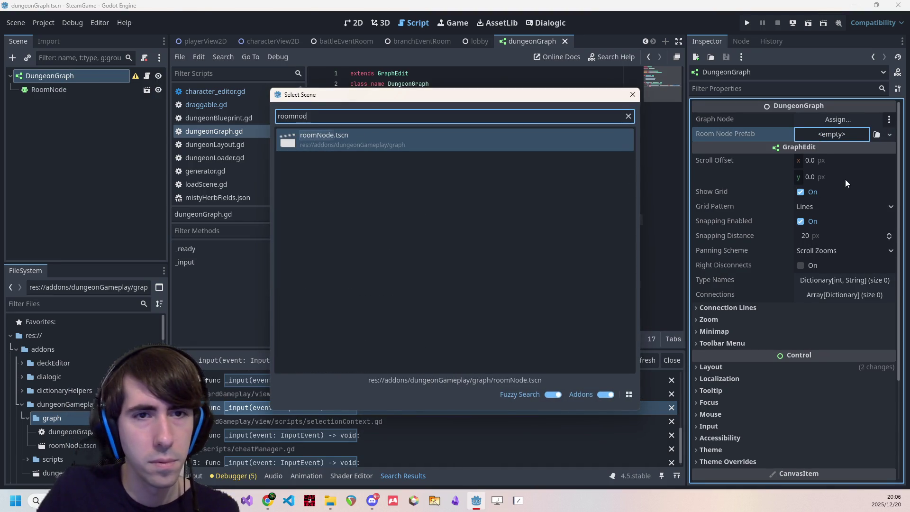
pyautogui.press('Return')
# - Copy the roomNodePrefab name and select the placeholder pass on line 15
pyautogui.click(418, 116)
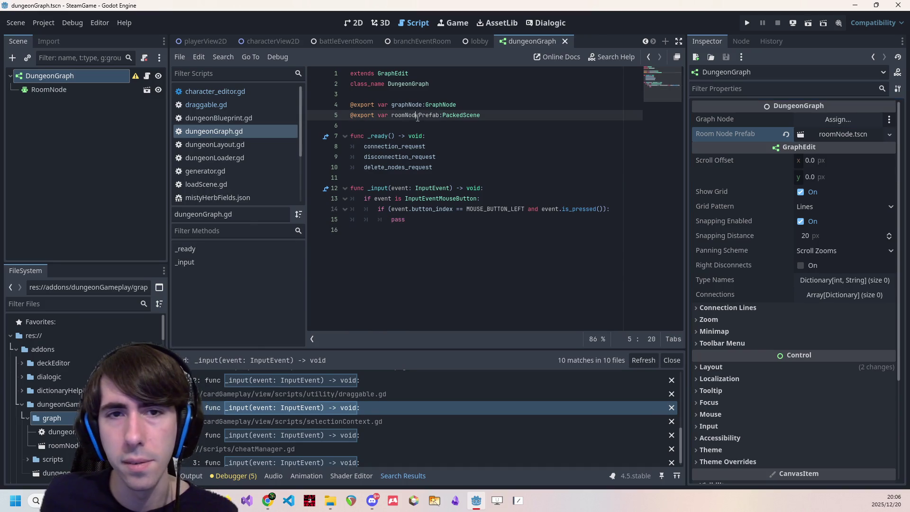
pyautogui.doubleClick(417, 116)
pyautogui.hotkey('ctrl', 'c')
pyautogui.doubleClick(398, 219)
# - Replace pass with roomNodePrefab.instantiate()
pyautogui.hotkey('ctrl', 'v')
pyautogui.write('.inst')
pyautogui.press('Return')
# - Assign the instantiated prefab to a new variable named newRoomNode on line 15
pyautogui.press('Home')
pyautogui.write('var vr')
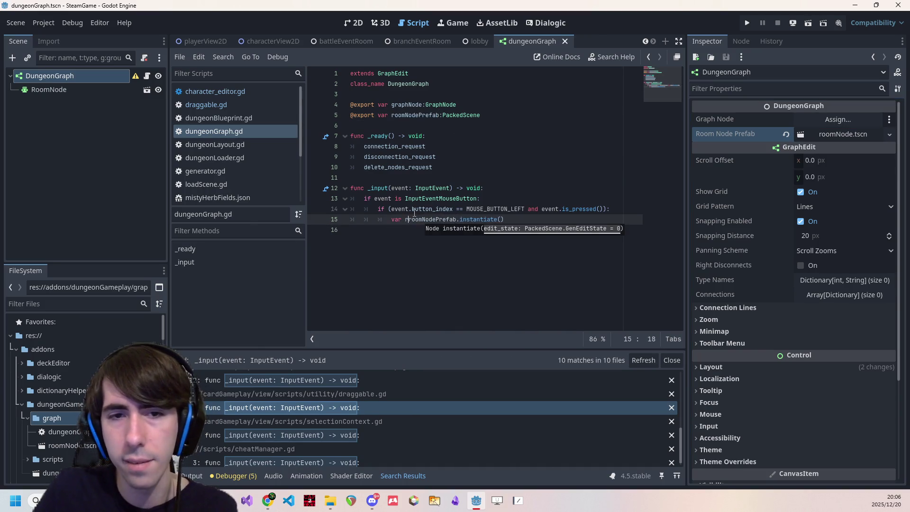
pyautogui.write('oom =')
pyautogui.hotkey('ctrl', 'Left')
pyautogui.hotkey('ctrl', 'Left')
pyautogui.write('v')
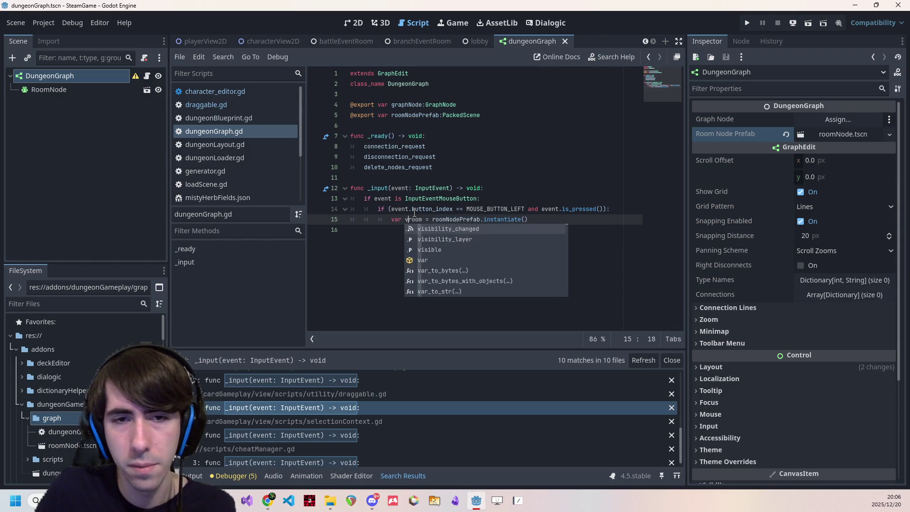
pyautogui.press('BackSpace')
pyautogui.press('Delete')
pyautogui.write('newR')
pyautogui.hotkey('ctrl', 'shift', 'Left')
pyautogui.press('Right')
pyautogui.write(':Room')
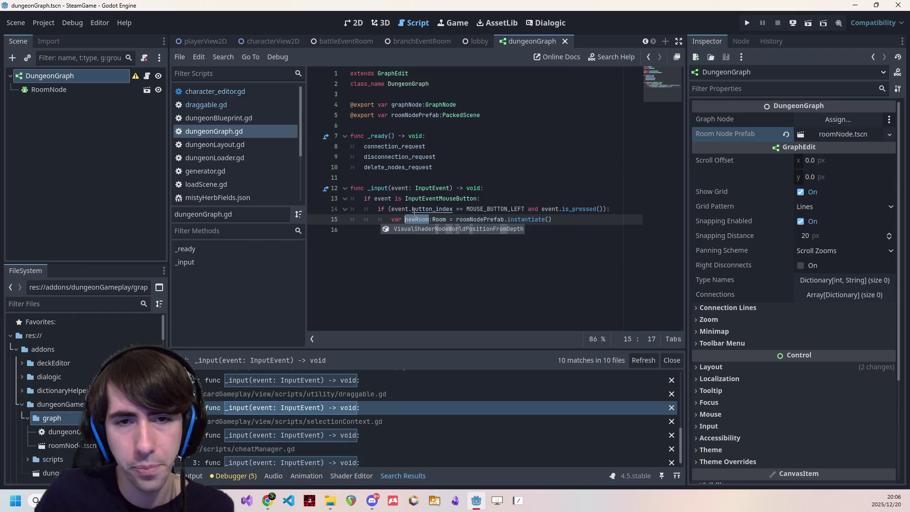
pyautogui.press('Right')
pyautogui.hotkey('ctrl', 'Right')
pyautogui.hotkey('ctrl', 'shift', 'Left')
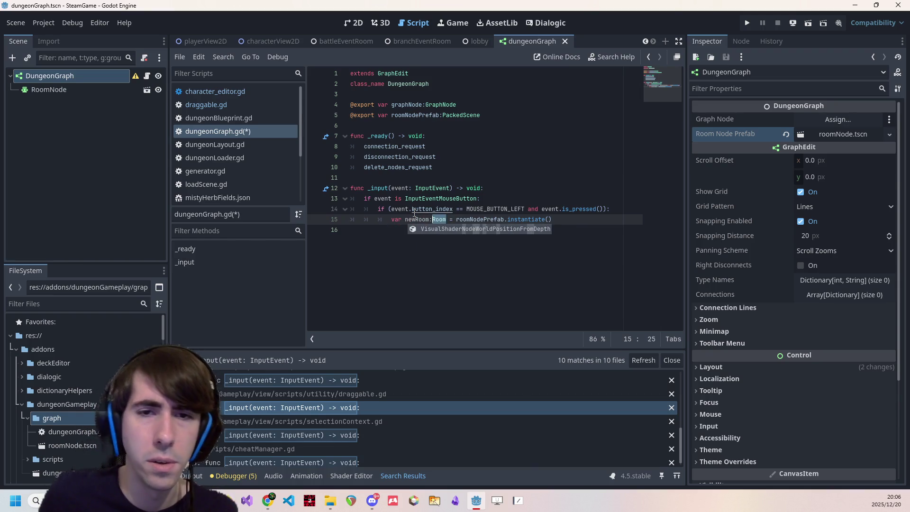
pyautogui.press('Left')
pyautogui.press('Left')
pyautogui.write('Node')
# - Annotate newRoomNode as RoomNode, save, and open RoomNode's own scene to check it
pyautogui.hotkey('ctrl', 'Right')
pyautogui.hotkey('ctrl', 'Right')
pyautogui.hotkey('ctrl', 'space')
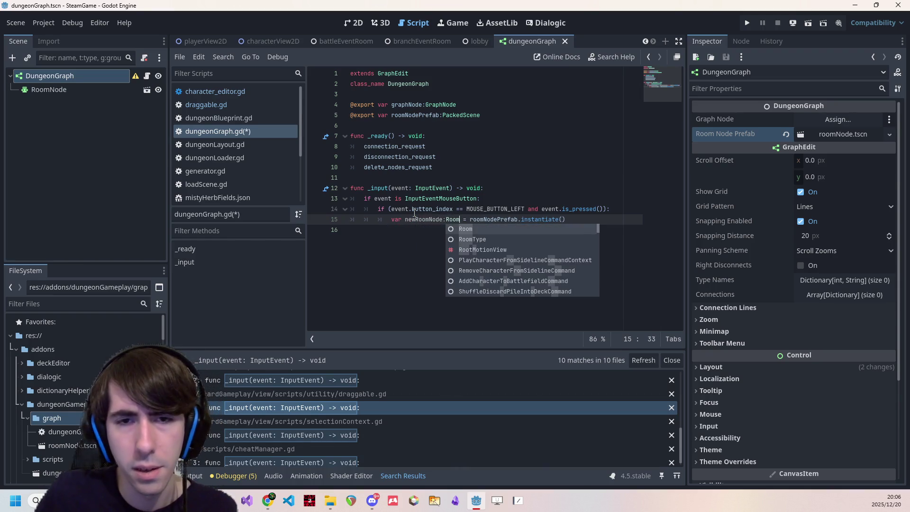
pyautogui.press('BackSpace')
pyautogui.press('BackSpace')
pyautogui.press('BackSpace')
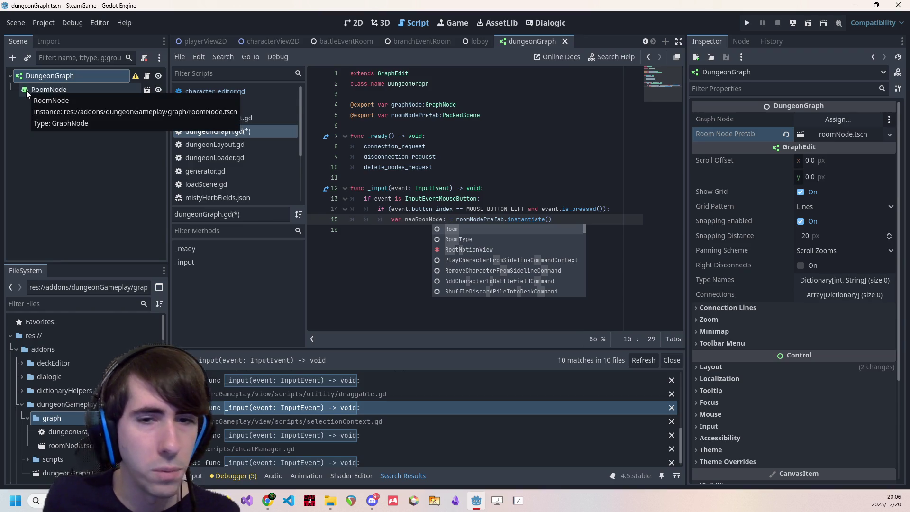
pyautogui.write('RoomNo')
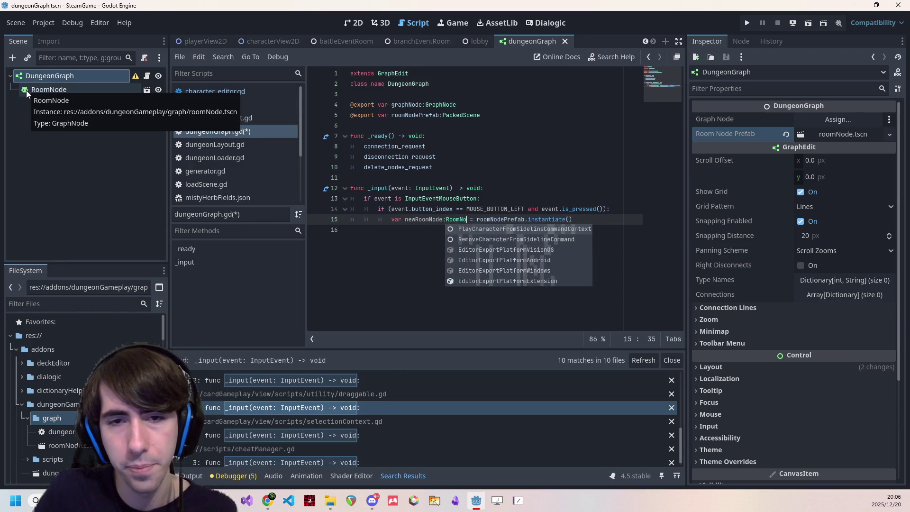
pyautogui.write('de')
pyautogui.hotkey('ctrl', 's')
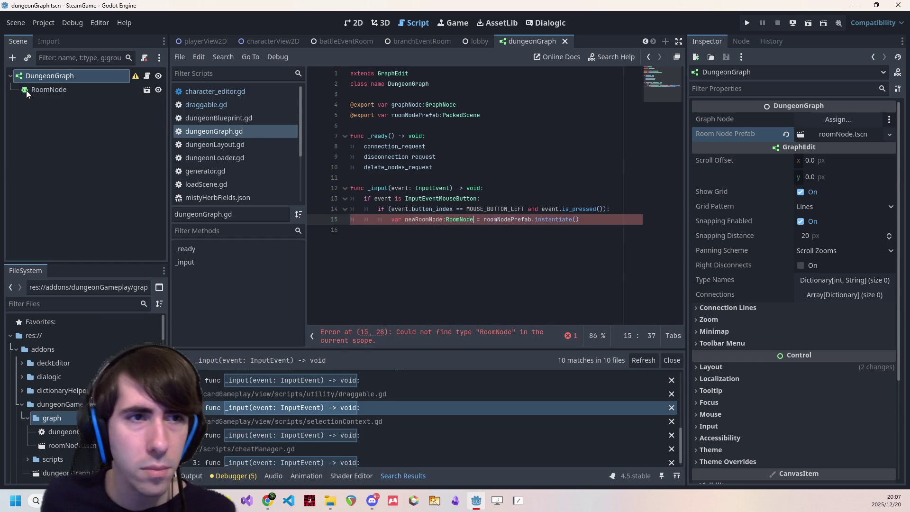
pyautogui.click(115, 89)
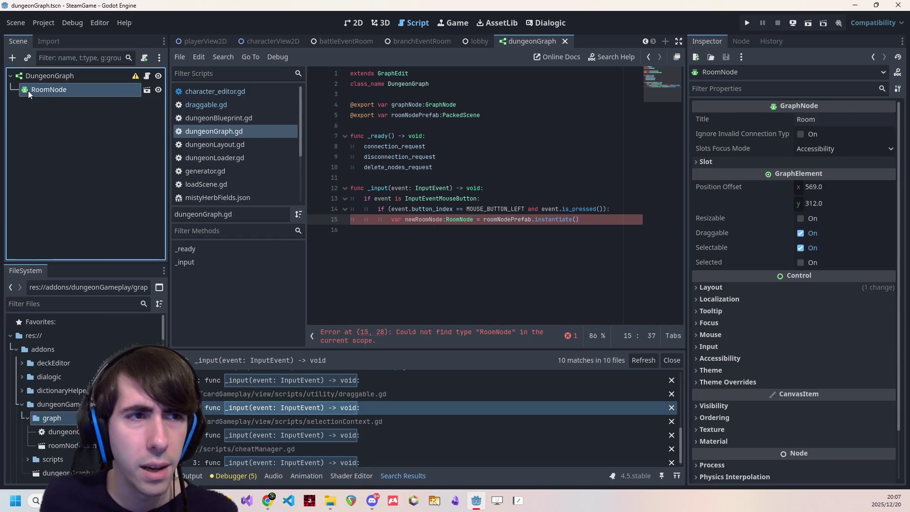
pyautogui.click(148, 91)
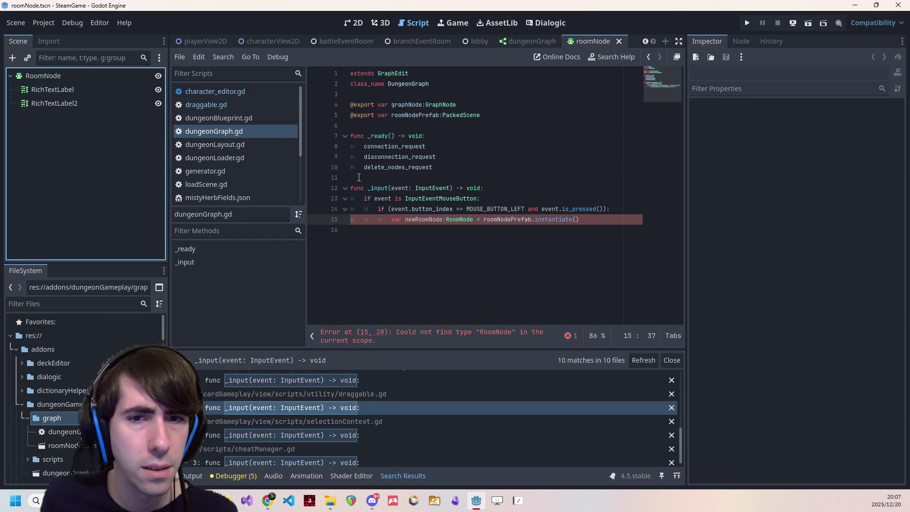
# - Change newRoomNode's type annotation from RoomNode to GraphNode
pyautogui.click(459, 219)
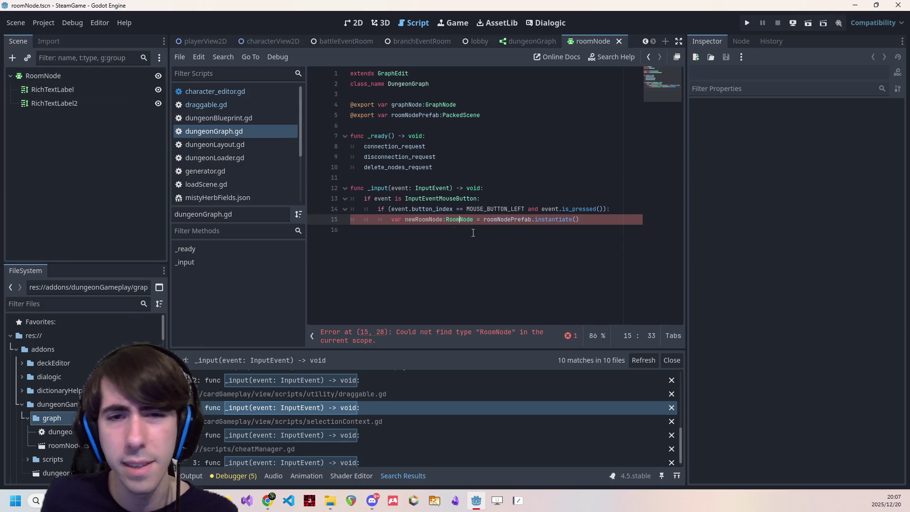
pyautogui.doubleClick(463, 222)
pyautogui.write('GraphNode')
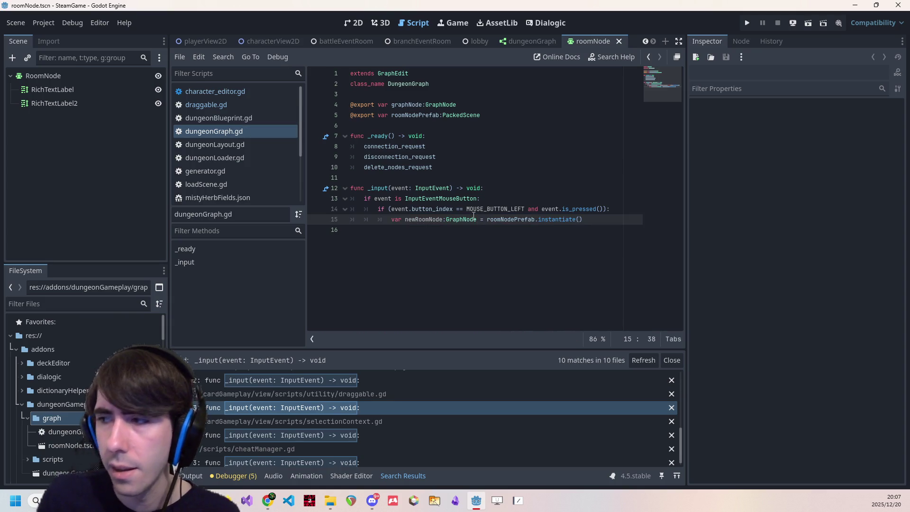
pyautogui.click(438, 232)
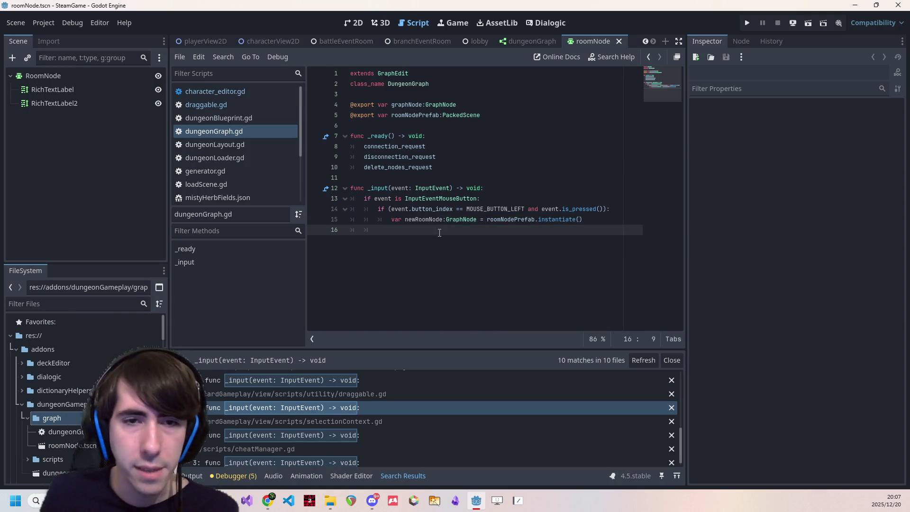
# - Add add_child(newRoomNode) below the instantiation and save
pyautogui.write('child')
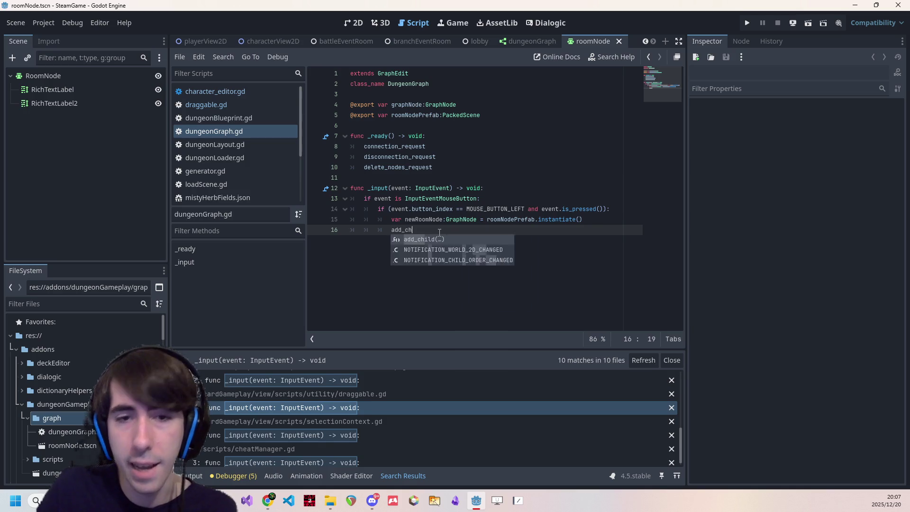
pyautogui.press('Return')
pyautogui.write('omNode')
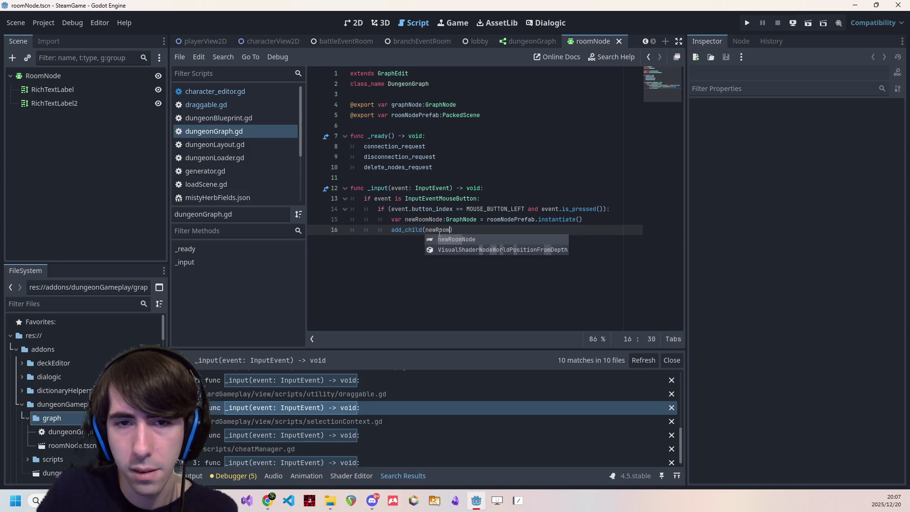
pyautogui.hotkey('ctrl', 's')
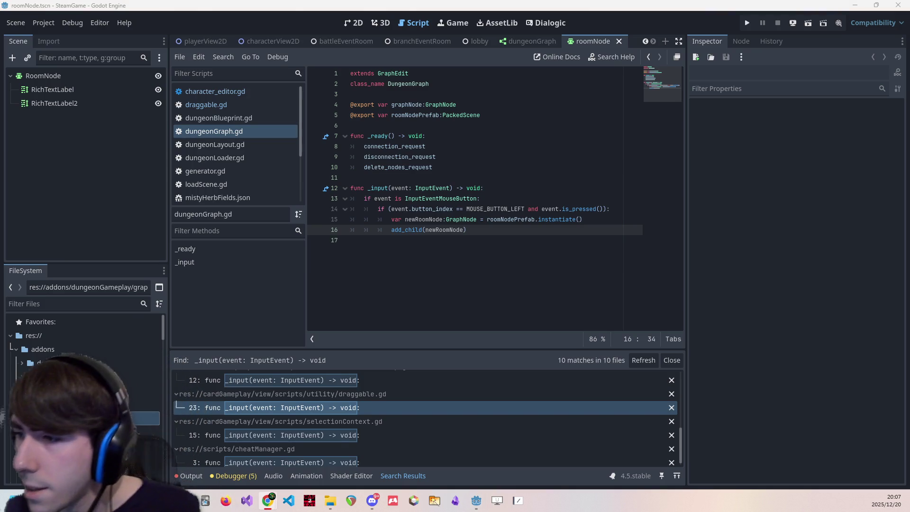
# - Insert a new line above add_child for setting the new room's placement
pyautogui.click(593, 219)
pyautogui.press('Return')
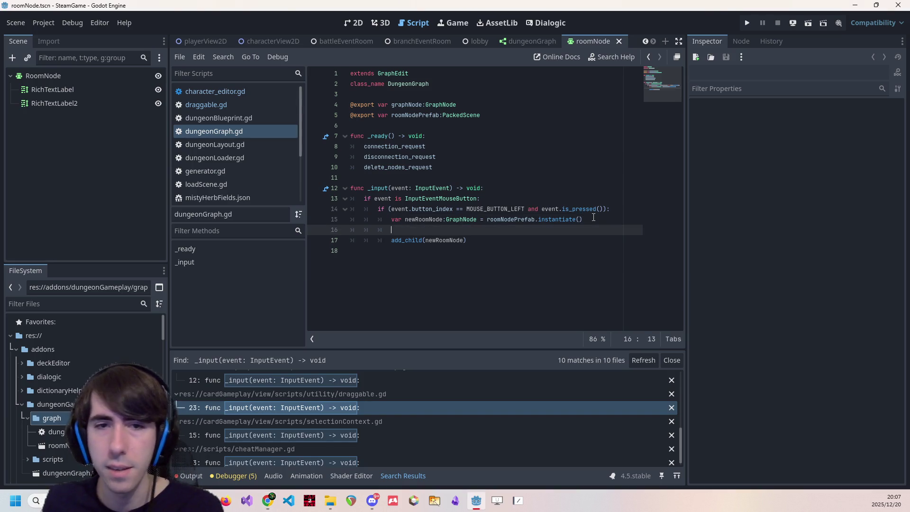
pyautogui.hotkey('ctrl', 'space')
pyautogui.press('Escape')
pyautogui.press('Up')
pyautogui.hotkey('ctrl', 'shift', 'Right')
pyautogui.hotkey('ctrl', 'c')
pyautogui.press('Down')
pyautogui.hotkey('ctrl', 'v')
pyautogui.write('.offset')
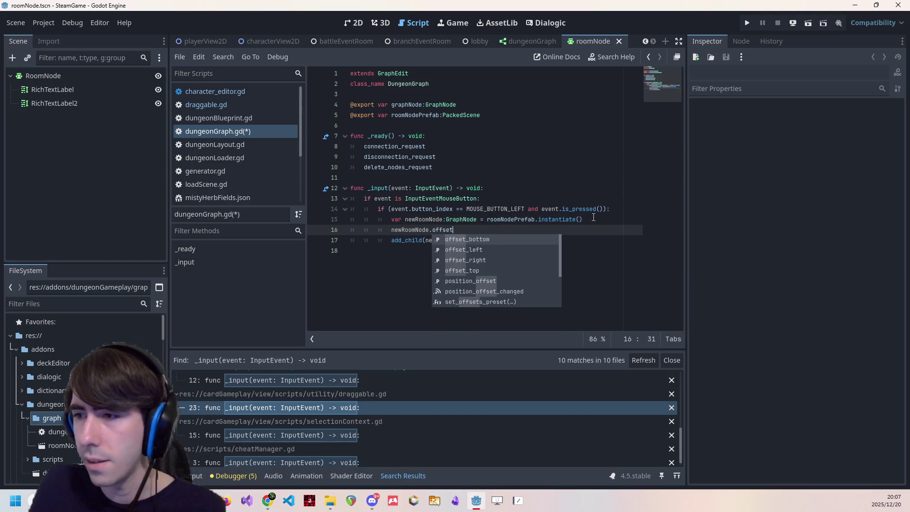
pyautogui.press('Escape')
pyautogui.hotkey('ctrl', 'BackSpace')
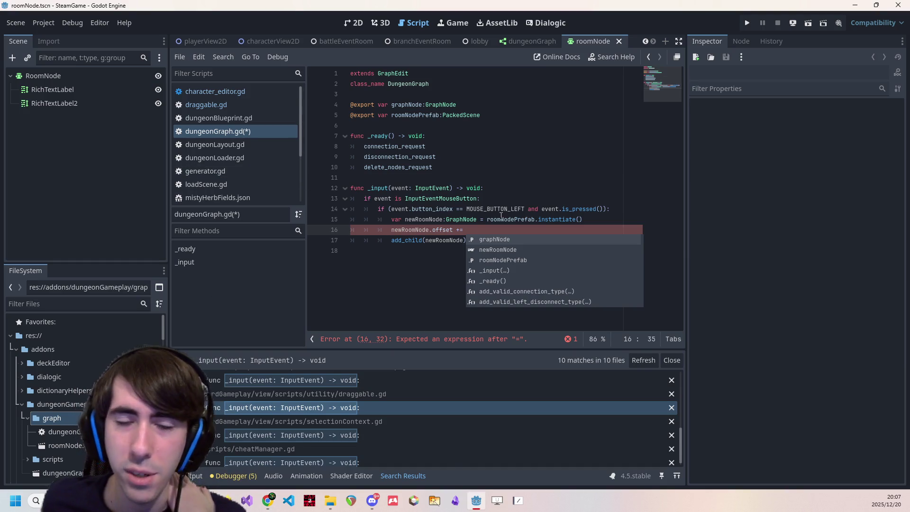
pyautogui.press('Down')
pyautogui.press('Down')
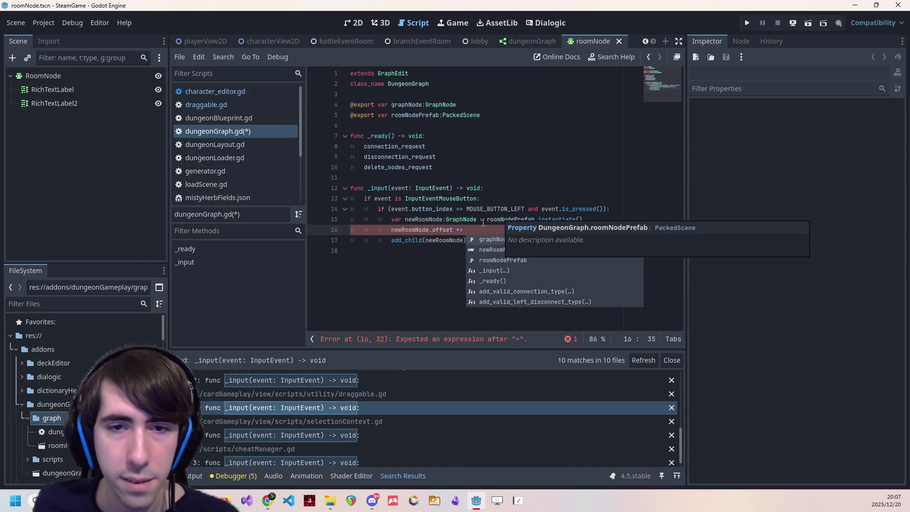
pyautogui.click(441, 230)
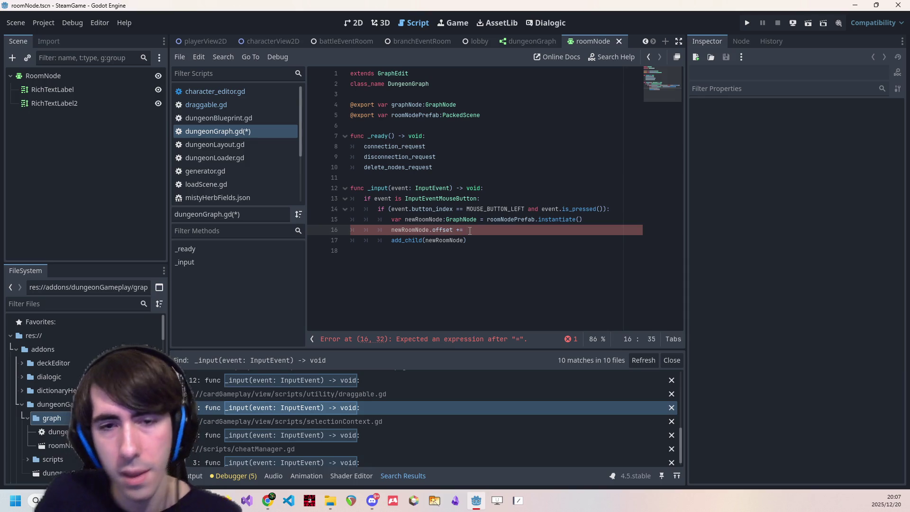
# - Set newRoomNode.position to get_local_mouse_position(), save, and return to the dungeonGraph scene
pyautogui.write('newRoomNode.')
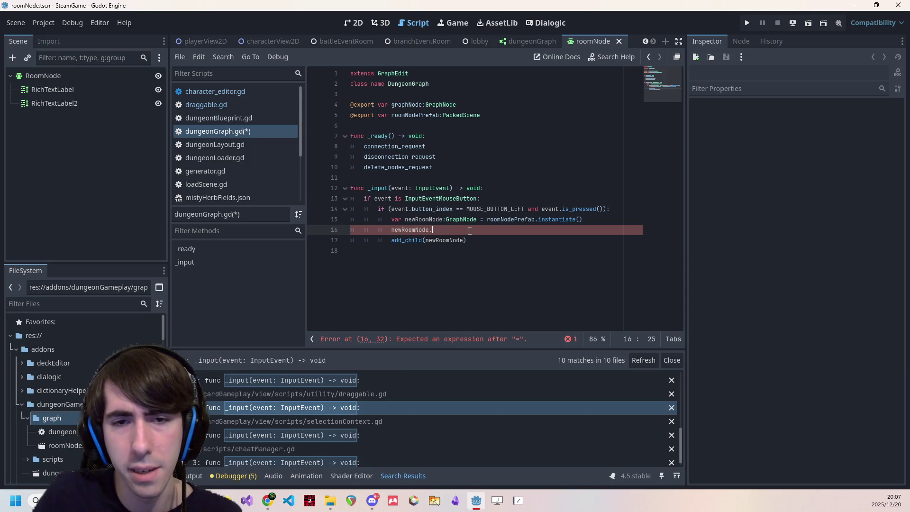
pyautogui.write('position =')
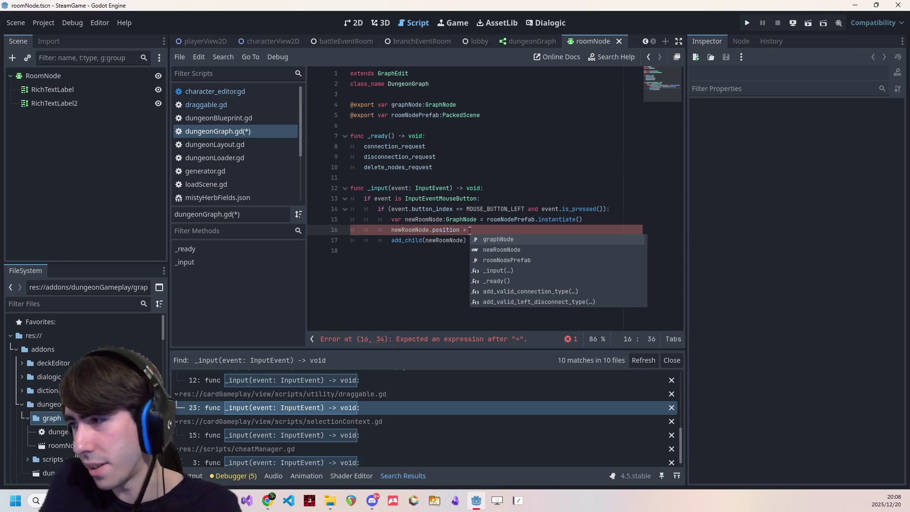
pyautogui.write('mouse')
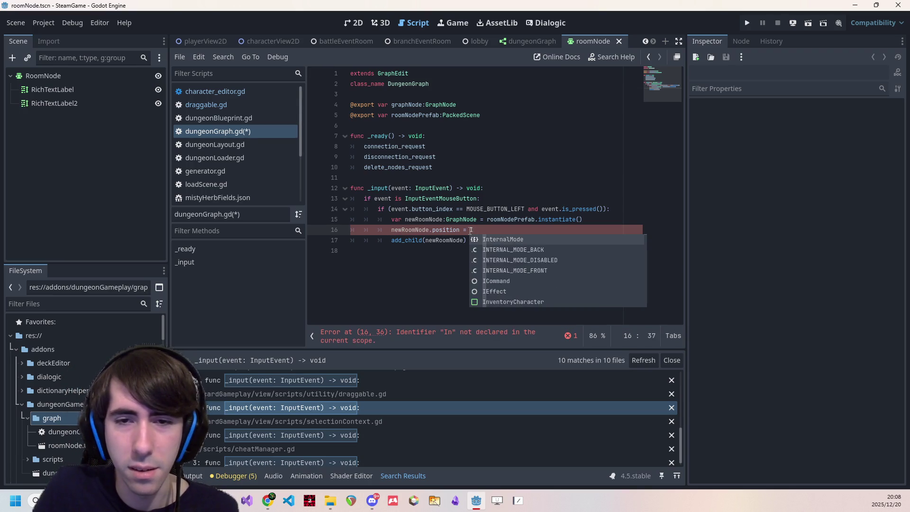
pyautogui.write('_pos')
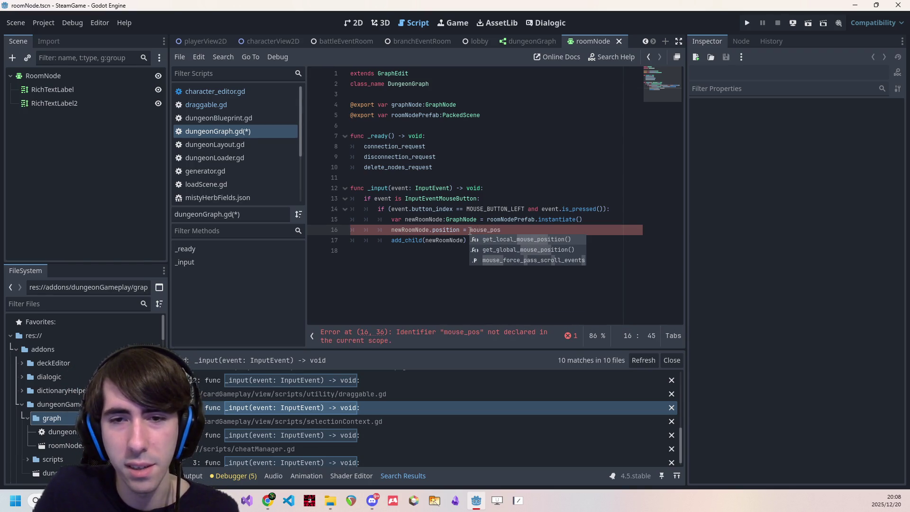
pyautogui.press('Return')
pyautogui.hotkey('ctrl', 's')
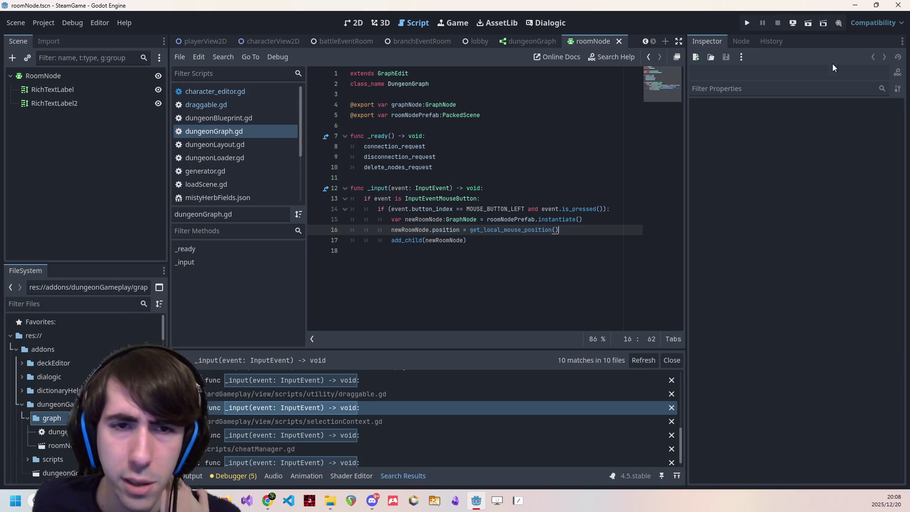
pyautogui.click(528, 41)
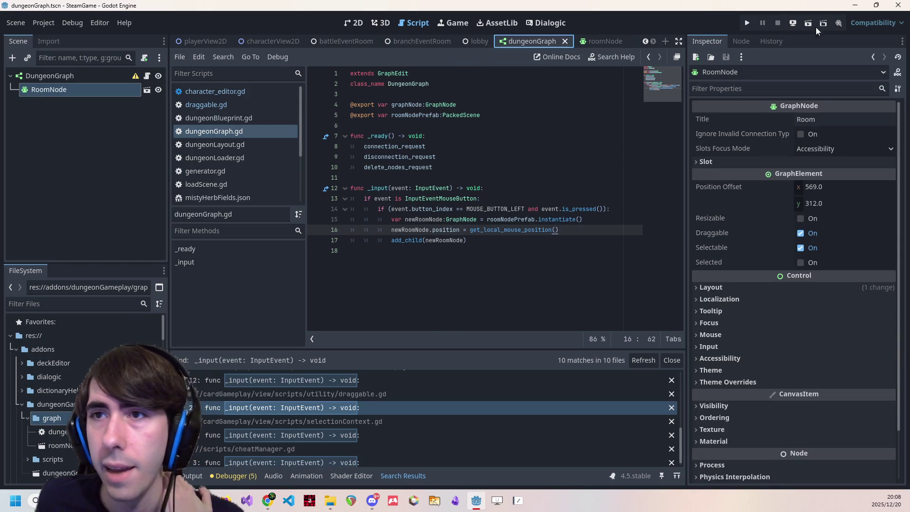
# - Run the current scene and drag a hidden Room node out to the right in the game
pyautogui.click(808, 22)
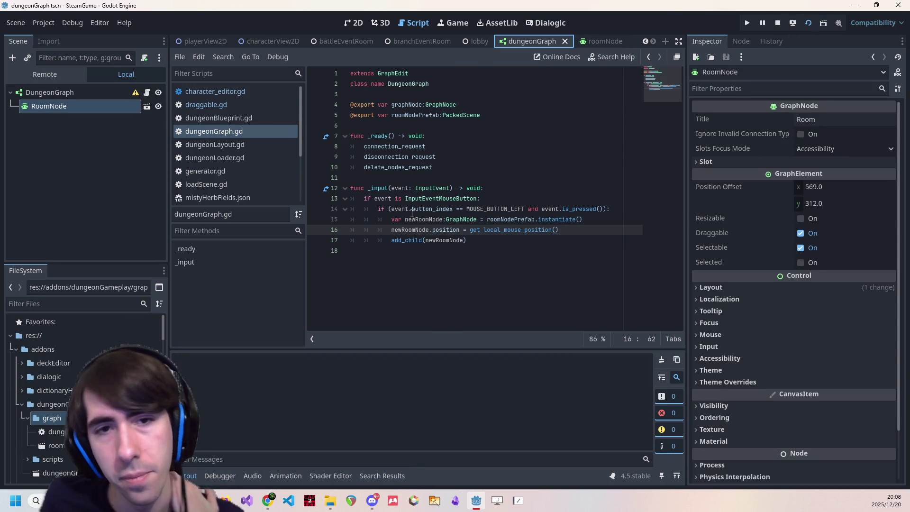
pyautogui.moveTo(432, 168)
pyautogui.mouseDown()
pyautogui.moveTo(353, 157)
pyautogui.moveTo(336, 143)
pyautogui.mouseUp()
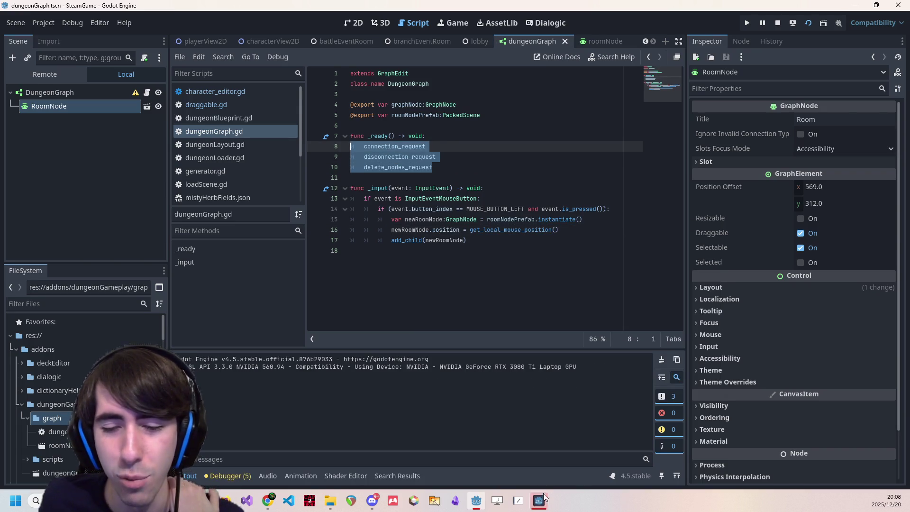
pyautogui.click(540, 500)
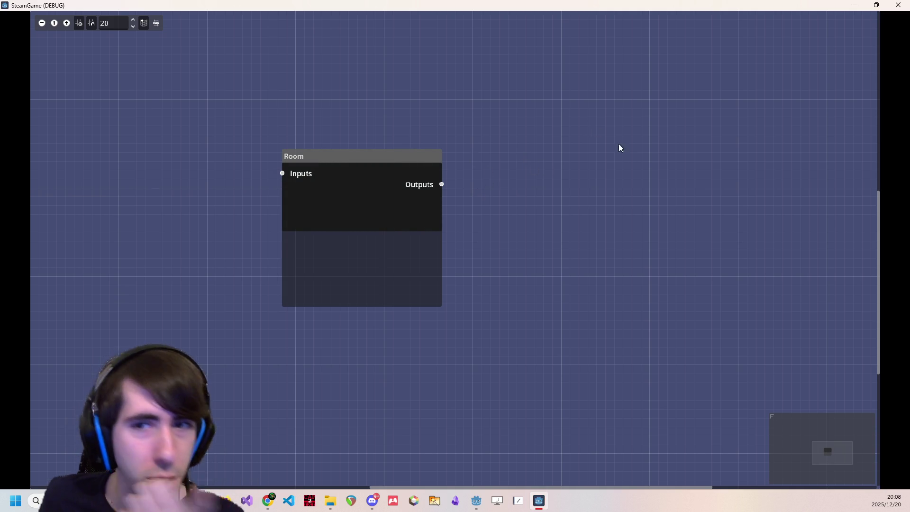
pyautogui.moveTo(417, 308)
pyautogui.mouseDown()
pyautogui.moveTo(477, 329)
pyautogui.moveTo(635, 280)
pyautogui.moveTo(675, 236)
pyautogui.mouseUp()
# - Duplicate the Room node four times with Ctrl+D, dragging each copy to a new spot
pyautogui.click(375, 197)
pyautogui.hotkey('ctrl', 'd')
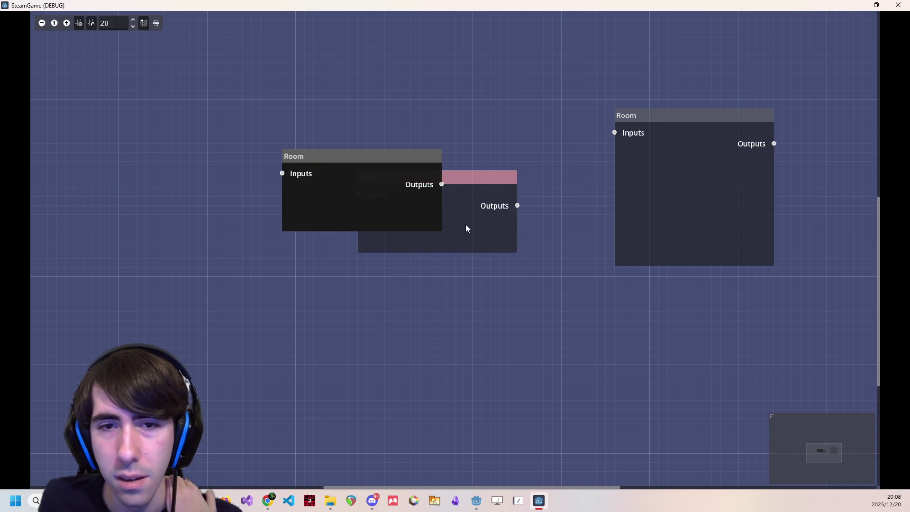
pyautogui.moveTo(493, 240)
pyautogui.mouseDown()
pyautogui.moveTo(522, 239)
pyautogui.moveTo(607, 355)
pyautogui.mouseUp()
pyautogui.click(425, 209)
pyautogui.hotkey('ctrl', 'd')
pyautogui.moveTo(506, 245)
pyautogui.mouseDown()
pyautogui.moveTo(574, 272)
pyautogui.moveTo(745, 387)
pyautogui.mouseUp()
pyautogui.click(428, 228)
pyautogui.hotkey('ctrl', 'd')
pyautogui.moveTo(471, 234)
pyautogui.mouseDown()
pyautogui.moveTo(654, 356)
pyautogui.moveTo(539, 416)
pyautogui.mouseUp()
pyautogui.click(412, 218)
pyautogui.hotkey('ctrl', 'd')
pyautogui.moveTo(483, 223)
pyautogui.mouseDown()
pyautogui.moveTo(563, 282)
pyautogui.moveTo(582, 221)
pyautogui.mouseUp()
# - Keep duplicating and scattering Room copies until over ten overlap, then minimize the game
pyautogui.click(406, 218)
pyautogui.hotkey('ctrl', 'd')
pyautogui.moveTo(406, 217); pyautogui.dragTo(287, 305)
pyautogui.hotkey('ctrl', 'd')
pyautogui.moveTo(320, 216); pyautogui.dragTo(303, 252)
pyautogui.click(327, 198)
pyautogui.hotkey('ctrl', 'd')
pyautogui.moveTo(326, 197)
pyautogui.mouseDown()
pyautogui.moveTo(199, 130)
pyautogui.moveTo(199, 121)
pyautogui.mouseUp()
pyautogui.click(392, 168)
pyautogui.hotkey('ctrl', 'd')
pyautogui.moveTo(392, 168)
pyautogui.mouseDown()
pyautogui.moveTo(600, 18)
pyautogui.moveTo(548, 132)
pyautogui.moveTo(584, 110)
pyautogui.mouseUp()
pyautogui.hotkey('ctrl', 'd')
pyautogui.hotkey('ctrl', 'd')
pyautogui.moveTo(584, 110)
pyautogui.mouseDown()
pyautogui.moveTo(439, 193)
pyautogui.moveTo(204, 235)
pyautogui.moveTo(293, 248)
pyautogui.mouseUp()
pyautogui.hotkey('ctrl', 'd')
pyautogui.hotkey('ctrl', 'd')
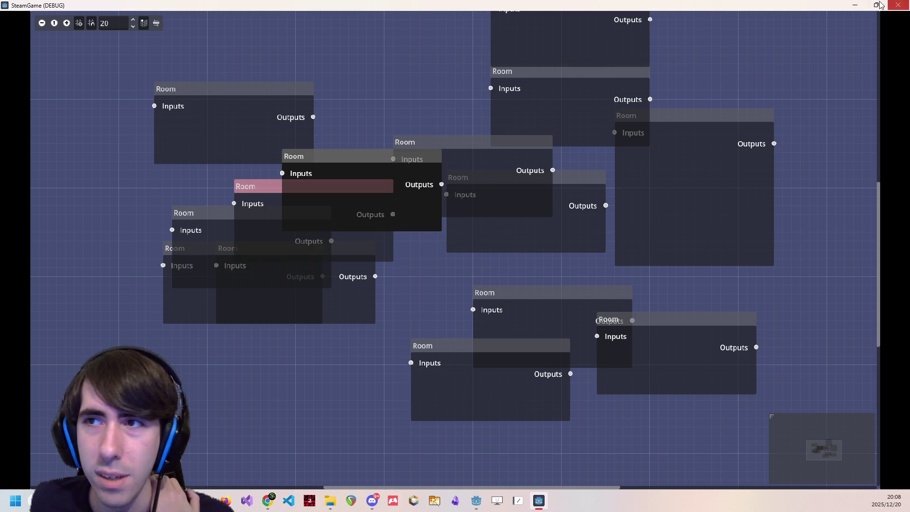
pyautogui.click(855, 4)
# - Browse the dozens of GraphNode children under DungeonGraph in the Remote tree, then stop the game
pyautogui.click(24, 74)
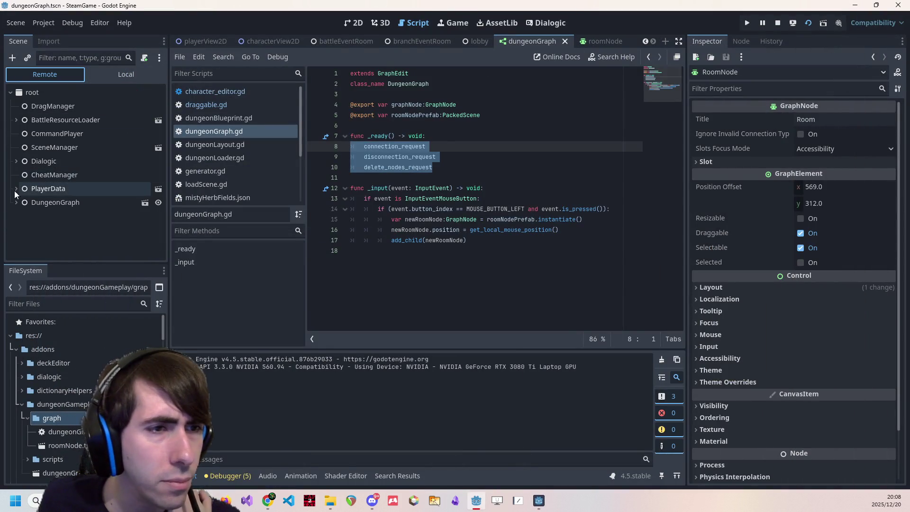
pyautogui.click(16, 202)
pyautogui.scroll(-5, 88, 231)
pyautogui.scroll(2, 80, 206)
pyautogui.scroll(-8, 80, 158)
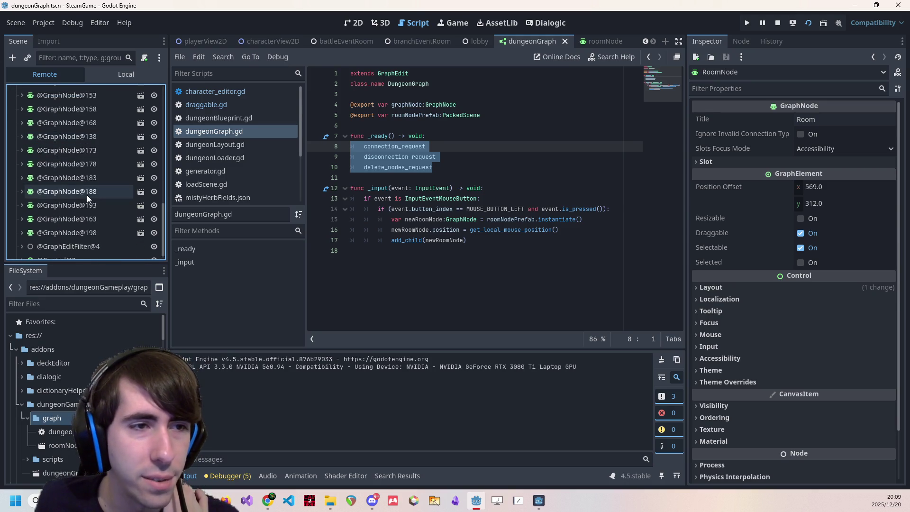
pyautogui.scroll(8, 91, 201)
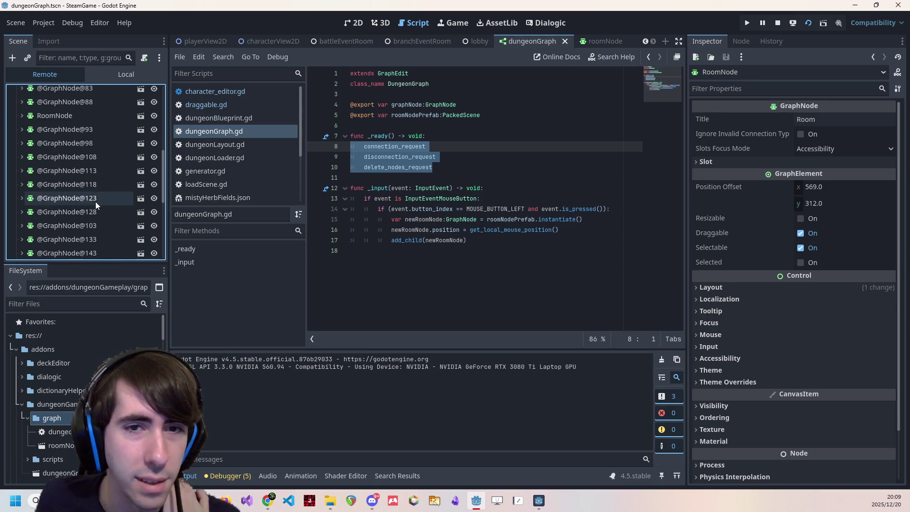
pyautogui.click(777, 23)
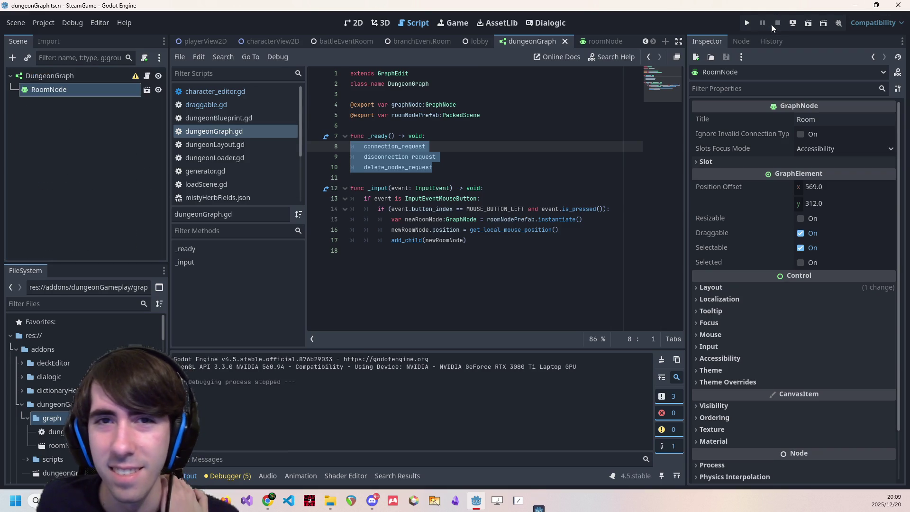
# - In the 2D view, duplicate RoomNode into RoomNode2 and move it to (609, 365)
pyautogui.click(359, 23)
pyautogui.moveTo(279, 134); pyautogui.dragTo(342, 185)
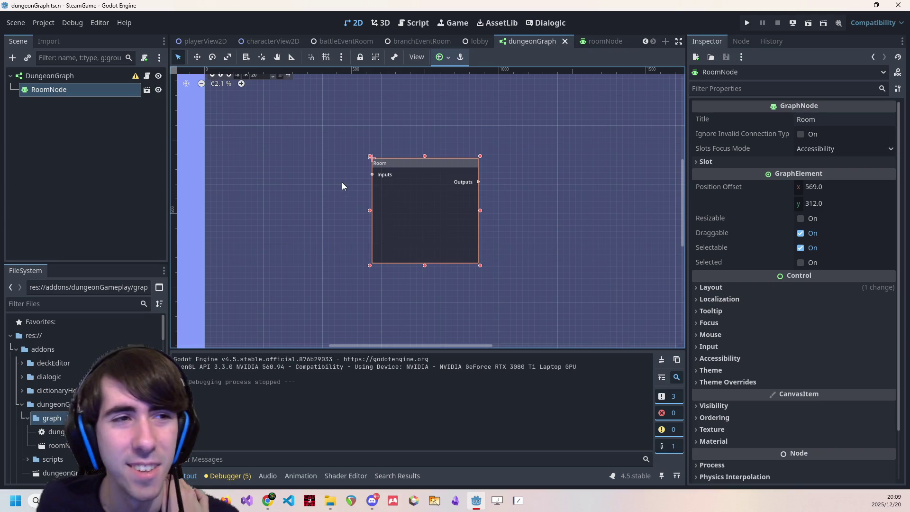
pyautogui.click(74, 90)
pyautogui.hotkey('ctrl', 'd')
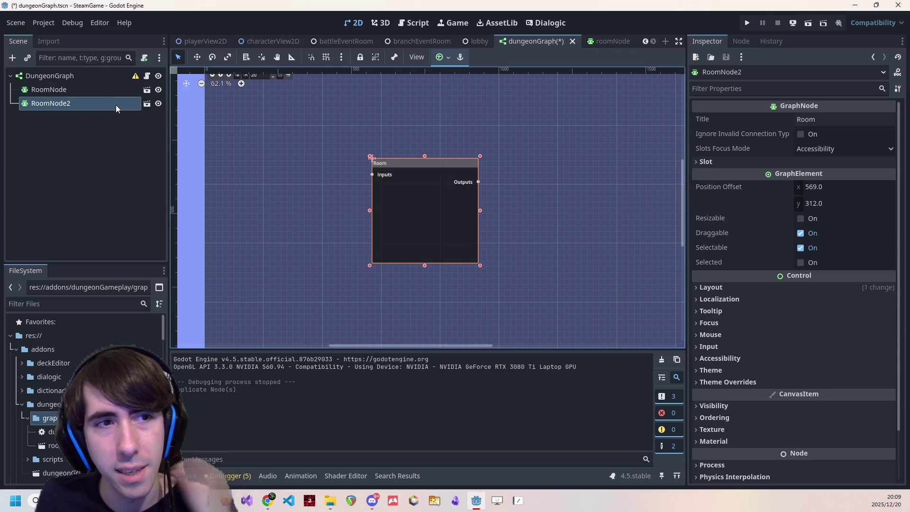
pyautogui.moveTo(426, 206)
pyautogui.mouseDown()
pyautogui.moveTo(449, 232)
pyautogui.moveTo(437, 221)
pyautogui.mouseUp()
pyautogui.click(515, 225)
pyautogui.click(431, 229)
pyautogui.click(95, 116)
pyautogui.click(86, 105)
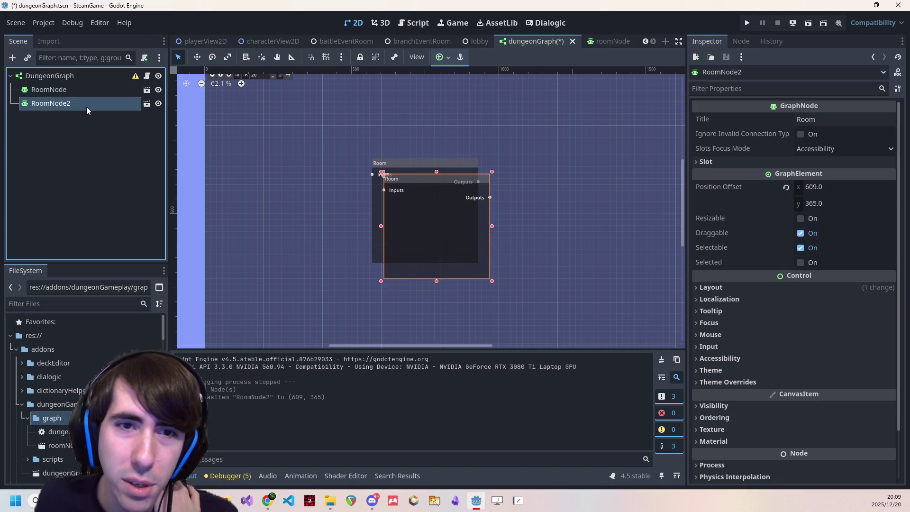
# - Add a Button child under DungeonGraph and give it Full Rect anchors
pyautogui.click(549, 212)
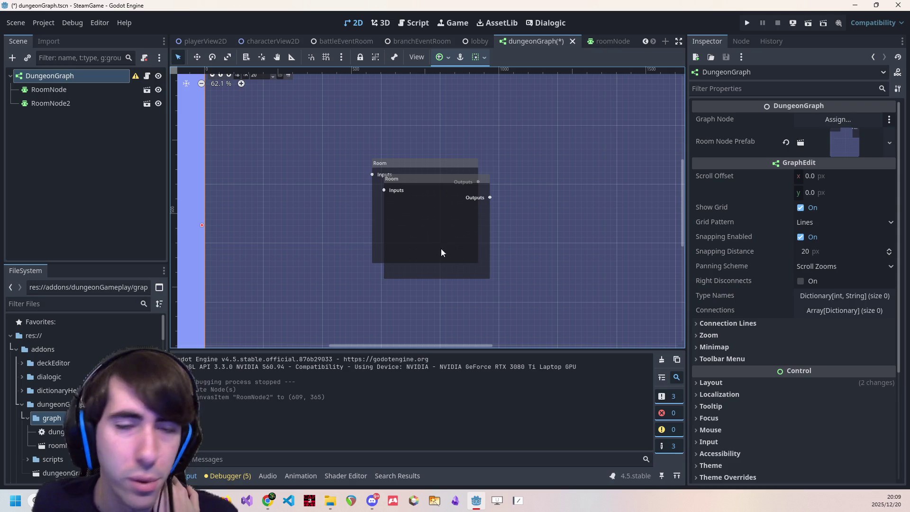
pyautogui.rightClick(92, 79)
pyautogui.click(112, 104)
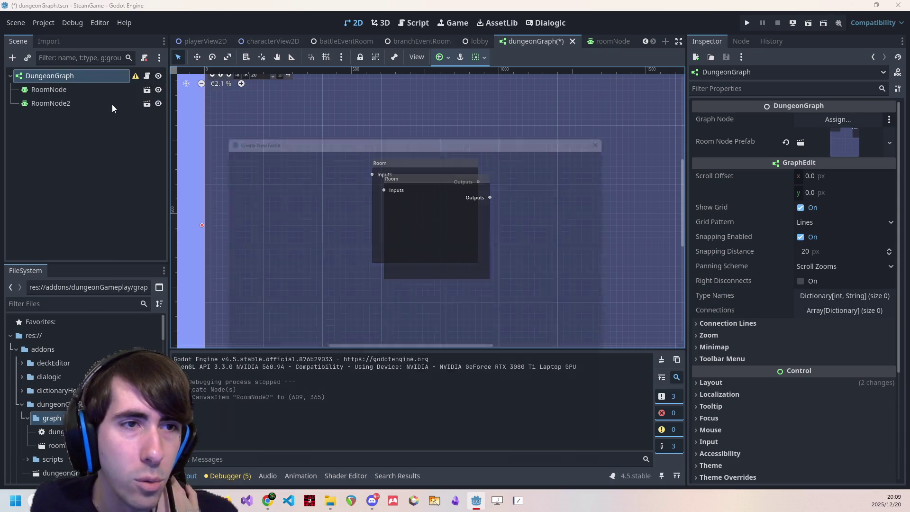
pyautogui.press('Return')
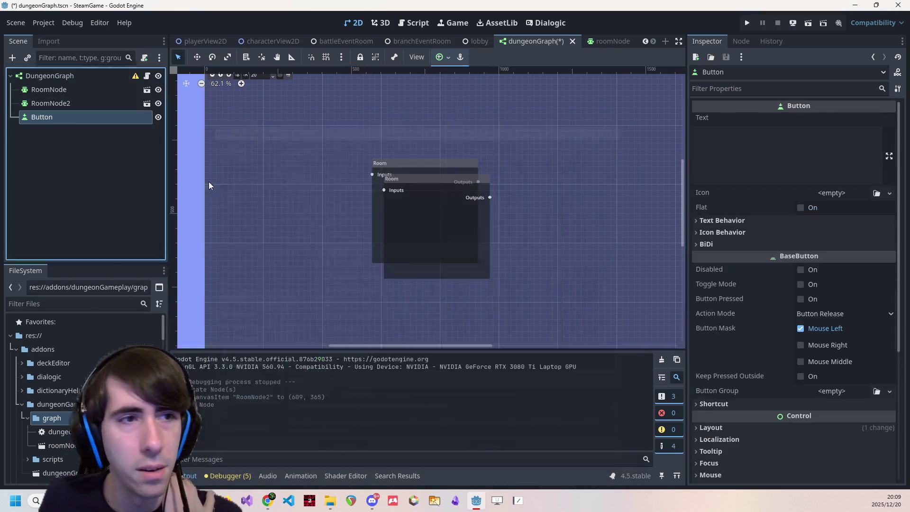
pyautogui.moveTo(61, 114); pyautogui.dragTo(49, 86)
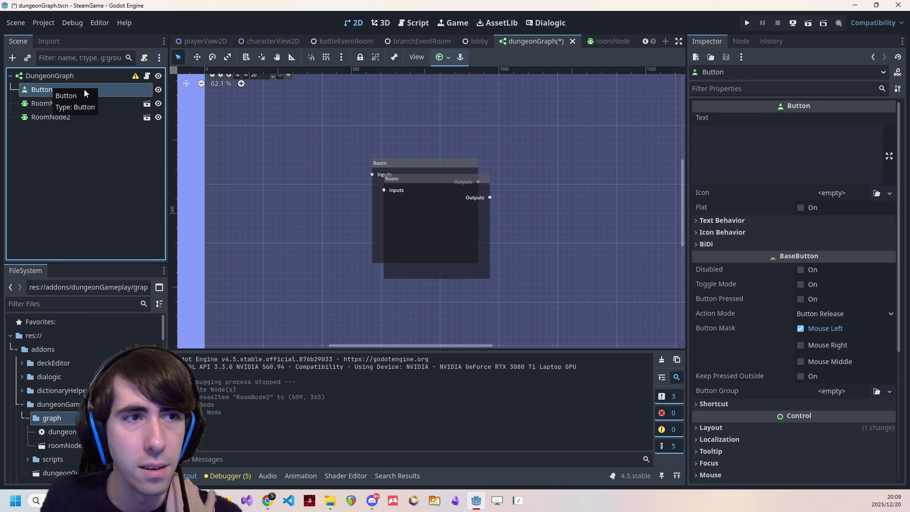
pyautogui.click(448, 59)
pyautogui.click(496, 144)
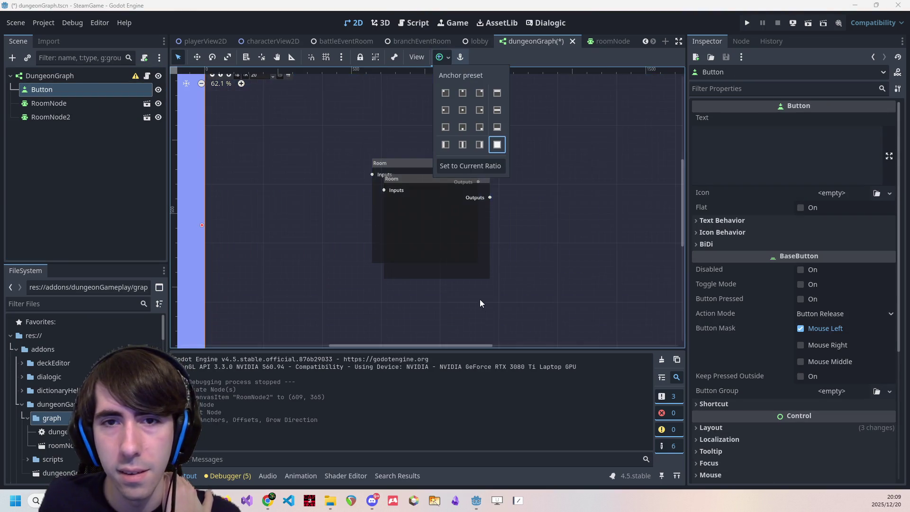
# - Delete the Button and RoomNode2, then open the roomNode scene
pyautogui.scroll(-4, 478, 280)
pyautogui.scroll(-5, 740, 231)
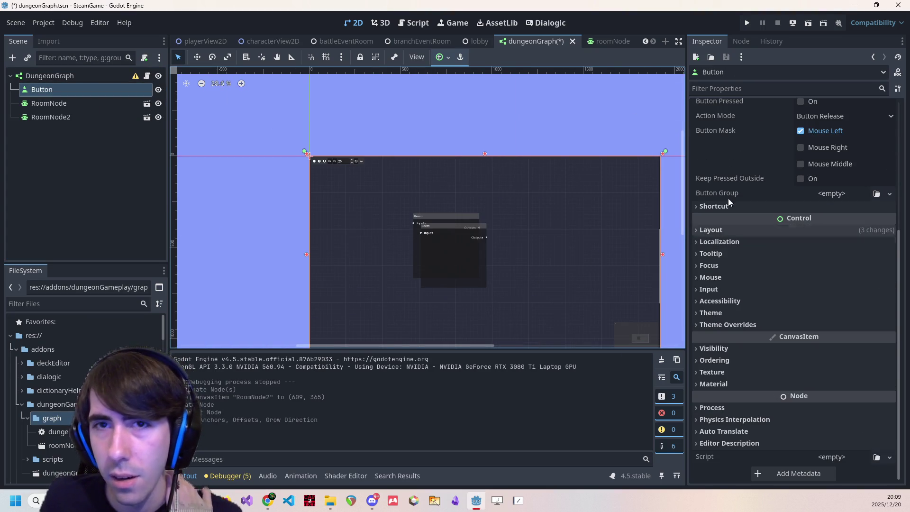
pyautogui.press('Delete')
pyautogui.press('Return')
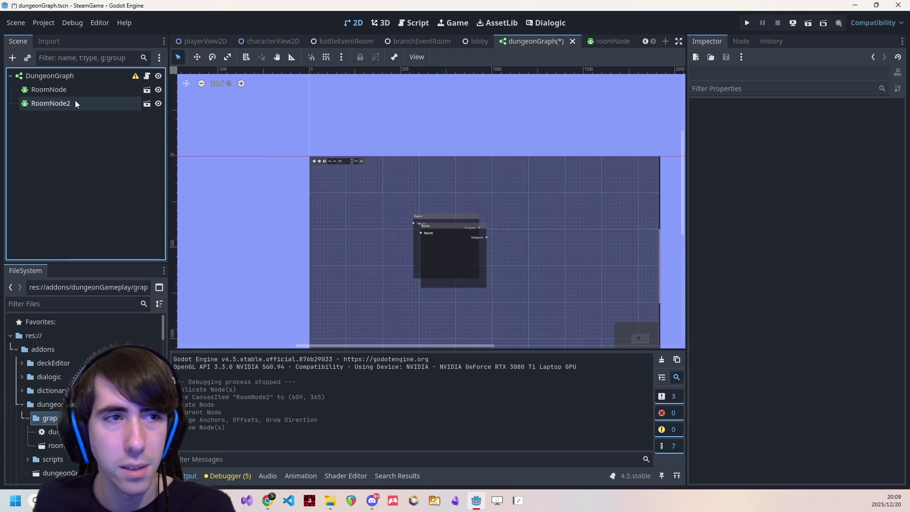
pyautogui.click(75, 103)
pyautogui.press('Delete')
pyautogui.press('Return')
pyautogui.click(147, 90)
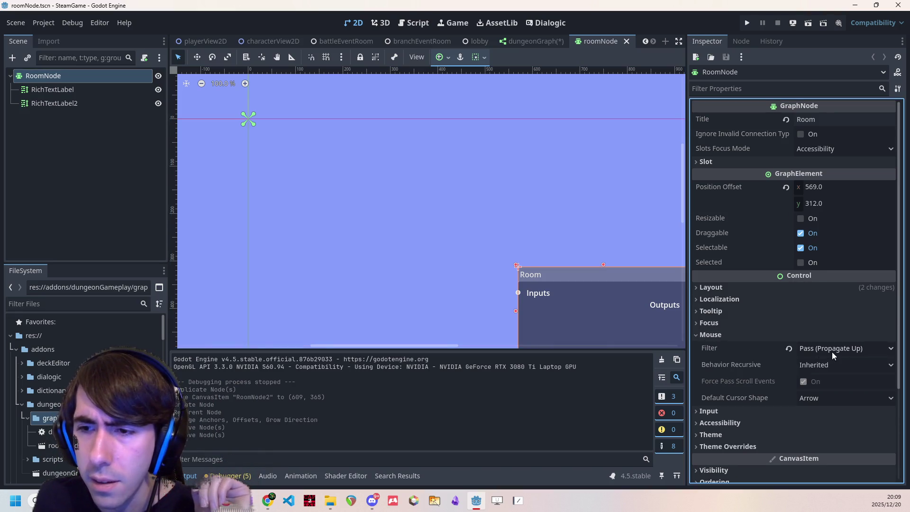
# - Set RoomNode's mouse filter to Stop, save roomNode.tscn, and return to the dungeonGraph script
pyautogui.click(829, 348)
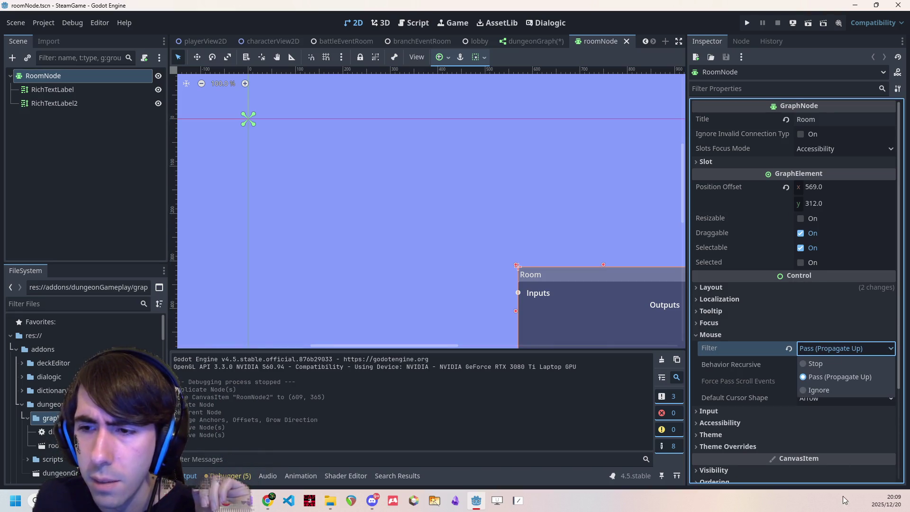
pyautogui.click(827, 364)
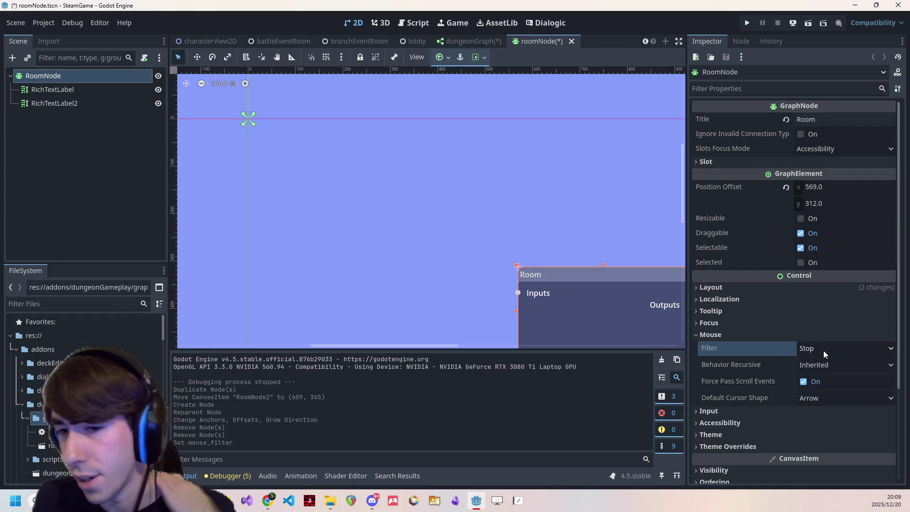
pyautogui.hotkey('ctrl', 's')
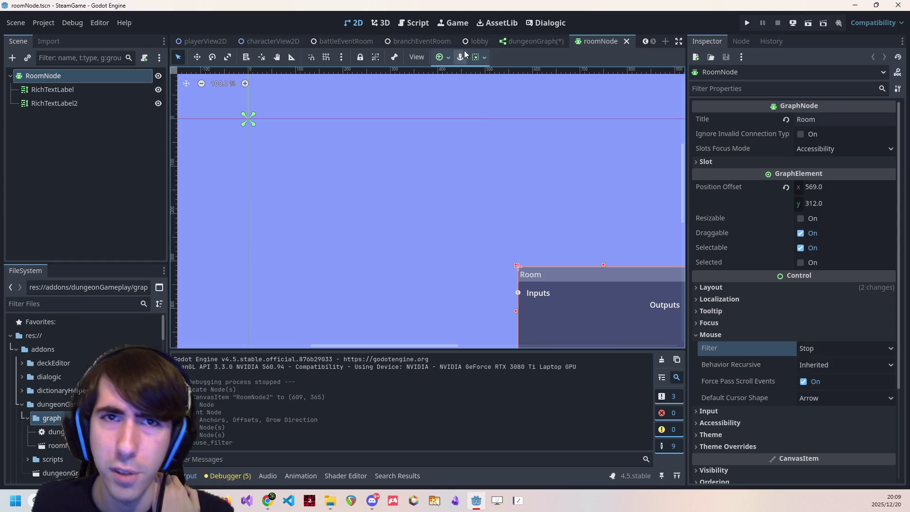
pyautogui.click(521, 41)
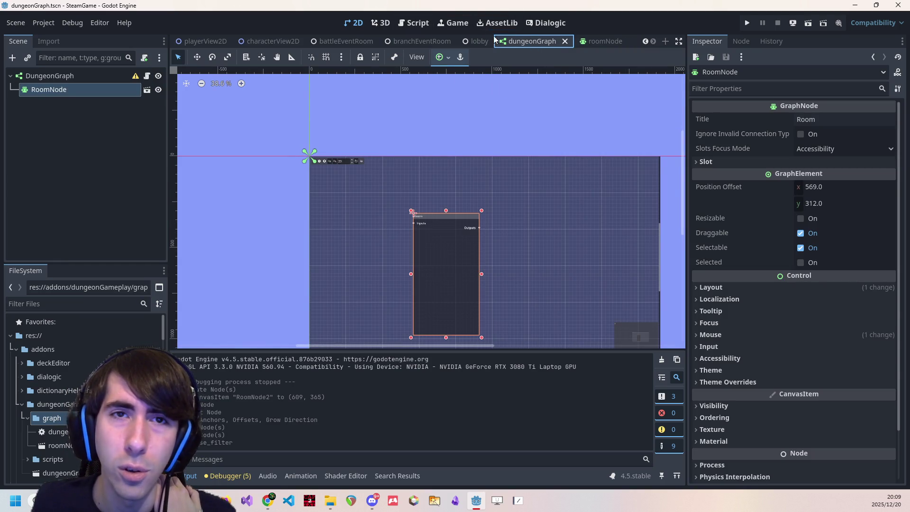
pyautogui.click(414, 22)
# - Review the _input function in dungeonGraph.gd and run the current scene again
pyautogui.moveTo(536, 251); pyautogui.dragTo(309, 188)
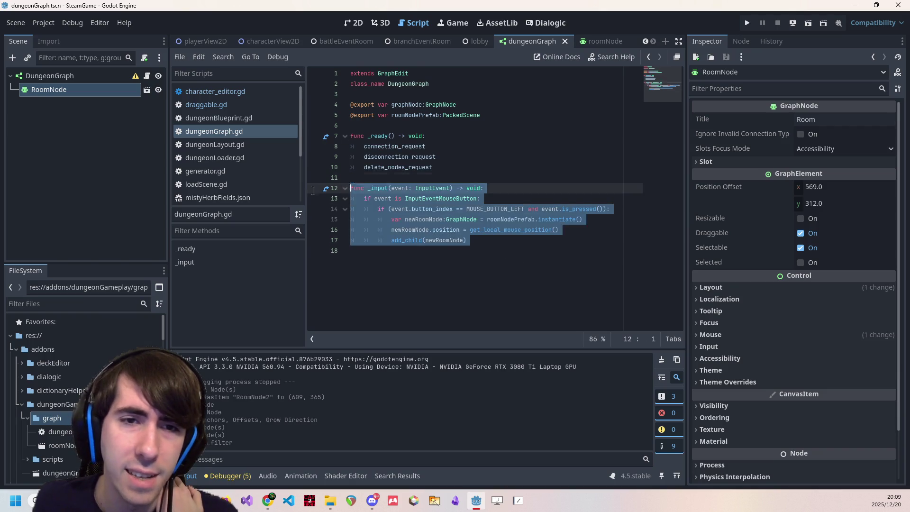
pyautogui.click(524, 264)
pyautogui.click(514, 177)
pyautogui.click(808, 26)
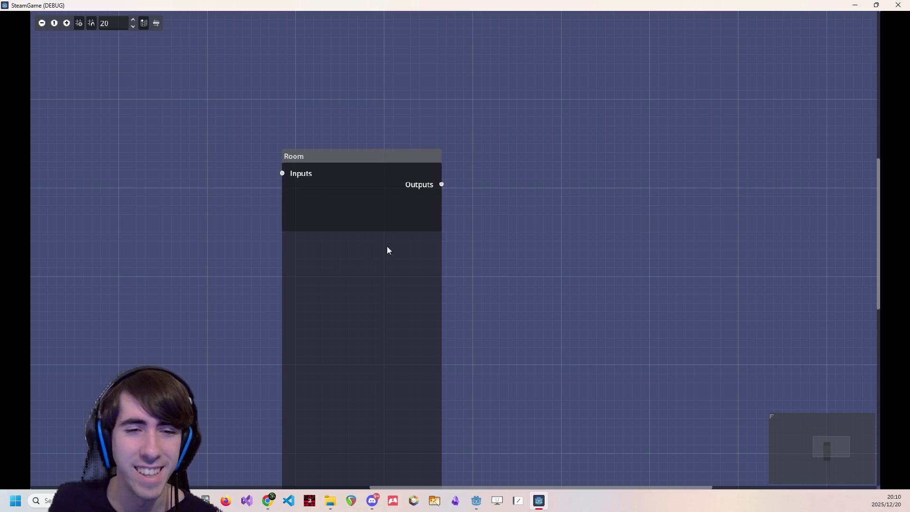
# - Duplicate the first Room node three times with Ctrl+D, drag a copy upward, then close the game
pyautogui.click(371, 161)
pyautogui.hotkey('ctrl', 'd')
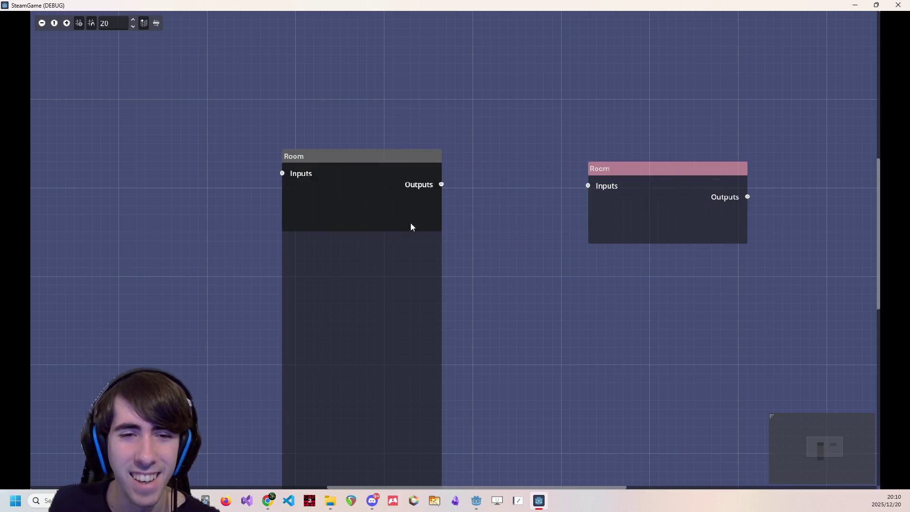
pyautogui.hotkey('ctrl', 'd')
pyautogui.hotkey('ctrl', 'd')
pyautogui.moveTo(544, 264)
pyautogui.mouseDown()
pyautogui.moveTo(544, 118)
pyautogui.moveTo(565, 147)
pyautogui.mouseUp()
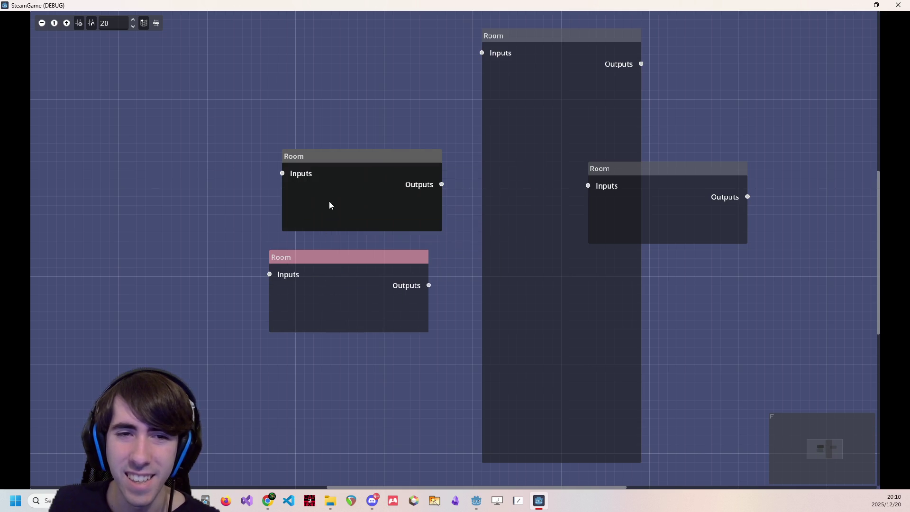
pyautogui.hotkey('ctrl', 'd')
pyautogui.click(414, 155)
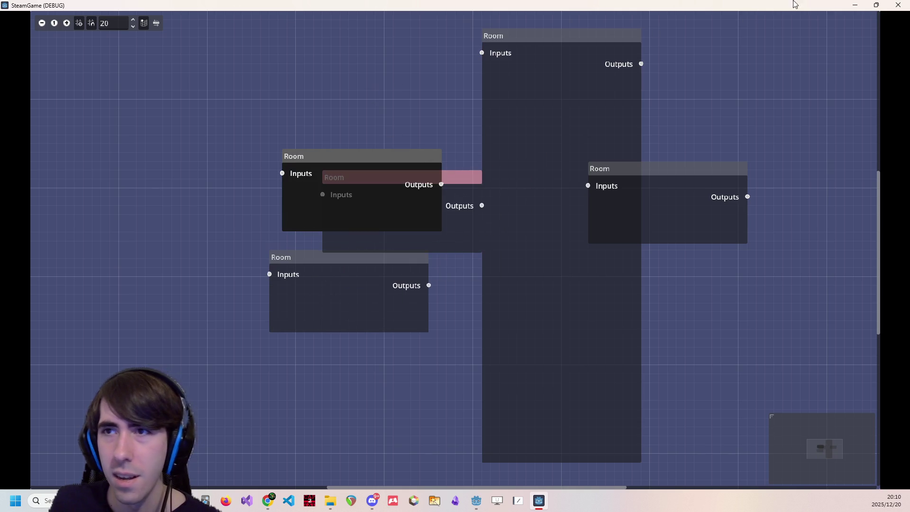
pyautogui.click(898, 5)
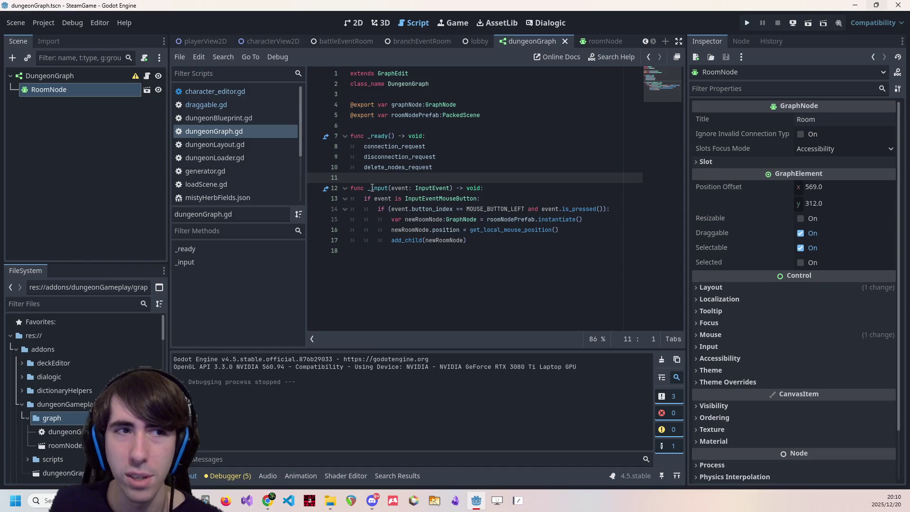
# - Revert the RoomNode instance's Mouse Filter to its default Stop in the Inspector
pyautogui.moveTo(372, 188)
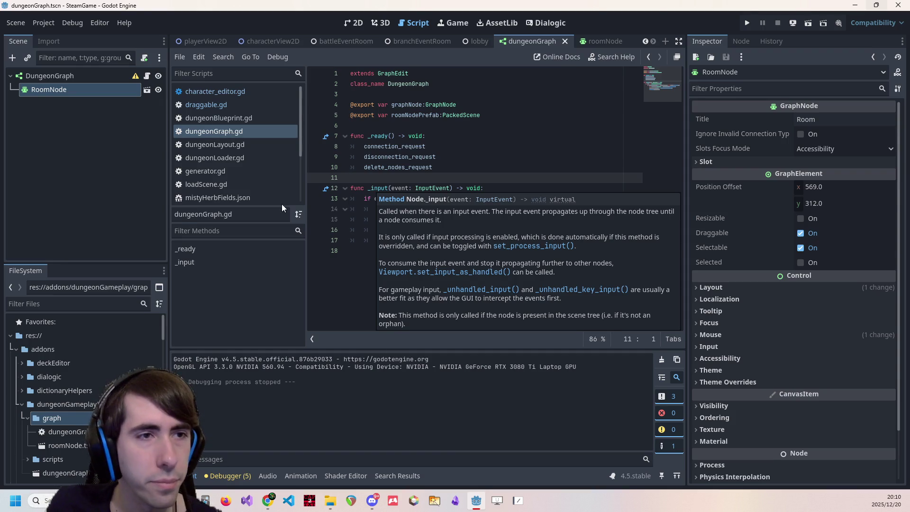
pyautogui.click(78, 80)
pyautogui.click(81, 91)
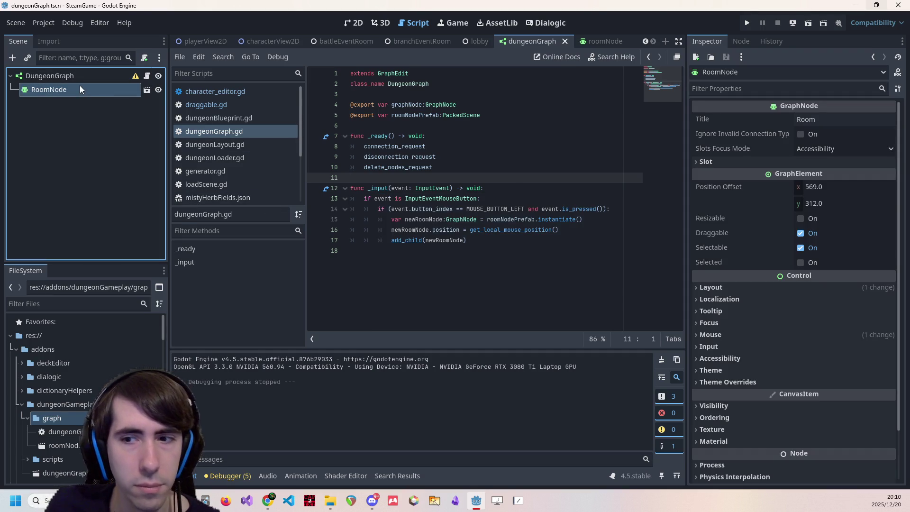
pyautogui.click(766, 337)
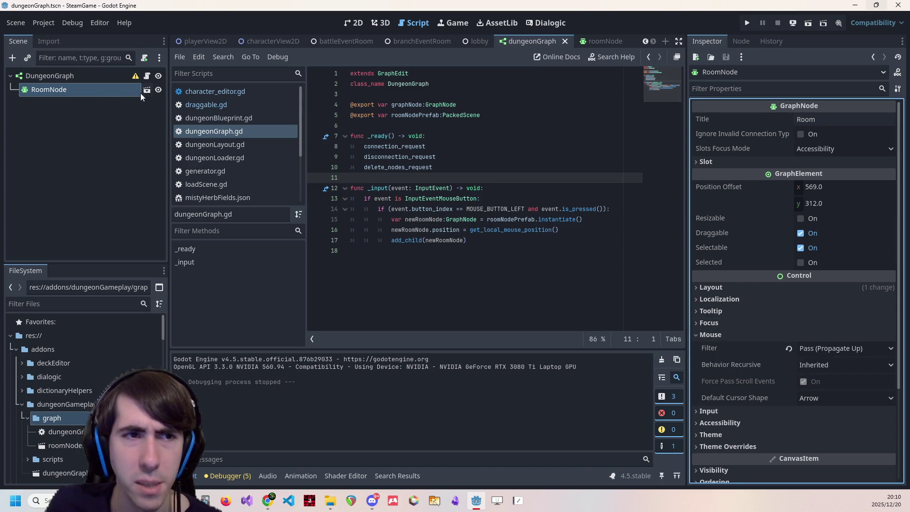
pyautogui.click(789, 349)
pyautogui.click(466, 198)
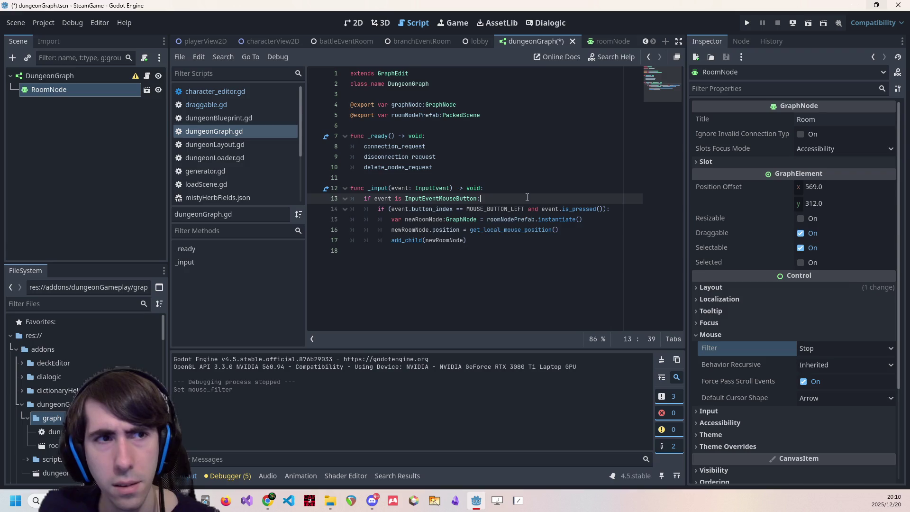
# - Test-run and stop the scene, open RoomNode's tab, then rerun dungeonGraph
pyautogui.click(808, 22)
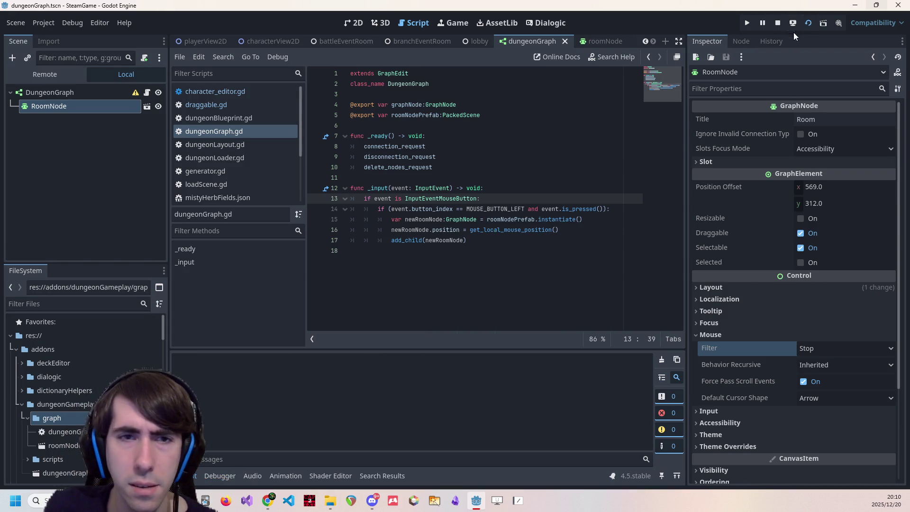
pyautogui.click(777, 23)
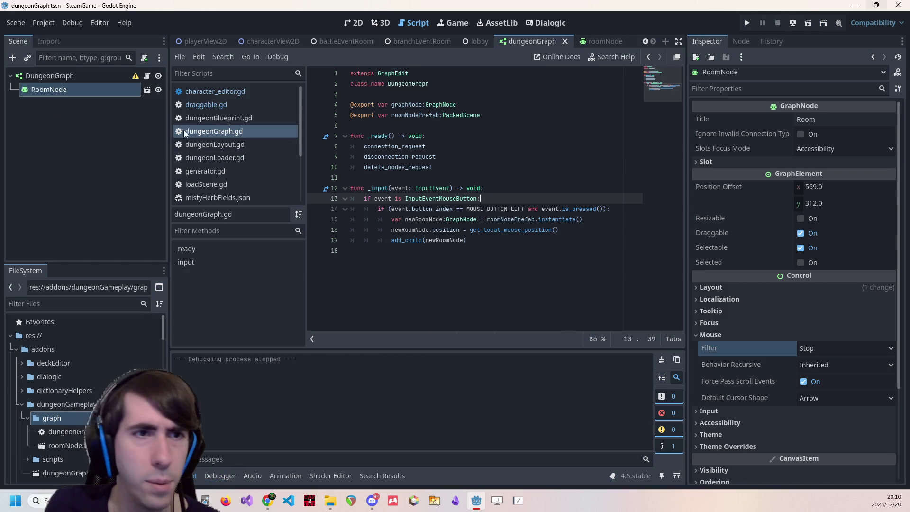
pyautogui.click(147, 90)
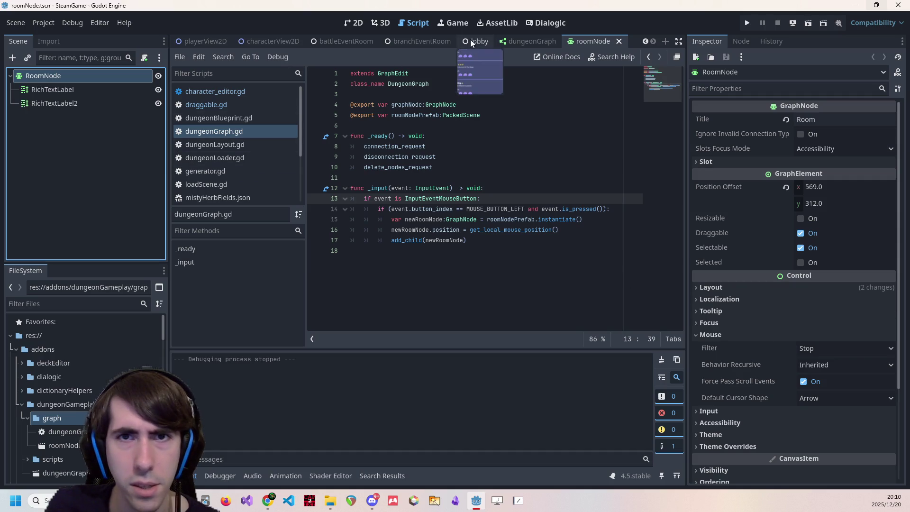
pyautogui.click(519, 40)
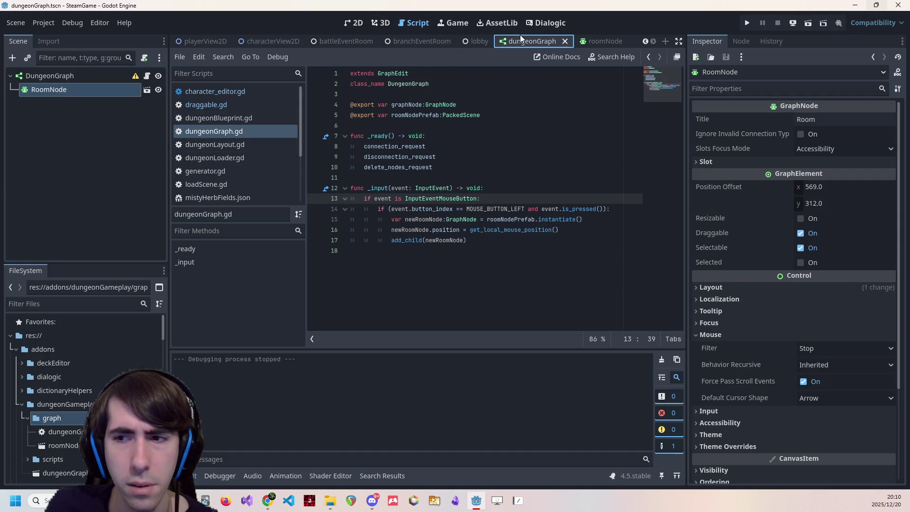
pyautogui.click(805, 26)
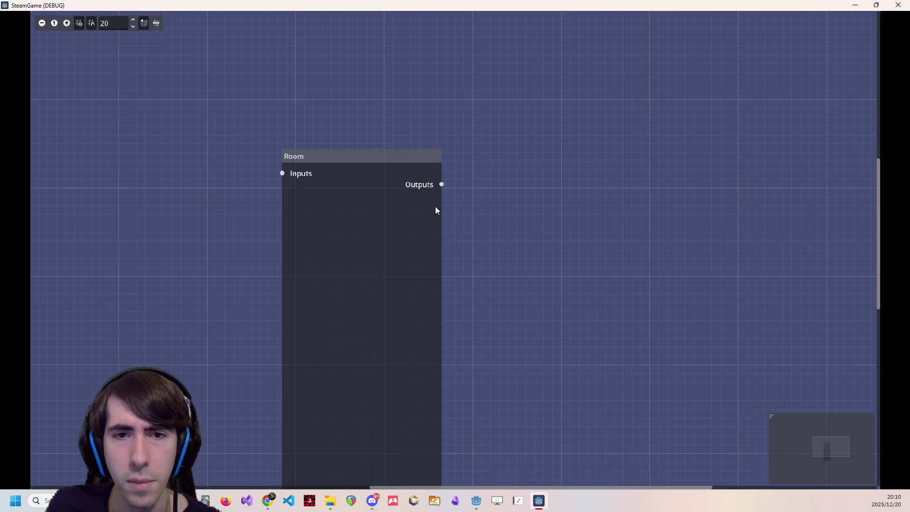
pyautogui.click(406, 158)
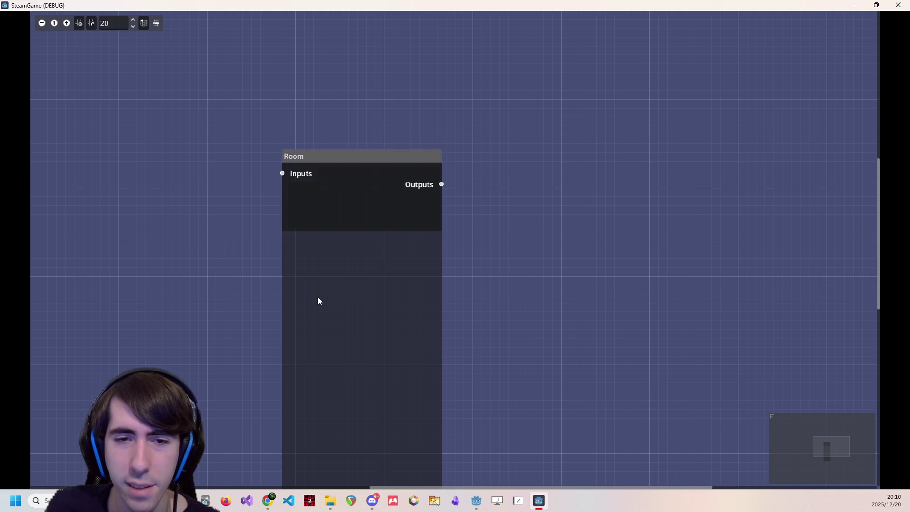
pyautogui.moveTo(353, 277)
pyautogui.mouseDown()
pyautogui.moveTo(361, 284)
pyautogui.moveTo(599, 224)
pyautogui.mouseUp()
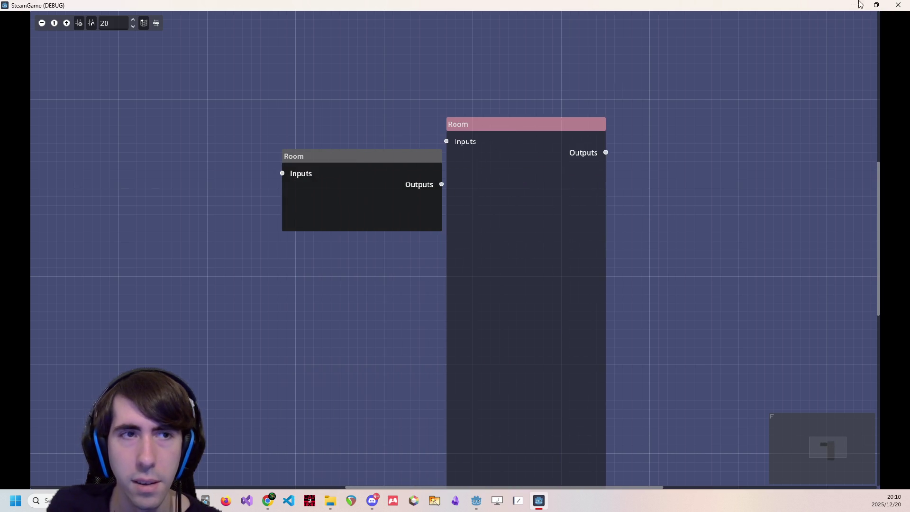
pyautogui.press('F8')
pyautogui.click(68, 74)
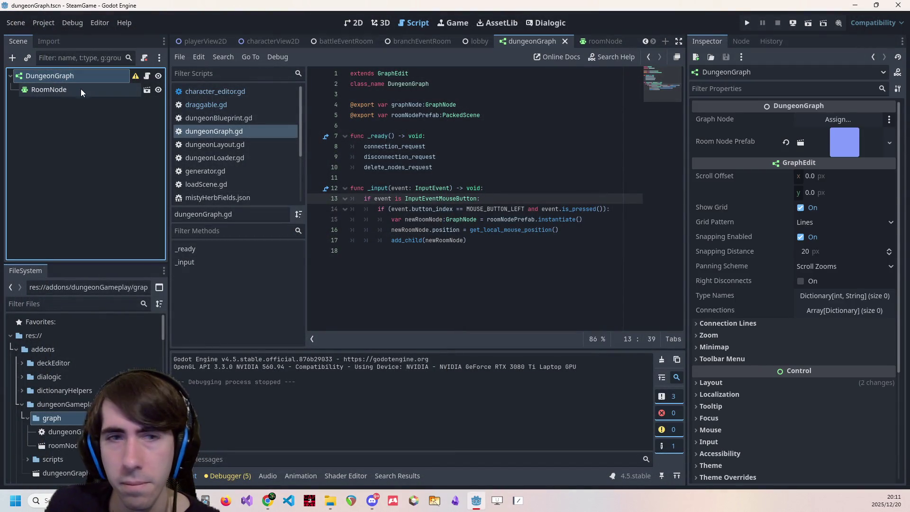
pyautogui.click(80, 91)
pyautogui.click(78, 76)
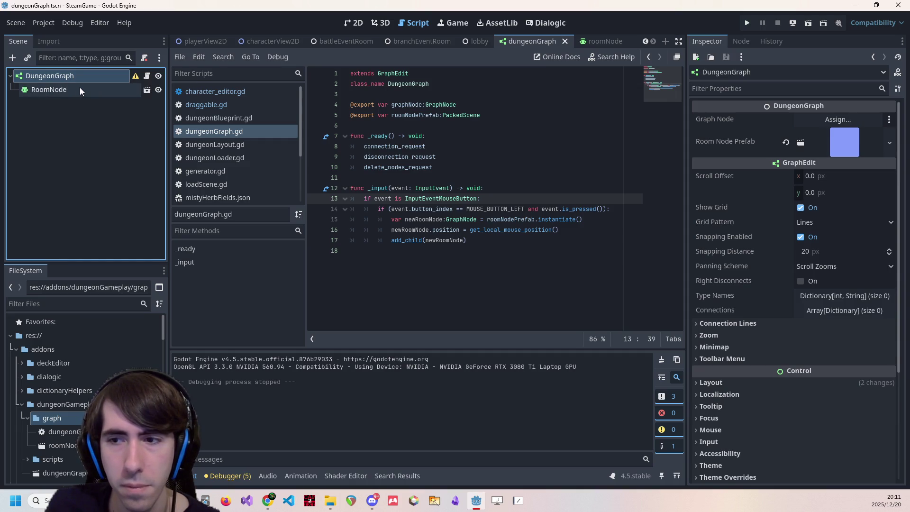
pyautogui.click(81, 90)
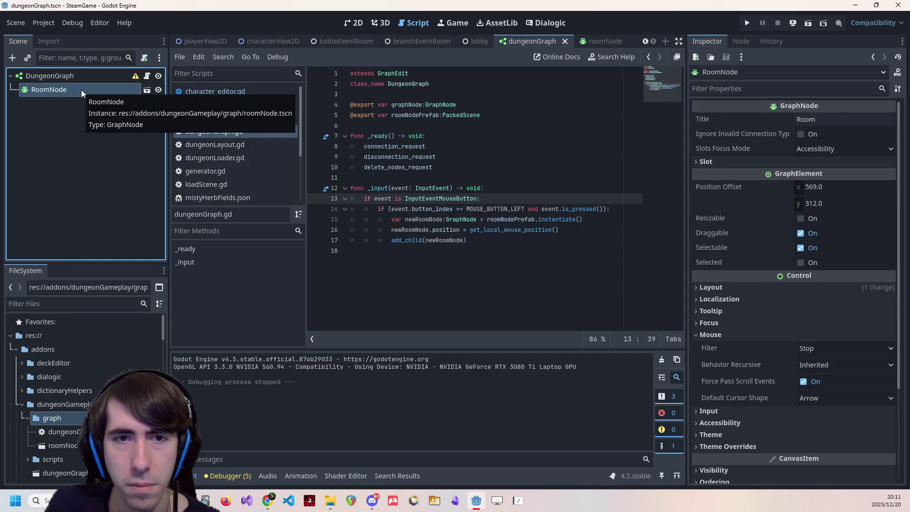
pyautogui.click(469, 167)
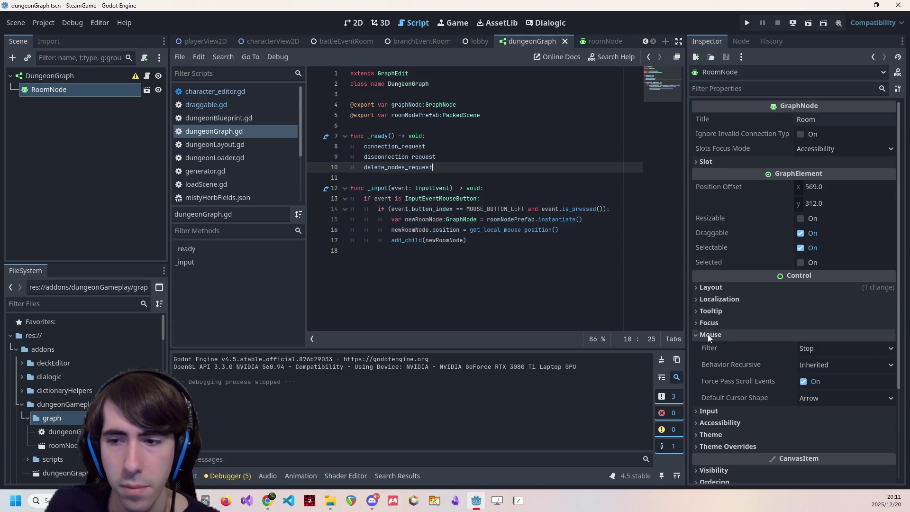
pyautogui.moveTo(737, 354)
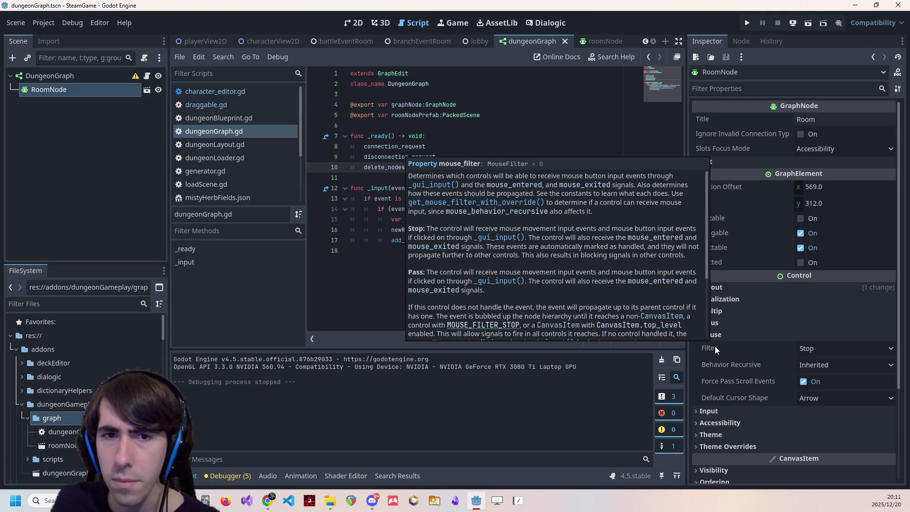
pyautogui.click(823, 366)
pyautogui.click(823, 365)
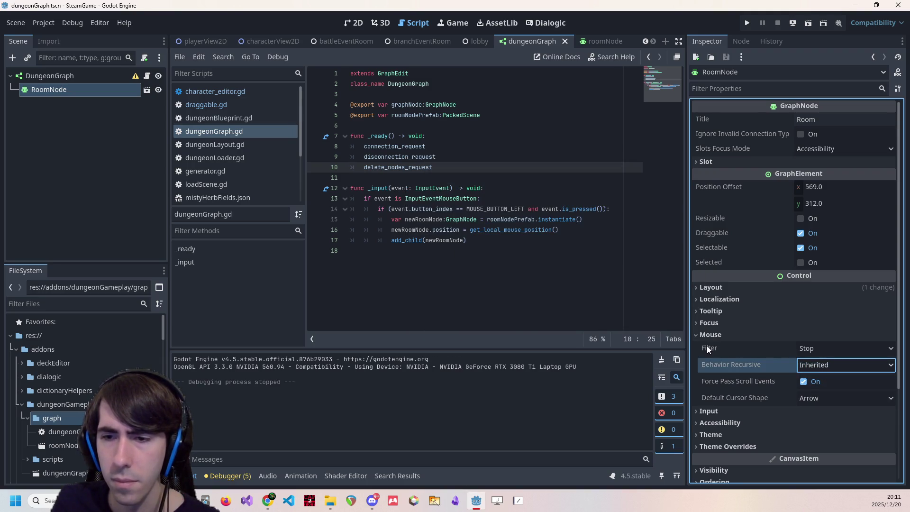
pyautogui.moveTo(706, 347)
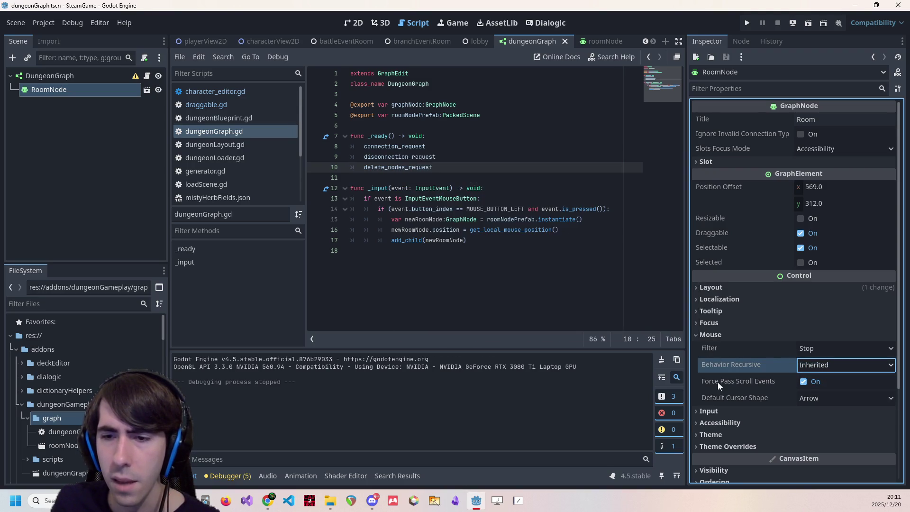
pyautogui.moveTo(717, 383)
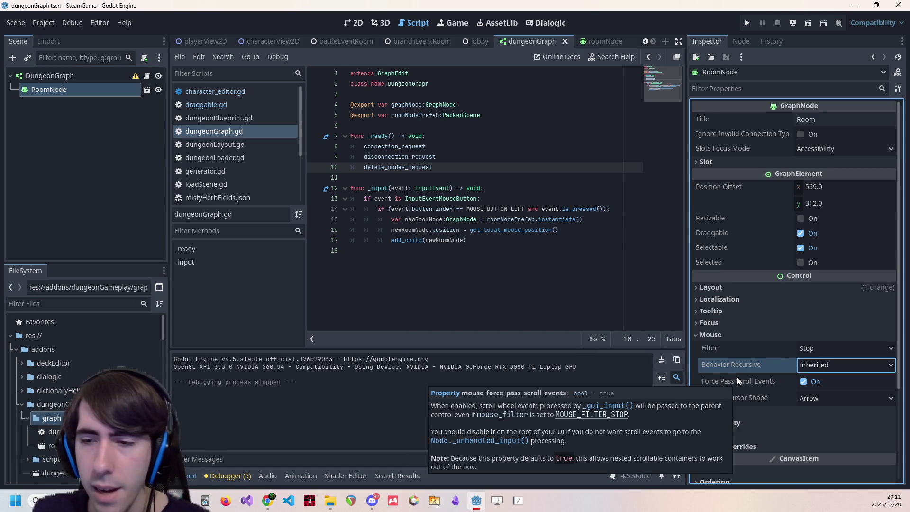
pyautogui.moveTo(778, 360)
pyautogui.click(813, 350)
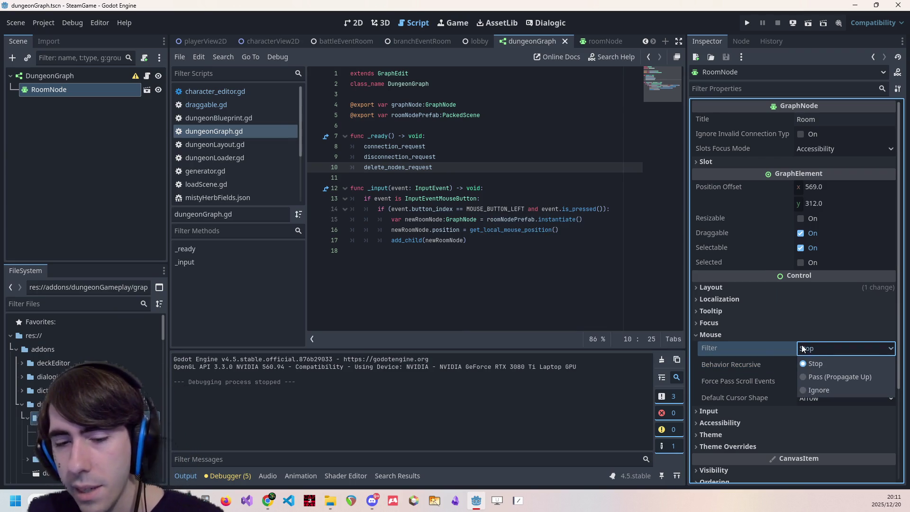
pyautogui.click(752, 343)
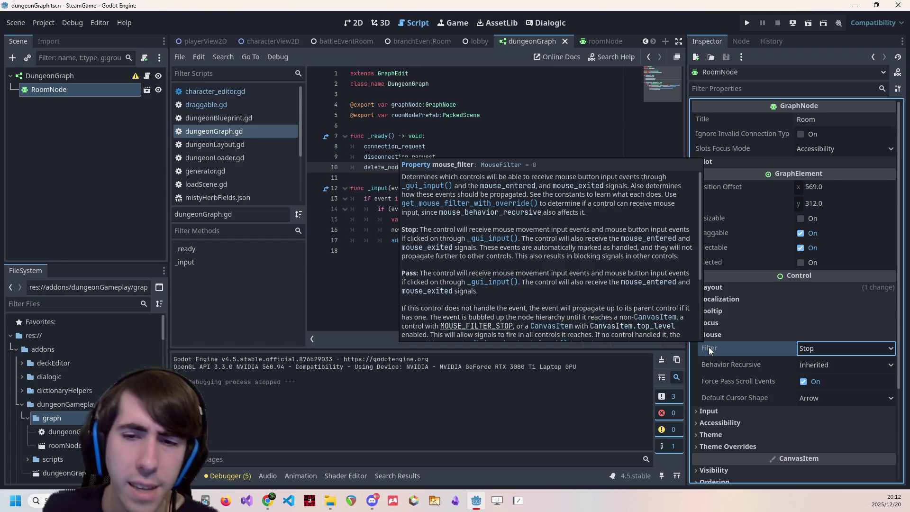
pyautogui.doubleClick(381, 188)
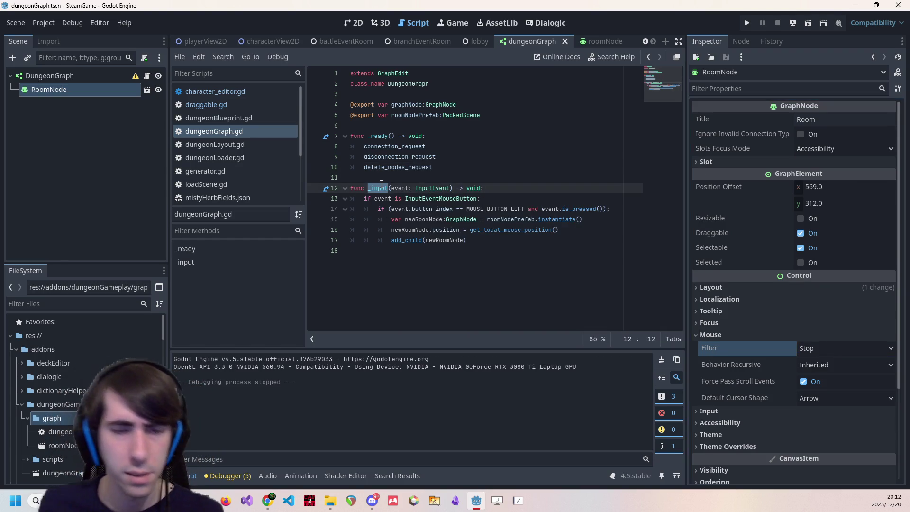
# - Rename the line 12 handler to _gui_input, fix its parameter list, and save the script
pyautogui.write('_gui_')
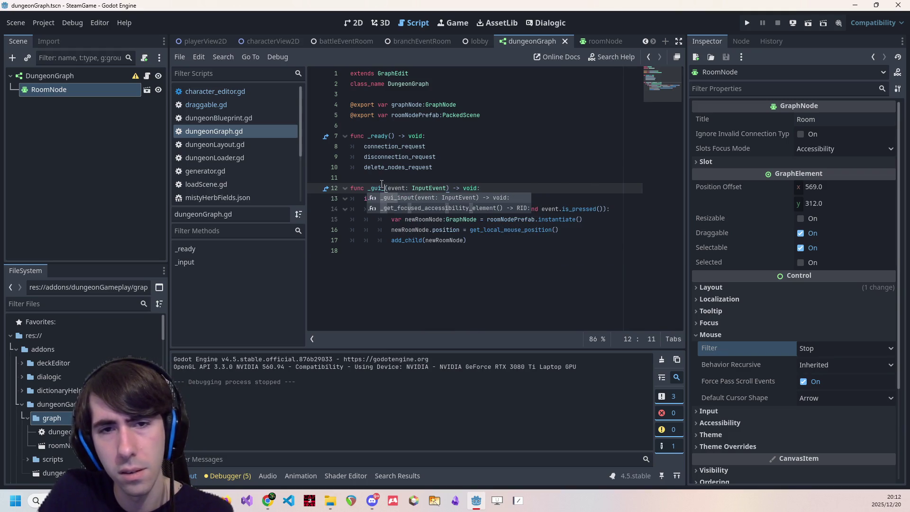
pyautogui.press('Return')
pyautogui.press('BackSpace')
pyautogui.hotkey('ctrl', 's')
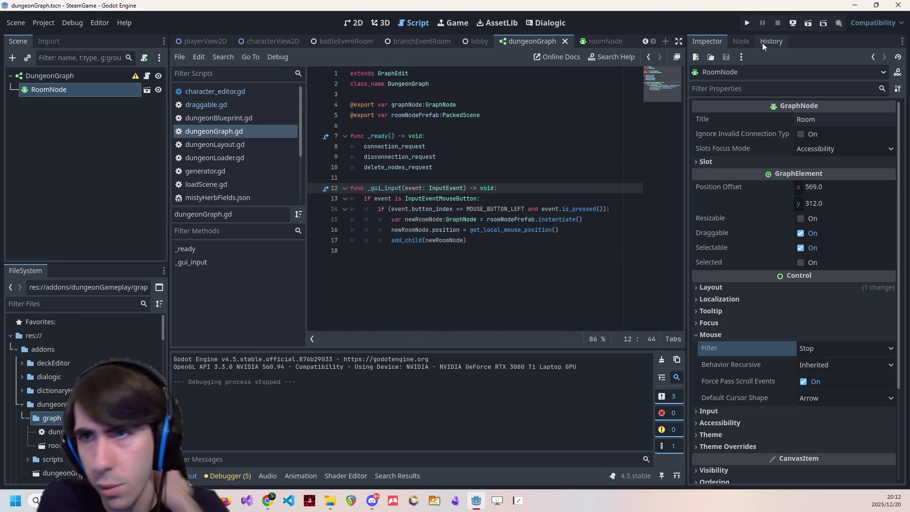
# - Run the scene, spawn and move several Room nodes across the graph, then close the game
pyautogui.click(808, 27)
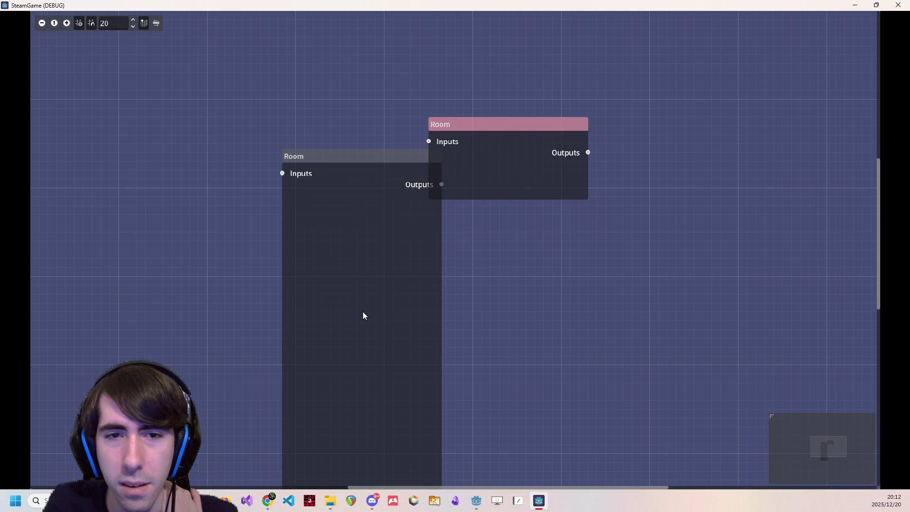
pyautogui.moveTo(413, 220)
pyautogui.mouseDown()
pyautogui.moveTo(272, 351)
pyautogui.moveTo(436, 342)
pyautogui.mouseUp()
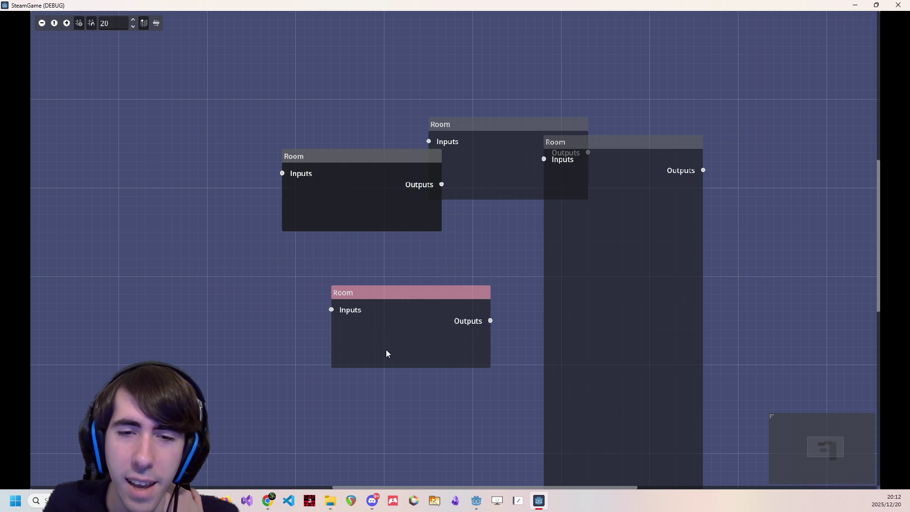
pyautogui.moveTo(612, 337); pyautogui.dragTo(728, 231)
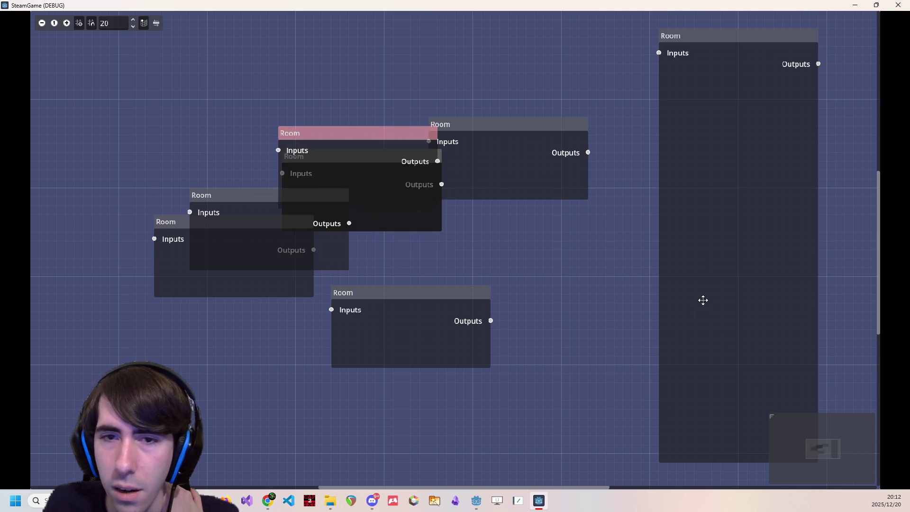
pyautogui.moveTo(607, 397)
pyautogui.mouseDown()
pyautogui.moveTo(542, 421)
pyautogui.moveTo(605, 374)
pyautogui.moveTo(544, 404)
pyautogui.mouseUp()
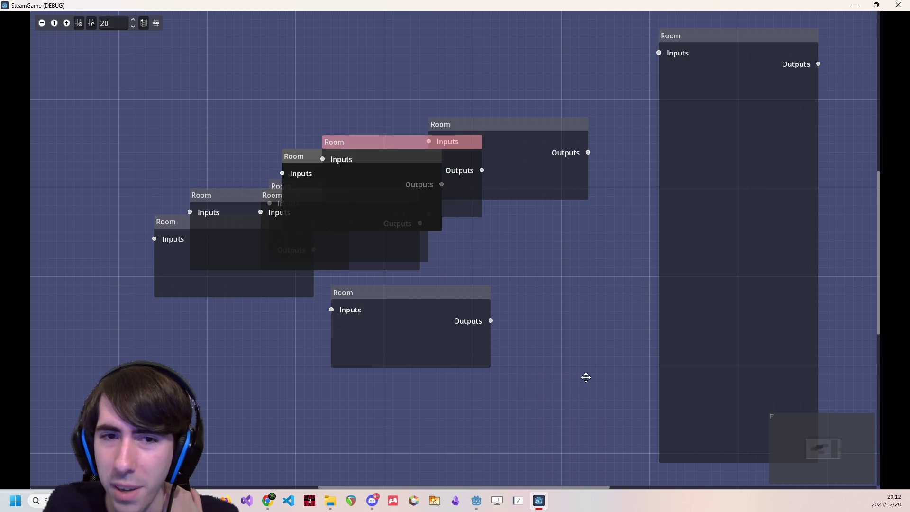
pyautogui.moveTo(571, 371); pyautogui.dragTo(574, 400)
pyautogui.moveTo(576, 335)
pyautogui.mouseDown()
pyautogui.moveTo(599, 348)
pyautogui.moveTo(621, 334)
pyautogui.mouseUp()
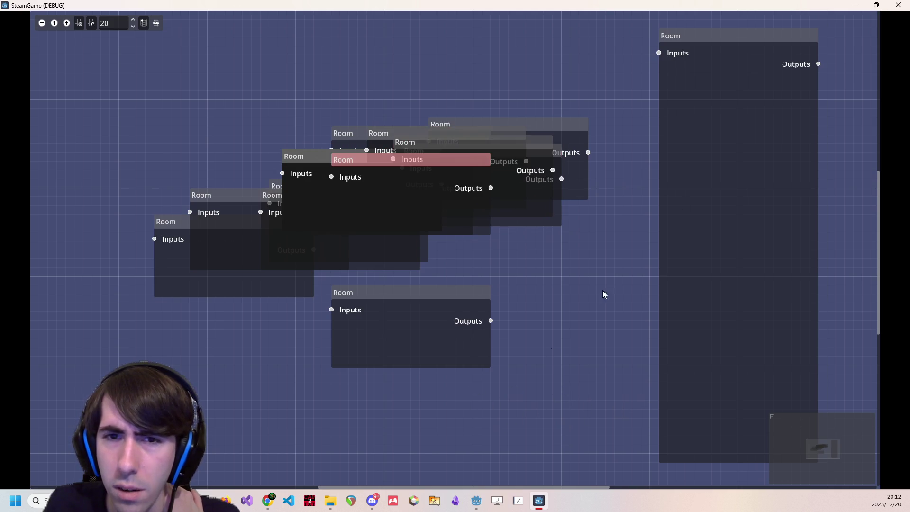
pyautogui.click(897, 5)
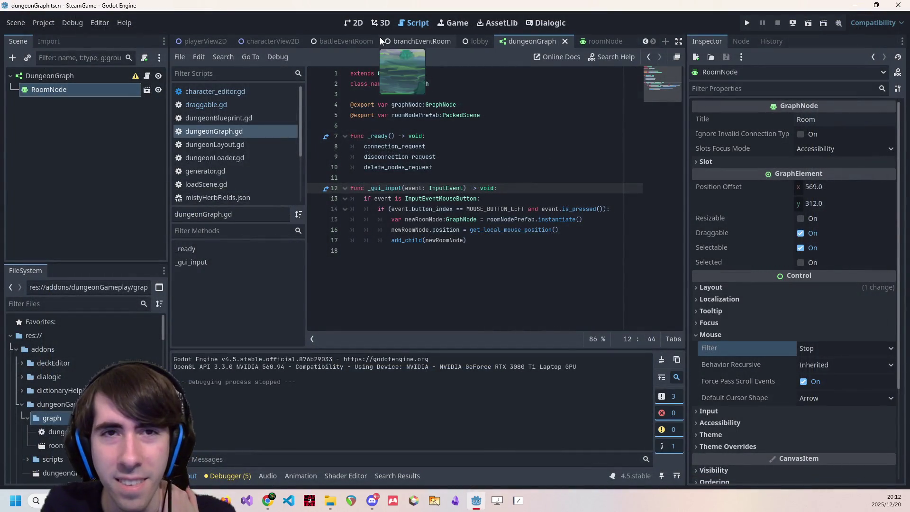
# - Apply the Center anchor preset to the Room node in the roomNode scene's 2D view
pyautogui.click(596, 41)
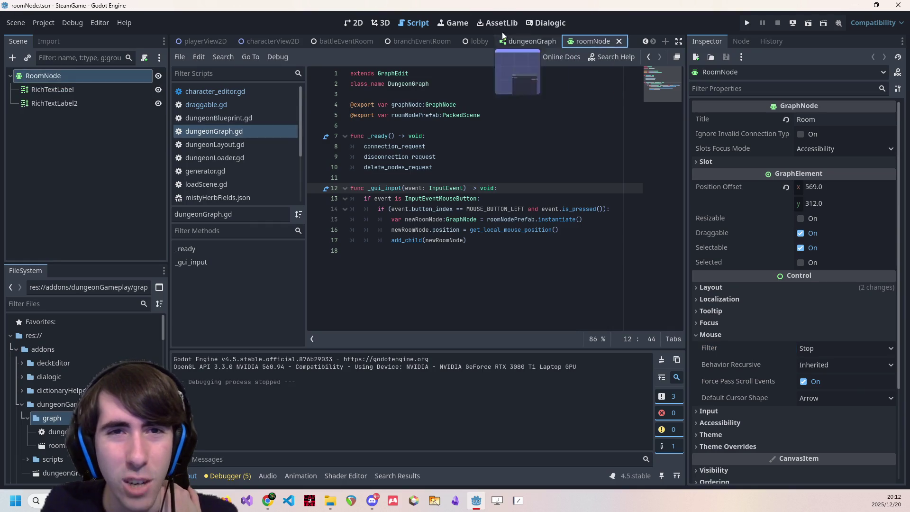
pyautogui.click(353, 23)
pyautogui.rightClick(474, 273)
pyautogui.click(382, 208)
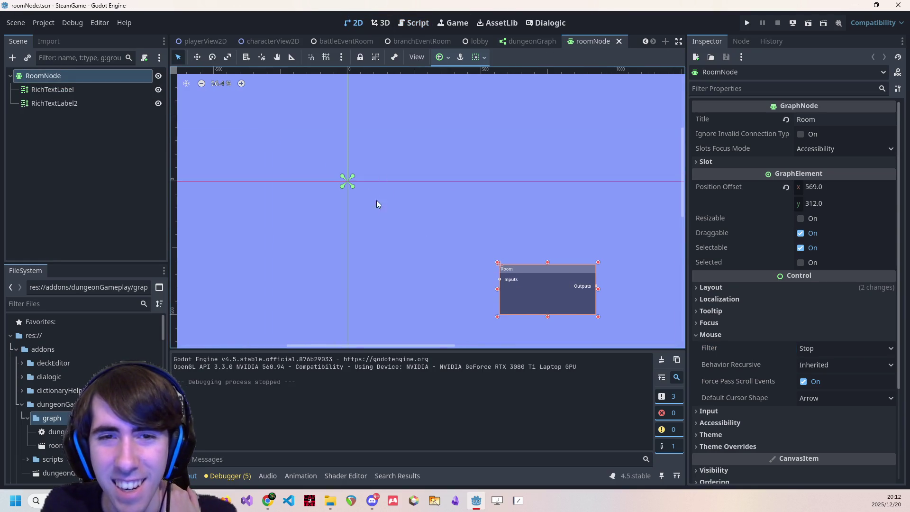
pyautogui.scroll(-4, 382, 212)
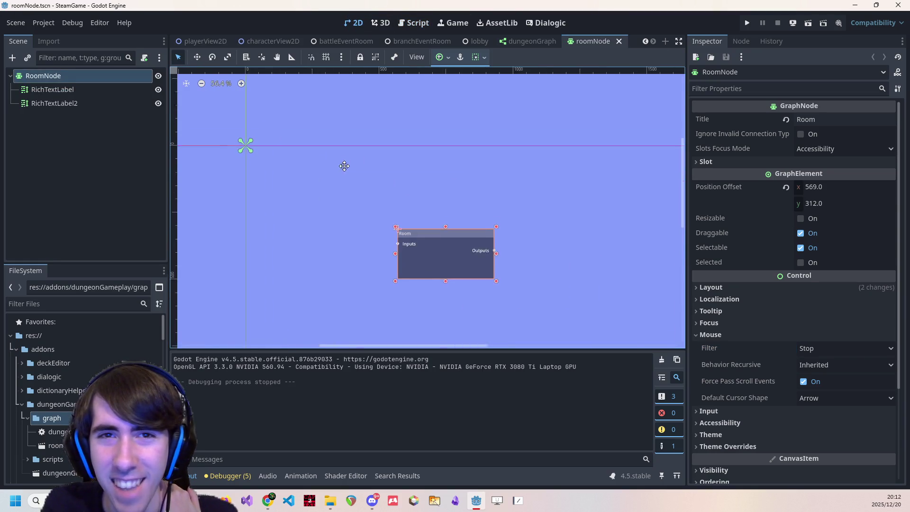
pyautogui.click(449, 58)
pyautogui.click(467, 111)
pyautogui.click(466, 111)
pyautogui.click(466, 111)
pyautogui.click(445, 92)
pyautogui.click(463, 110)
pyautogui.click(344, 4)
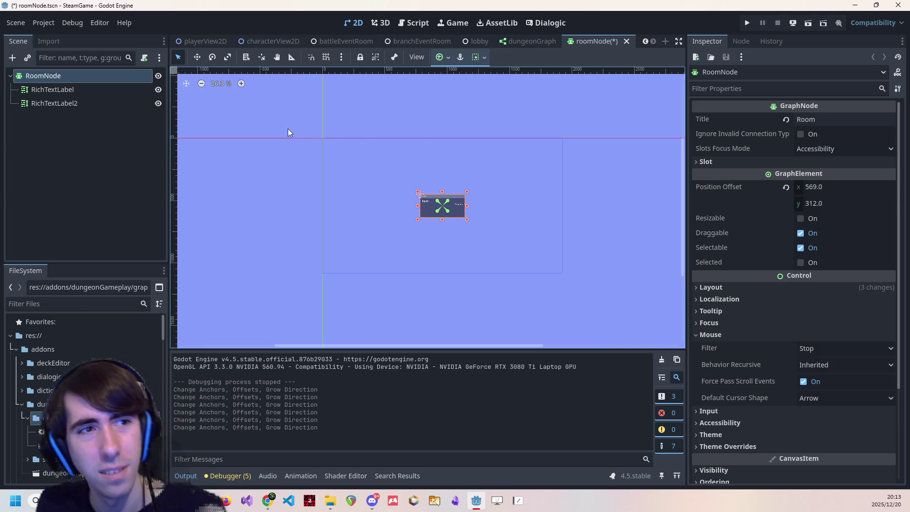
# - Save the roomNode scene and run the dungeonGraph scene
pyautogui.hotkey('ctrl', 's')
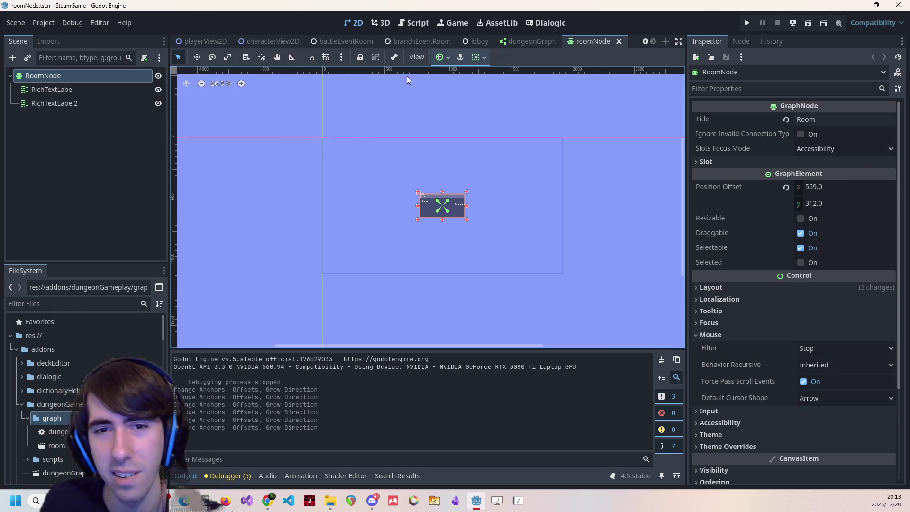
pyautogui.click(528, 42)
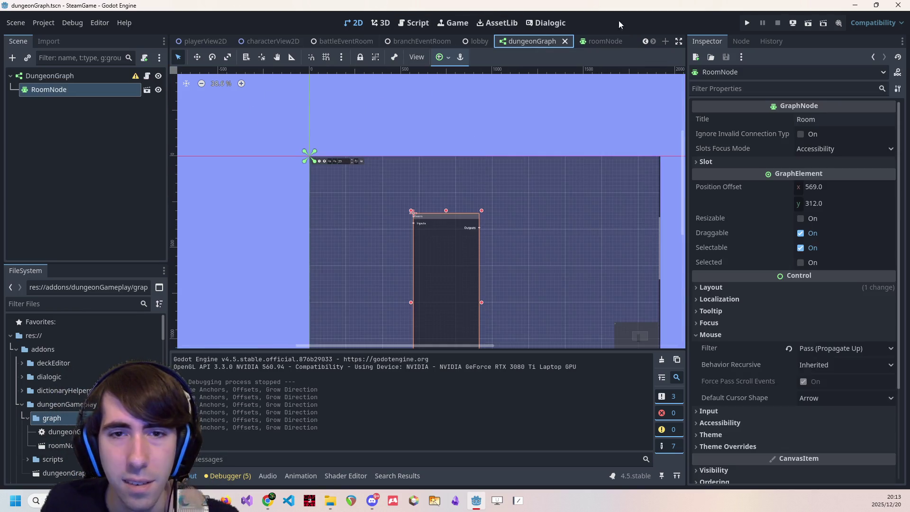
pyautogui.click(807, 24)
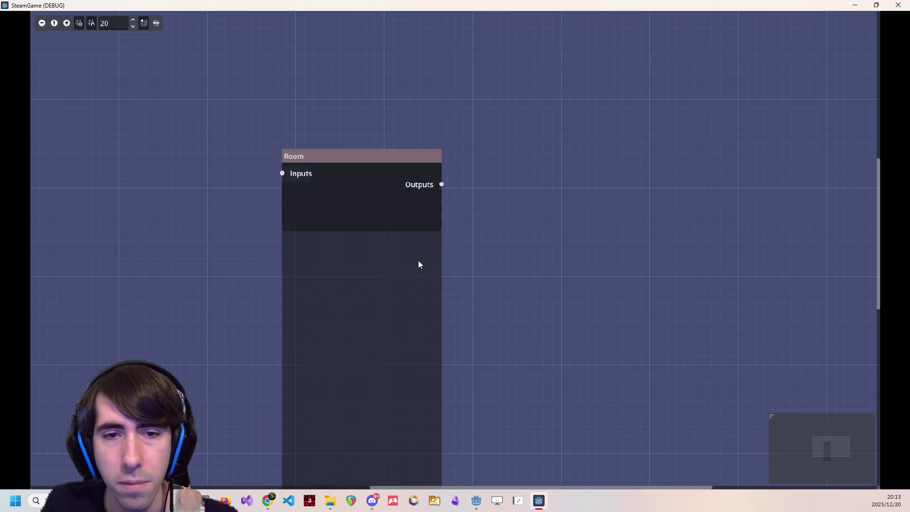
# - Drag the tall Room node right and another down, box-select empty graph, then close the game
pyautogui.moveTo(419, 261); pyautogui.dragTo(762, 250)
pyautogui.moveTo(430, 209)
pyautogui.mouseDown()
pyautogui.moveTo(430, 319)
pyautogui.moveTo(387, 355)
pyautogui.mouseUp()
pyautogui.click(484, 277)
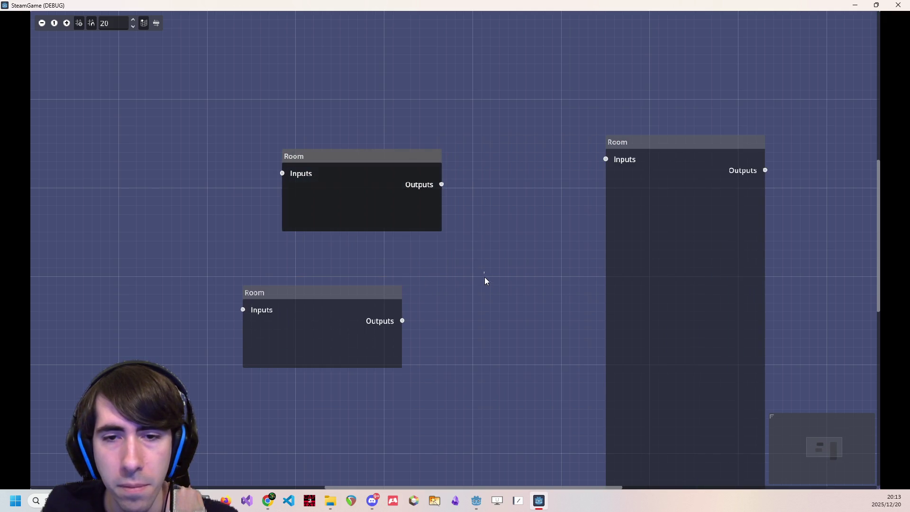
pyautogui.moveTo(495, 256)
pyautogui.mouseDown()
pyautogui.moveTo(550, 319)
pyautogui.moveTo(502, 308)
pyautogui.moveTo(192, 302)
pyautogui.moveTo(321, 252)
pyautogui.moveTo(426, 278)
pyautogui.moveTo(450, 258)
pyautogui.mouseUp()
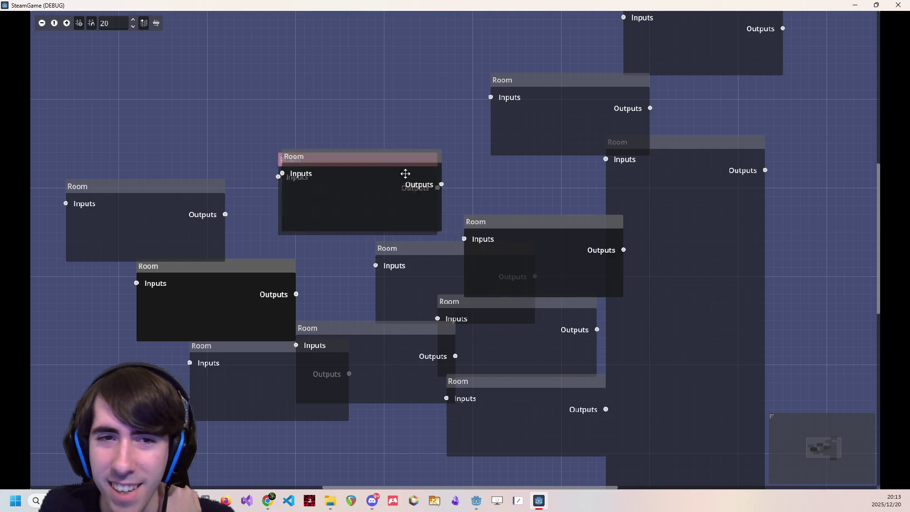
pyautogui.click(898, 6)
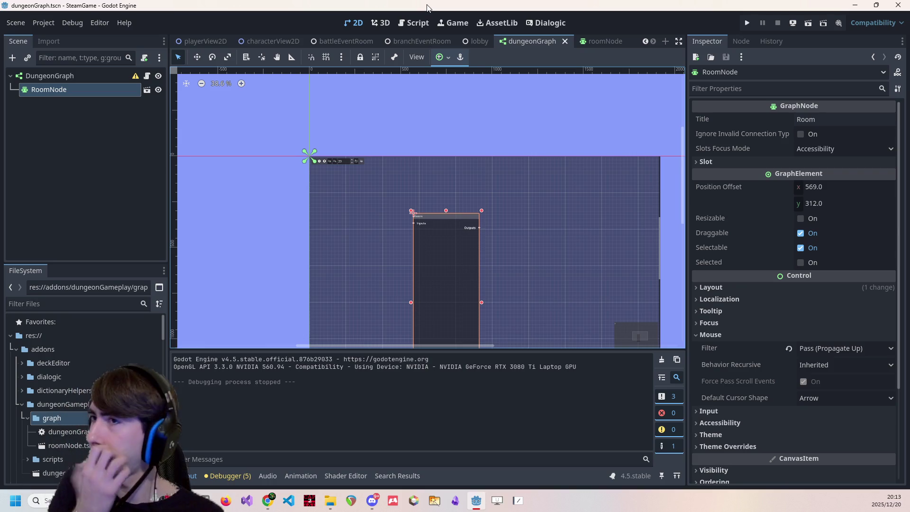
# - Change MOUSE_BUTTON_LEFT to MOUSE_BUTTON_RIGHT in dungeonGraph.gd, save, and briefly test-run
pyautogui.click(416, 27)
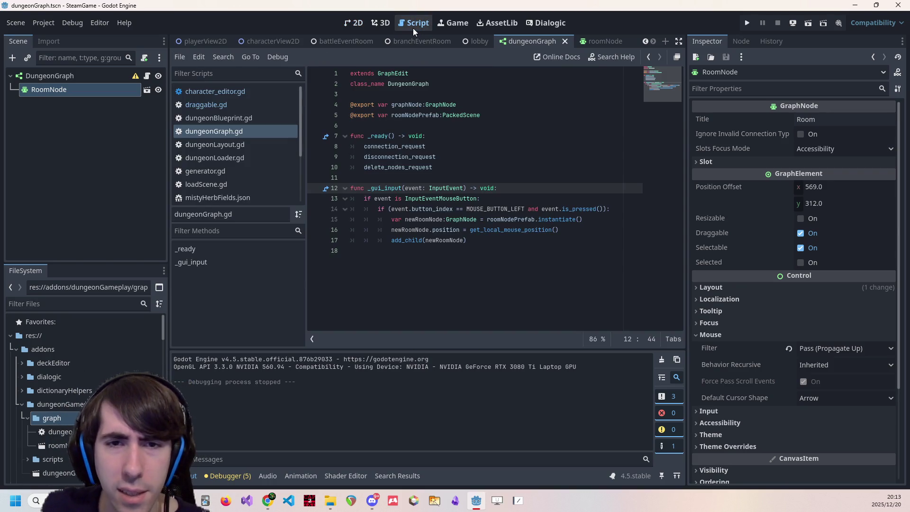
pyautogui.click(252, 93)
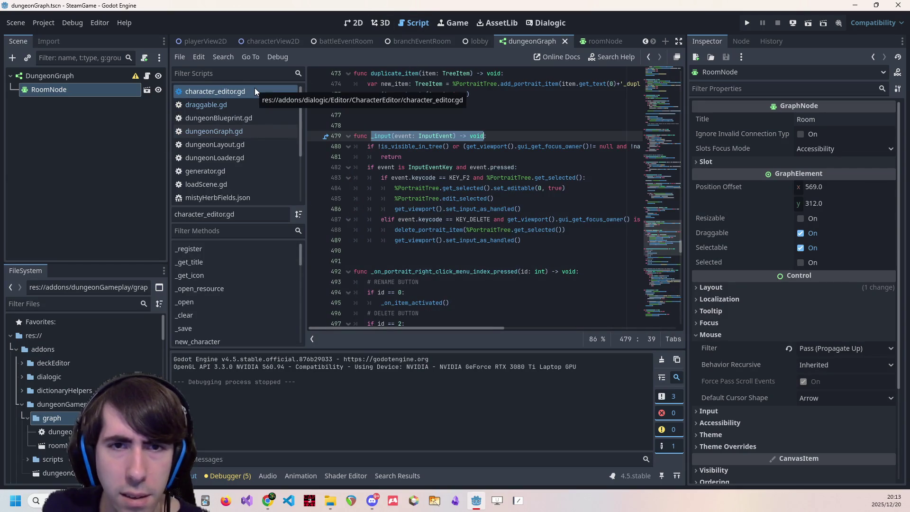
pyautogui.click(226, 130)
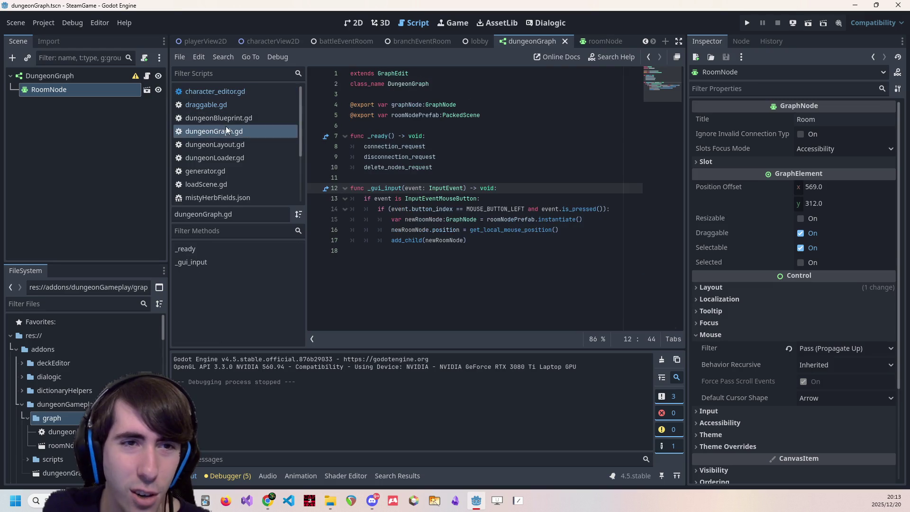
pyautogui.click(482, 199)
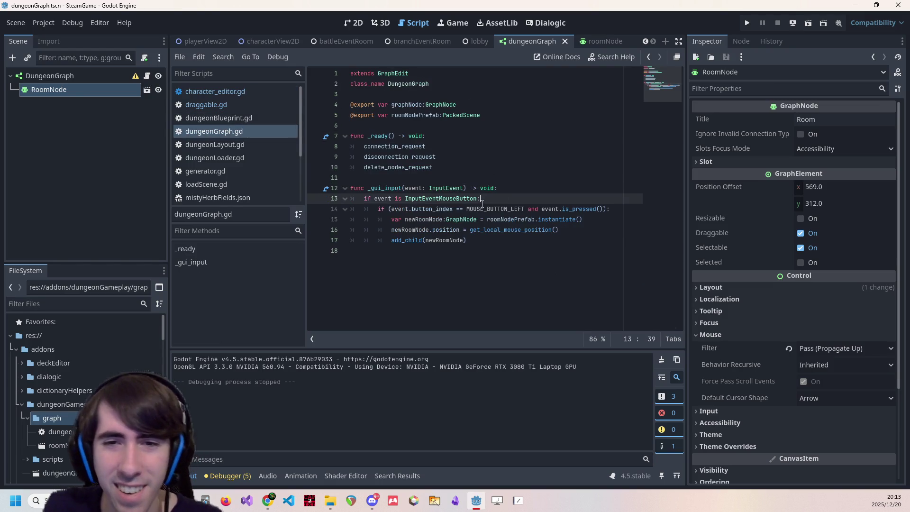
pyautogui.click(520, 208)
pyautogui.press('BackSpace')
pyautogui.press('BackSpace')
pyautogui.press('BackSpace')
pyautogui.press('Delete')
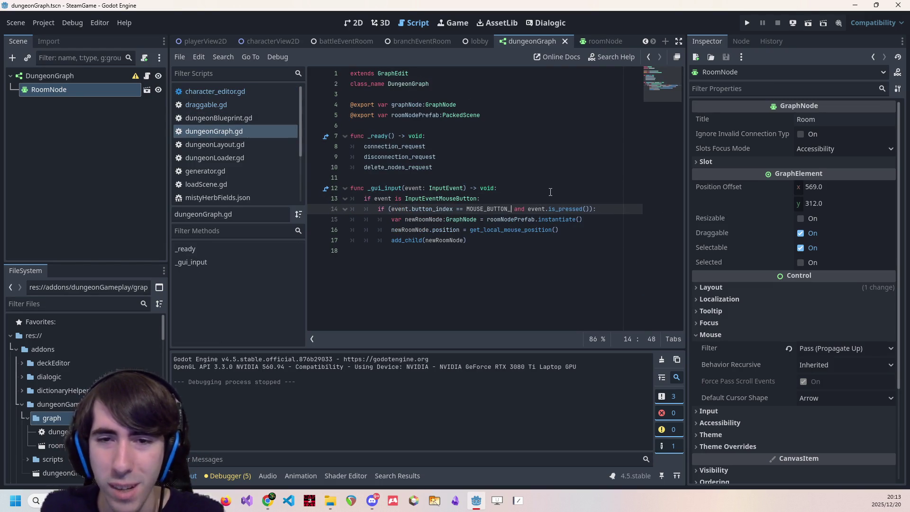
pyautogui.write('RIGHT')
pyautogui.hotkey('ctrl', 's')
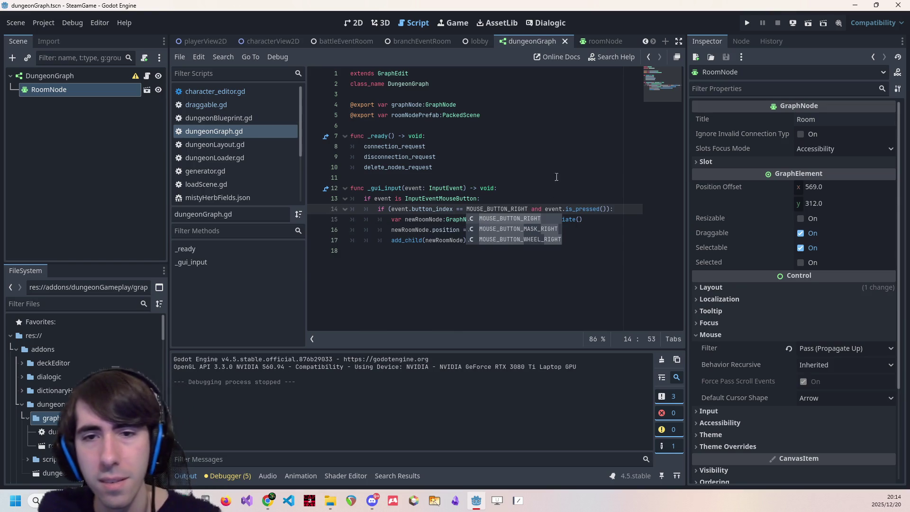
pyautogui.click(627, 125)
pyautogui.click(808, 23)
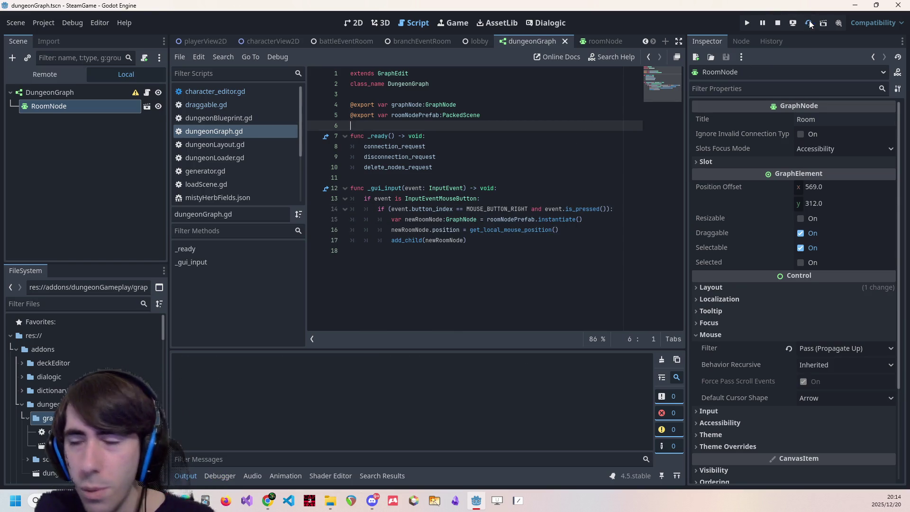
pyautogui.press('F8')
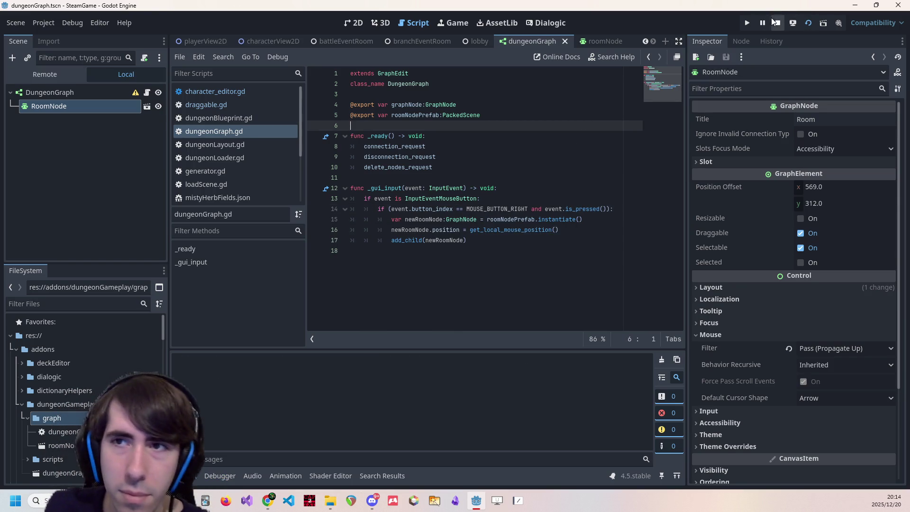
# - Move add_child(newRoomNode) above the position line, then test by placing two Room nodes
pyautogui.click(432, 230)
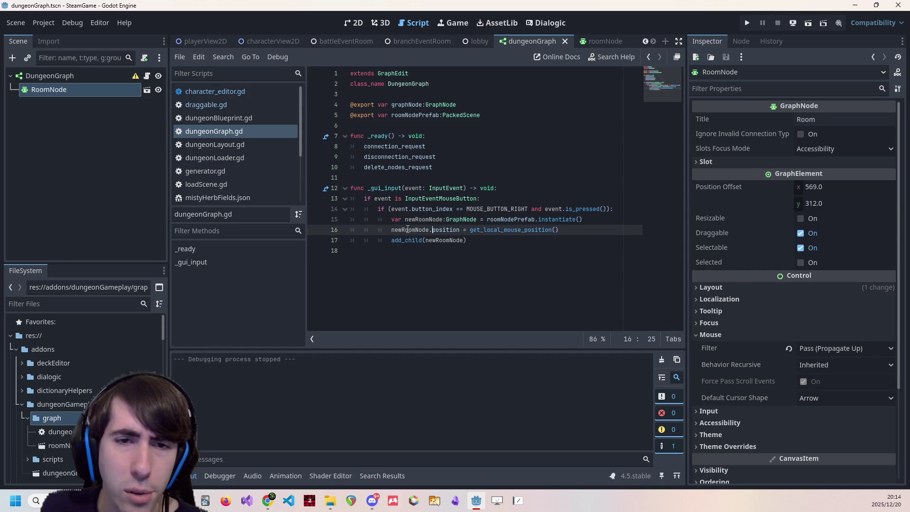
pyautogui.click(491, 230)
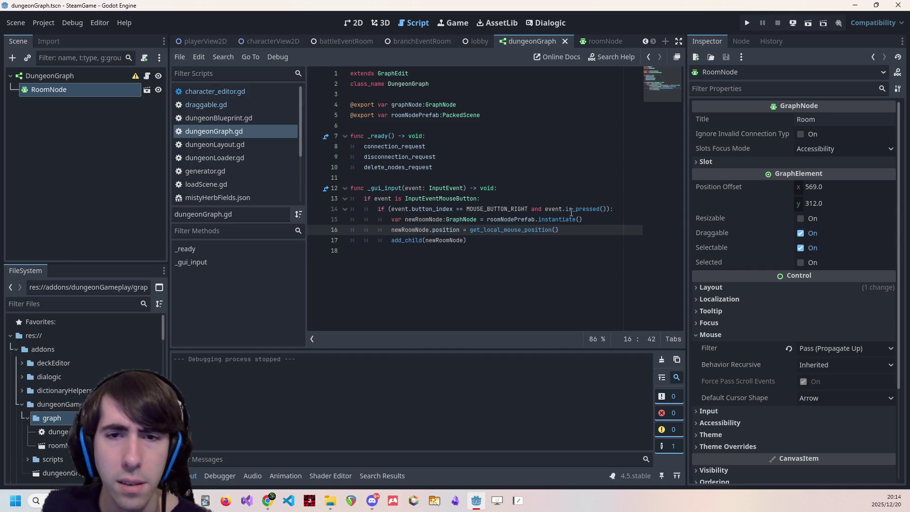
pyautogui.hotkey('alt', 'Down')
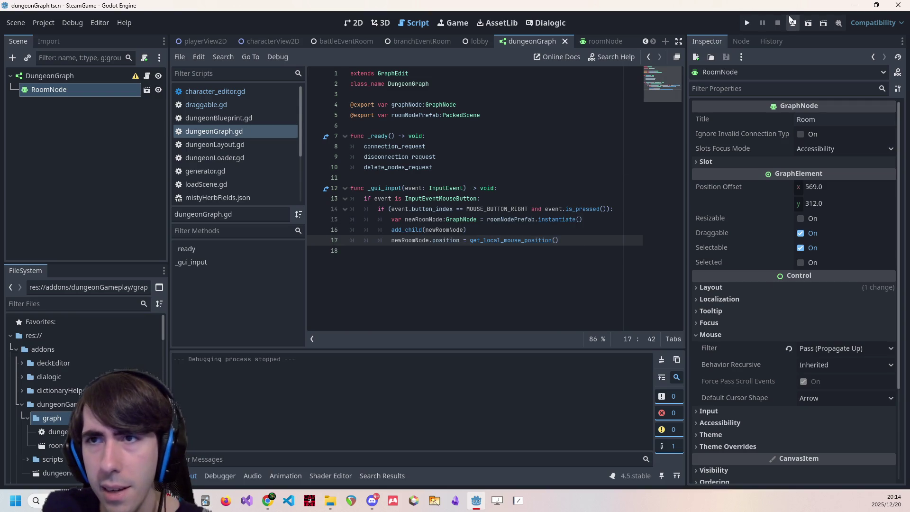
pyautogui.click(807, 24)
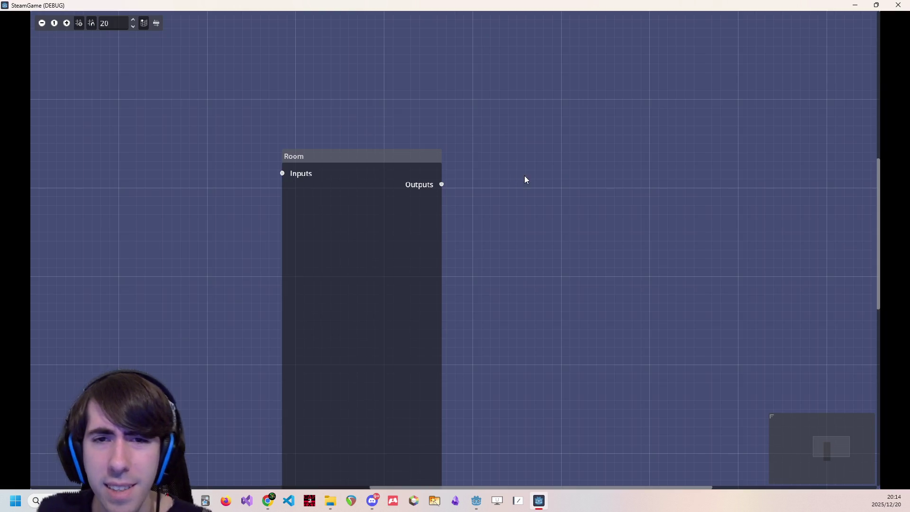
pyautogui.moveTo(419, 228); pyautogui.dragTo(565, 222)
pyautogui.moveTo(463, 280); pyautogui.dragTo(564, 368)
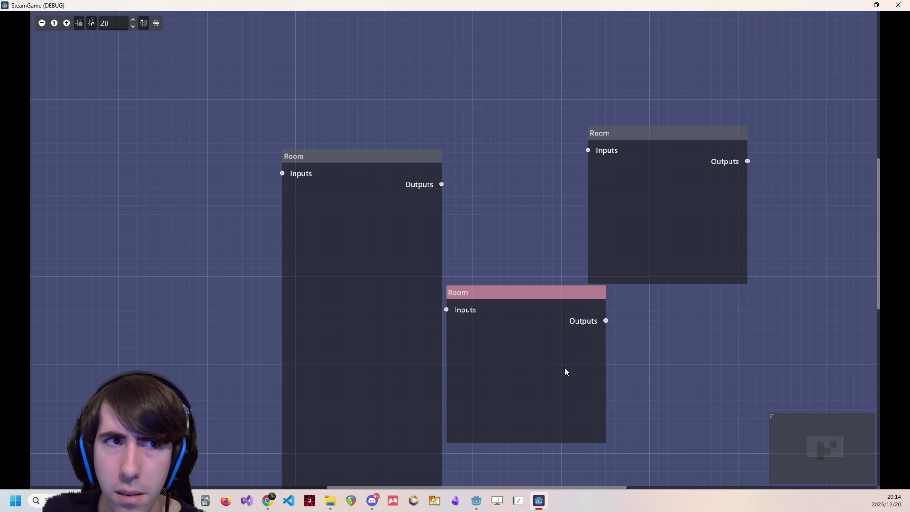
pyautogui.click(898, 5)
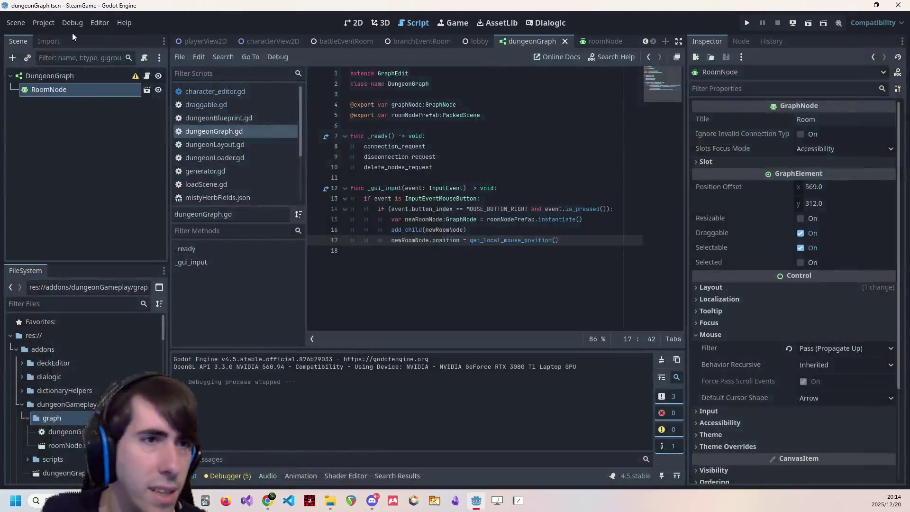
# - Change the room's position assignment on line 17 to position_offset and save the script
pyautogui.click(77, 91)
pyautogui.click(784, 87)
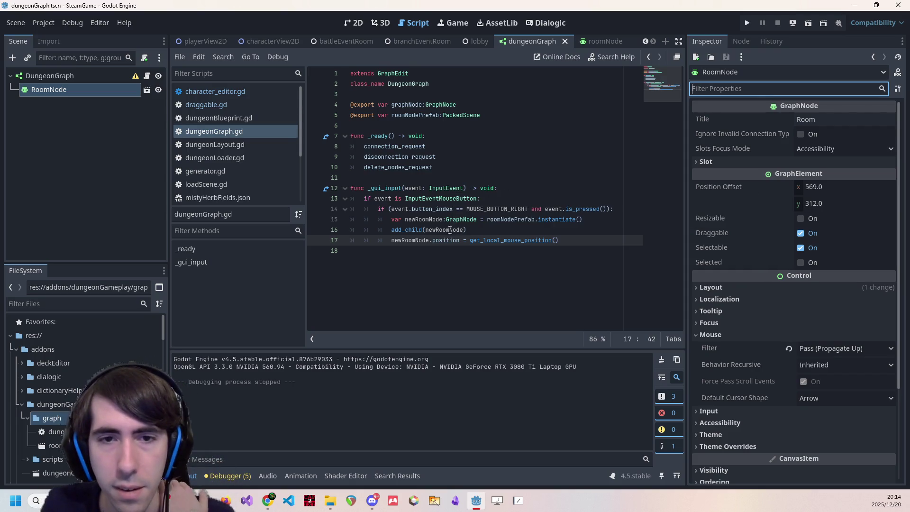
pyautogui.click(460, 240)
pyautogui.keyDown('shift'); pyautogui.click(432, 240); pyautogui.keyUp('shift')
pyautogui.press('BackSpace')
pyautogui.write('sition_f')
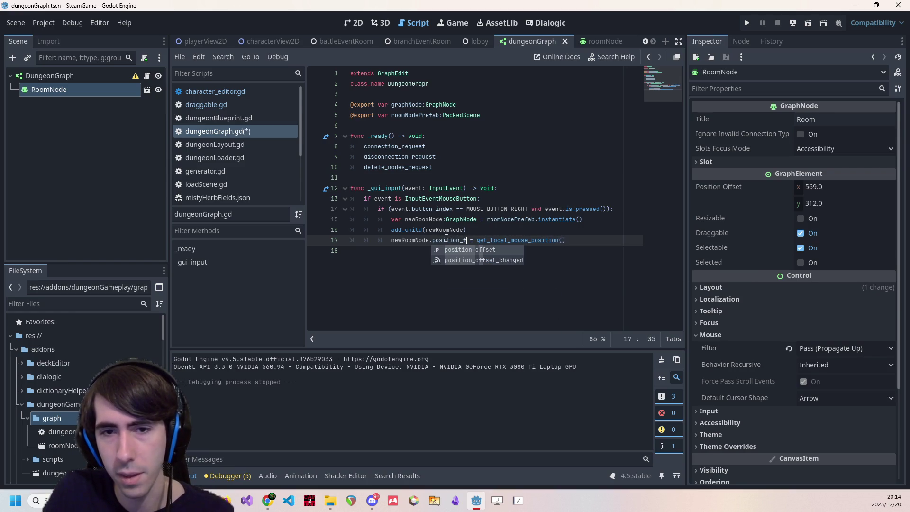
pyautogui.press('Return')
pyautogui.hotkey('ctrl', 's')
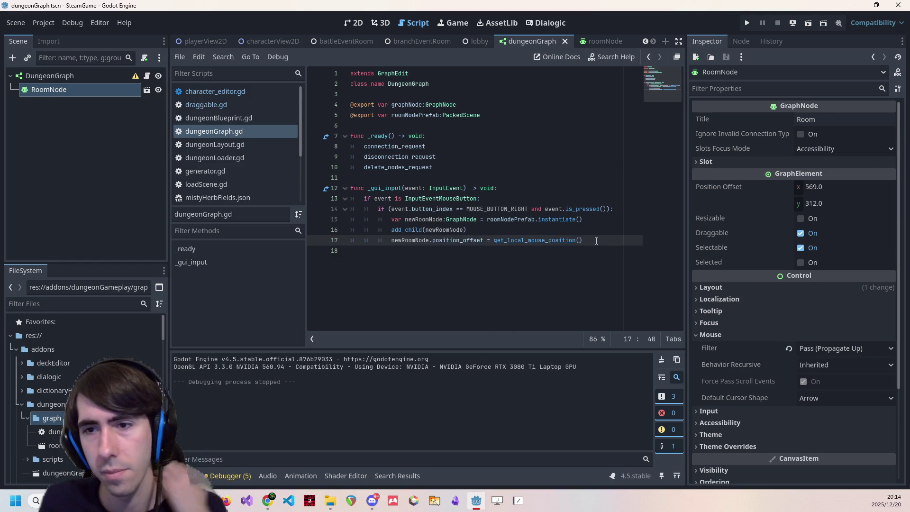
# - Run the scene, move the tall Room node right, and right-click to add eleven rooms
pyautogui.click(807, 21)
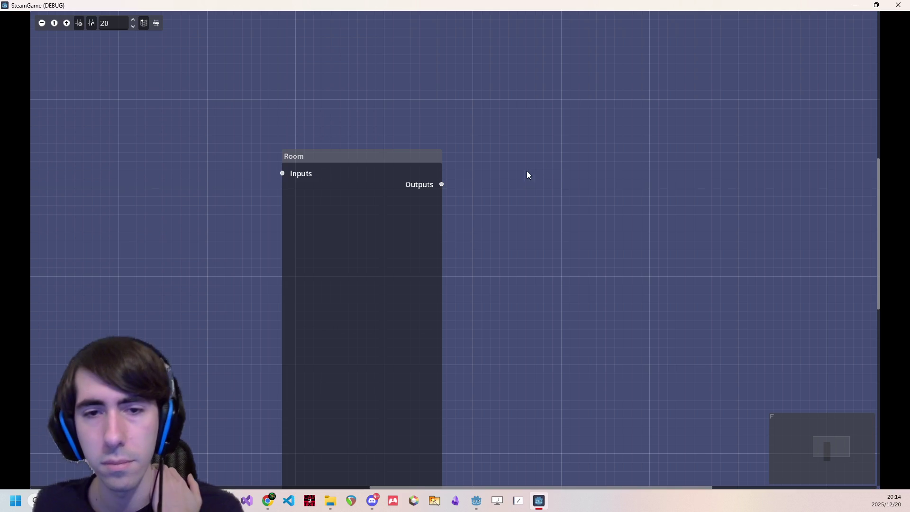
pyautogui.moveTo(402, 234); pyautogui.dragTo(642, 238)
pyautogui.click(460, 295)
pyautogui.rightClick(419, 285)
pyautogui.rightClick(234, 205)
pyautogui.rightClick(263, 112)
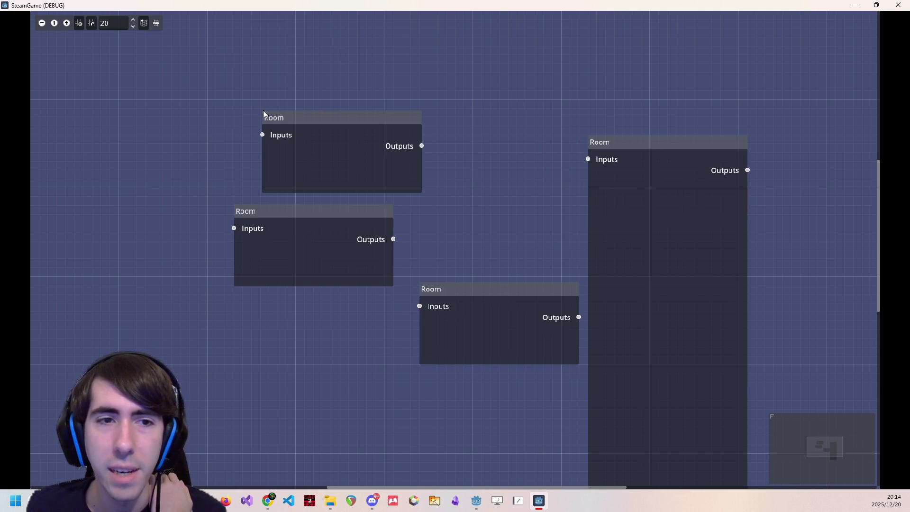
pyautogui.rightClick(521, 76)
pyautogui.rightClick(285, 304)
pyautogui.rightClick(113, 247)
pyautogui.rightClick(105, 105)
pyautogui.rightClick(283, 50)
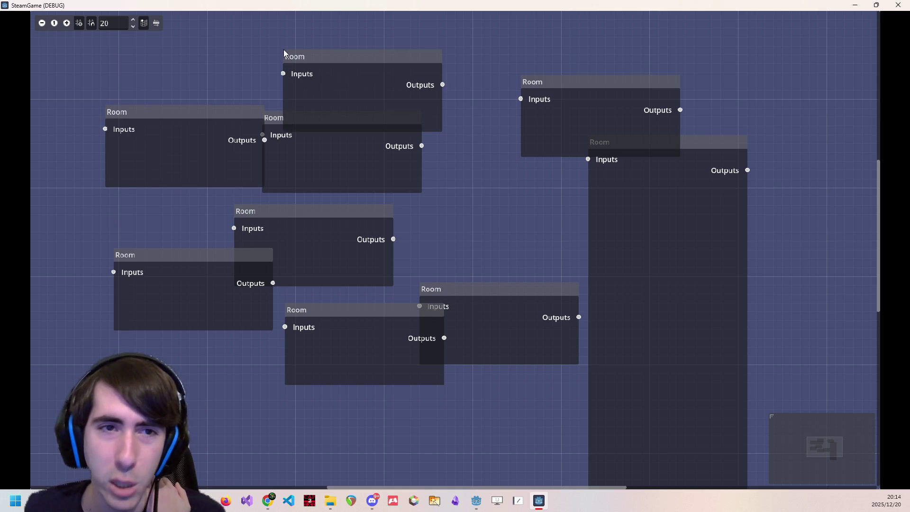
pyautogui.rightClick(758, 66)
pyautogui.rightClick(166, 386)
pyautogui.rightClick(392, 410)
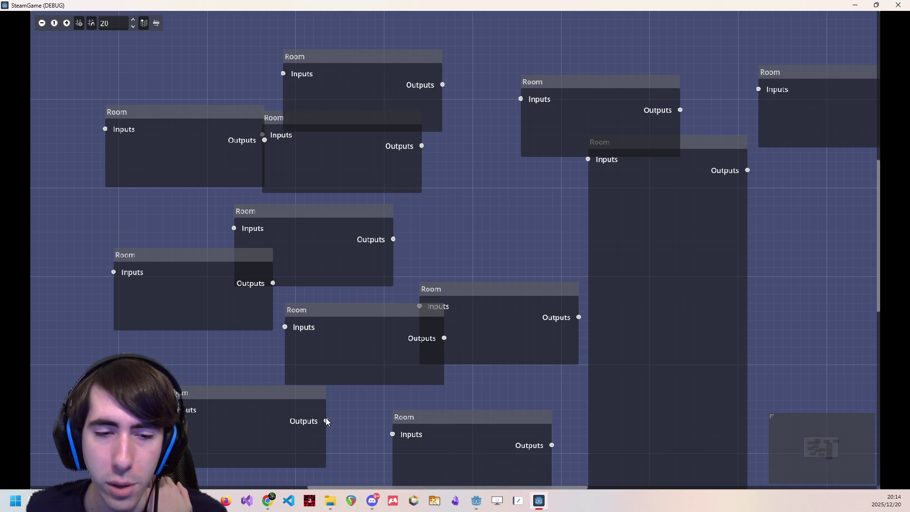
# - Drag a wire from one Room's Outputs port to another's Inputs, then close the game
pyautogui.moveTo(325, 421)
pyautogui.mouseDown()
pyautogui.moveTo(403, 444)
pyautogui.moveTo(394, 435)
pyautogui.mouseUp()
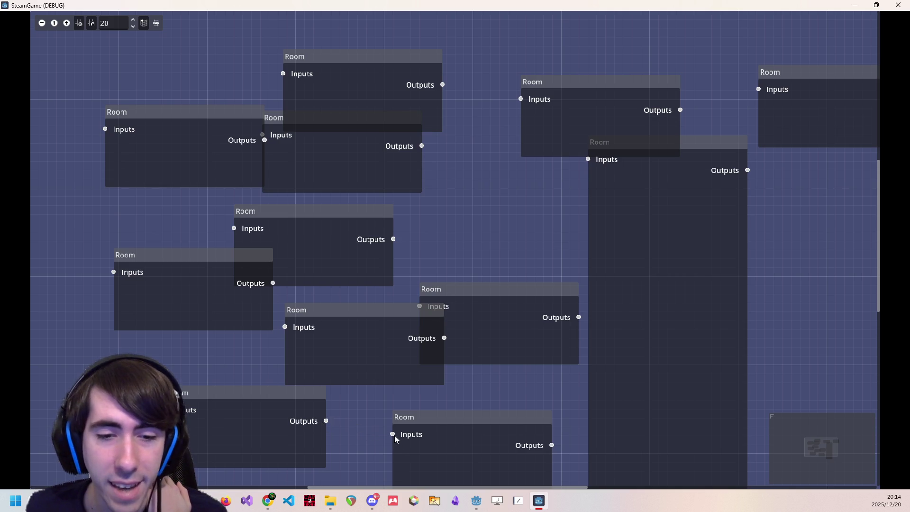
pyautogui.moveTo(326, 420); pyautogui.dragTo(392, 434)
pyautogui.click(898, 5)
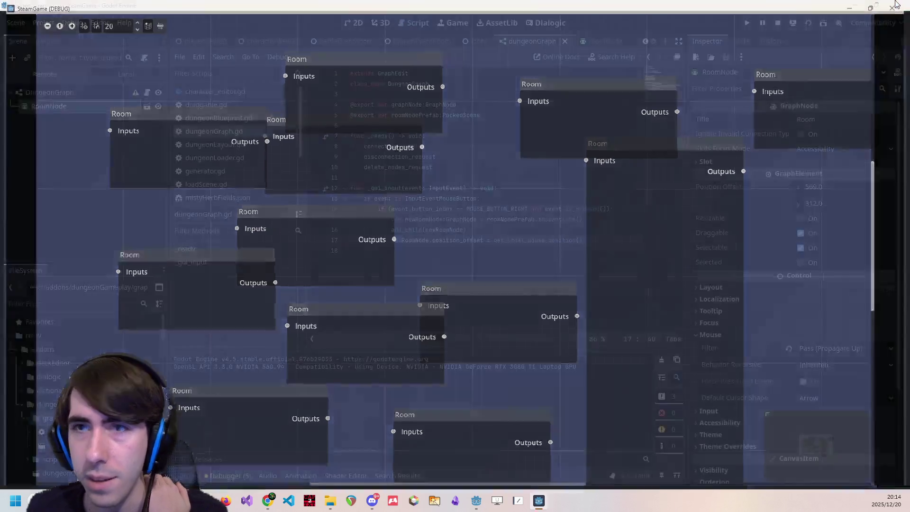
# - Add .connect() calls to the three request signal lines in _ready
pyautogui.moveTo(434, 168)
pyautogui.mouseDown()
pyautogui.moveTo(298, 155)
pyautogui.moveTo(350, 146)
pyautogui.mouseUp()
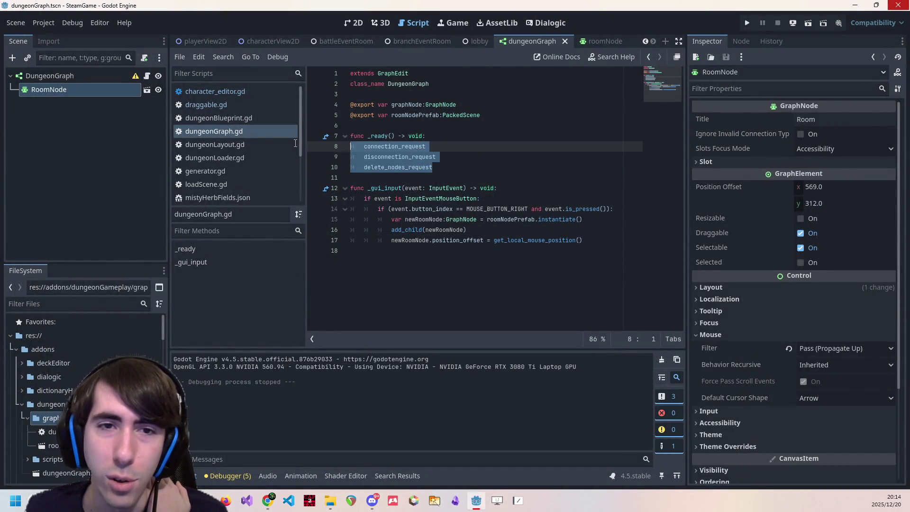
pyautogui.click(456, 144)
pyautogui.write('con')
pyautogui.press('Return')
pyautogui.press('Down')
pyautogui.write('on')
pyautogui.press('Return')
pyautogui.press('Down')
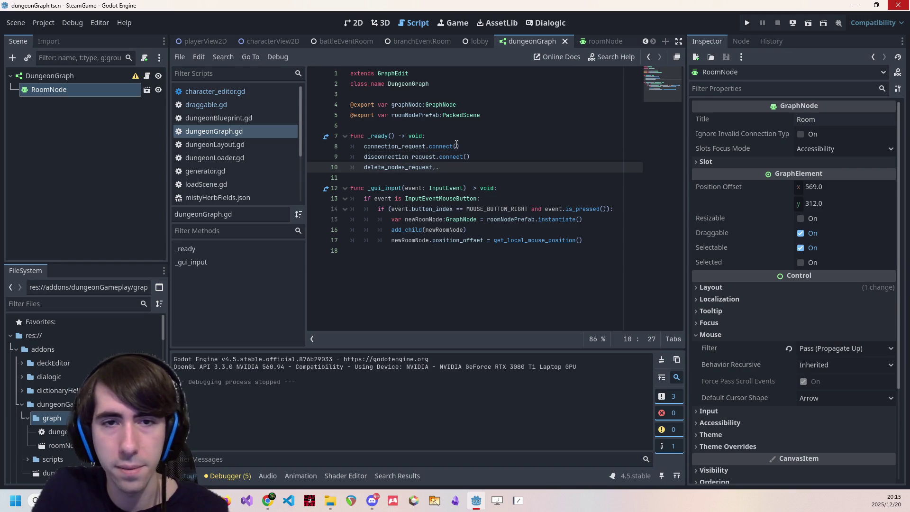
pyautogui.write('con')
pyautogui.press('Return')
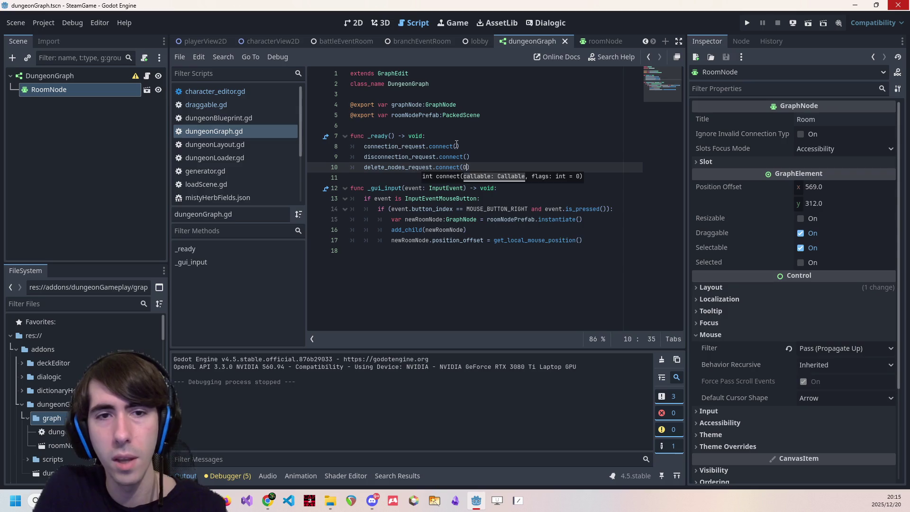
# - Pass onConnectionRequest, onDisconnectionRequest and onDeleteNodeRequest to the connect calls and save
pyautogui.write('nDeleteNodeRequest')
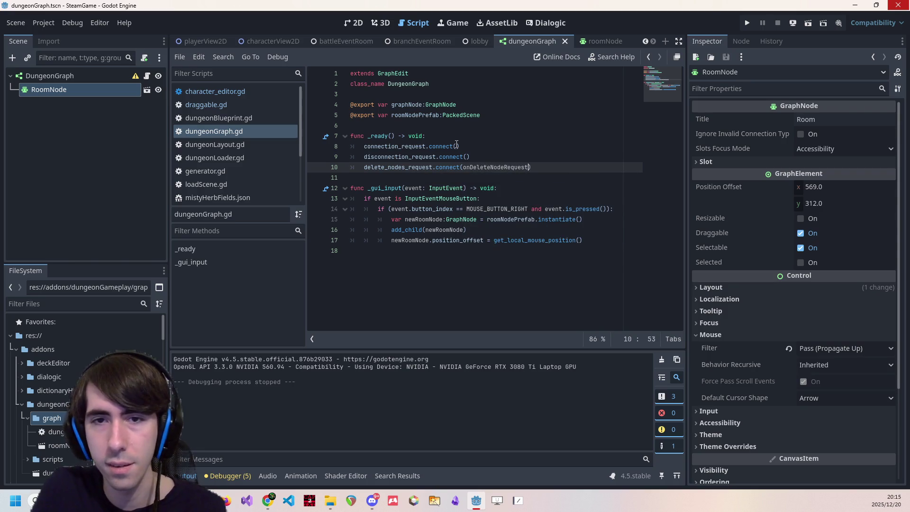
pyautogui.press('Up')
pyautogui.press('Left')
pyautogui.write('onDisctio')
pyautogui.press('BackSpace')
pyautogui.press('BackSpace')
pyautogui.write('onnectionRequets')
pyautogui.click(456, 146)
pyautogui.write('onConnectionRequest')
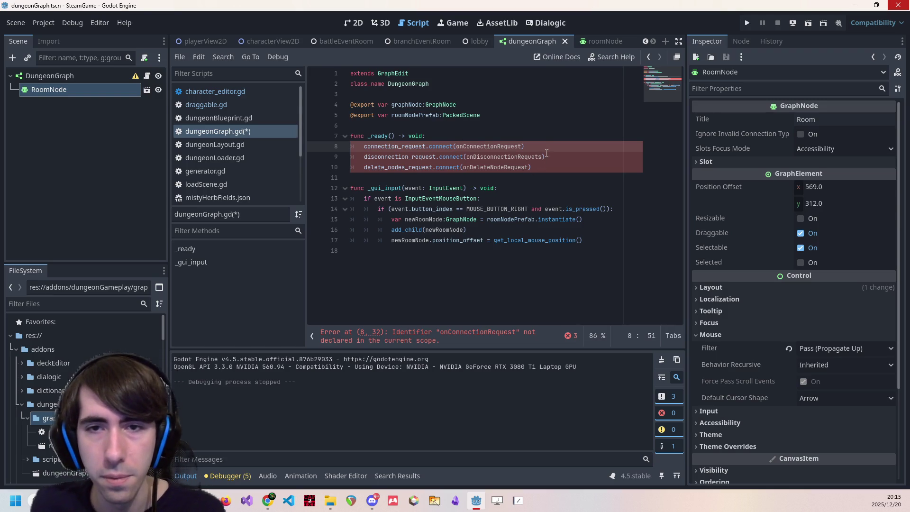
pyautogui.click(550, 157)
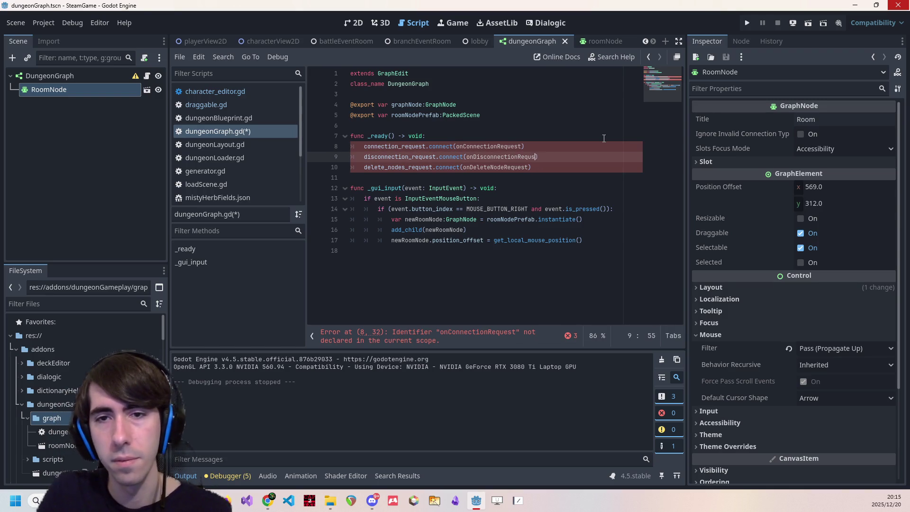
pyautogui.write('st')
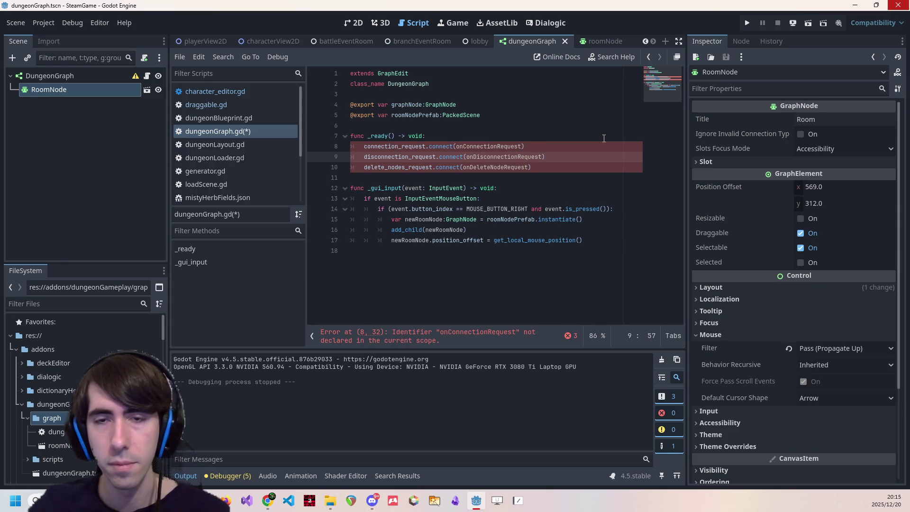
pyautogui.hotkey('ctrl', 's')
# - Write a func onConnectionRequest(): stub containing pass at the end of the script
pyautogui.press('Up')
pyautogui.press('Down')
pyautogui.press('Down')
pyautogui.press('Down')
pyautogui.press('Down')
pyautogui.press('Down')
pyautogui.press('Down')
pyautogui.press('Return')
pyautogui.write('nc onConnectionRequest():')
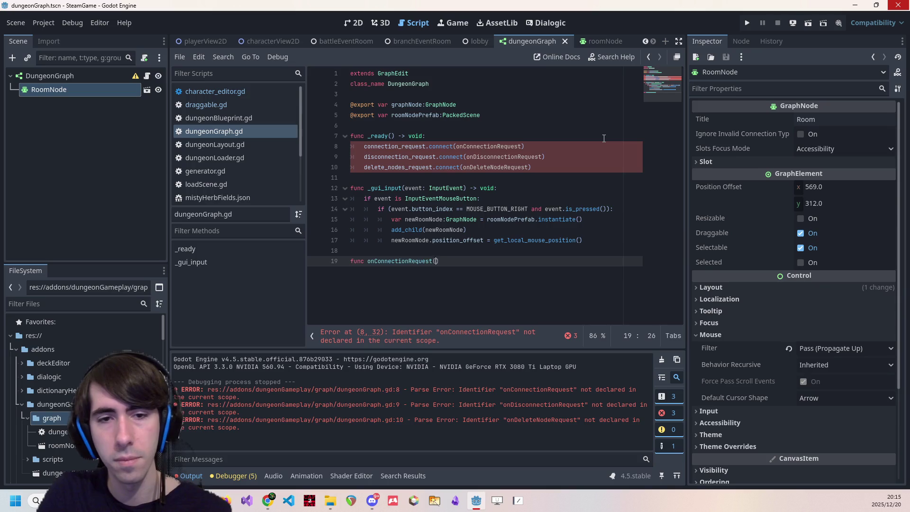
pyautogui.press('Return')
pyautogui.write('ss')
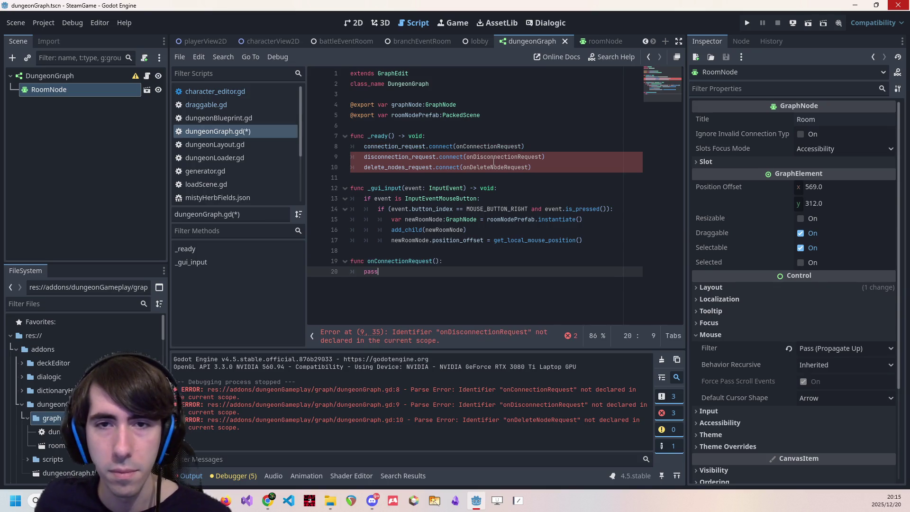
pyautogui.press('Return')
pyautogui.press('Return')
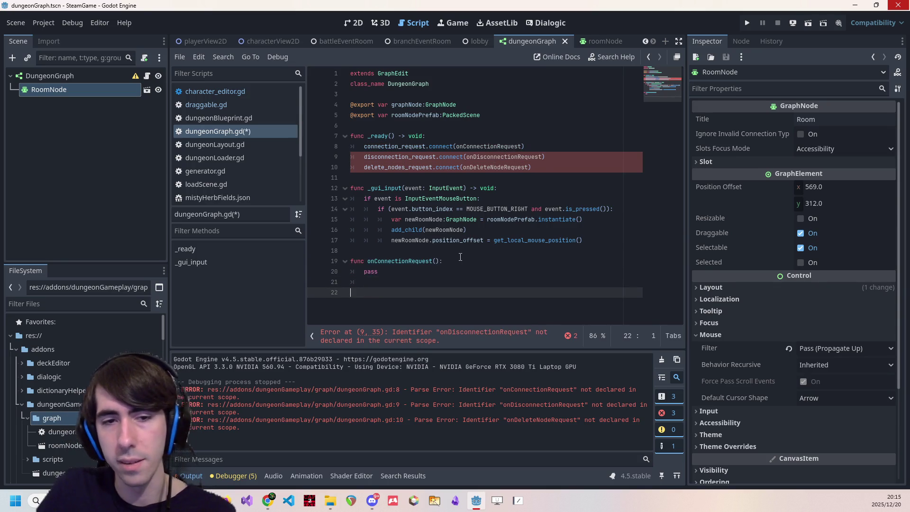
pyautogui.press('Up')
# - Add a func onDisconnectionRequest(): stub containing pass
pyautogui.press('Return')
pyautogui.write('func onDisconnectionRequest():')
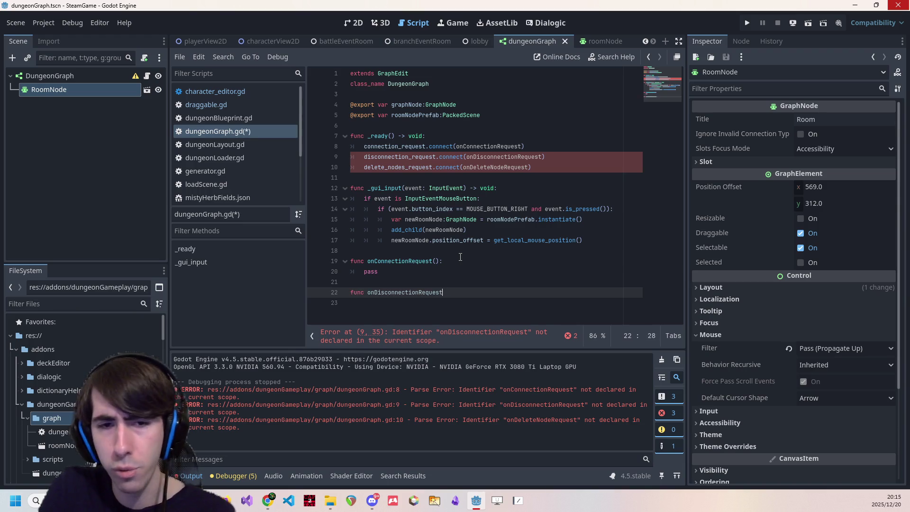
pyautogui.press('Return')
pyautogui.press('Tab')
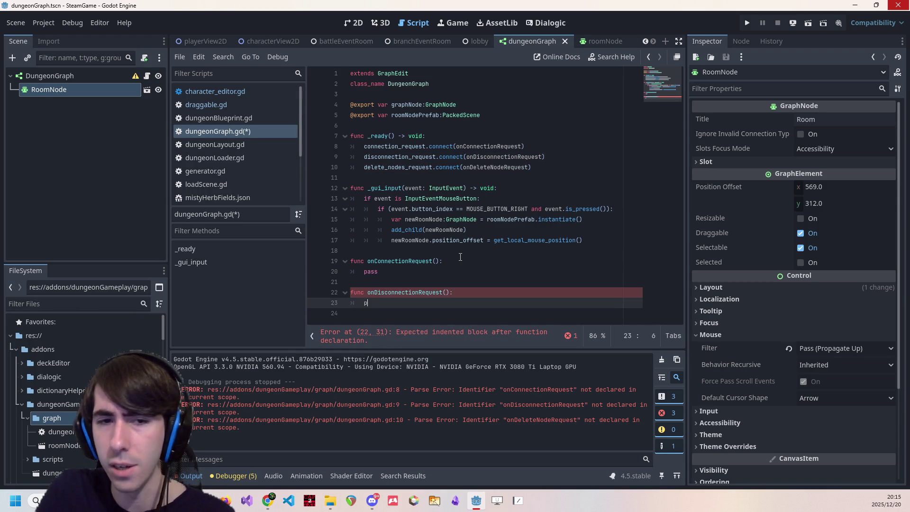
pyautogui.write('ass')
pyautogui.press('Return')
pyautogui.press('Return')
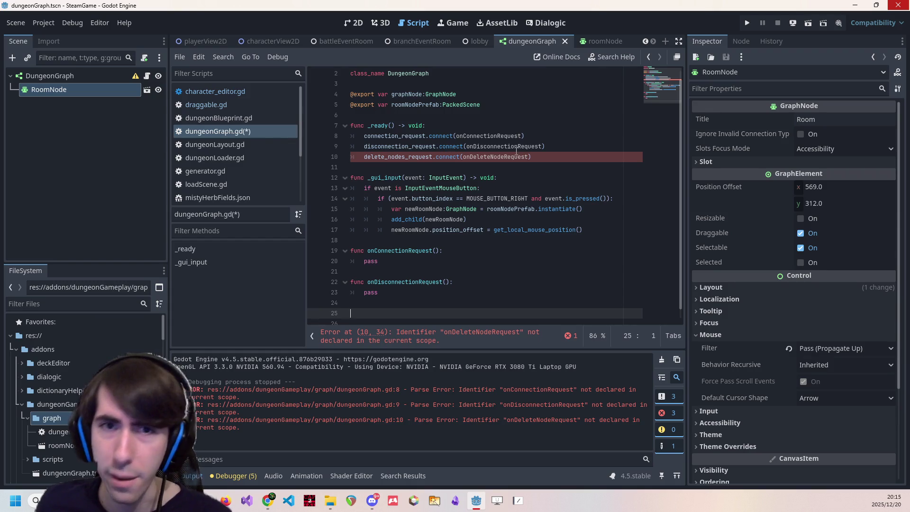
pyautogui.press('Return')
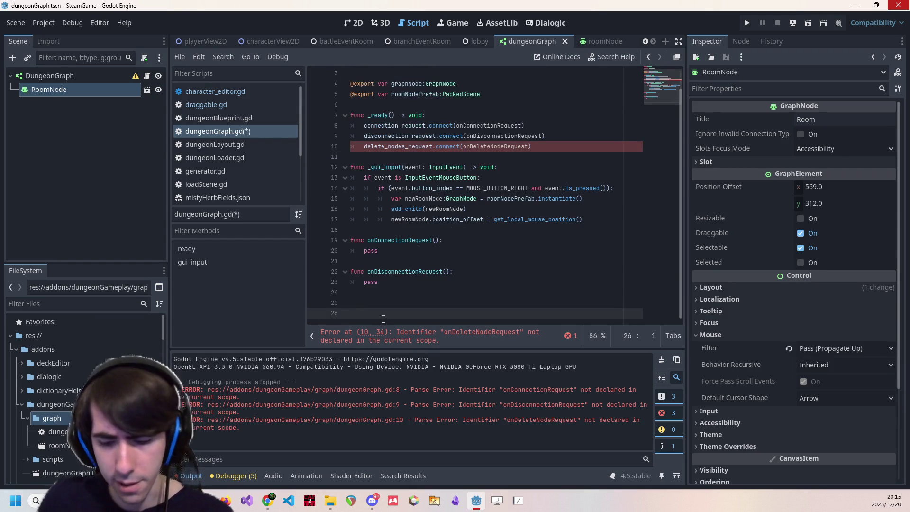
# - Add a func onDeleteNodeRequest(): stub with pass and save the script
pyautogui.press('Up')
pyautogui.write('func onDeleteNodeRequest():')
pyautogui.press('Return')
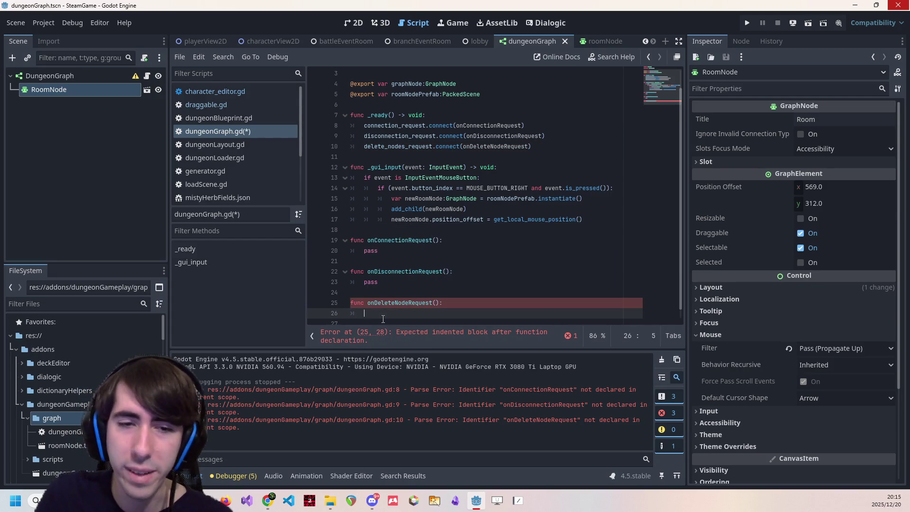
pyautogui.write('pass')
pyautogui.hotkey('ctrl', 's')
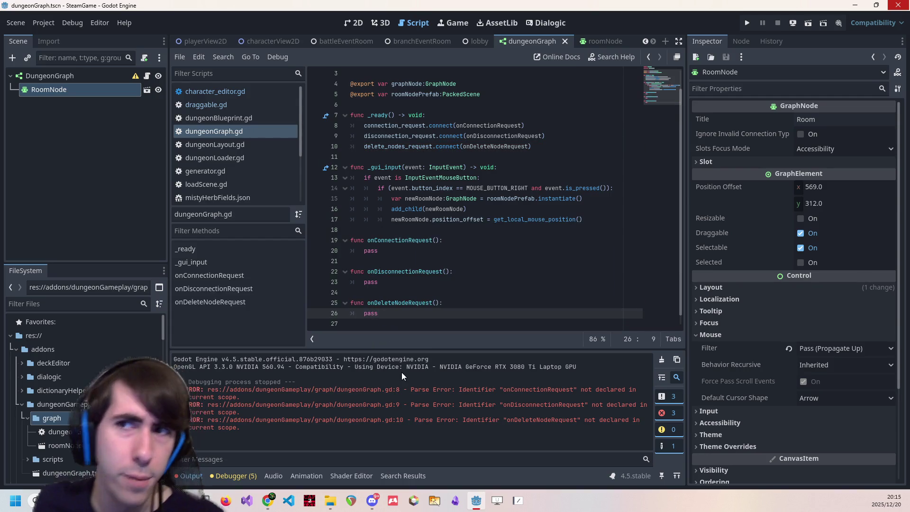
# - Show RoomNode's available signals in the Node dock and scroll through the list
pyautogui.click(735, 40)
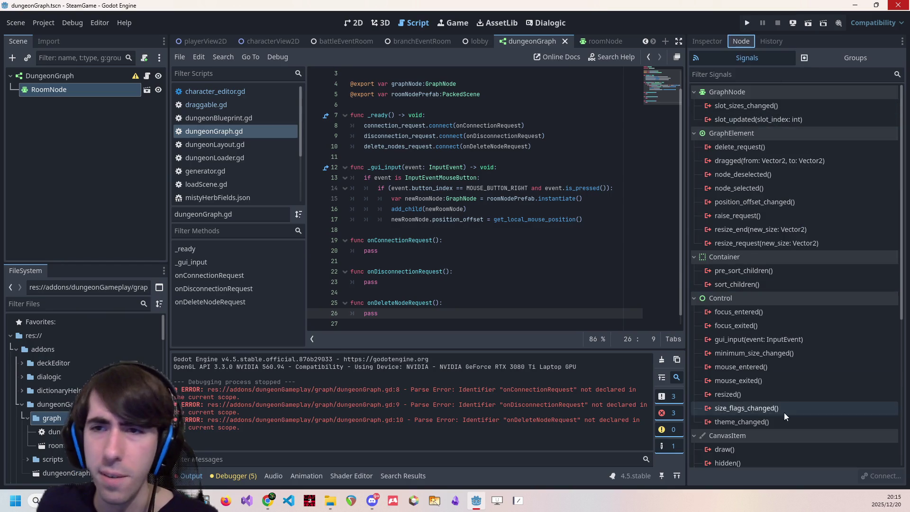
pyautogui.scroll(-5, 757, 169)
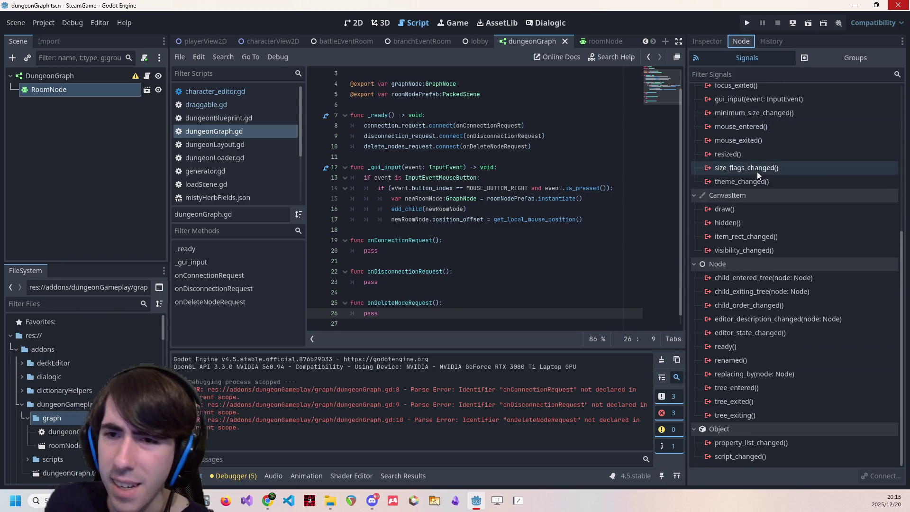
pyautogui.moveTo(474, 321)
pyautogui.mouseDown()
pyautogui.moveTo(463, 318)
pyautogui.moveTo(411, 136)
pyautogui.mouseUp()
pyautogui.moveTo(502, 140)
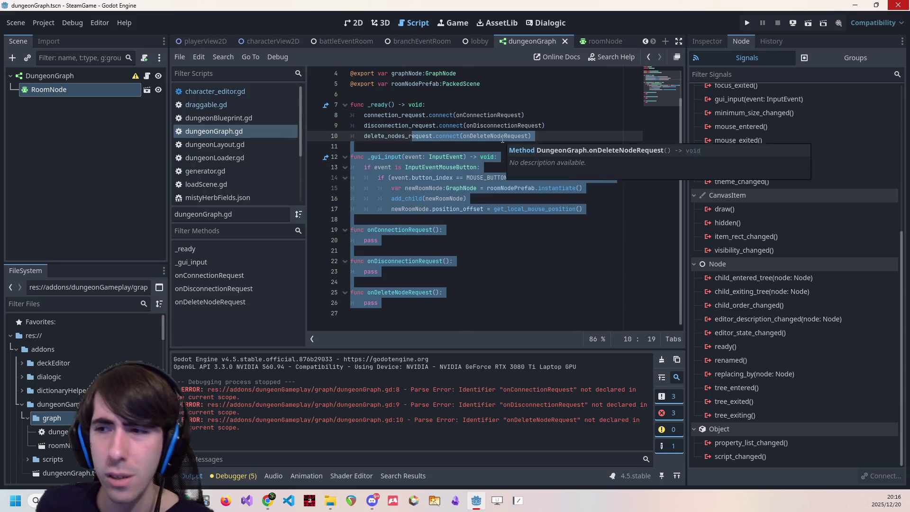
pyautogui.moveTo(508, 123)
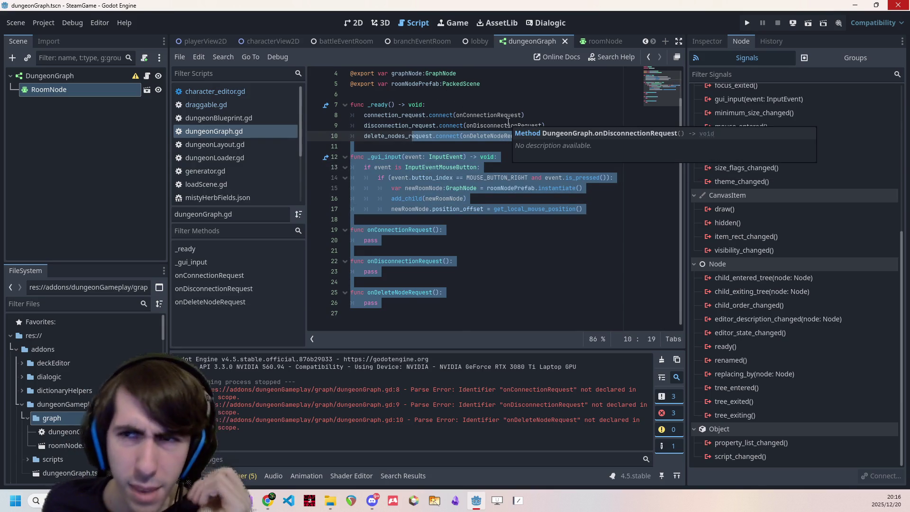
# - Select the pass placeholder in onConnectionRequest on line 20, then switch to the tutorial video
pyautogui.click(474, 325)
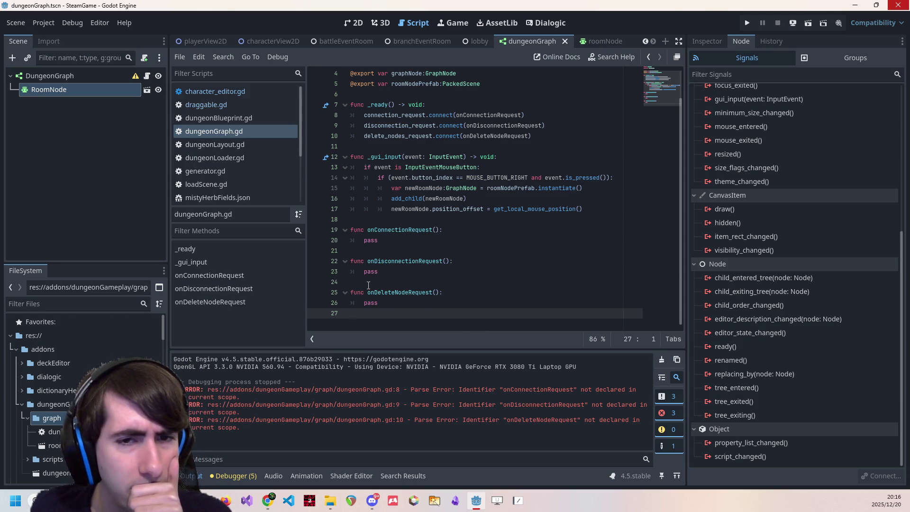
pyautogui.doubleClick(373, 240)
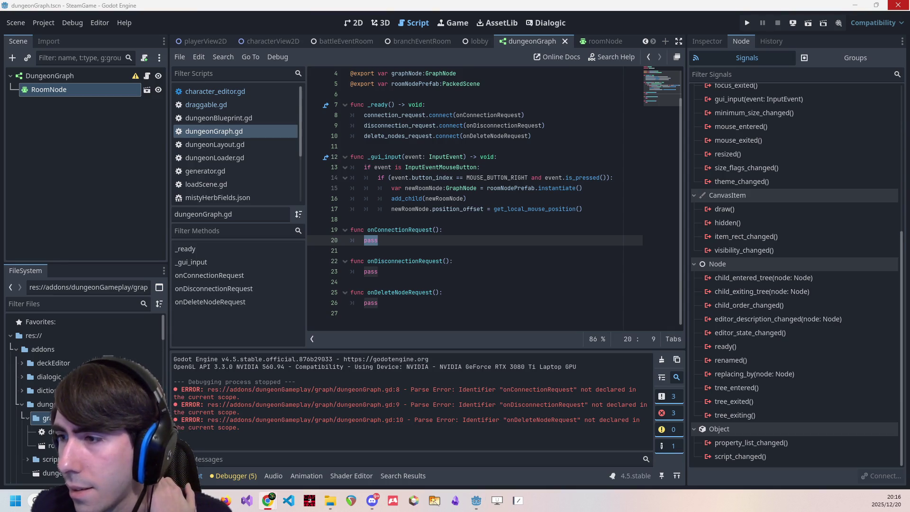
pyautogui.hotkey('alt', 'Tab')
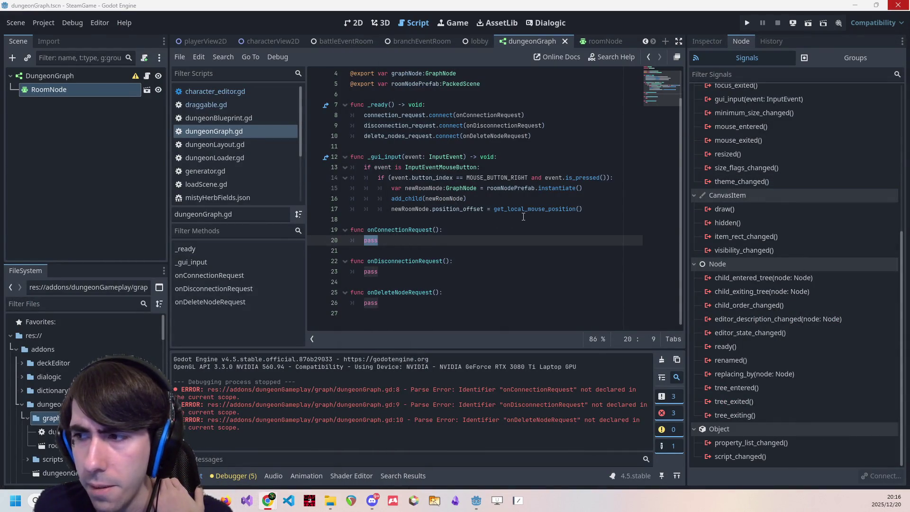
# - Copy connection_request's parameter list from the docs into onConnectionRequest's signature
pyautogui.keyDown('ctrl'); pyautogui.click(416, 115); pyautogui.keyUp('ctrl')
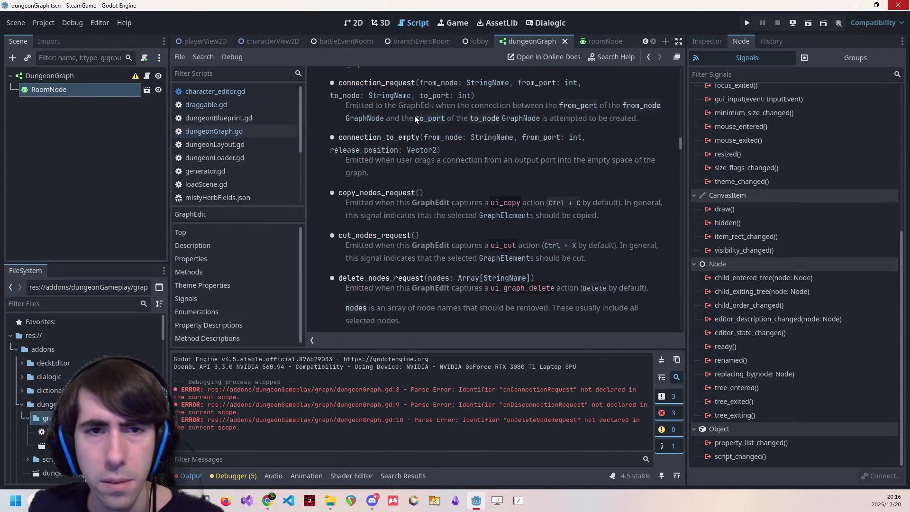
pyautogui.moveTo(419, 82)
pyautogui.mouseDown()
pyautogui.moveTo(586, 79)
pyautogui.moveTo(473, 98)
pyautogui.mouseUp()
pyautogui.hotkey('ctrl', 'c')
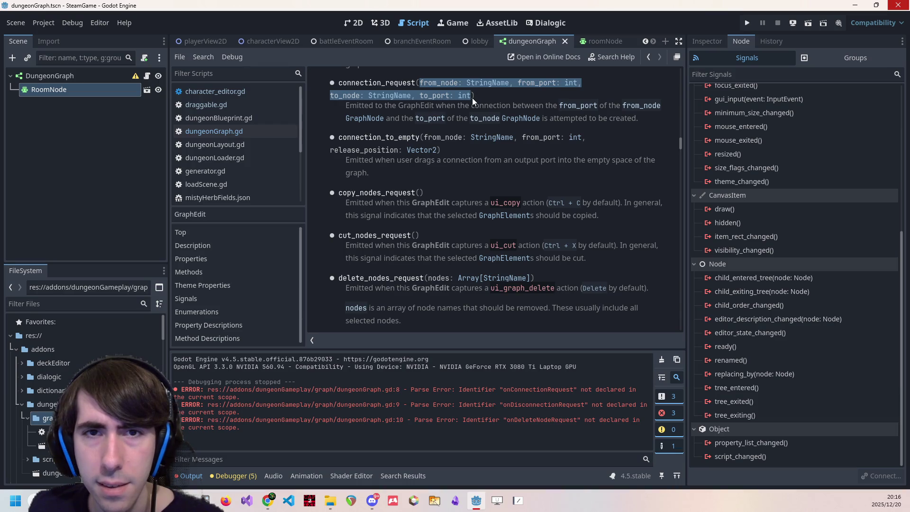
pyautogui.hotkey('alt', 'Left')
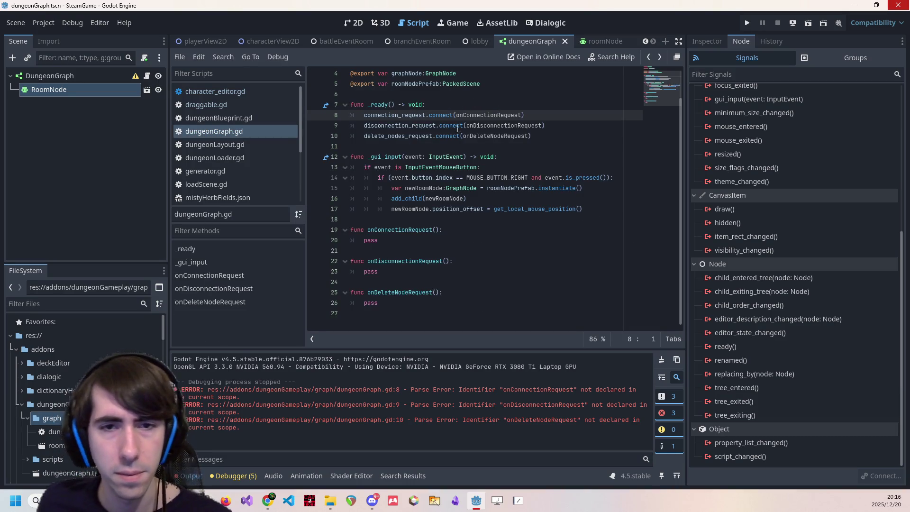
pyautogui.click(436, 229)
pyautogui.hotkey('ctrl', 'v')
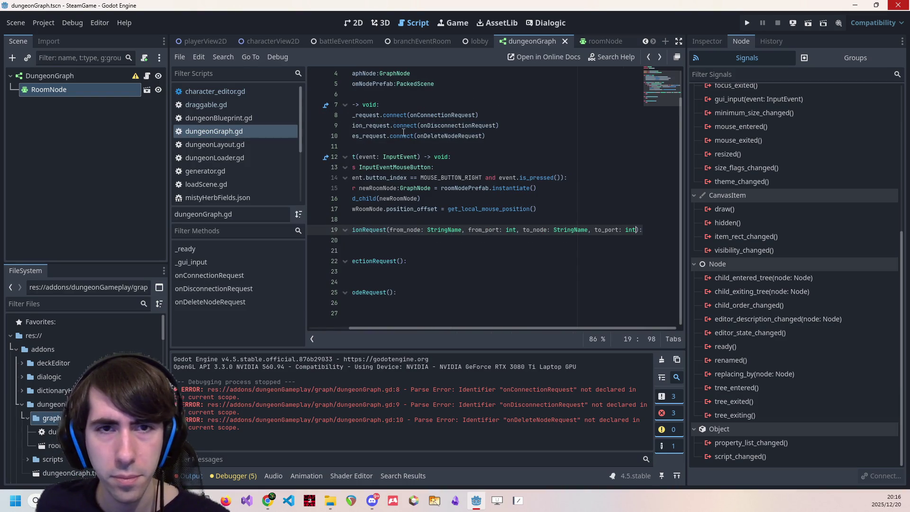
# - Paste disconnection_request's parameter list into onDisconnectionRequest's signature
pyautogui.keyDown('ctrl'); pyautogui.click(370, 125); pyautogui.keyUp('ctrl')
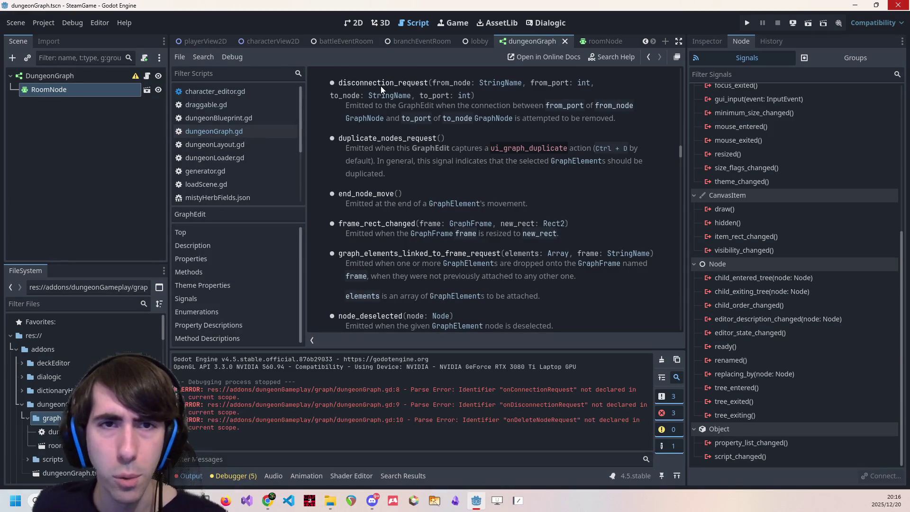
pyautogui.moveTo(433, 82); pyautogui.dragTo(473, 96)
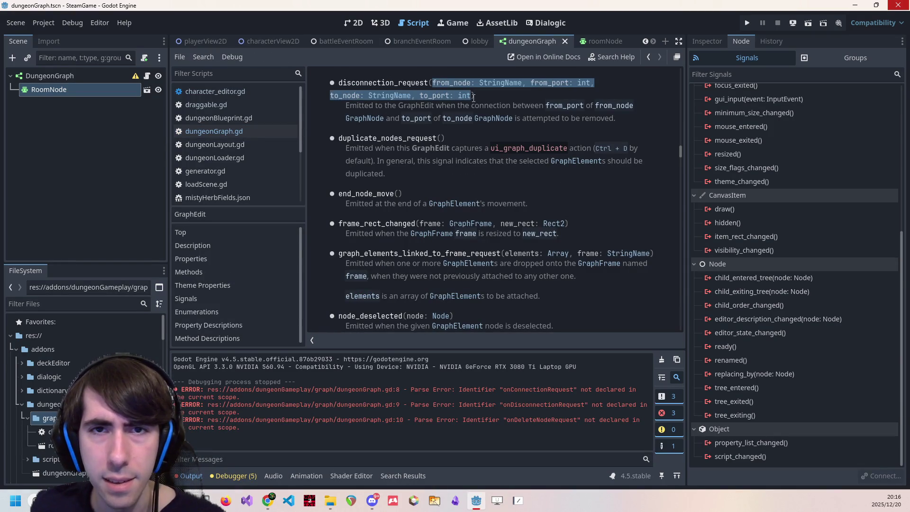
pyautogui.hotkey('alt', 'Left')
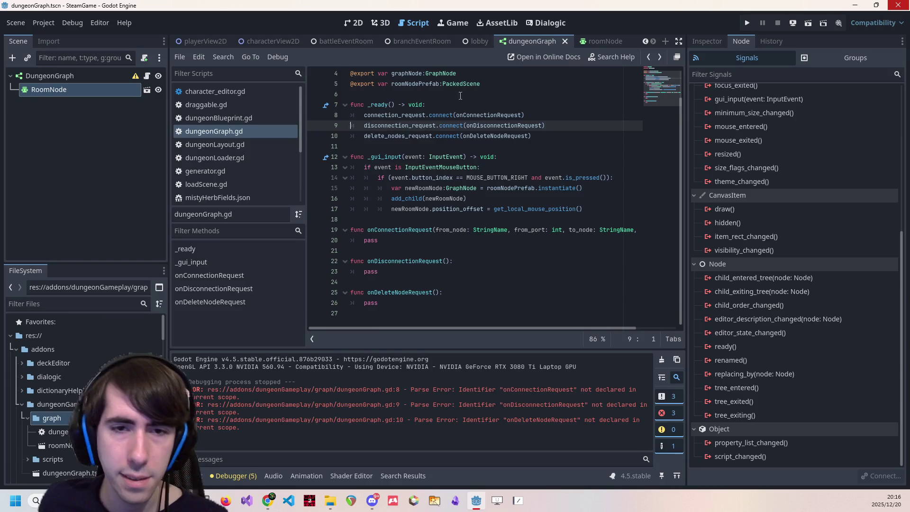
pyautogui.click(445, 261)
pyautogui.hotkey('ctrl', 'v')
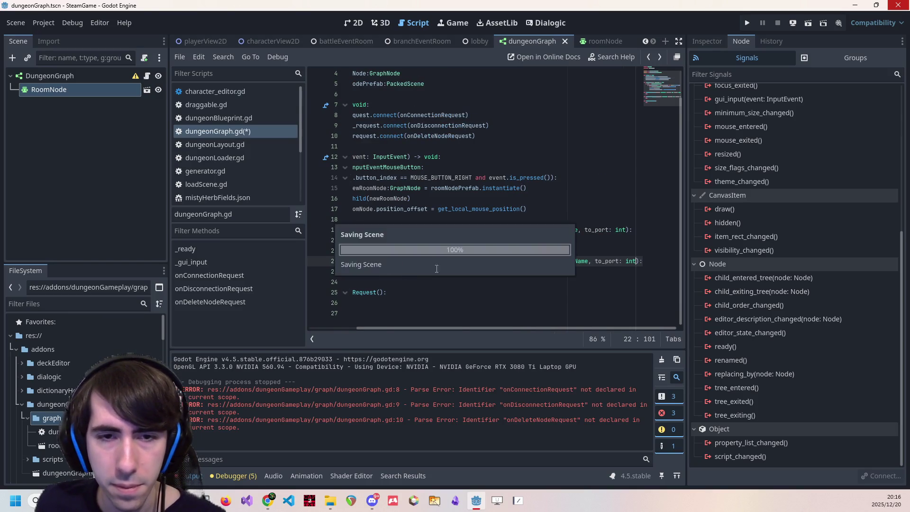
pyautogui.moveTo(407, 328); pyautogui.dragTo(360, 329)
pyautogui.click(437, 230)
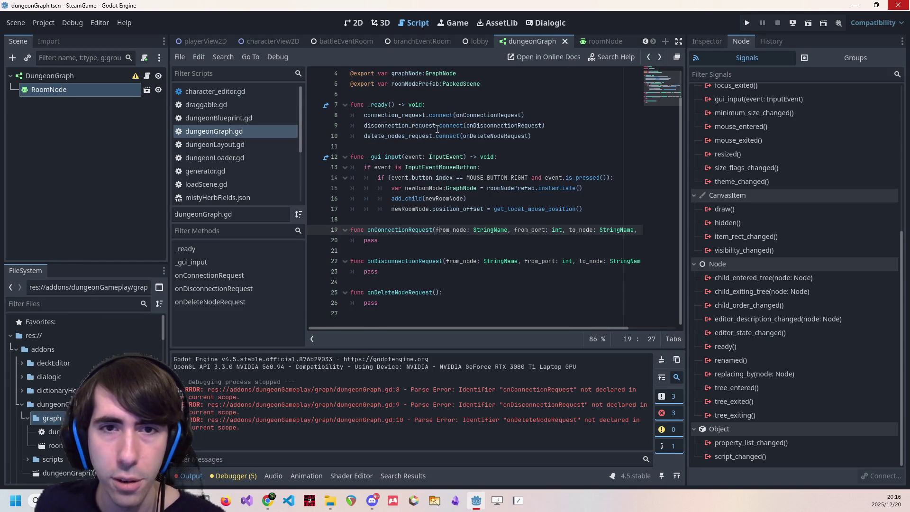
# - Give onDeleteNodeRequest the delete_nodes_request parameter nodes: Array[StringName]
pyautogui.keyDown('ctrl'); pyautogui.click(408, 136); pyautogui.keyUp('ctrl')
pyautogui.moveTo(428, 84); pyautogui.dragTo(531, 85)
pyautogui.hotkey('ctrl', 'c')
pyautogui.hotkey('alt', 'Left')
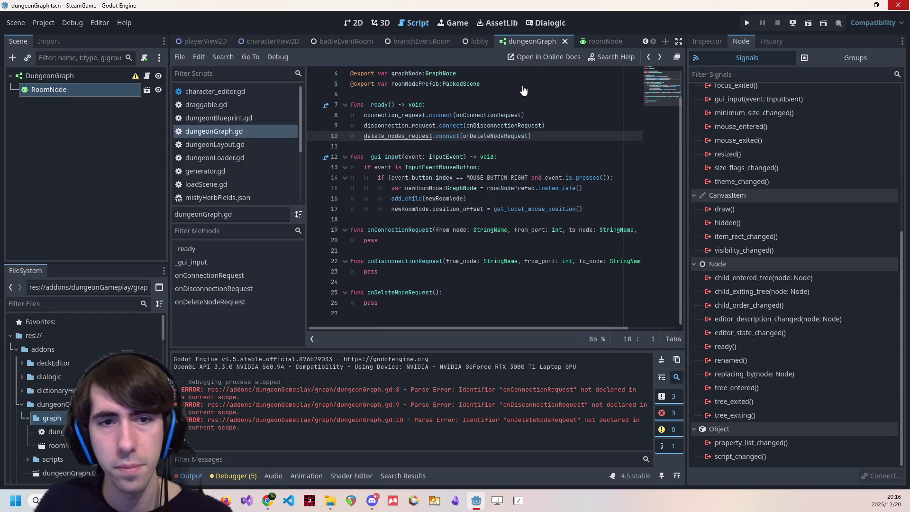
pyautogui.click(436, 291)
pyautogui.hotkey('ctrl', 'v')
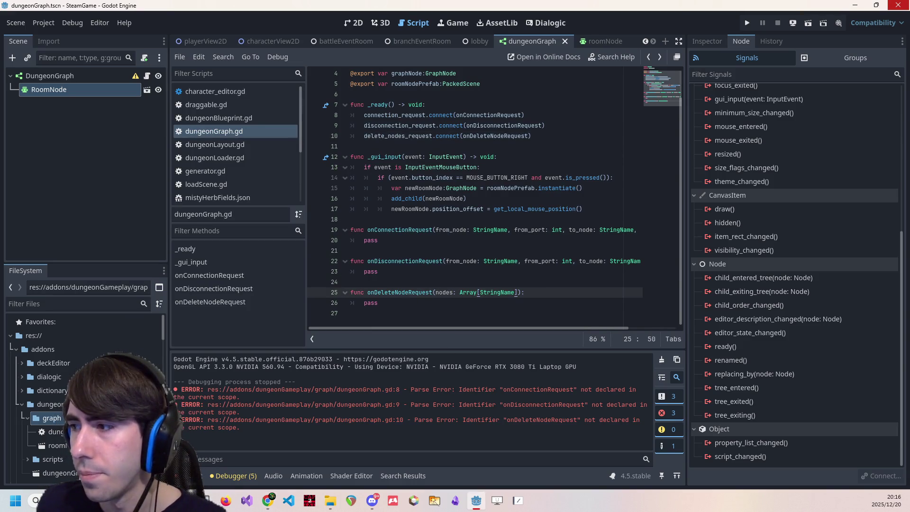
# - Replace pass in onConnectionRequest with connect_node(frm_node, from_port, to_node,
pyautogui.doubleClick(373, 241)
pyautogui.write('connect')
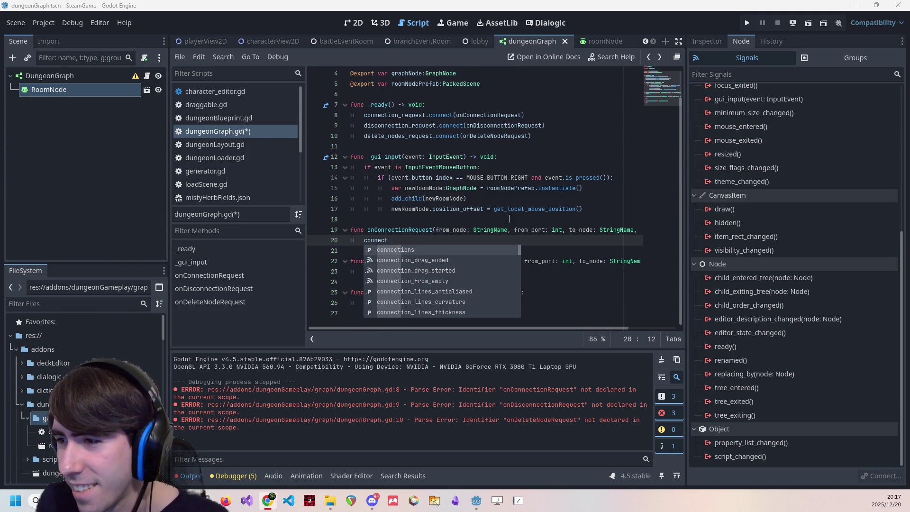
pyautogui.click(428, 243)
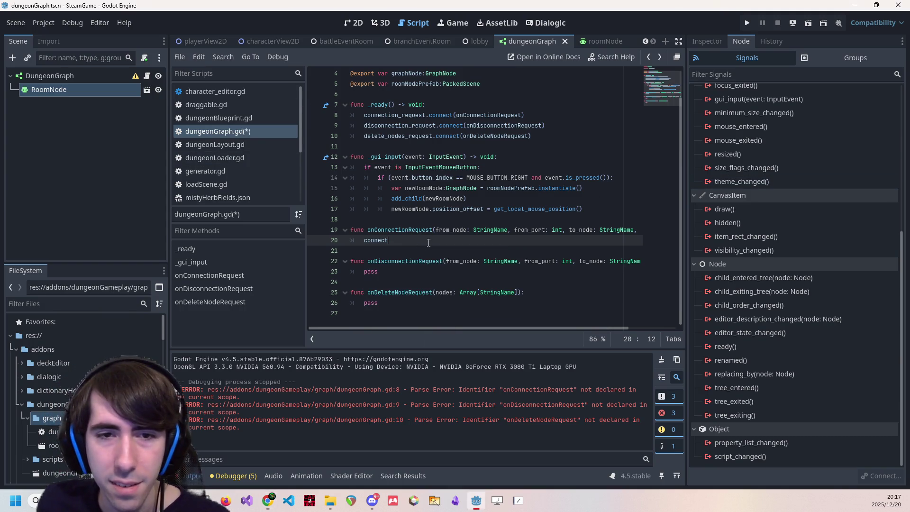
pyautogui.write('_node')
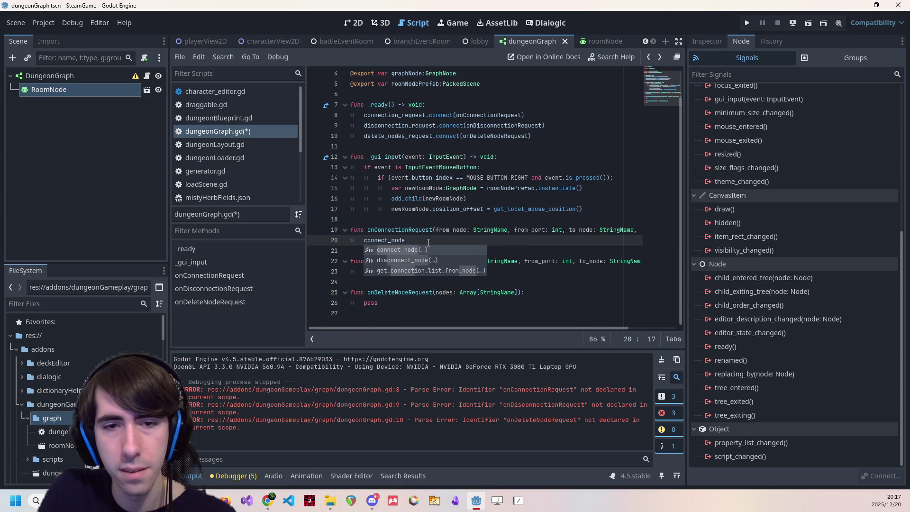
pyautogui.press('Return')
pyautogui.write('frm_node, ')
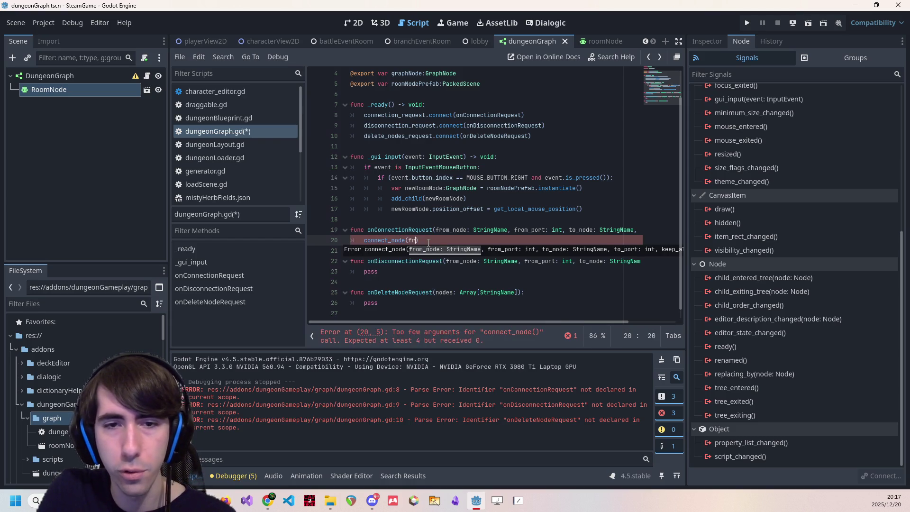
pyautogui.write('from_port, ')
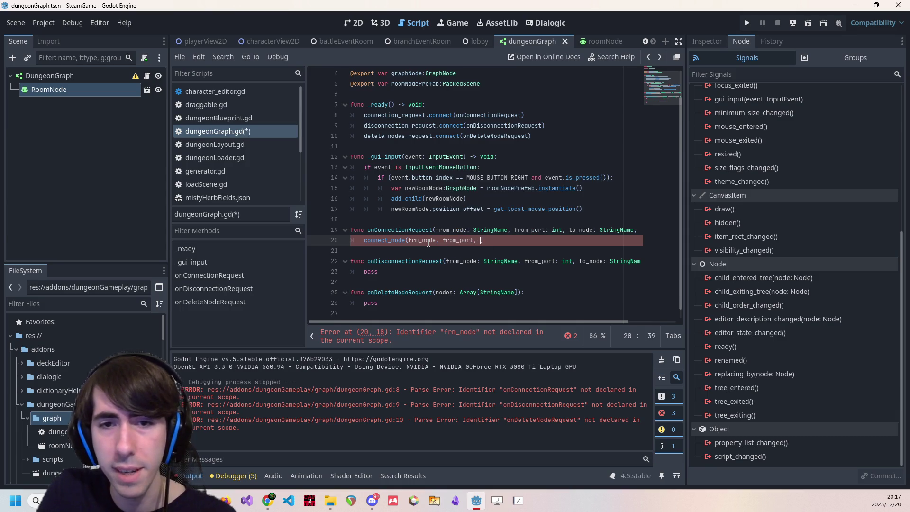
pyautogui.write('to_node,')
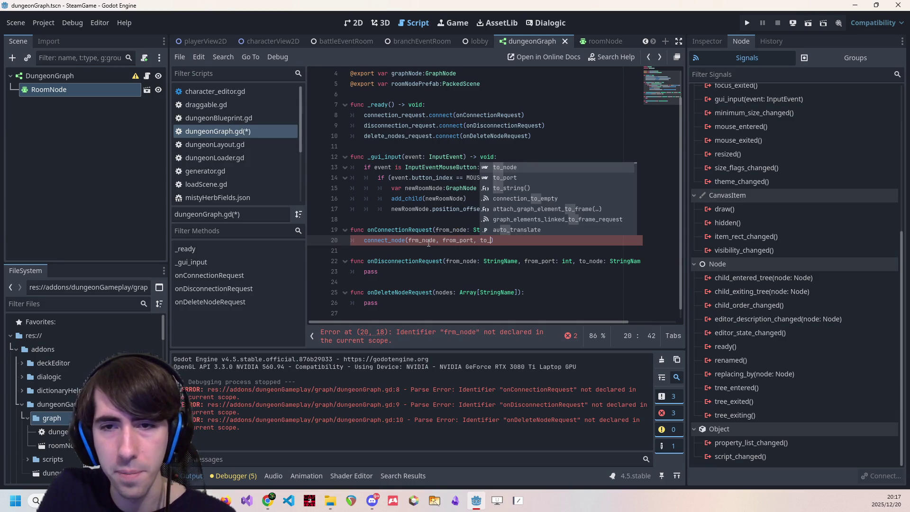
# - Finish the connect_node call with to_port and check connect_node's documentation
pyautogui.press('Escape')
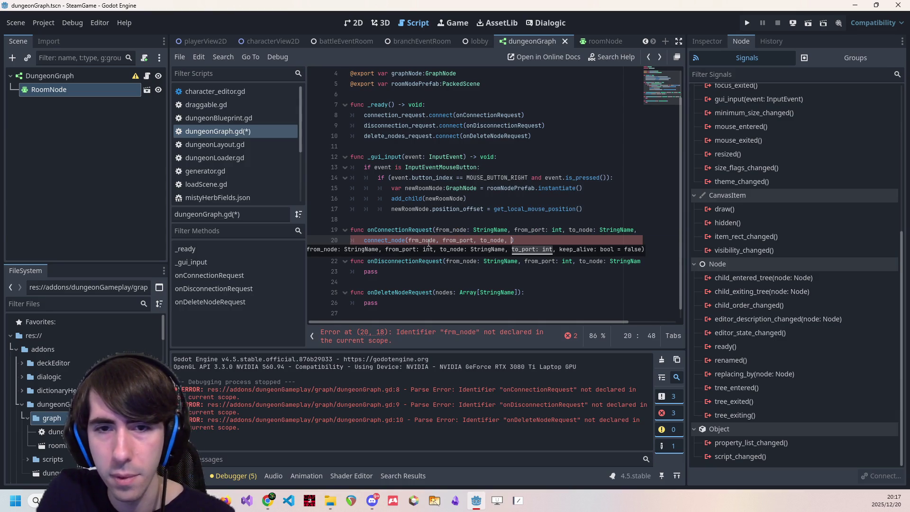
pyautogui.write('to_port')
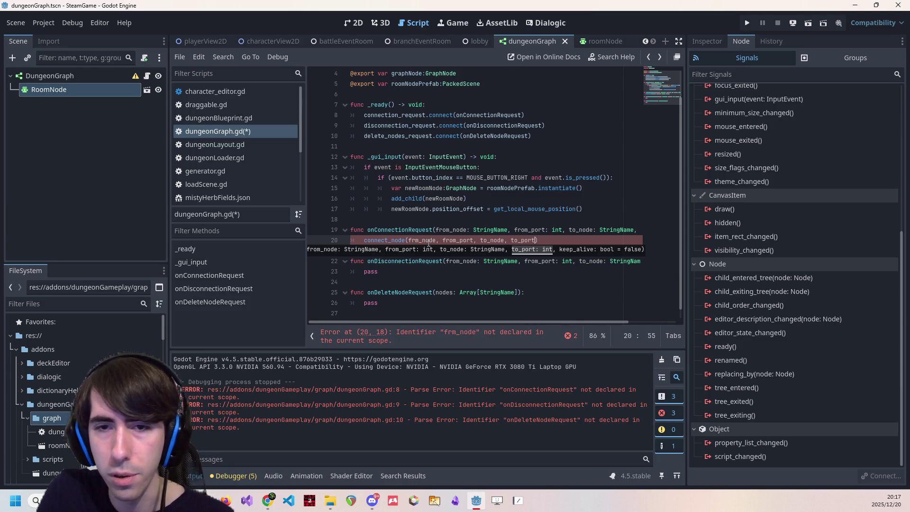
pyautogui.press('Escape')
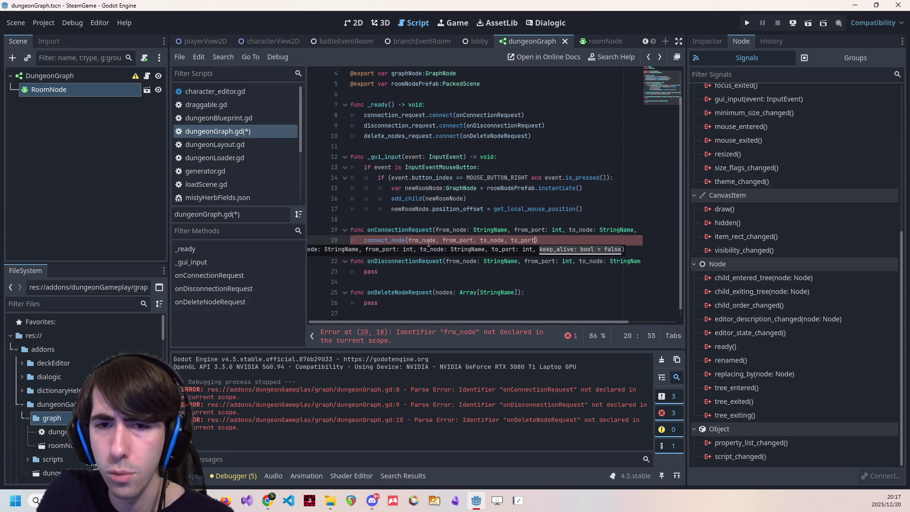
pyautogui.keyDown('ctrl'); pyautogui.click(384, 240); pyautogui.keyUp('ctrl')
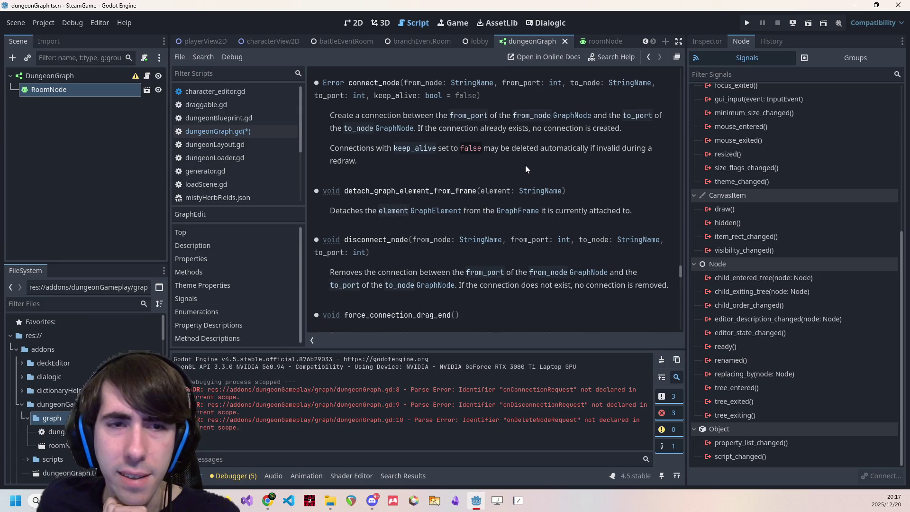
pyautogui.click(353, 23)
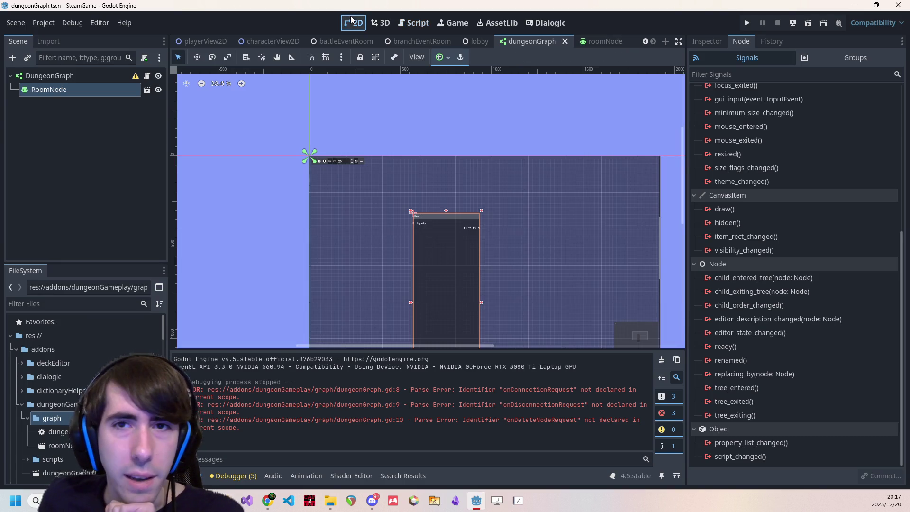
pyautogui.click(414, 23)
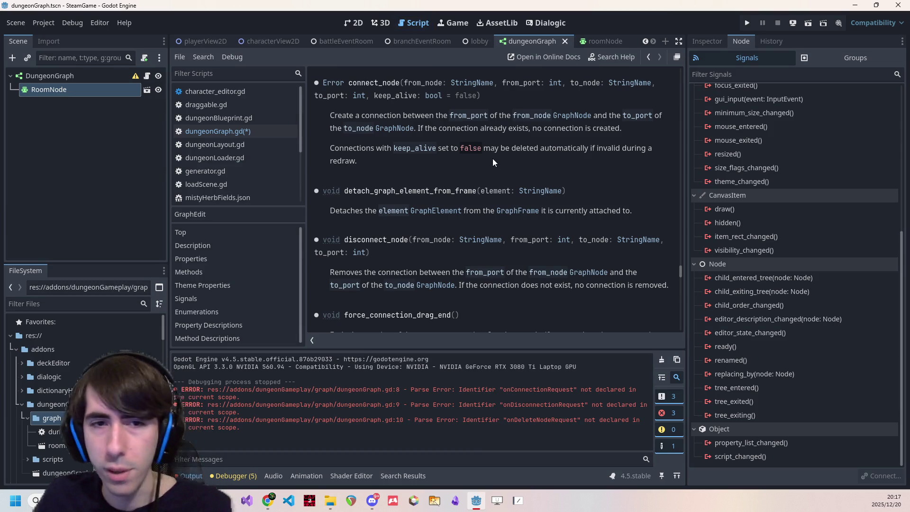
pyautogui.hotkey('alt', 'Left')
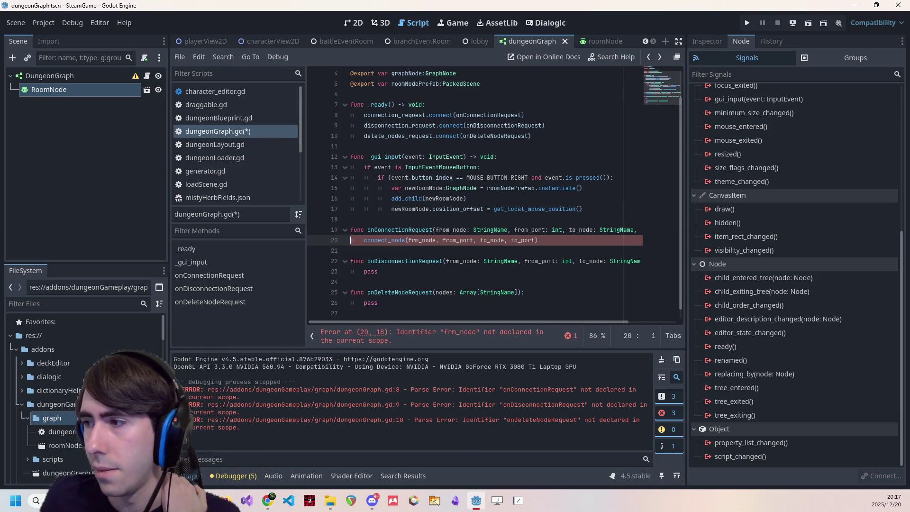
# - Fix the frm_node typo to from_node and copy the line over pass in onDisconnectionRequest
pyautogui.click(497, 336)
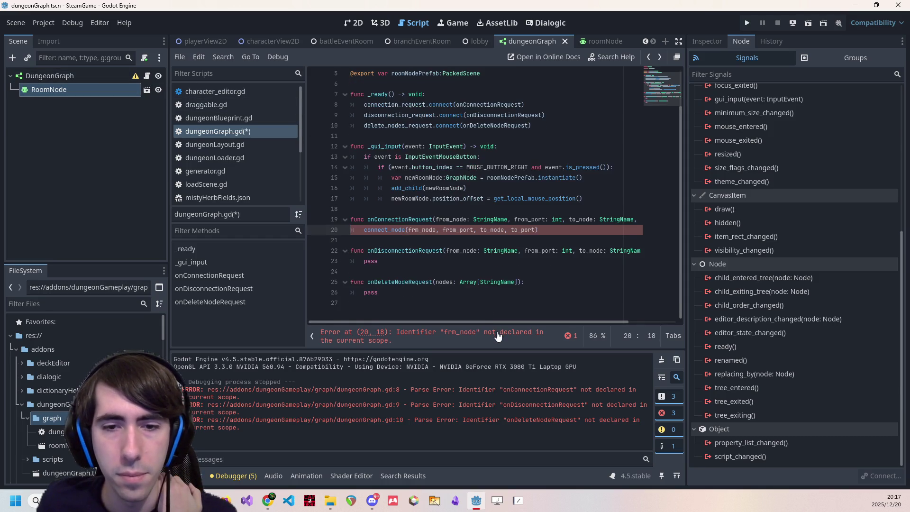
pyautogui.write('o')
pyautogui.click(476, 184)
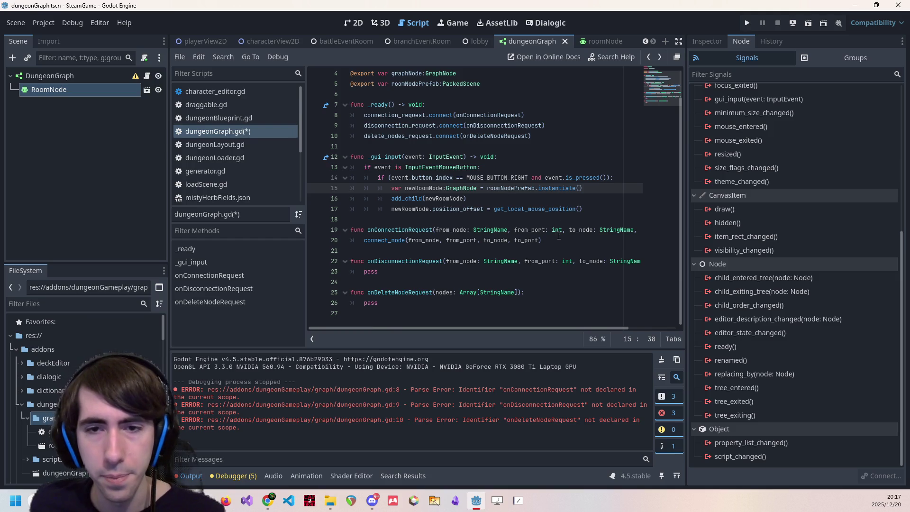
pyautogui.moveTo(558, 235); pyautogui.dragTo(352, 240)
pyautogui.hotkey('ctrl', 'c')
pyautogui.tripleClick(387, 271)
pyautogui.hotkey('ctrl', 'v')
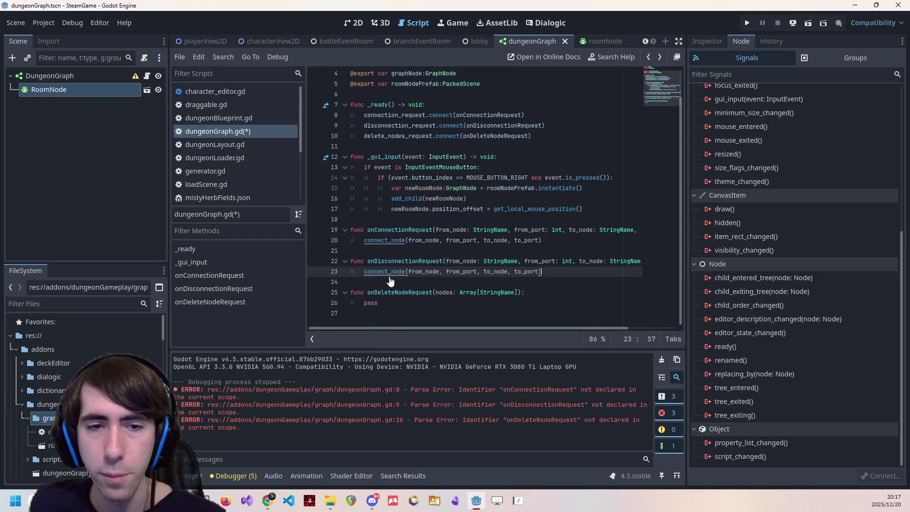
# - Turn the pasted call into disconnect_node and save dungeonGraph.gd
pyautogui.press('Home')
pyautogui.write('diss')
pyautogui.hotkey('ctrl', 's')
# - Replace pass in onDeleteNodeRequest with a 'for node in nodes:' loop starting 'node.'
pyautogui.doubleClick(378, 301)
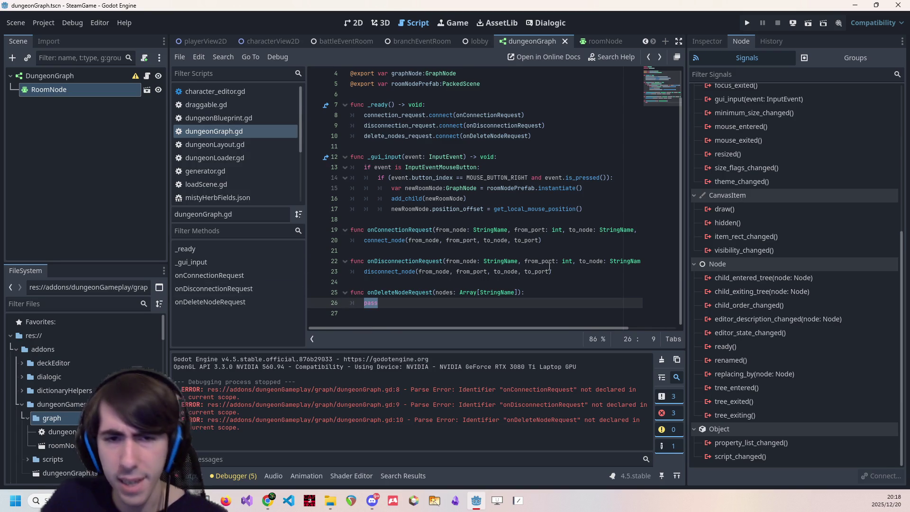
pyautogui.write('delete_no')
pyautogui.press('BackSpace')
pyautogui.press('BackSpace')
pyautogui.press('BackSpace')
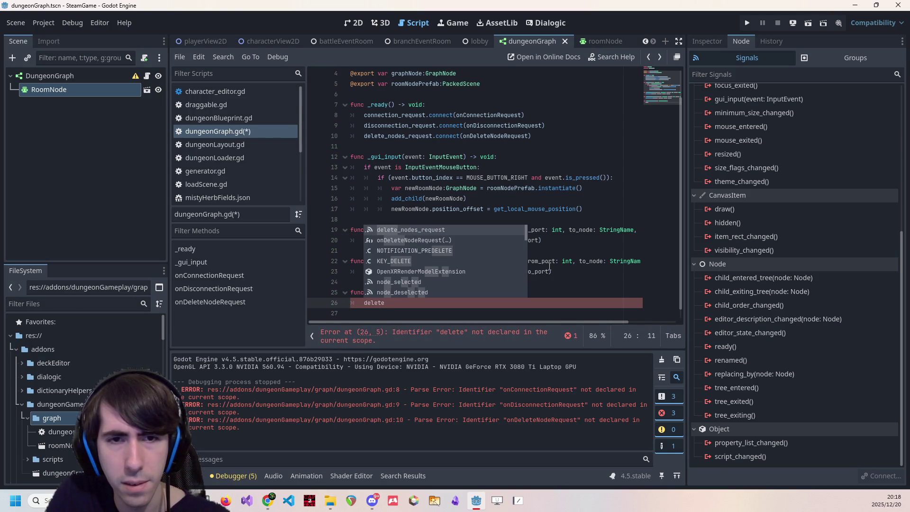
pyautogui.press('BackSpace')
pyautogui.press('BackSpace')
pyautogui.press('BackSpace')
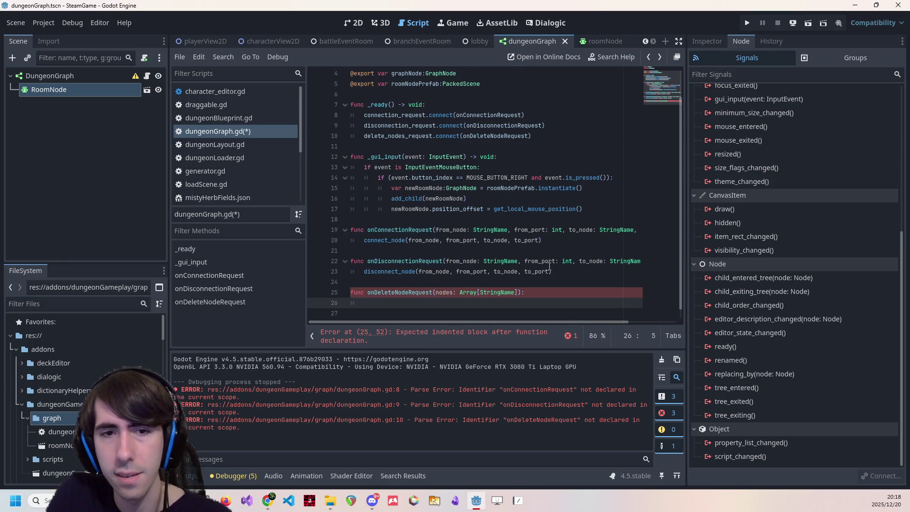
pyautogui.write('for ')
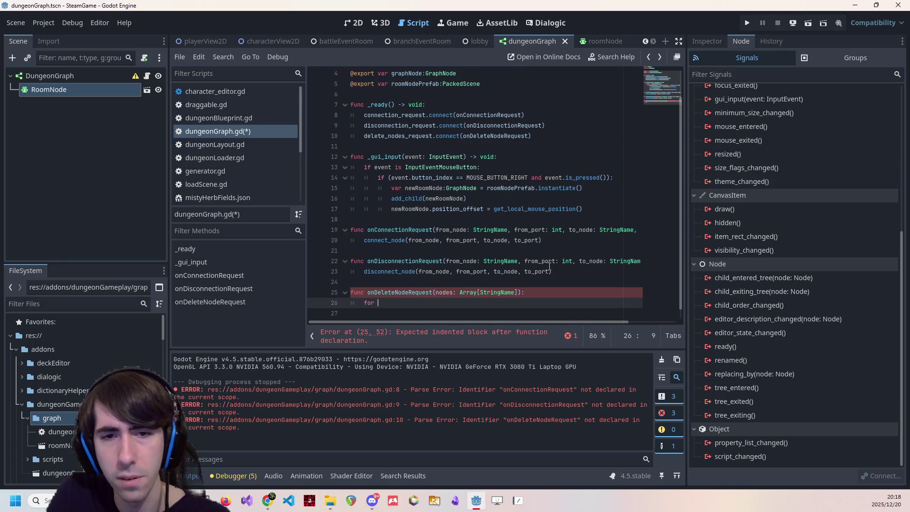
pyautogui.write('node in nodes')
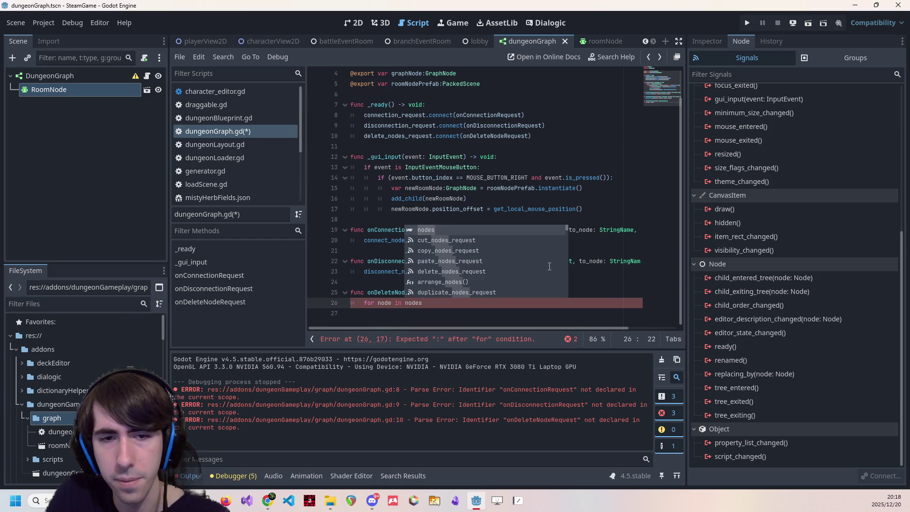
pyautogui.write(':')
pyautogui.press('Return')
pyautogui.write('node.')
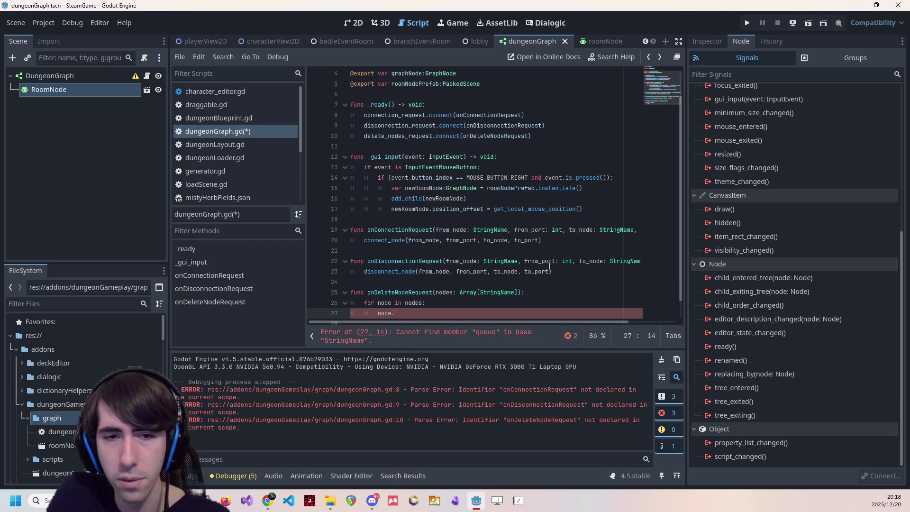
pyautogui.press('Escape')
# - Add a 'nodes' line directly under the onDeleteNodeRequest header
pyautogui.press('Up')
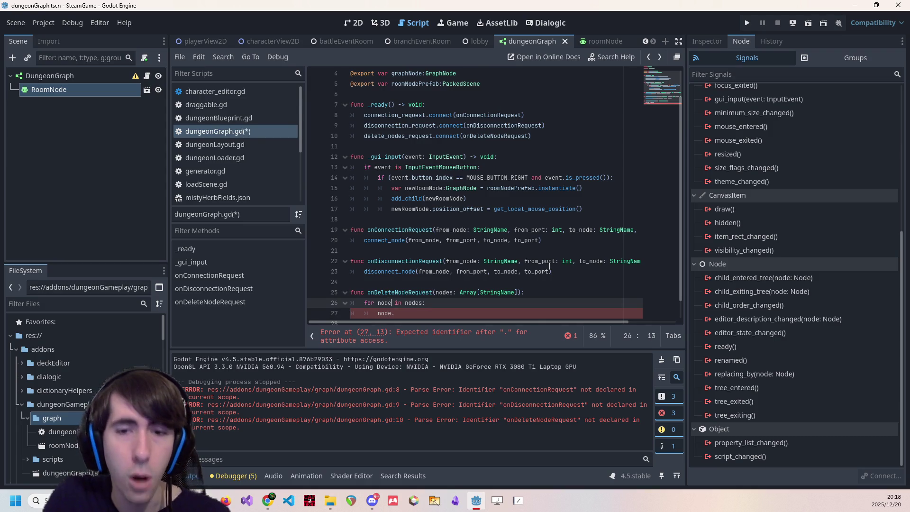
pyautogui.scroll(-1, 563, 266)
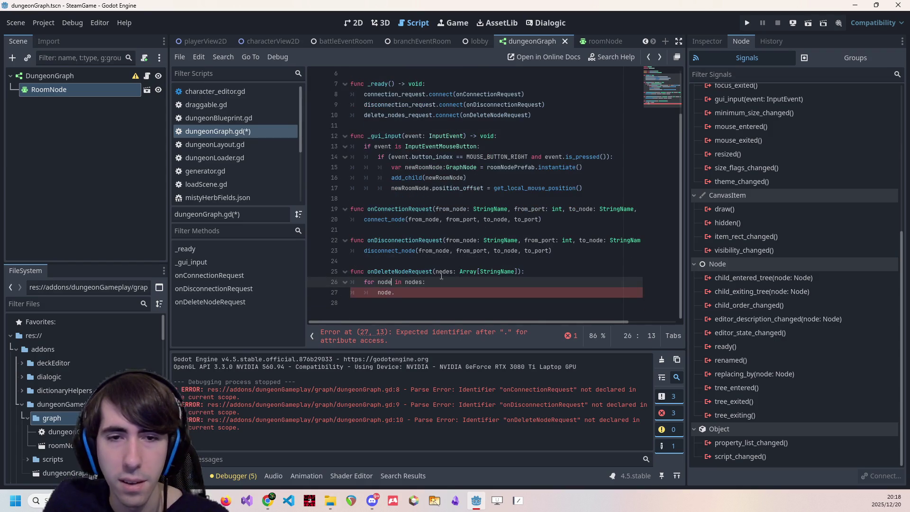
pyautogui.doubleClick(444, 272)
pyautogui.click(532, 273)
pyautogui.press('Return')
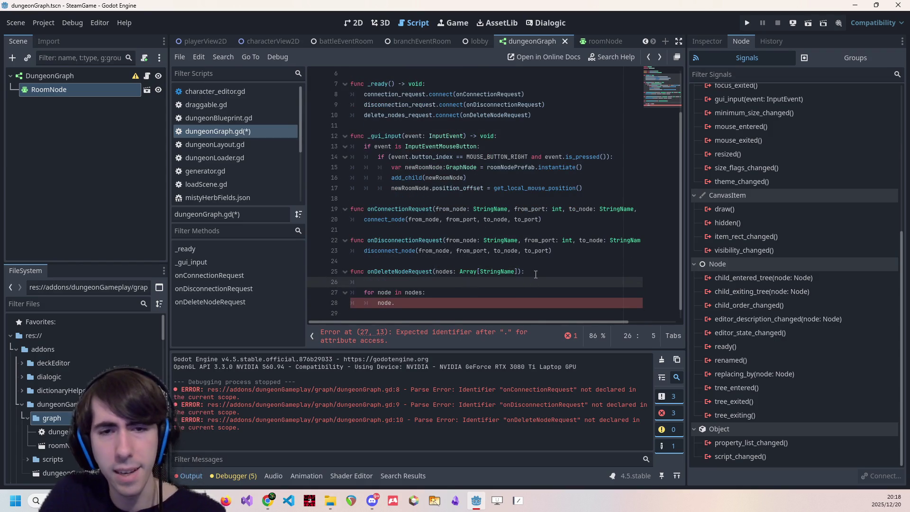
pyautogui.write('odes')
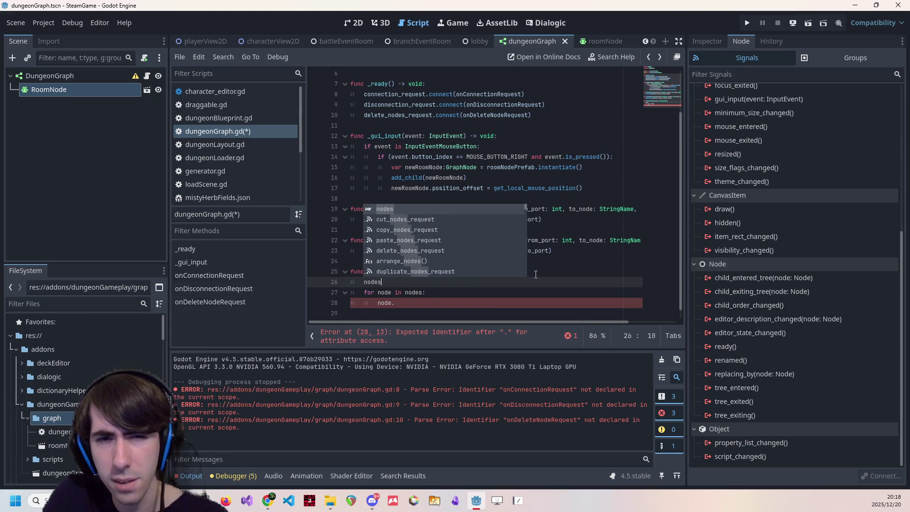
pyautogui.press('Escape')
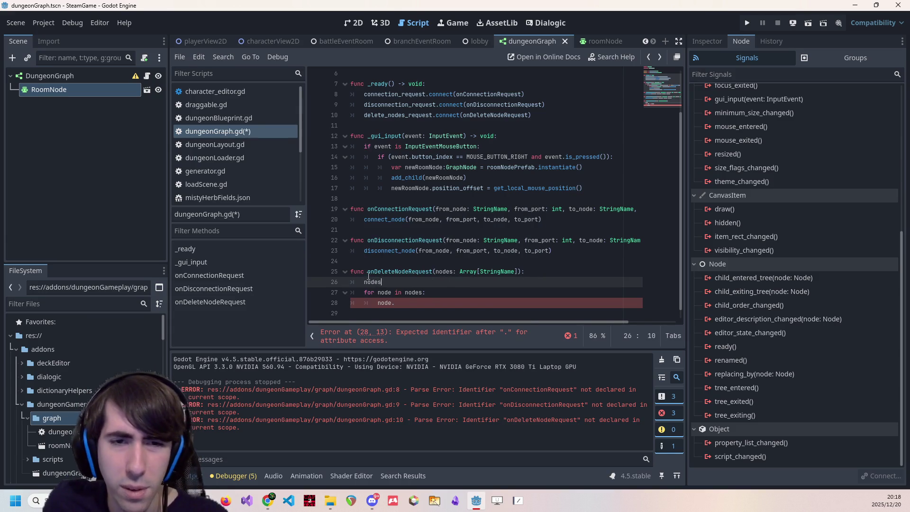
pyautogui.click(360, 273)
pyautogui.scroll(2, 395, 142)
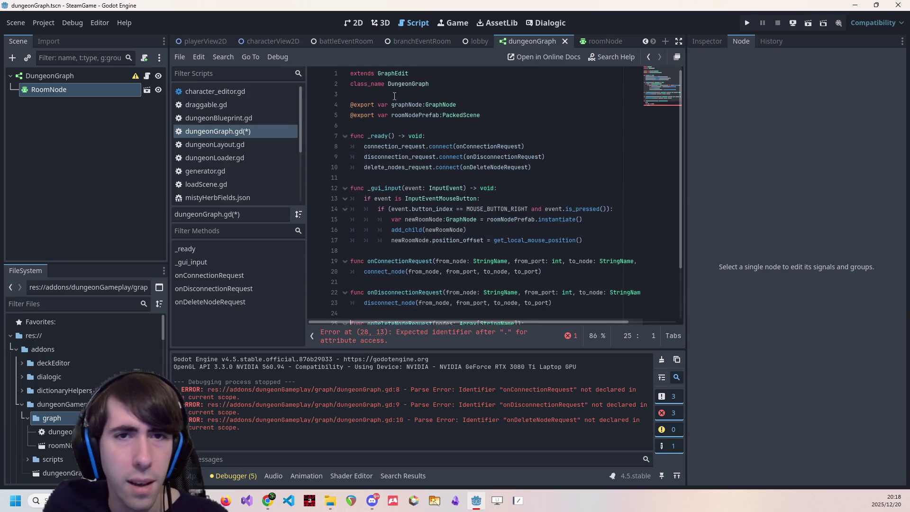
# - Browse the GraphEdit class reference's Properties and Methods sections
pyautogui.keyDown('ctrl'); pyautogui.click(392, 74); pyautogui.keyUp('ctrl')
pyautogui.scroll(-6, 382, 124)
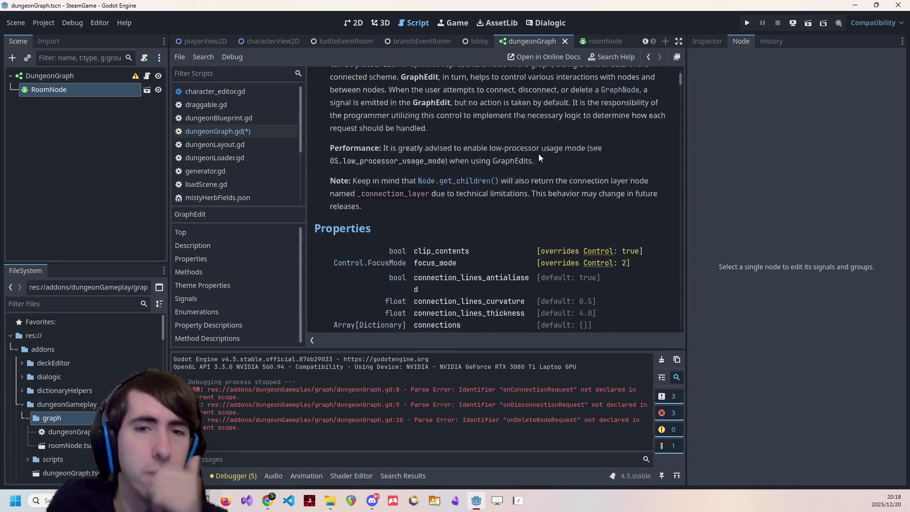
pyautogui.scroll(-5, 465, 142)
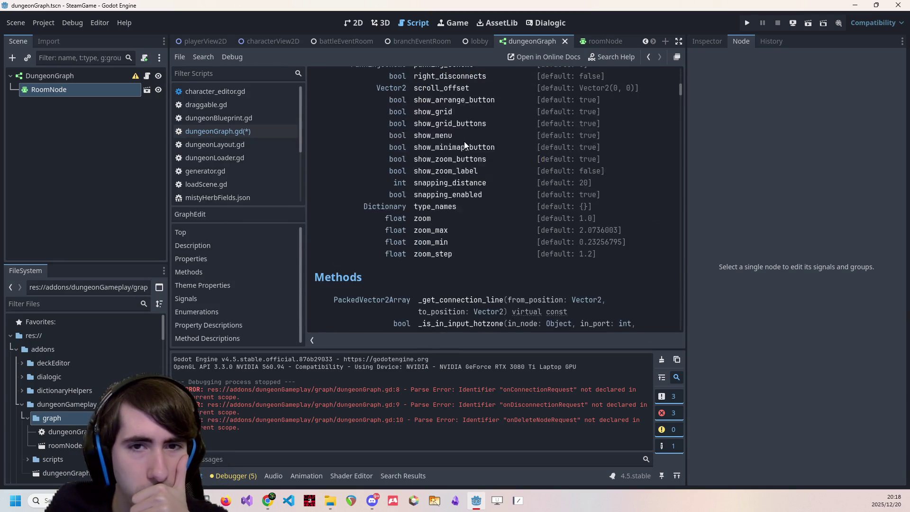
pyautogui.scroll(-4, 465, 144)
pyautogui.scroll(-3, 488, 161)
pyautogui.scroll(-4, 510, 181)
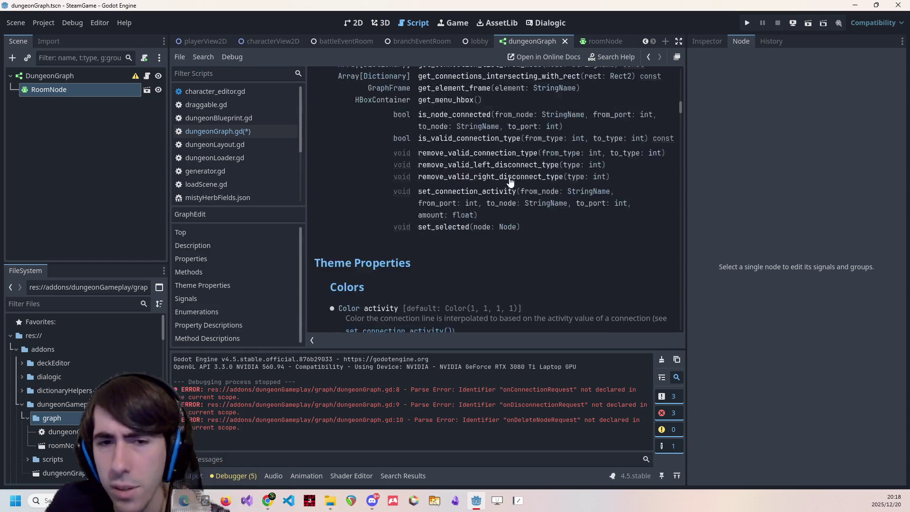
pyautogui.scroll(8, 527, 280)
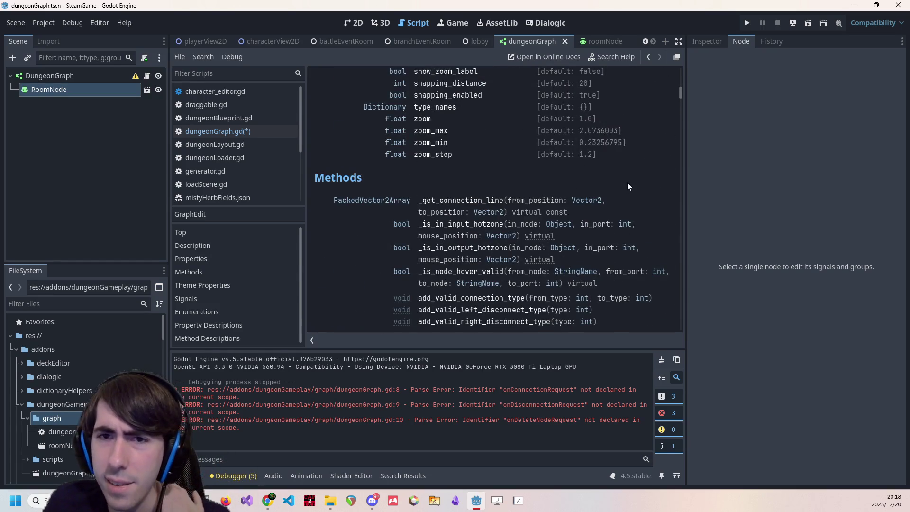
pyautogui.hotkey('alt', 'Left')
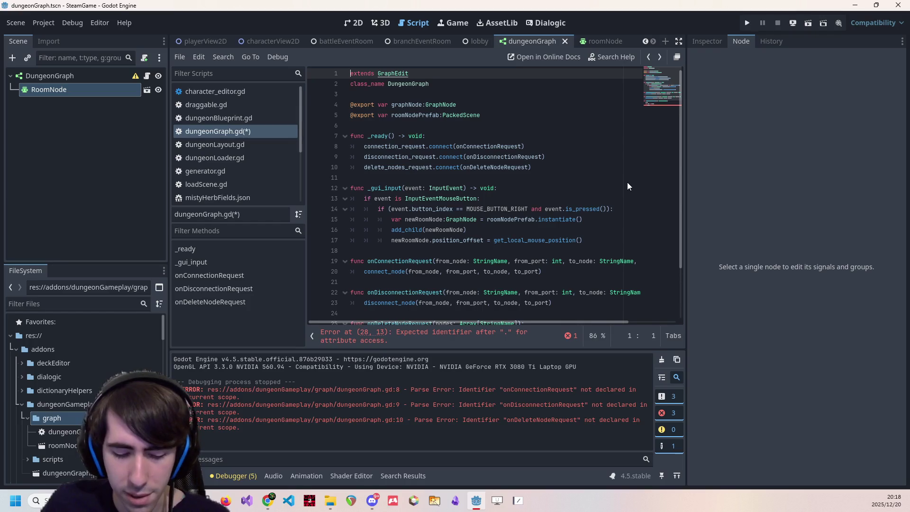
# - Delete the stray 'nodes' word from onDeleteNodeRequest
pyautogui.press('pagedown')
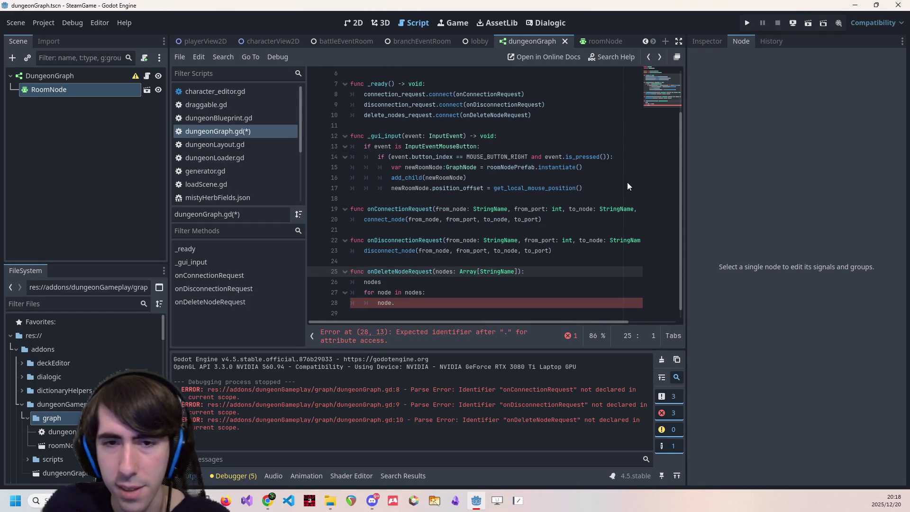
pyautogui.doubleClick(399, 281)
pyautogui.press('BackSpace')
pyautogui.press('BackSpace')
pyautogui.press('BackSpace')
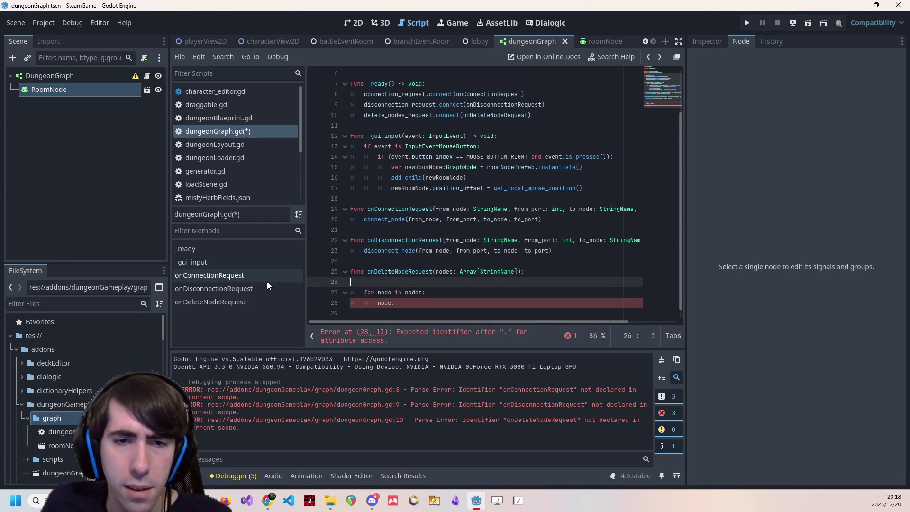
# - Add a get_children() call on a new line under the onDeleteNodeRequest header
pyautogui.click(424, 295)
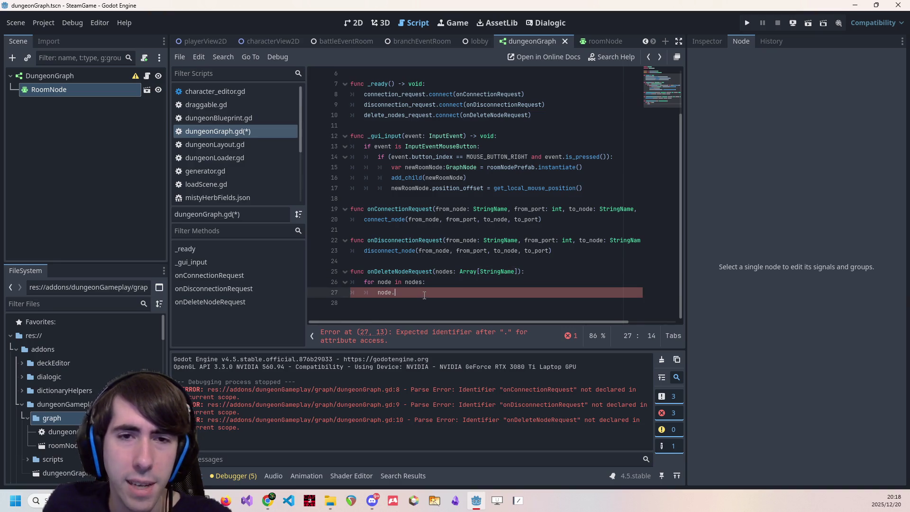
pyautogui.click(533, 272)
pyautogui.press('Return')
pyautogui.write('get_children')
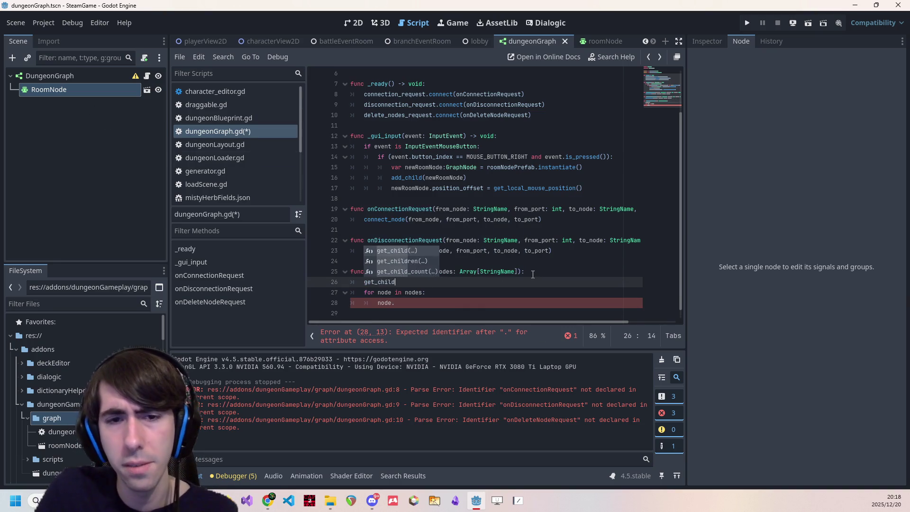
pyautogui.press('BackSpace')
pyautogui.press('BackSpace')
pyautogui.press('BackSpace')
pyautogui.press('Return')
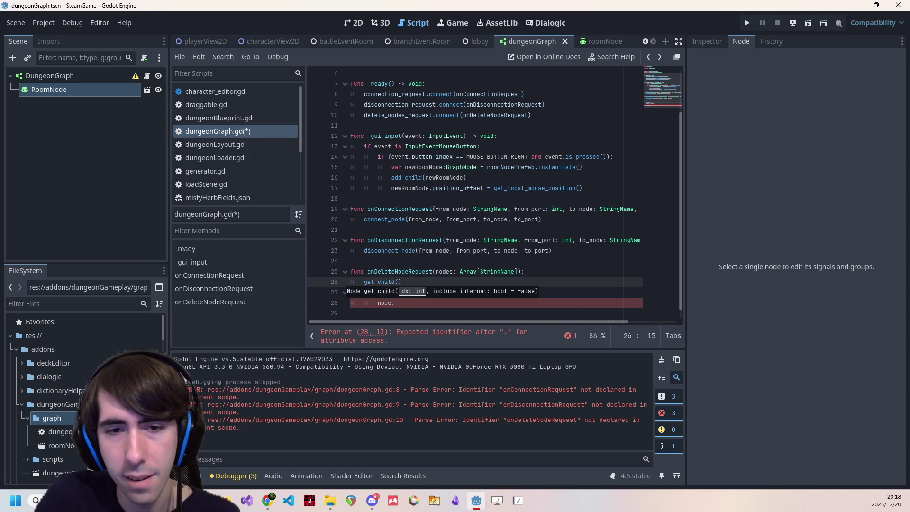
pyautogui.press('BackSpace')
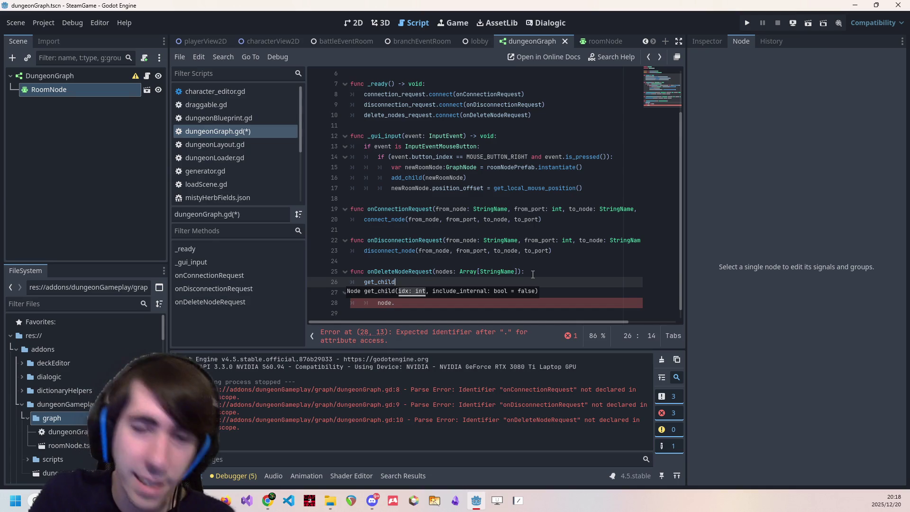
pyautogui.hotkey('ctrl', 'BackSpace')
pyautogui.write('get_children(')
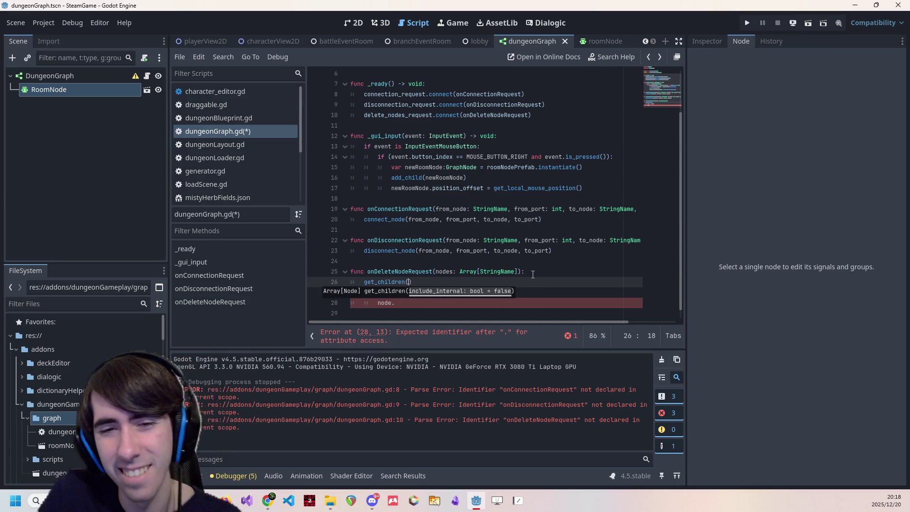
pyautogui.press('Return')
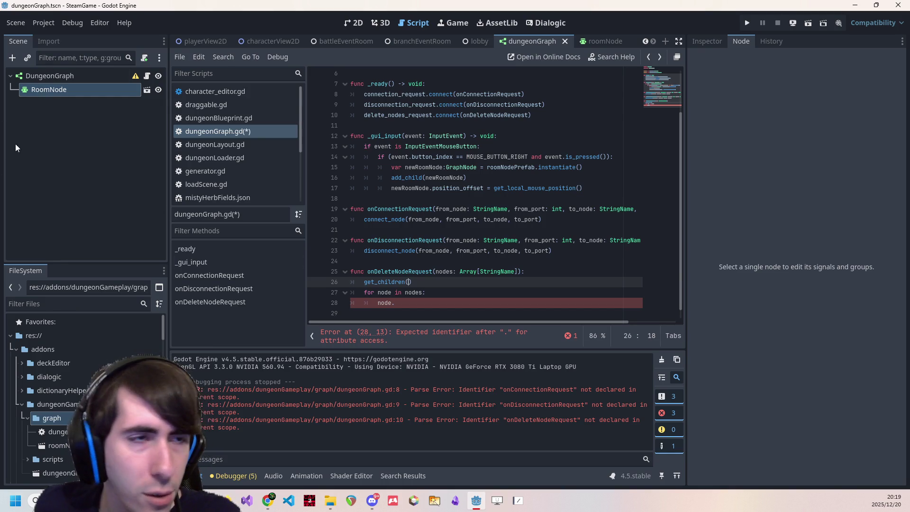
# - Select DungeonGraph then RoomNode in the Scene dock, then bring up the Google results
pyautogui.click(62, 75)
pyautogui.click(66, 76)
pyautogui.click(107, 90)
pyautogui.hotkey('alt', 'Tab')
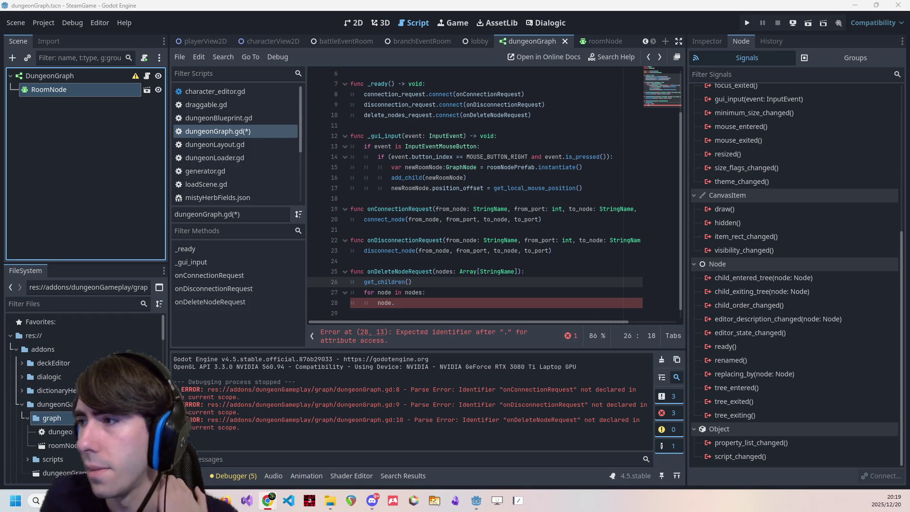
pyautogui.hotkey('alt', 'Tab')
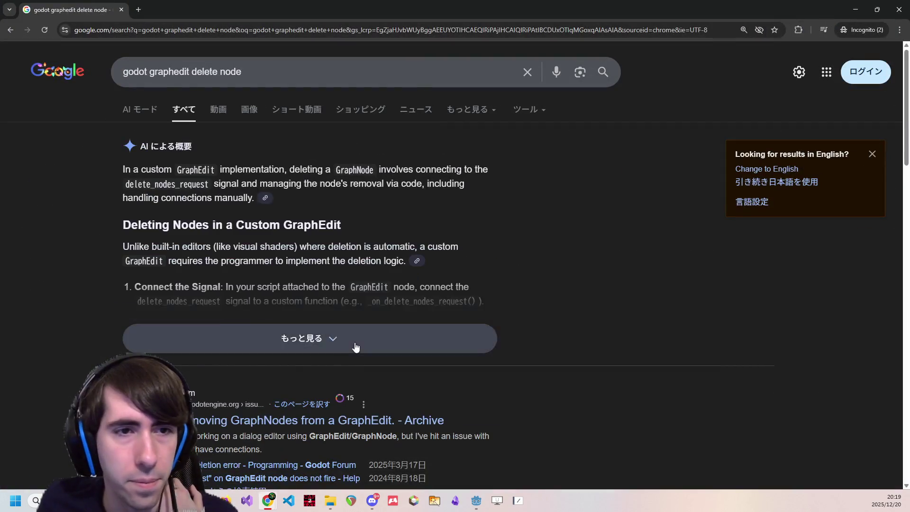
# - Expand the AI overview and study its gdscript GraphNode deletion example using nodes_to_delete
pyautogui.click(355, 344)
pyautogui.scroll(-6, 273, 259)
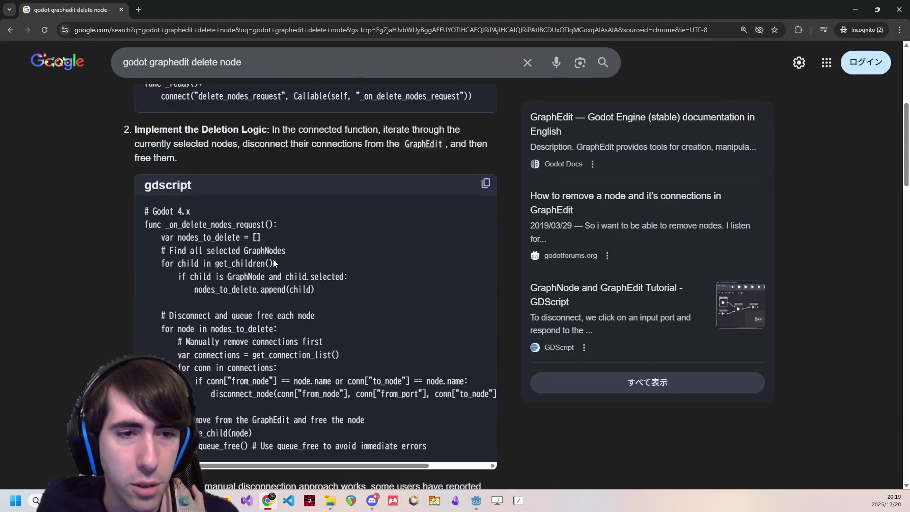
pyautogui.scroll(-1, 274, 259)
pyautogui.moveTo(194, 215)
pyautogui.mouseDown()
pyautogui.moveTo(348, 230)
pyautogui.moveTo(372, 249)
pyautogui.mouseUp()
pyautogui.click(364, 251)
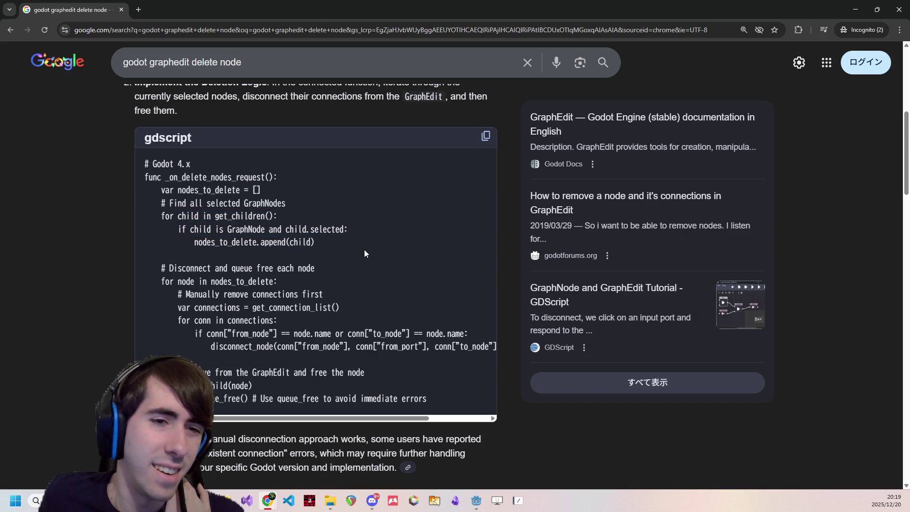
pyautogui.moveTo(207, 203)
pyautogui.mouseDown()
pyautogui.moveTo(303, 231)
pyautogui.moveTo(303, 242)
pyautogui.mouseUp()
pyautogui.doubleClick(303, 230)
pyautogui.click(315, 231)
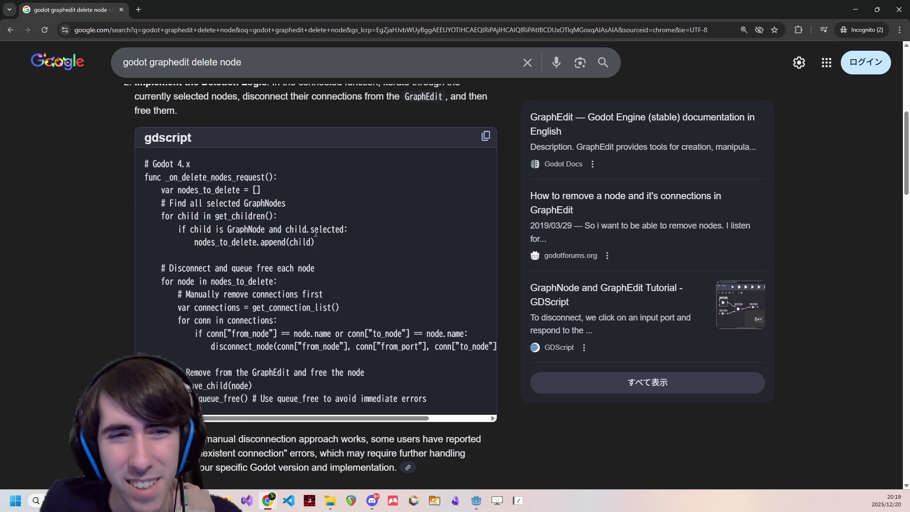
pyautogui.moveTo(205, 281); pyautogui.dragTo(257, 288)
pyautogui.click(257, 288)
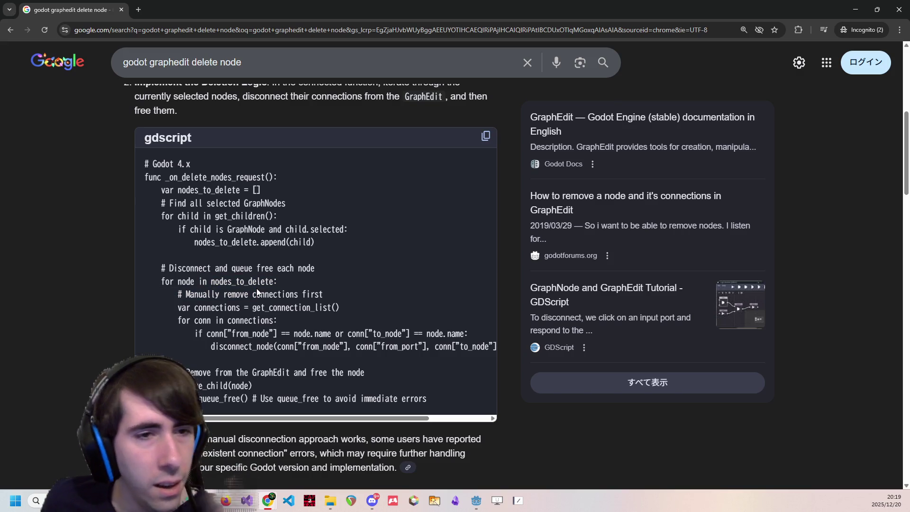
pyautogui.doubleClick(216, 283)
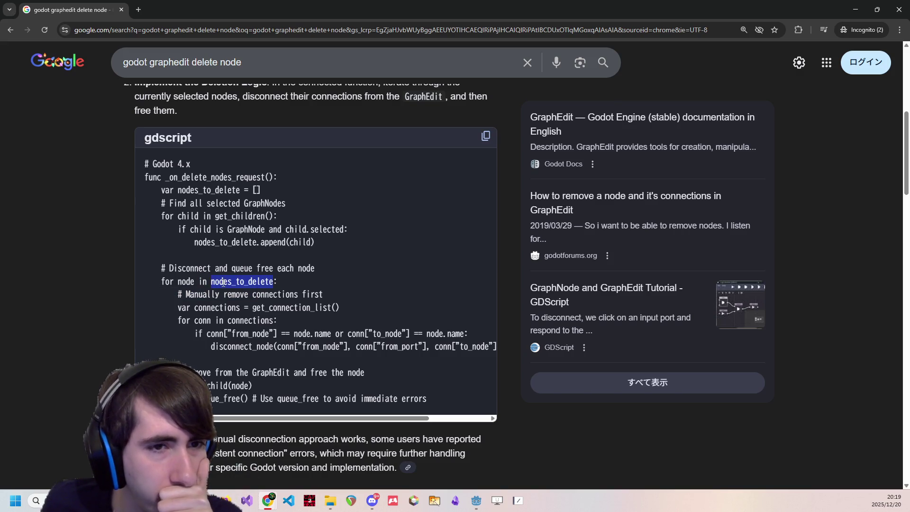
# - Open the Godot Forum thread 'Issue with removing GraphNodes from a GraphEdit' in a new tab
pyautogui.scroll(-10, 234, 279)
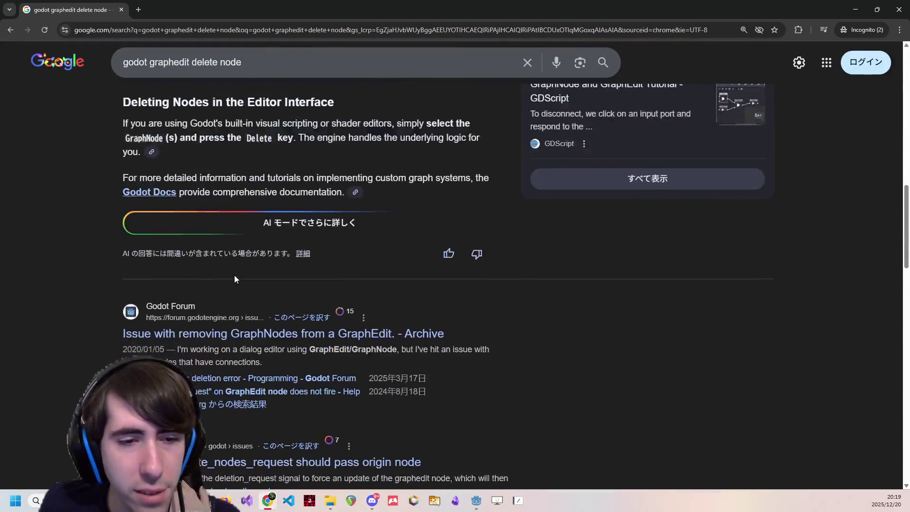
pyautogui.middleClick(199, 251)
pyautogui.click(170, 9)
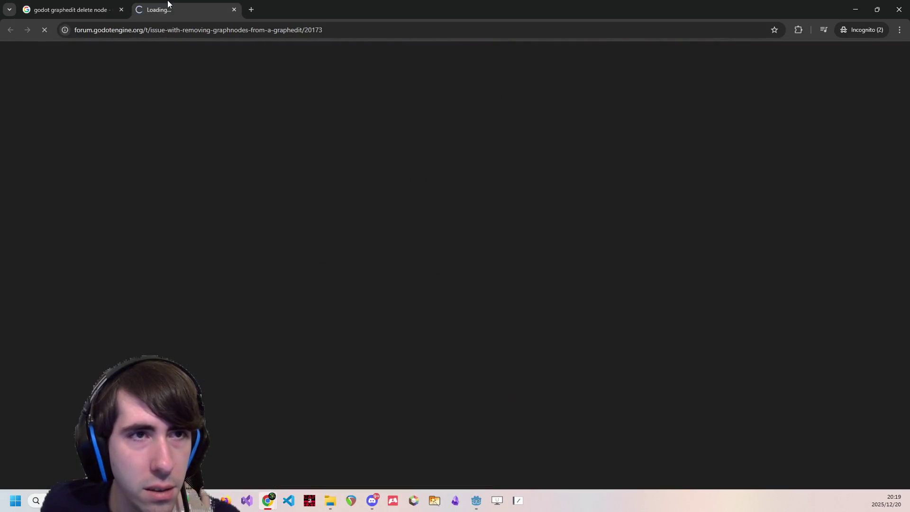
# - Read the forum replies' get_connection_list() disconnect workaround, then return to the Google results
pyautogui.scroll(-3, 398, 320)
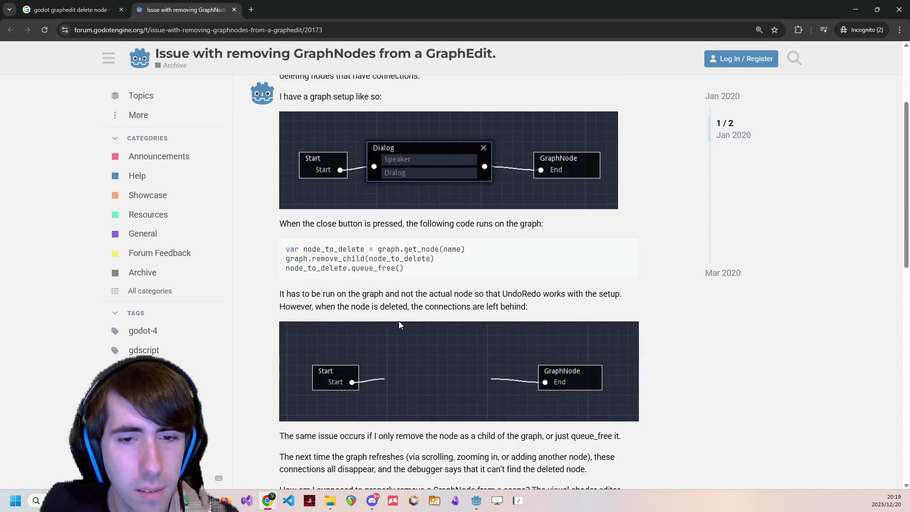
pyautogui.scroll(-5, 399, 322)
pyautogui.scroll(5, 400, 326)
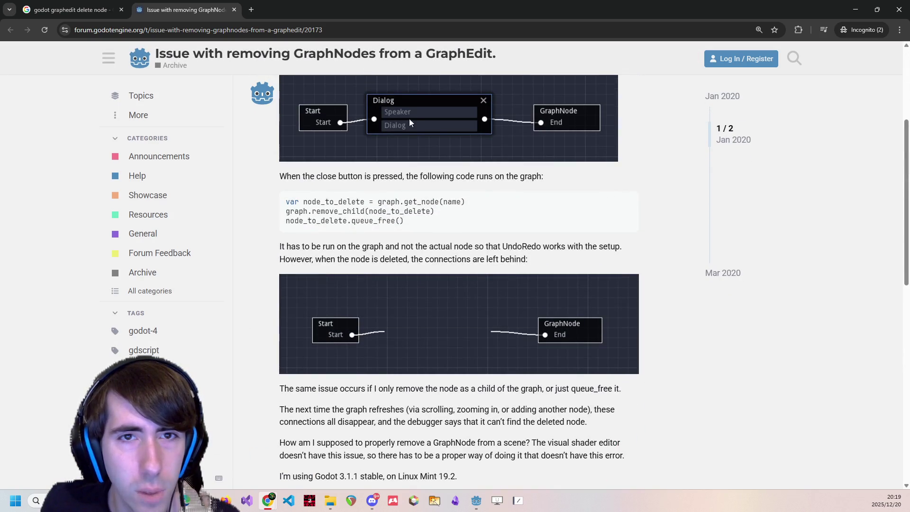
pyautogui.scroll(-5, 433, 318)
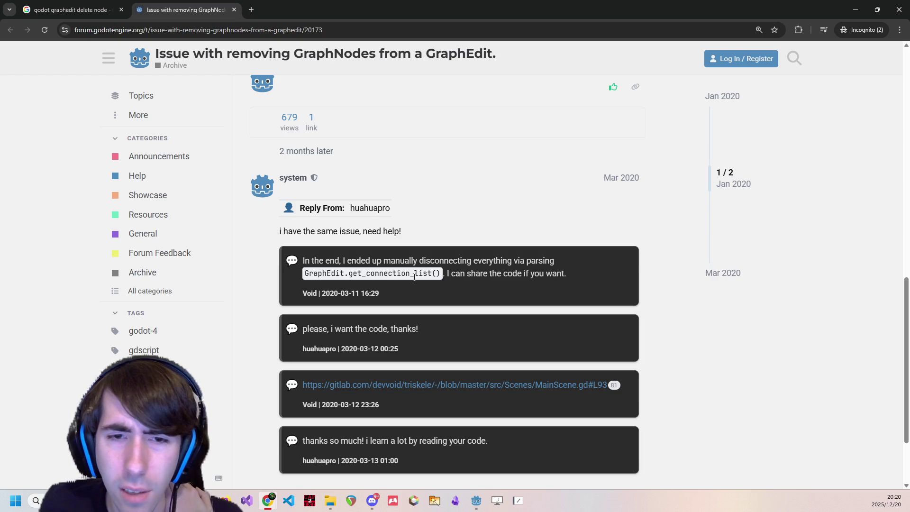
pyautogui.scroll(-2, 414, 277)
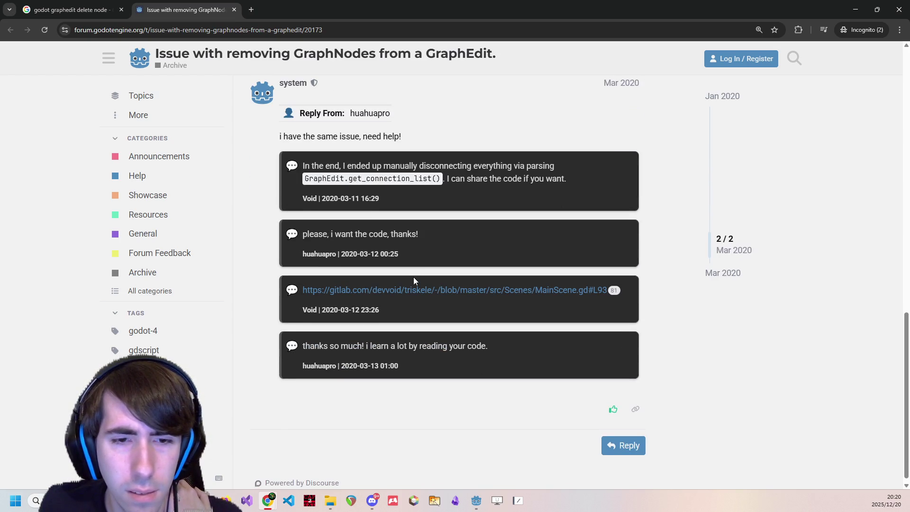
pyautogui.hotkey('ctrl', 'shift', 'Tab')
pyautogui.scroll(-3, 305, 367)
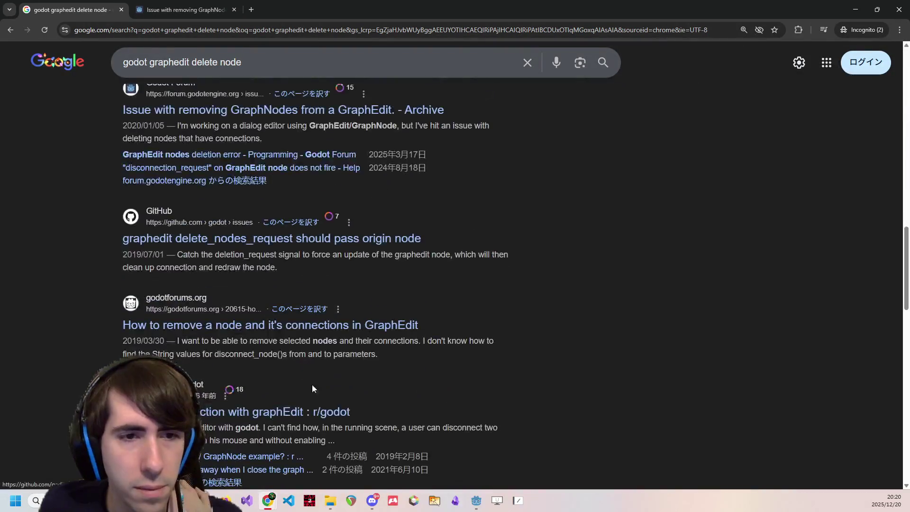
# - Open the GitHub delete_nodes_request issue and Reddit 'node disconnection with graphEdit' post, then return to Google
pyautogui.middleClick(210, 229)
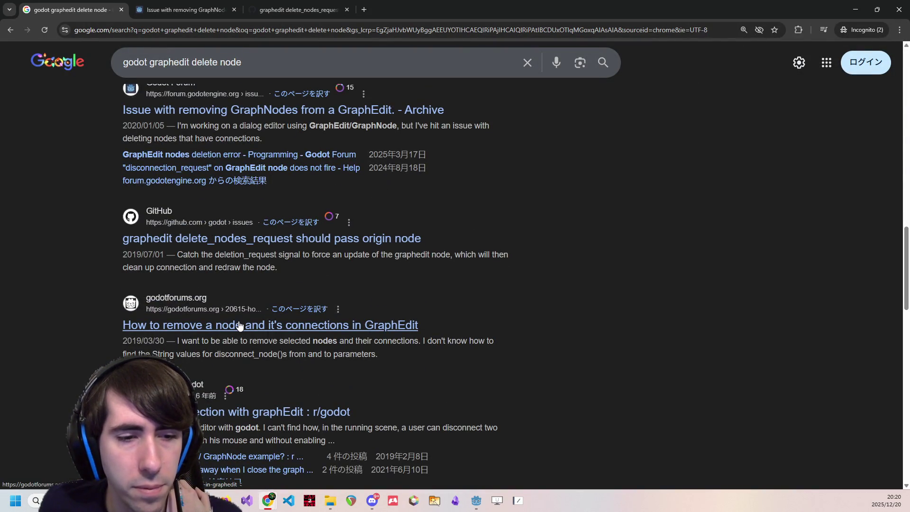
pyautogui.middleClick(284, 412)
pyautogui.click(412, 9)
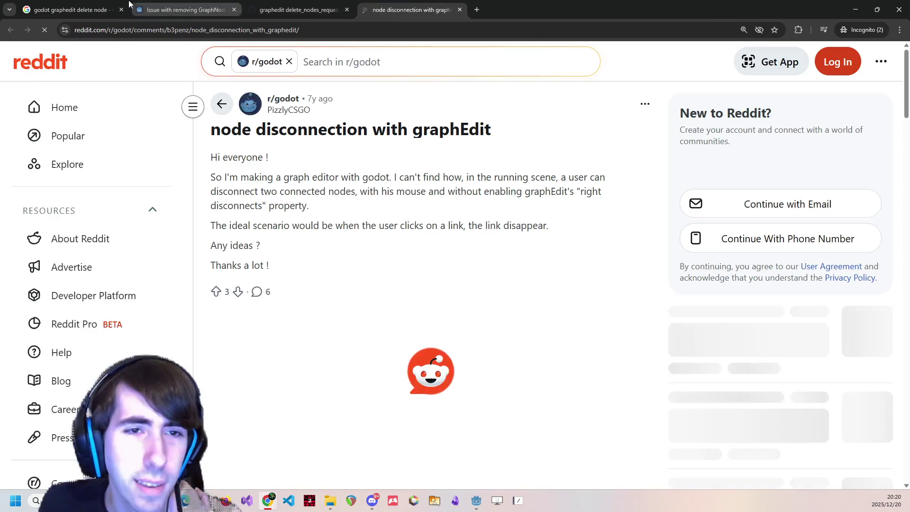
pyautogui.scroll(-3, 415, 259)
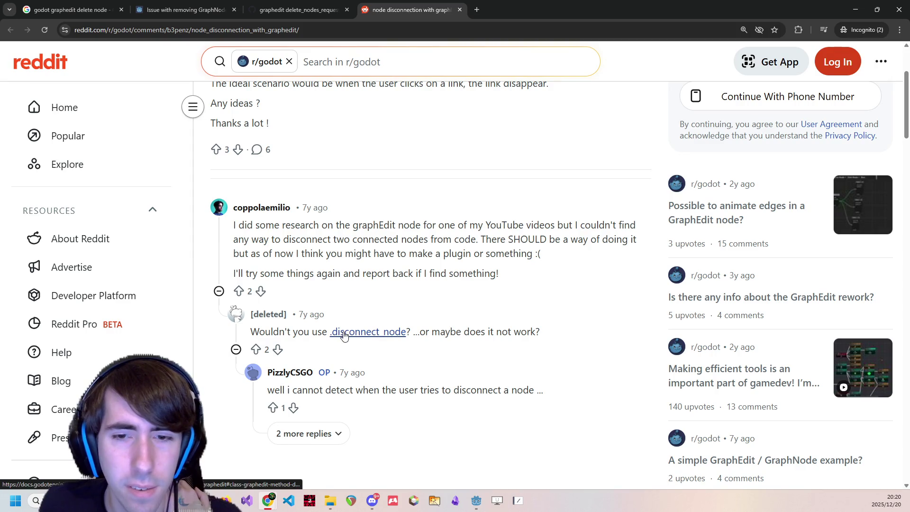
pyautogui.click(88, 7)
pyautogui.click(202, 62)
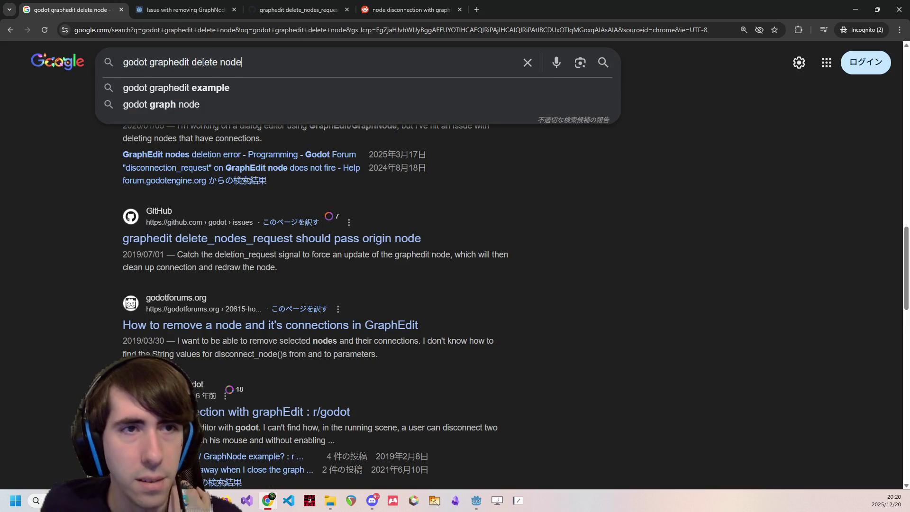
# - Search 'godot 4 graphedit delete node' and read the AI overview's _on_delete_nodes_request code
pyautogui.click(151, 62)
pyautogui.write('4')
pyautogui.press('Return')
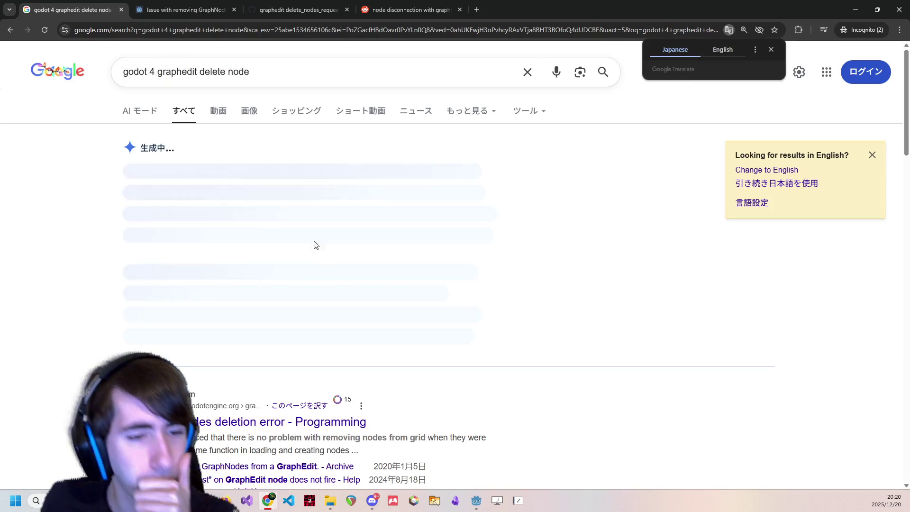
pyautogui.scroll(-3, 279, 197)
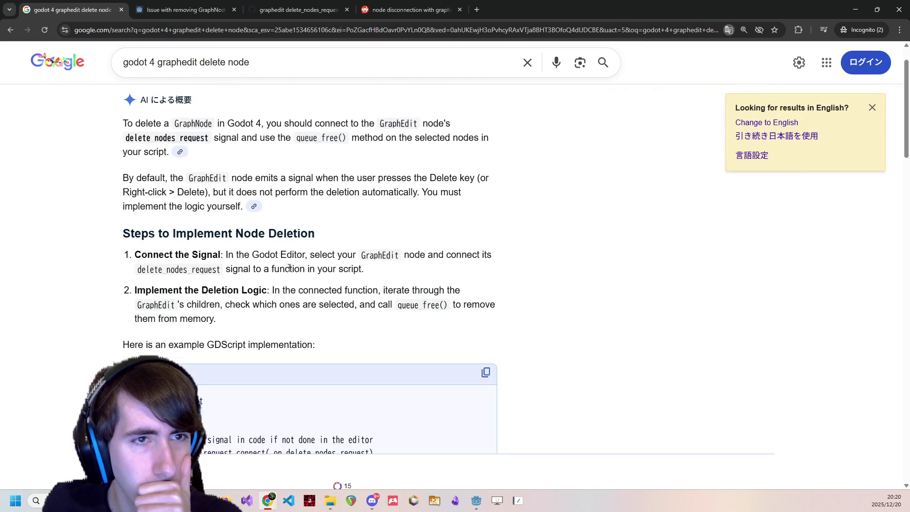
pyautogui.scroll(-5, 289, 268)
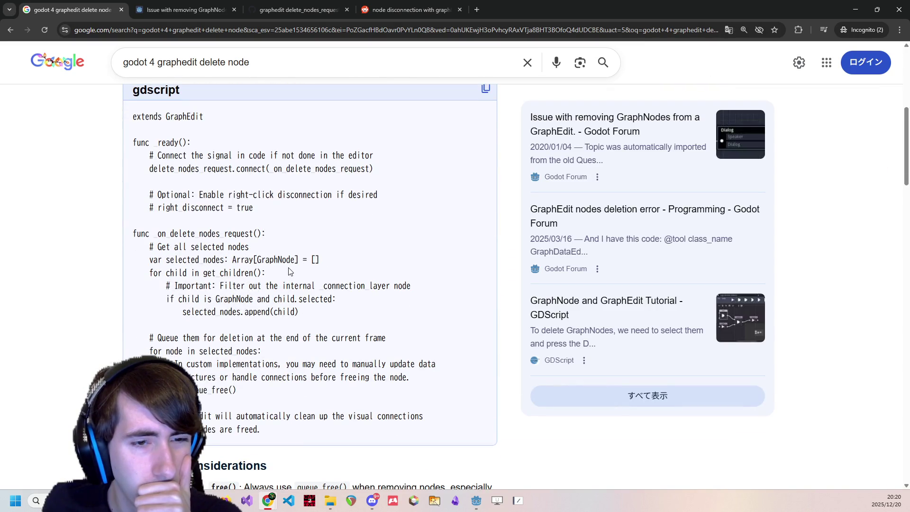
pyautogui.scroll(1, 291, 271)
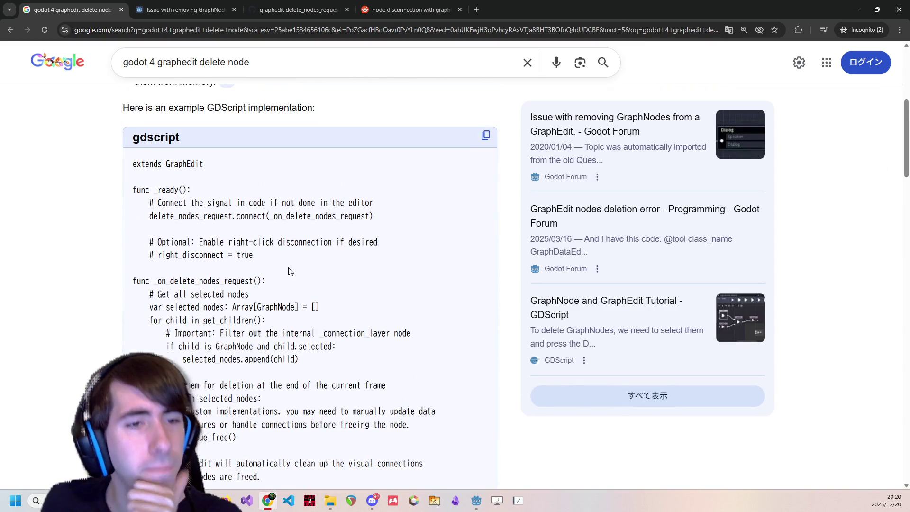
pyautogui.doubleClick(328, 216)
pyautogui.scroll(-2, 314, 221)
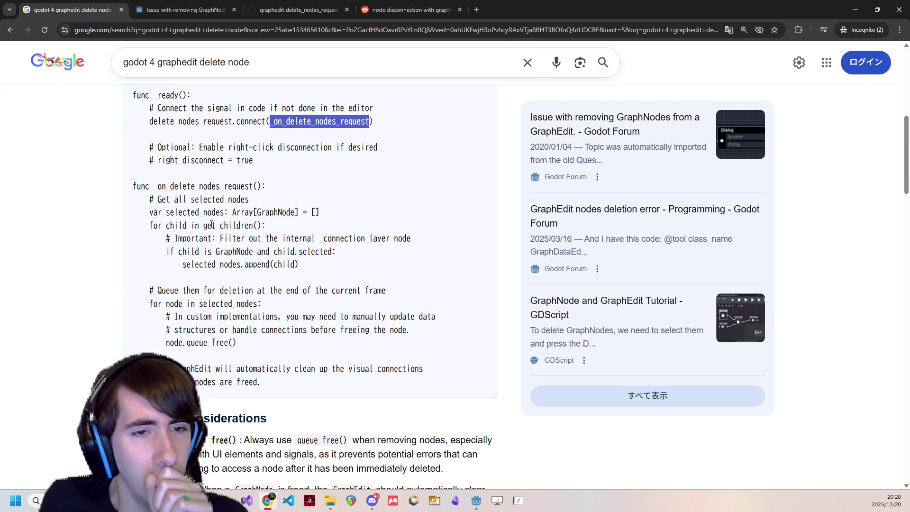
pyautogui.moveTo(314, 267); pyautogui.dragTo(164, 227)
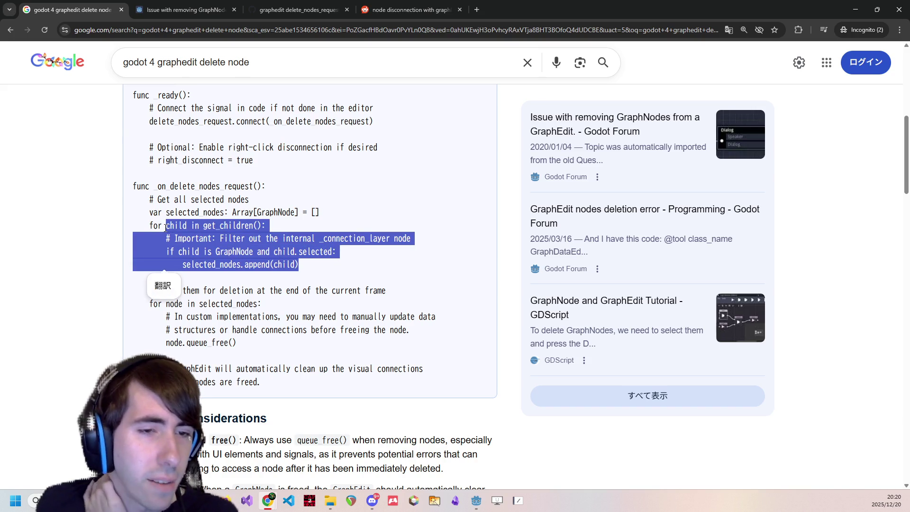
pyautogui.click(243, 272)
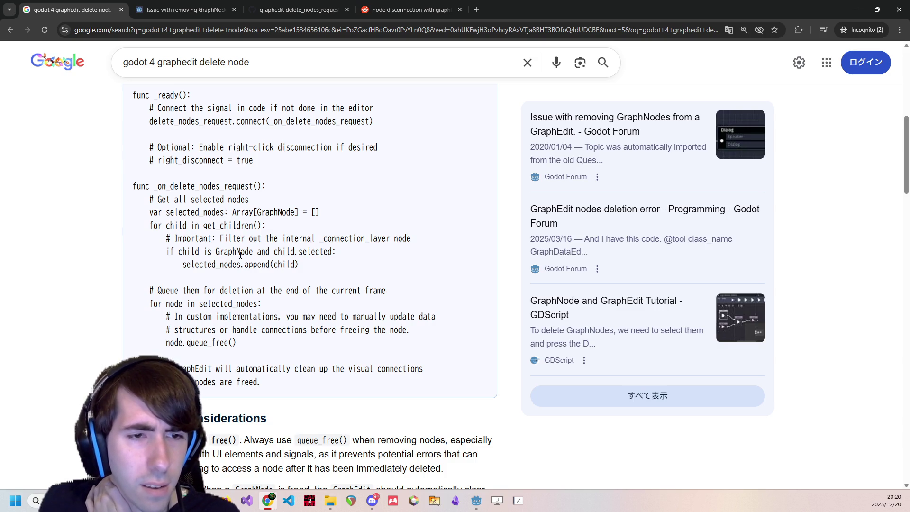
# - Skim the remaining search results, then minimize the browser to bring back the Godot editor
pyautogui.scroll(-4, 239, 251)
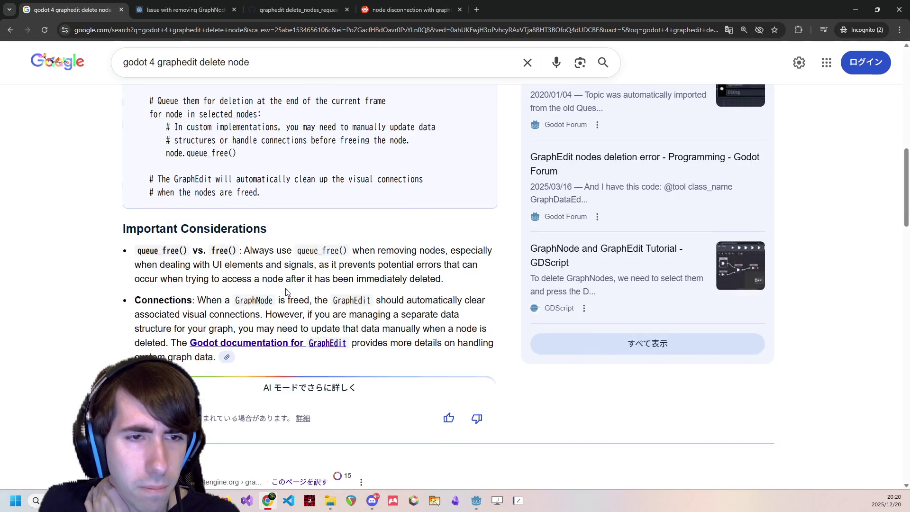
pyautogui.scroll(-2, 450, 190)
pyautogui.scroll(-5, 448, 191)
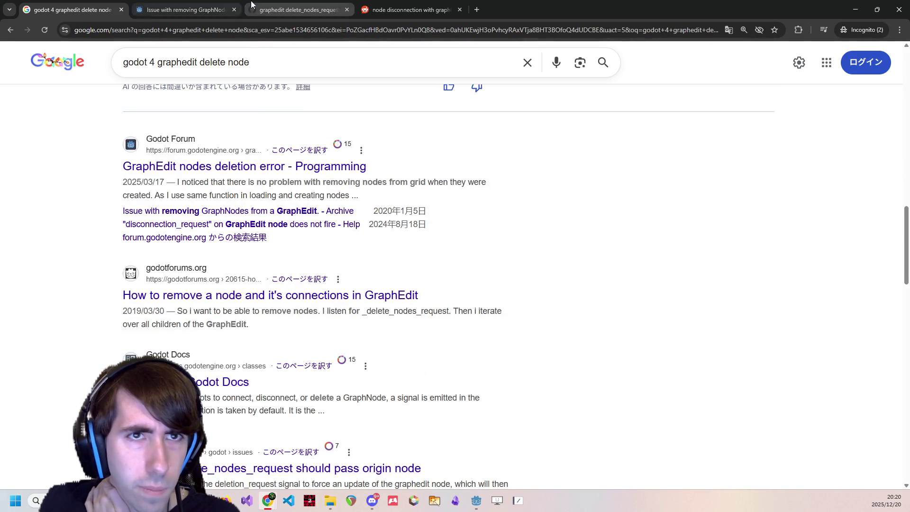
pyautogui.doubleClick(641, 5)
pyautogui.hotkey('alt', 'Tab')
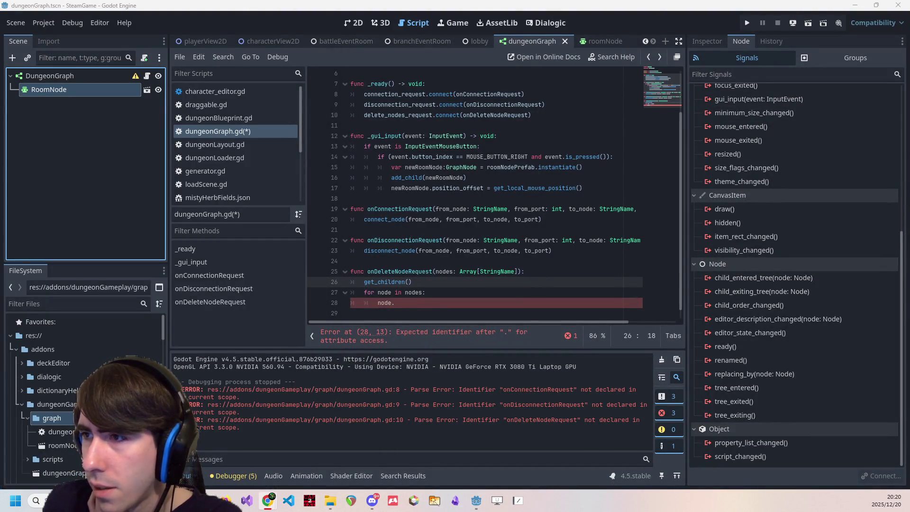
# - Bring the Godot Docs browser back up and search the GraphNode page for 'delete'
pyautogui.hotkey('alt', 'Tab')
pyautogui.press('super+Up')
pyautogui.scroll(2, 629, 305)
pyautogui.scroll(-1, 651, 306)
pyautogui.hotkey('ctrl', 'f')
pyautogui.write('delete')
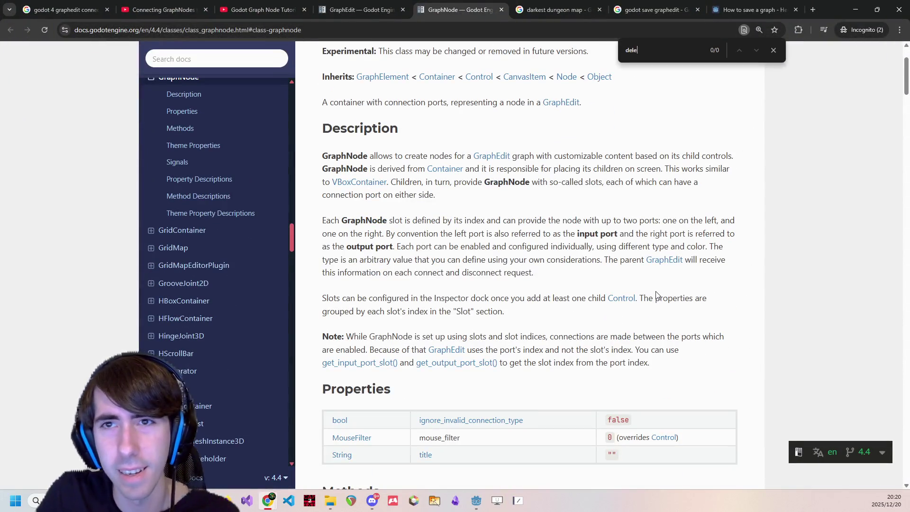
# - Search the GraphEdit class docs page for 'delete'
pyautogui.hotkey('ctrl', 'shift', 'Tab')
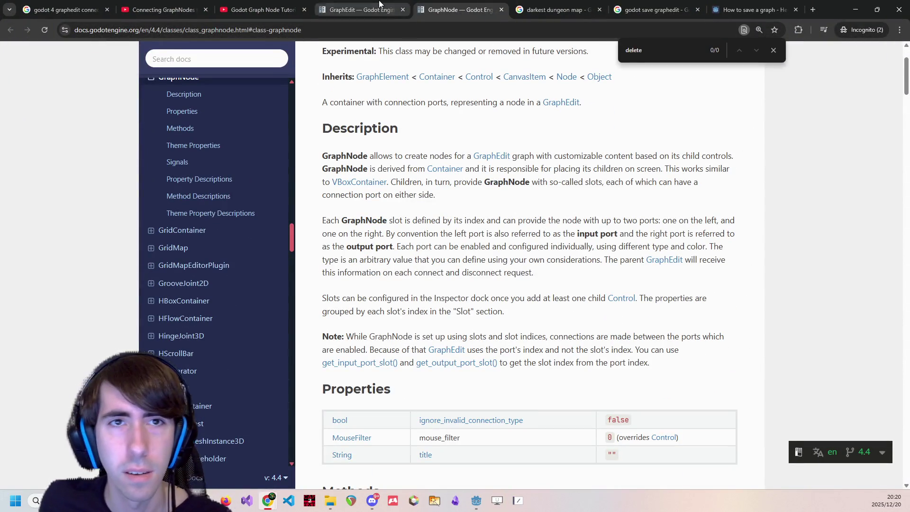
pyautogui.moveTo(621, 187); pyautogui.dragTo(621, 198)
pyautogui.hotkey('ctrl', 'f')
pyautogui.write('delete')
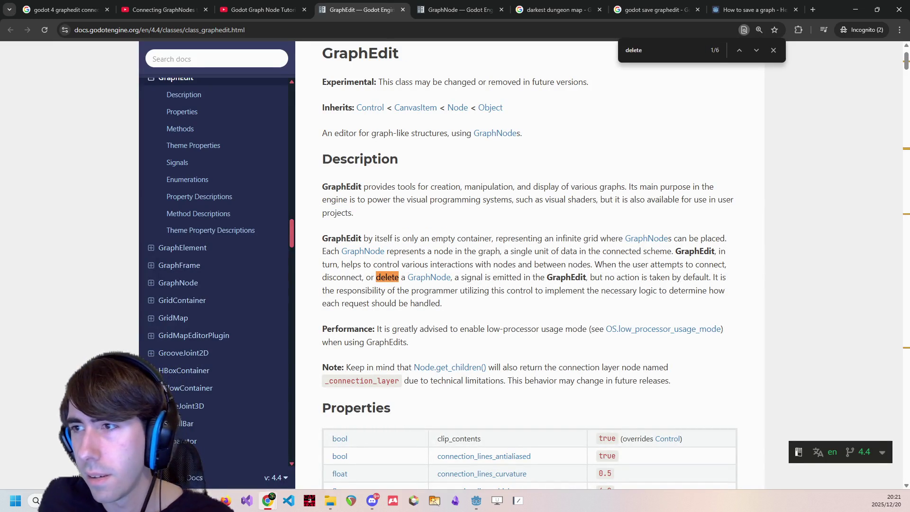
pyautogui.click(501, 224)
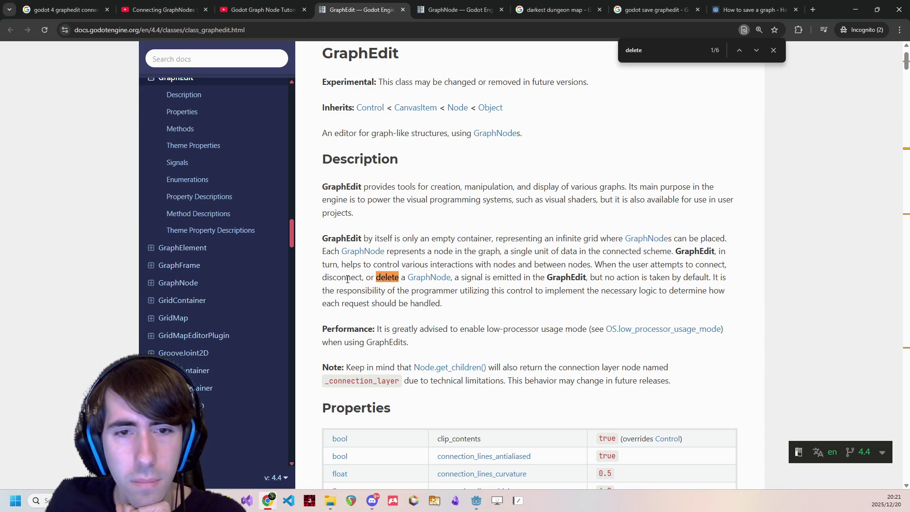
# - Step through the 'delete' matches to the delete_nodes_request entry, then minimize the browser
pyautogui.click(755, 52)
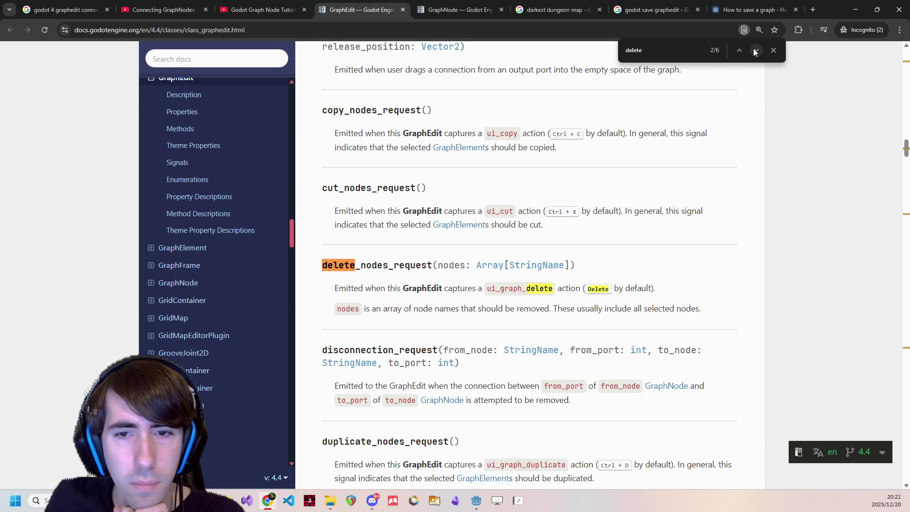
pyautogui.click(755, 52)
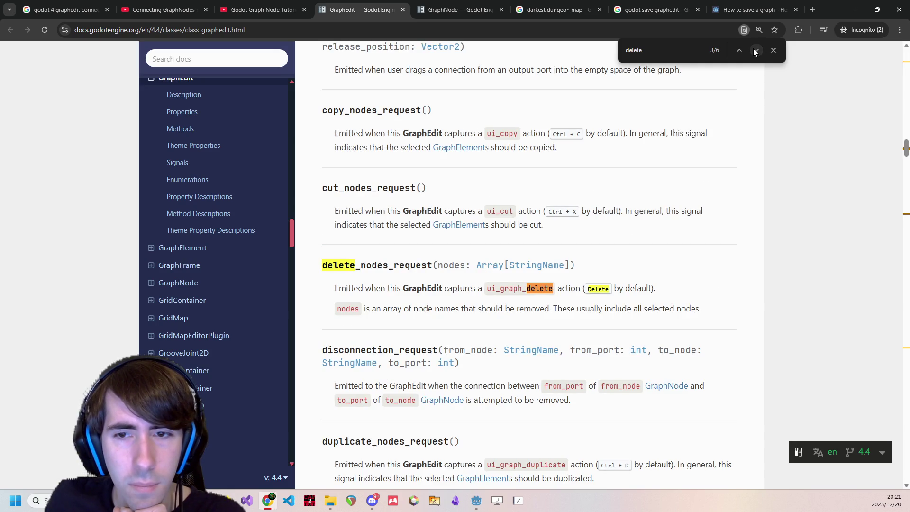
pyautogui.click(754, 49)
pyautogui.click(753, 49)
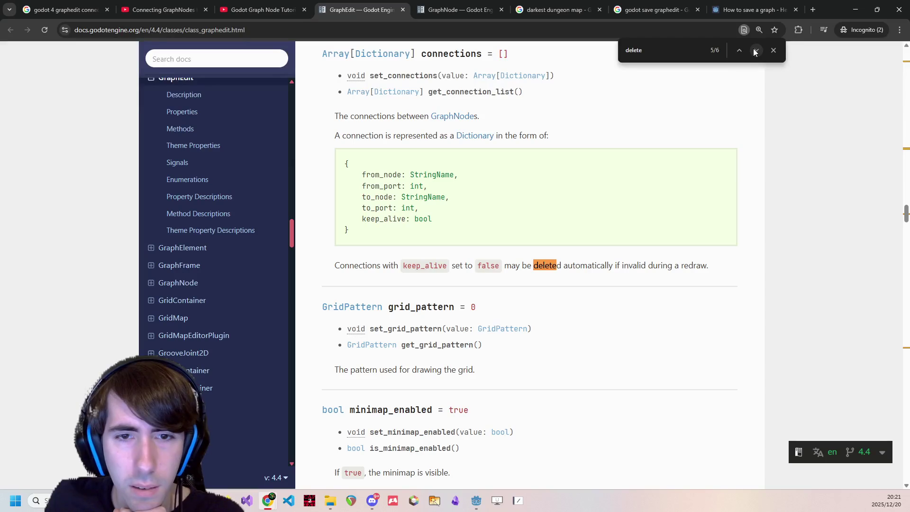
pyautogui.scroll(2, 701, 109)
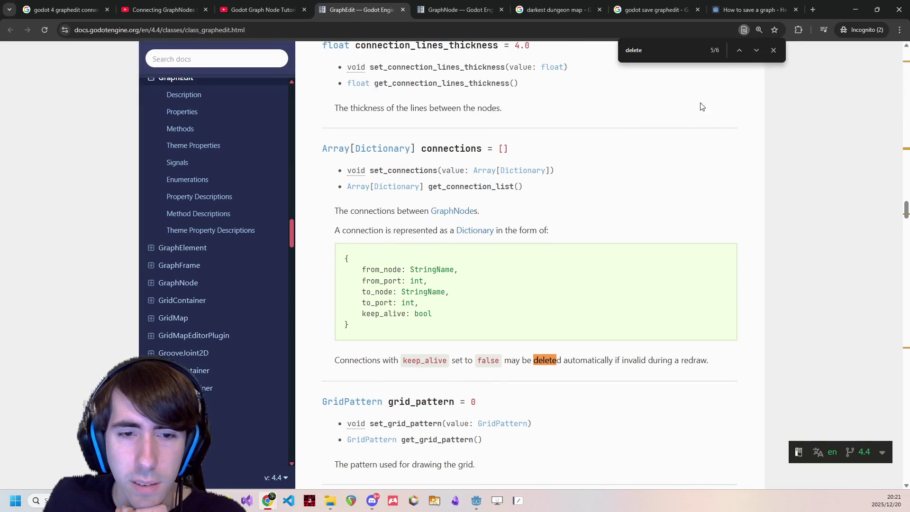
pyautogui.click(756, 50)
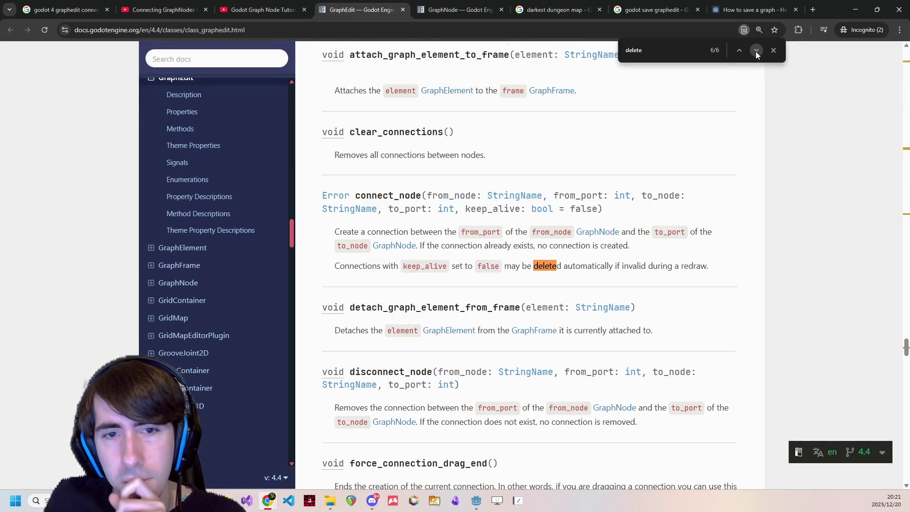
pyautogui.click(855, 9)
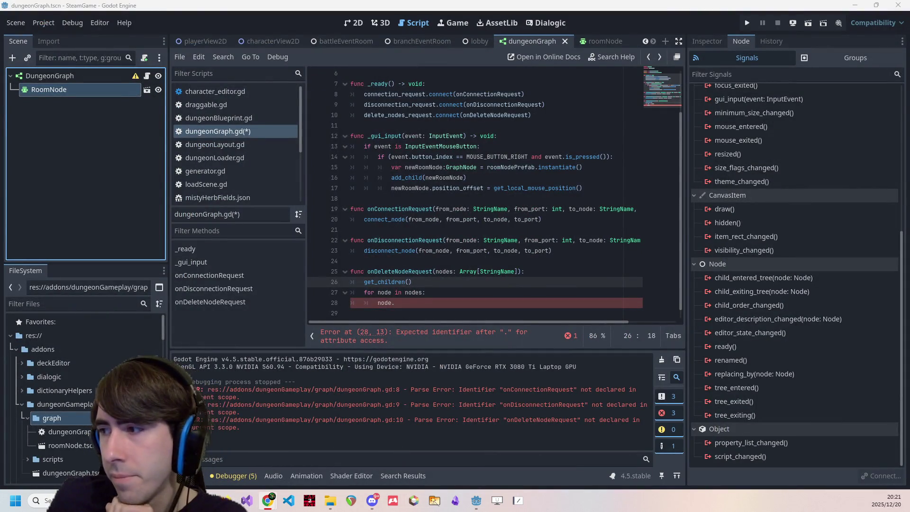
# - Delete the unfinished for-loop lines 27–28 from onDeleteNodeRequest
pyautogui.click(435, 306)
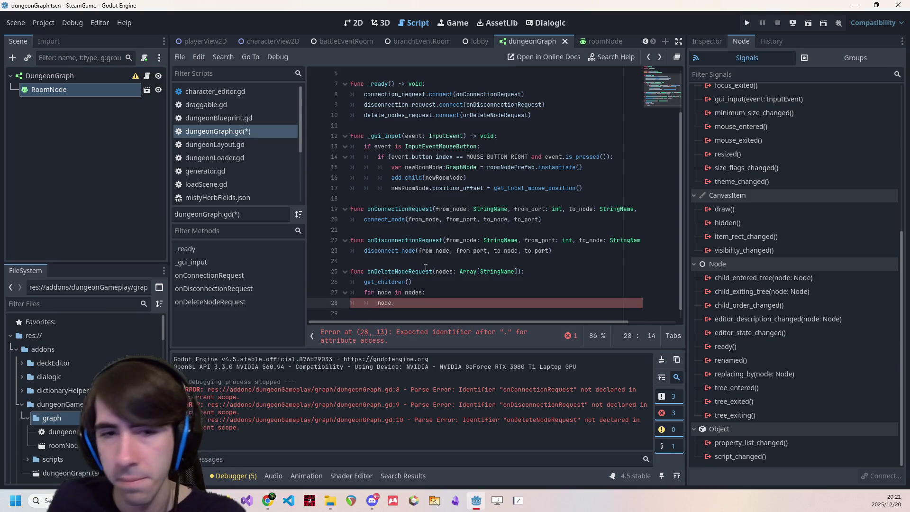
pyautogui.moveTo(404, 308); pyautogui.dragTo(317, 291)
pyautogui.press('BackSpace')
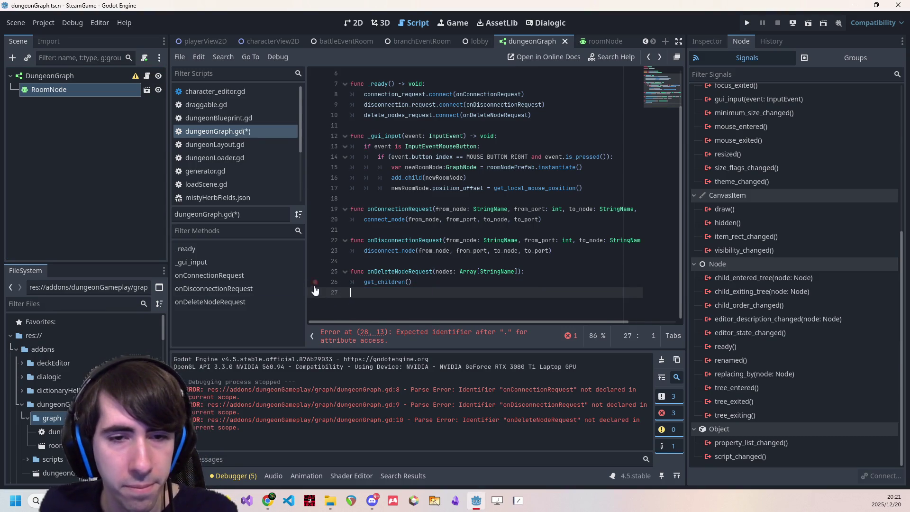
# - Put a breakpoint on the get_children() line 26 and launch the project
pyautogui.click(315, 303)
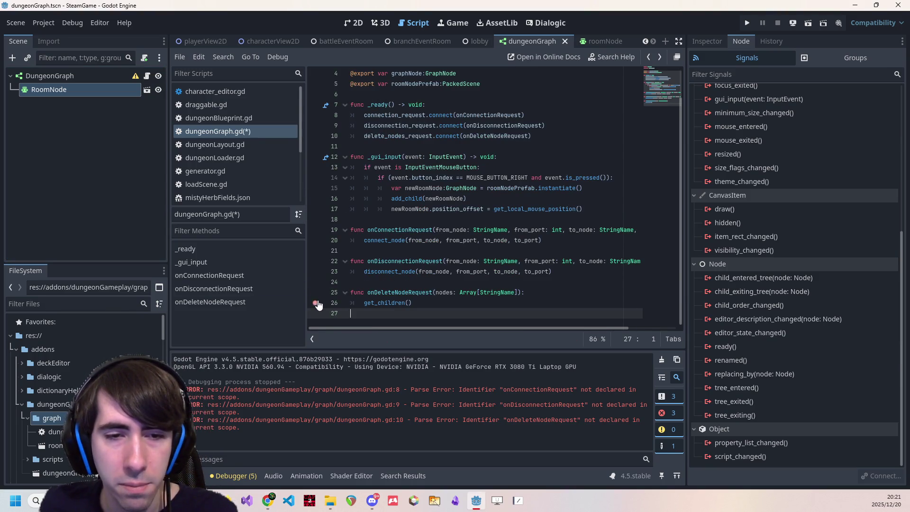
pyautogui.click(428, 308)
pyautogui.click(808, 22)
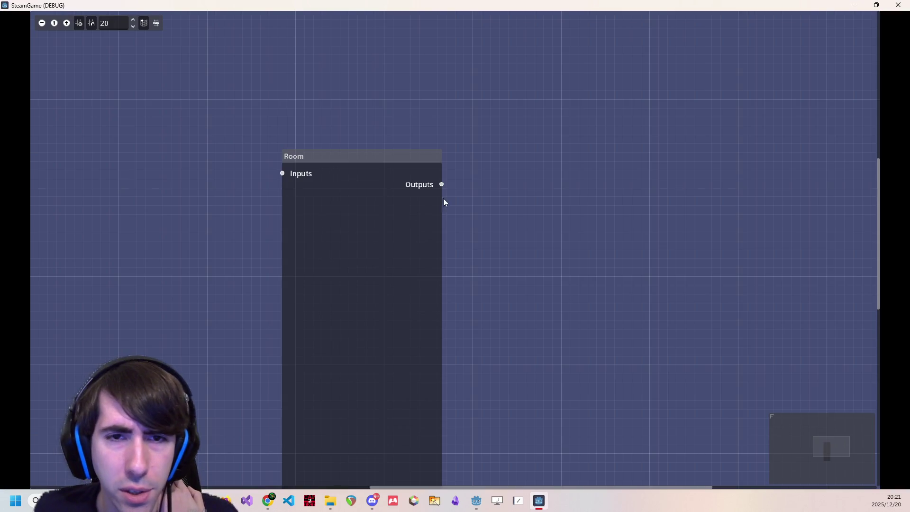
# - Spawn a second Room node and drag port connections between the two Rooms' Outputs and Inputs
pyautogui.click(568, 177)
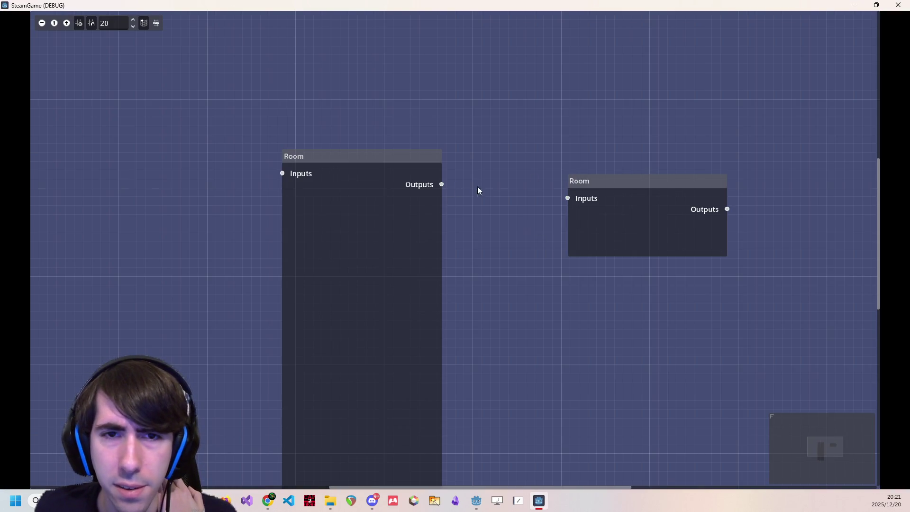
pyautogui.moveTo(437, 185); pyautogui.dragTo(558, 200)
pyautogui.moveTo(726, 209)
pyautogui.mouseDown()
pyautogui.moveTo(655, 85)
pyautogui.moveTo(263, 155)
pyautogui.moveTo(289, 178)
pyautogui.mouseUp()
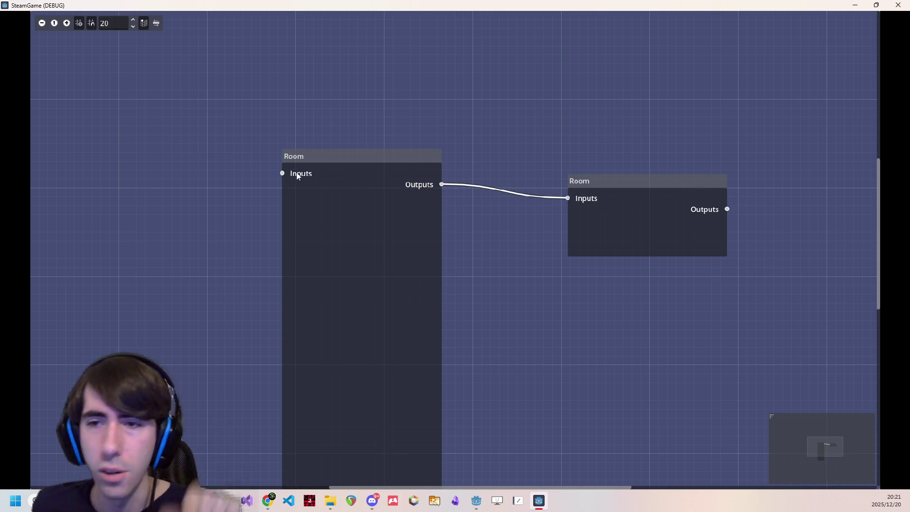
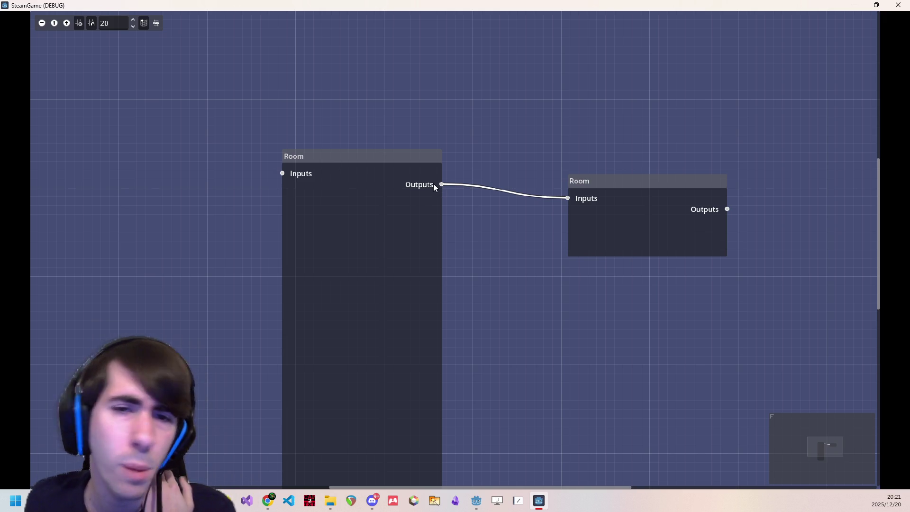
# - Reattach the wire so it feeds into the right Room's Inputs slot
pyautogui.click(573, 198)
pyautogui.moveTo(573, 198)
pyautogui.mouseDown()
pyautogui.moveTo(416, 185)
pyautogui.moveTo(435, 187)
pyautogui.mouseUp()
pyautogui.moveTo(571, 201)
pyautogui.mouseDown()
pyautogui.moveTo(554, 219)
pyautogui.moveTo(568, 203)
pyautogui.moveTo(576, 283)
pyautogui.mouseUp()
# - Duplicate the right Room node and move the copies up and further right
pyautogui.hotkey('ctrl', 'd')
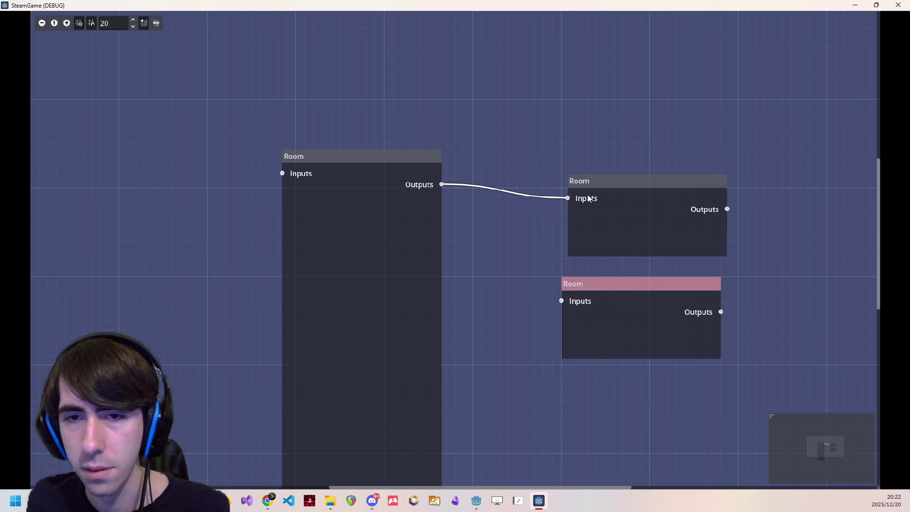
pyautogui.moveTo(573, 194)
pyautogui.mouseDown()
pyautogui.moveTo(623, 144)
pyautogui.moveTo(436, 186)
pyautogui.moveTo(566, 302)
pyautogui.moveTo(553, 304)
pyautogui.moveTo(579, 303)
pyautogui.moveTo(551, 305)
pyautogui.moveTo(587, 259)
pyautogui.moveTo(508, 363)
pyautogui.moveTo(734, 325)
pyautogui.moveTo(607, 284)
pyautogui.mouseUp()
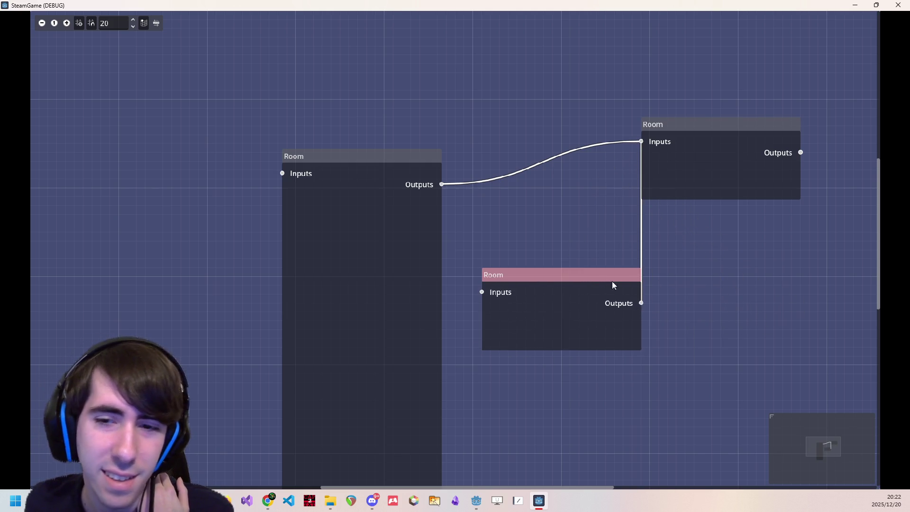
pyautogui.moveTo(661, 124); pyautogui.dragTo(713, 142)
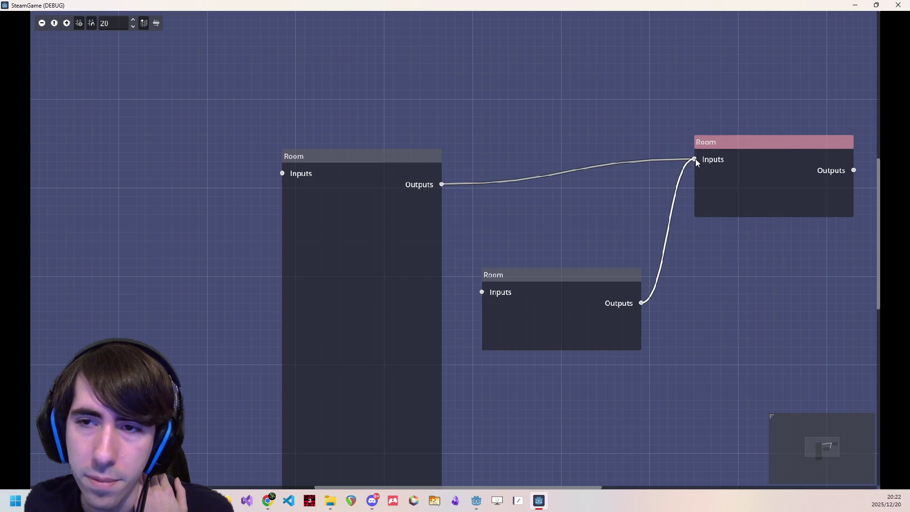
pyautogui.click(604, 154)
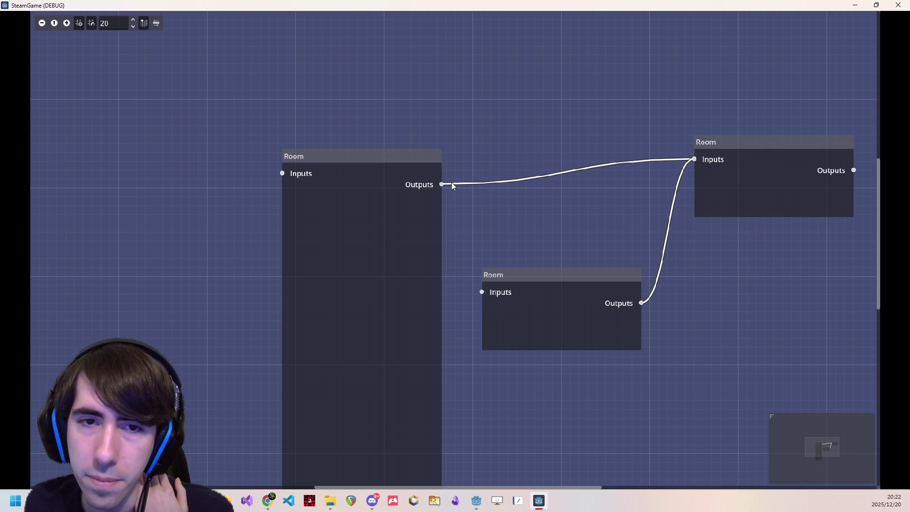
# - Duplicate the left Room node twice, placing a copy up beside the wire
pyautogui.click(417, 186)
pyautogui.hotkey('ctrl', 'd')
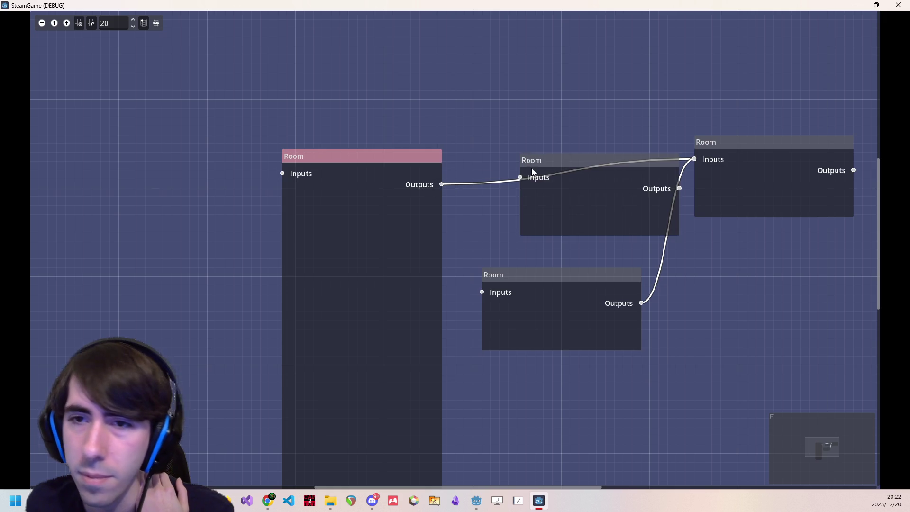
pyautogui.moveTo(530, 166); pyautogui.dragTo(525, 128)
pyautogui.hotkey('ctrl', 'd')
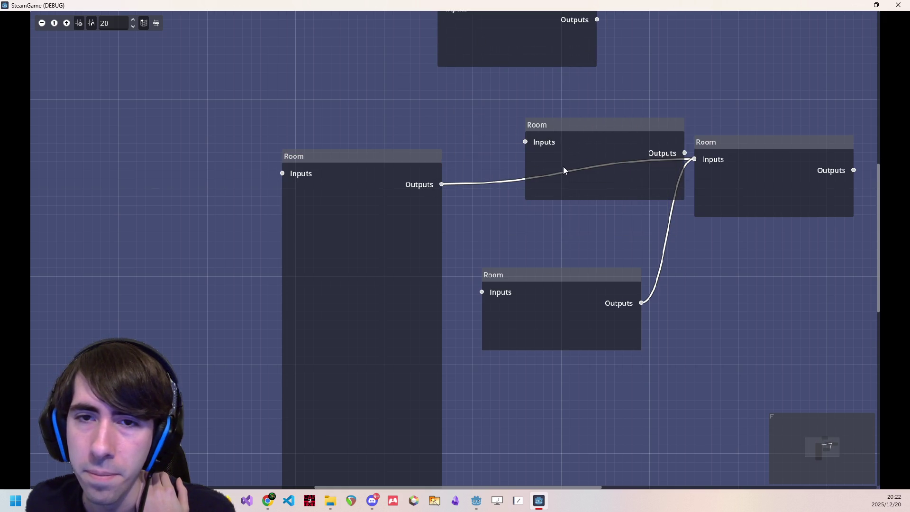
pyautogui.click(761, 192)
# - Delete the right Room node to hit the line 26 breakpoint and expand the nodes array
pyautogui.press('Delete')
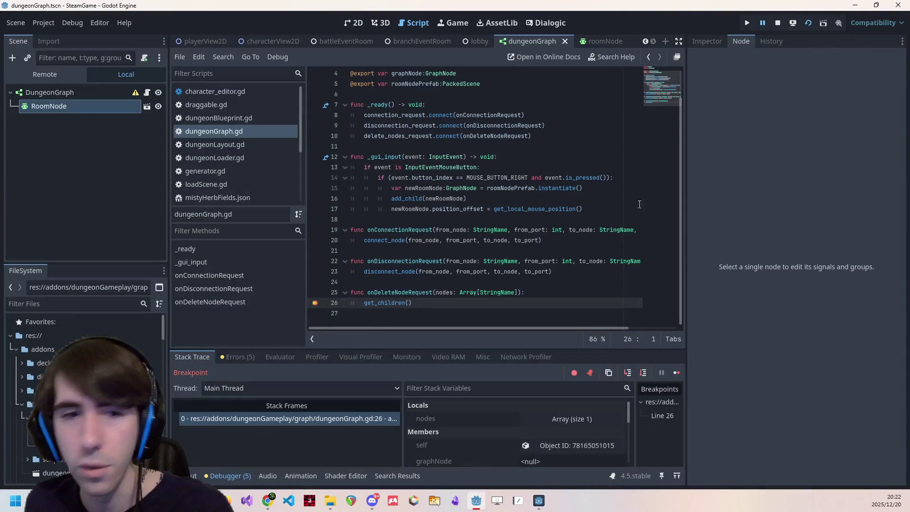
pyautogui.moveTo(437, 295)
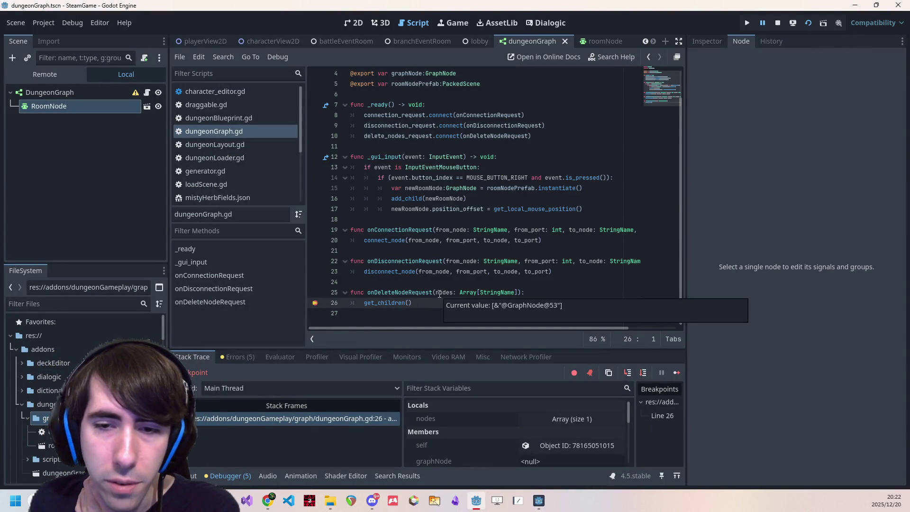
pyautogui.click(547, 423)
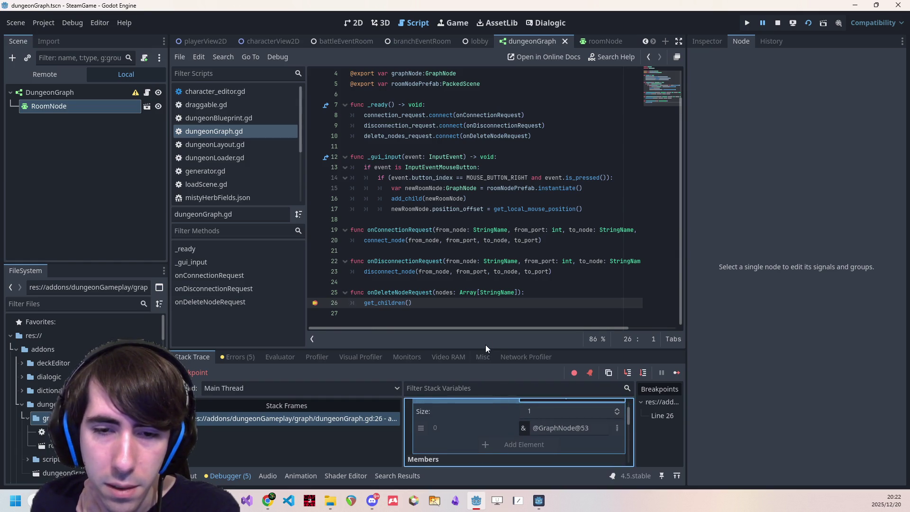
pyautogui.moveTo(487, 348); pyautogui.dragTo(486, 326)
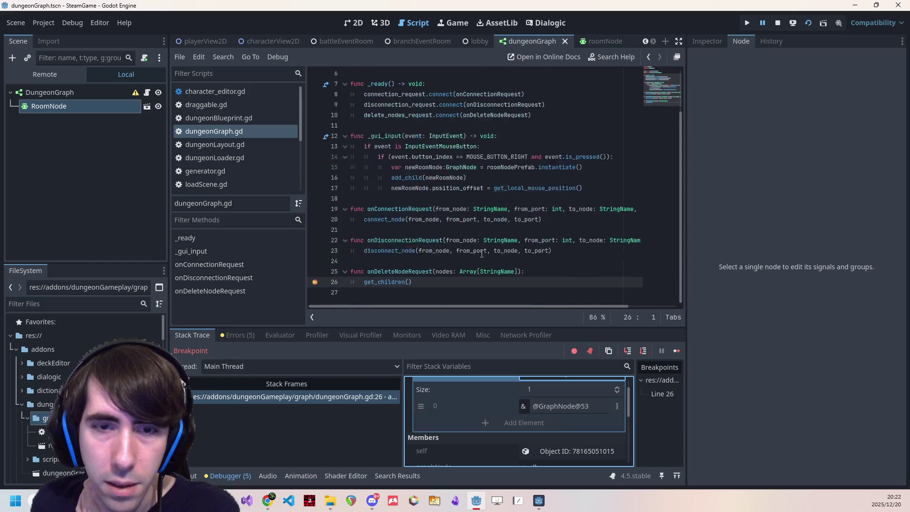
# - Inspect the paused script's self object to list the remote GraphEdit's properties
pyautogui.scroll(-3, 466, 433)
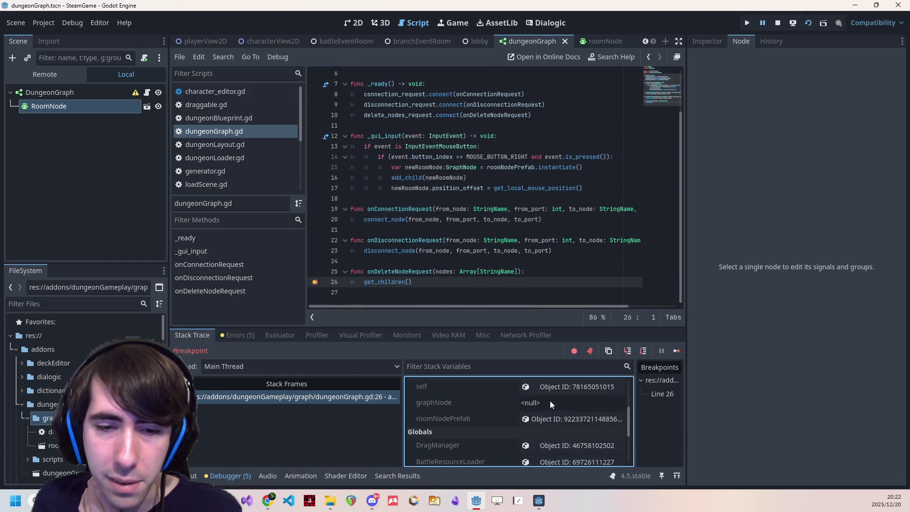
pyautogui.scroll(-2, 550, 400)
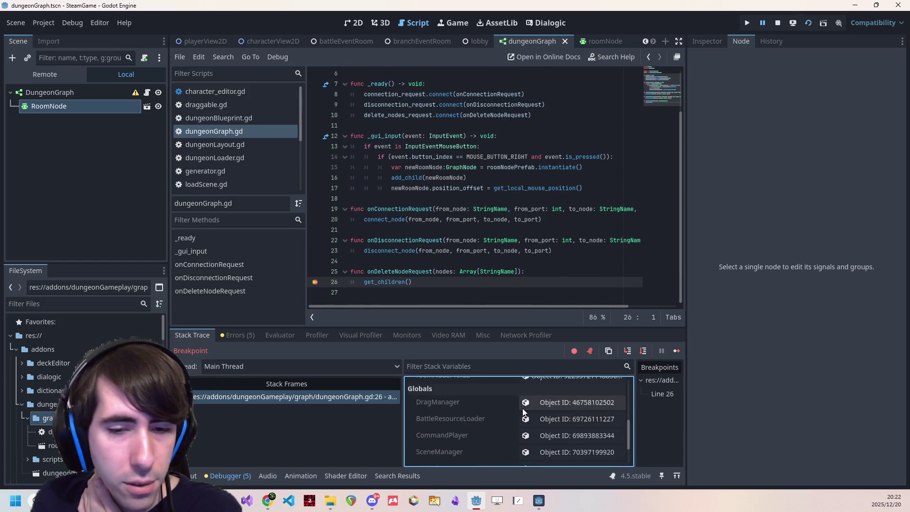
pyautogui.scroll(5, 522, 405)
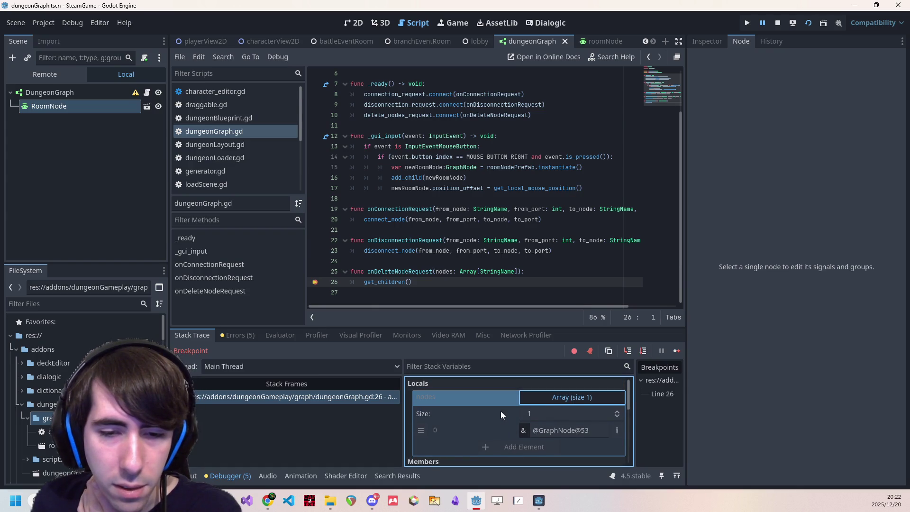
pyautogui.scroll(-3, 497, 411)
pyautogui.click(562, 411)
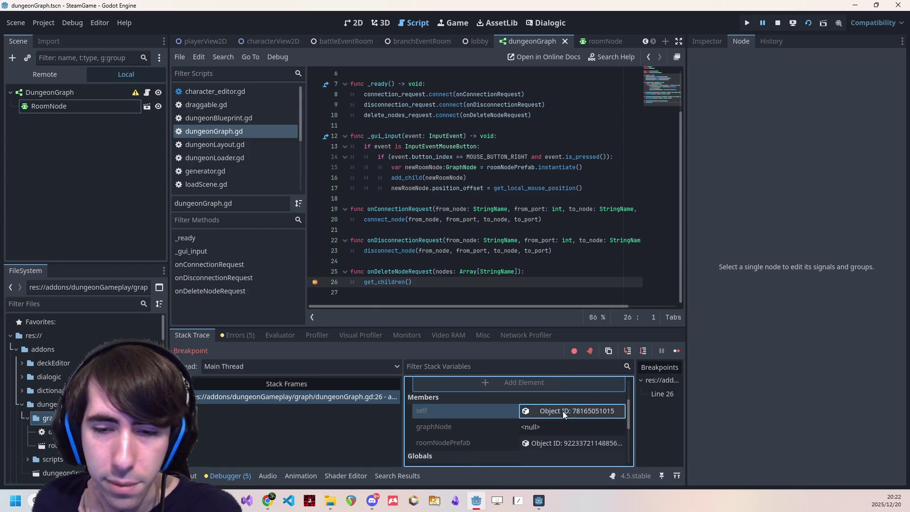
pyautogui.click(708, 42)
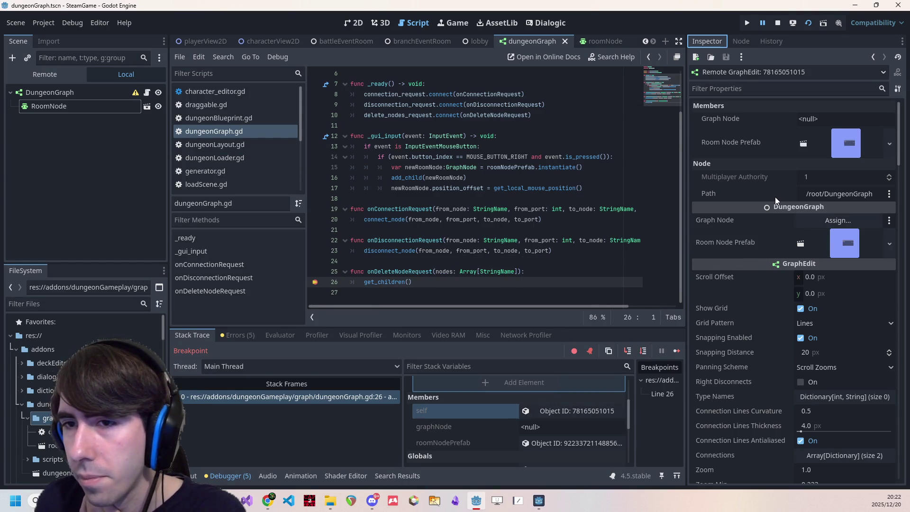
# - Expand and review the remote GraphEdit's Connections array entries in the Inspector
pyautogui.scroll(-2, 823, 334)
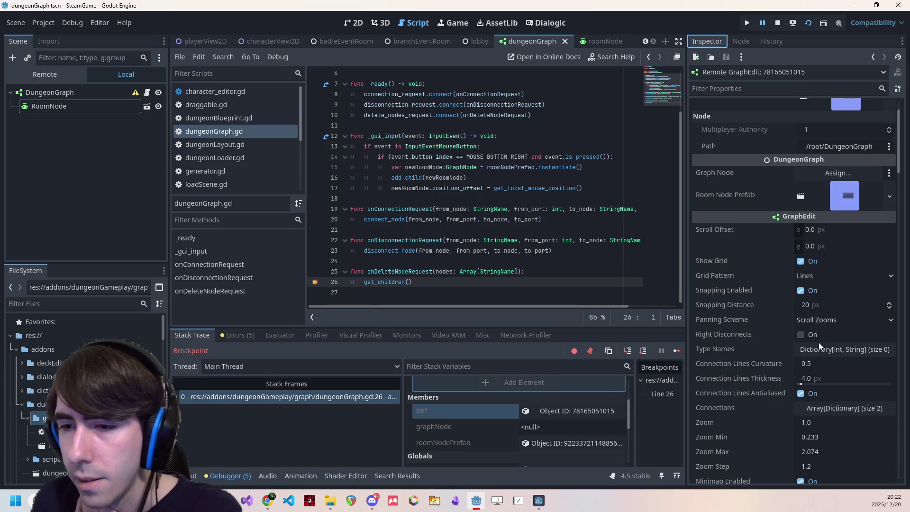
pyautogui.scroll(2, 819, 191)
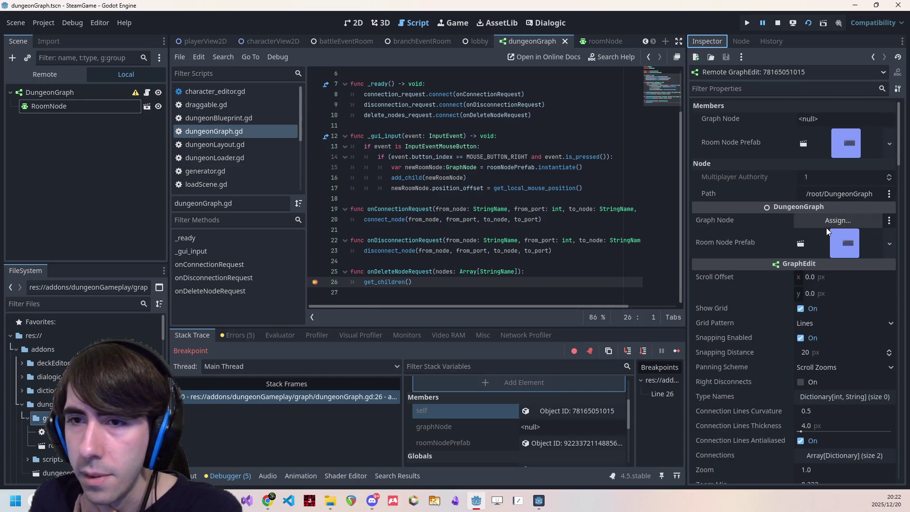
pyautogui.scroll(-5, 809, 228)
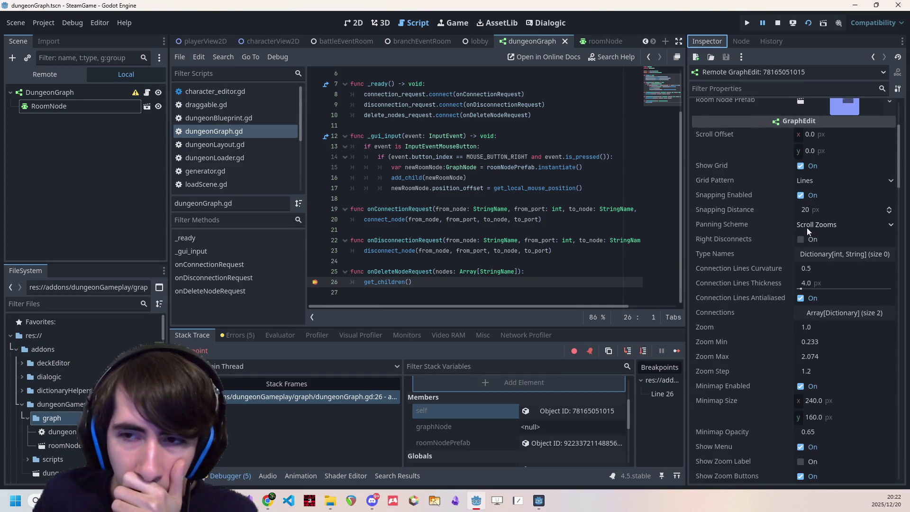
pyautogui.scroll(-5, 796, 230)
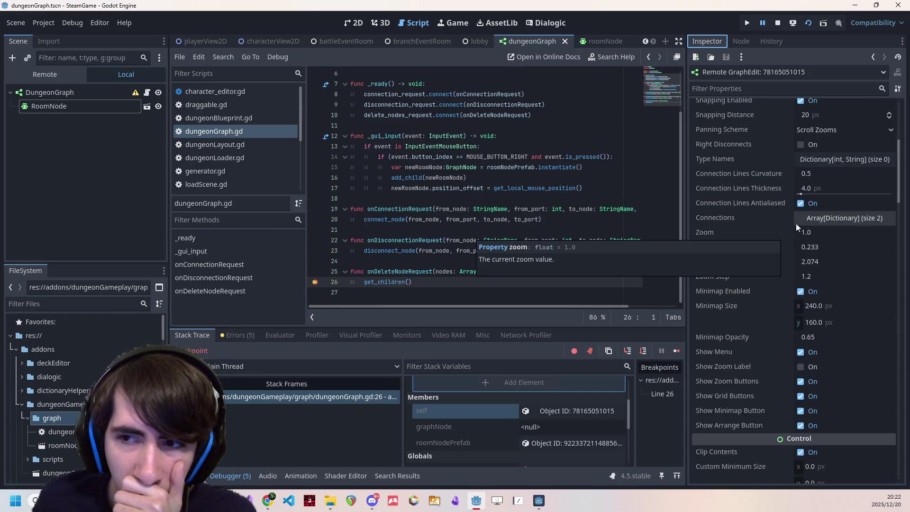
pyautogui.click(798, 220)
pyautogui.click(806, 261)
pyautogui.click(811, 252)
pyautogui.click(811, 252)
pyautogui.click(801, 268)
pyautogui.scroll(-5, 796, 266)
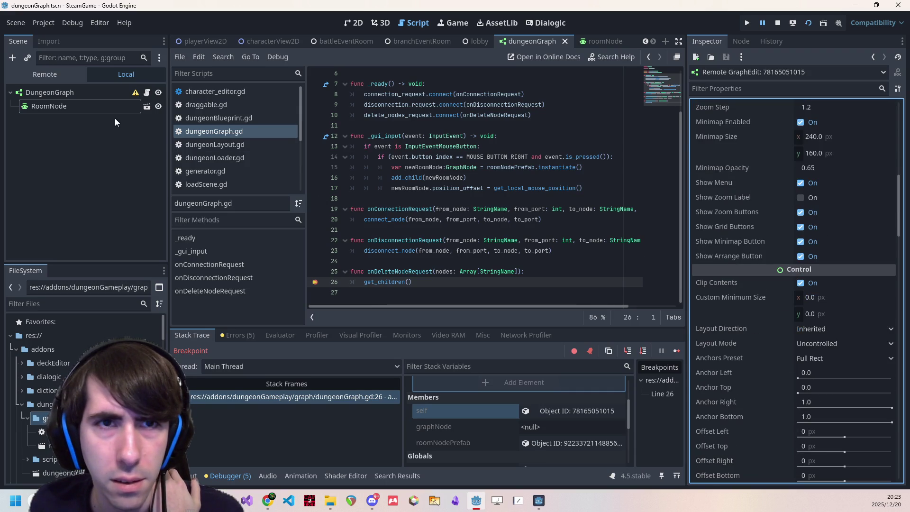
# - Browse the Remote scene tree showing DungeonGraph's RoomNode and generated GraphNode children
pyautogui.click(61, 76)
pyautogui.scroll(-3, 50, 211)
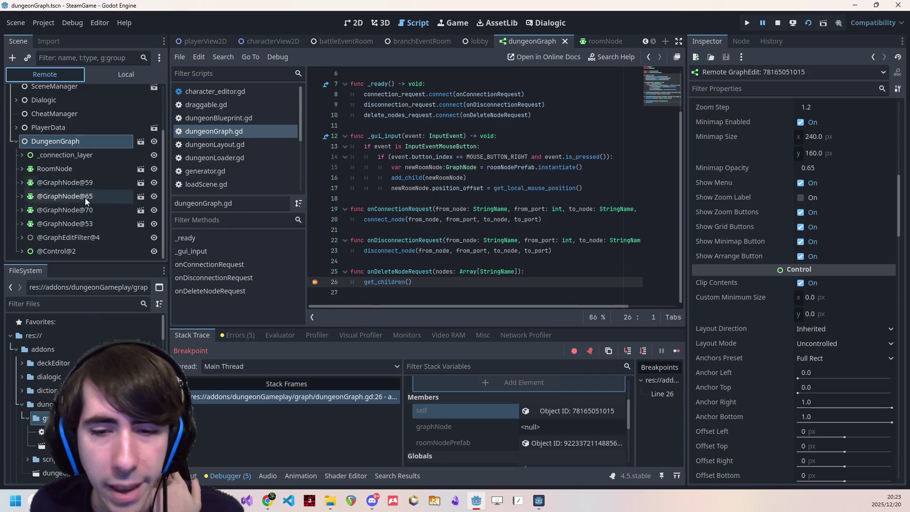
pyautogui.scroll(3, 527, 407)
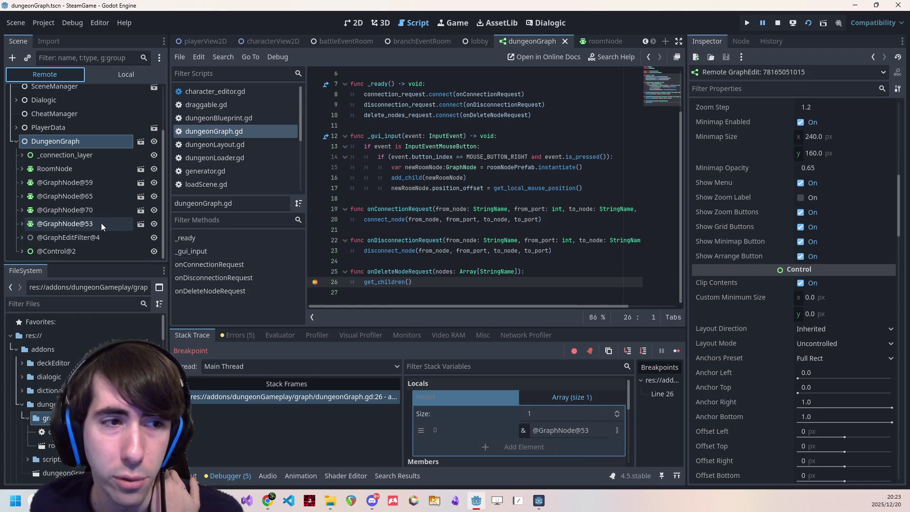
pyautogui.click(436, 283)
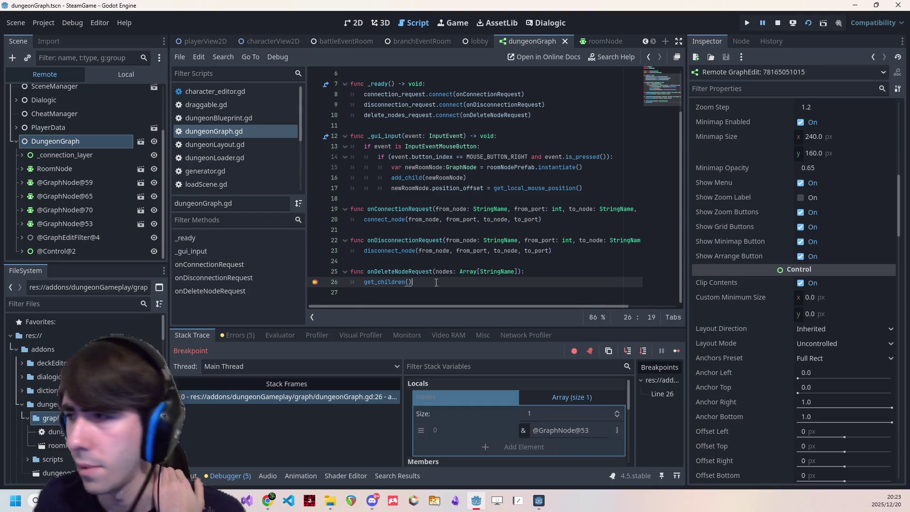
# - Add a find_child() call above get_children() and check its documentation
pyautogui.press('Home')
pyautogui.press('Return')
pyautogui.press('Up')
pyautogui.write('find_ch')
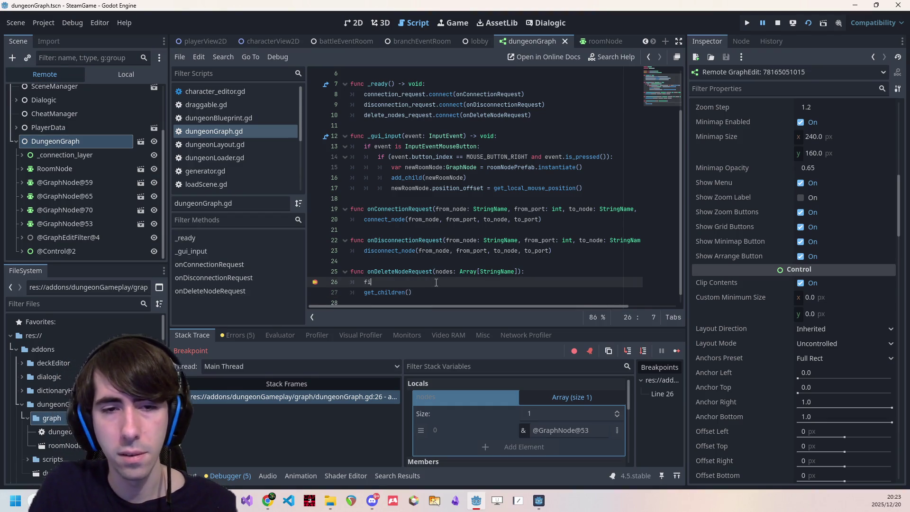
pyautogui.write('ild')
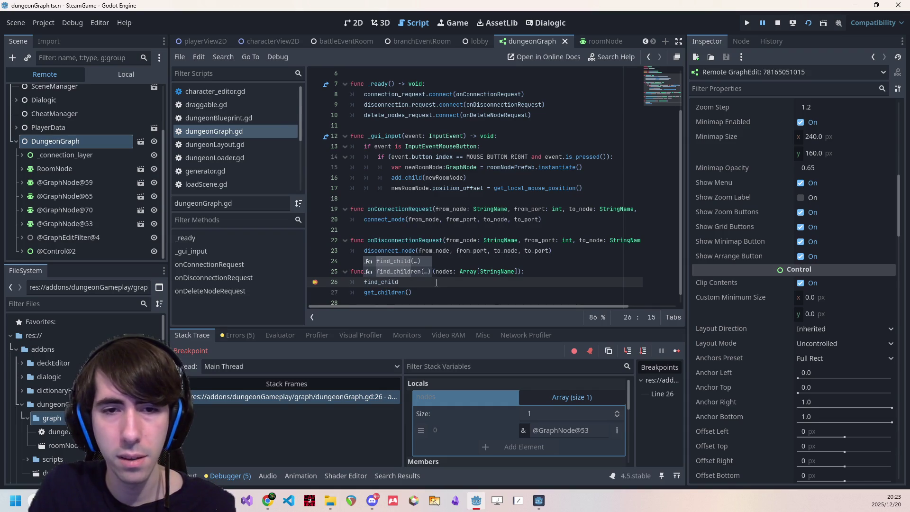
pyautogui.write('(')
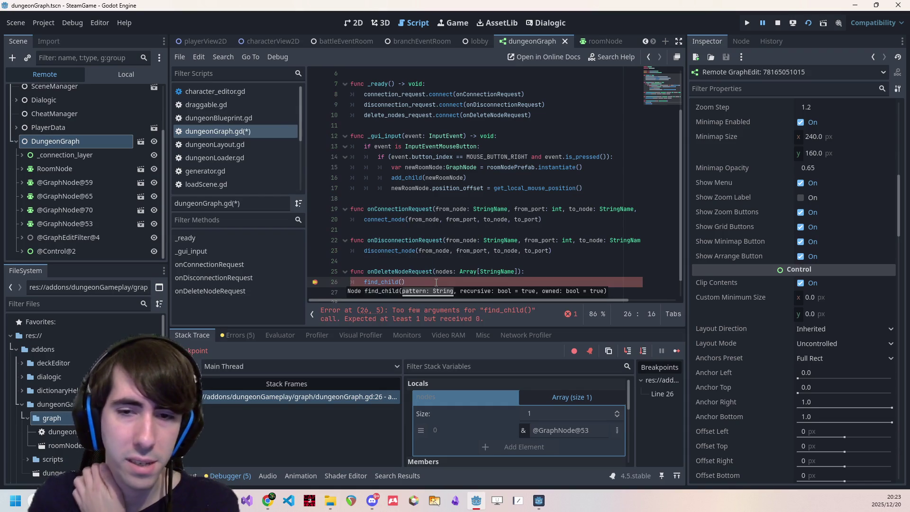
pyautogui.keyDown('ctrl'); pyautogui.click(384, 281); pyautogui.keyUp('ctrl')
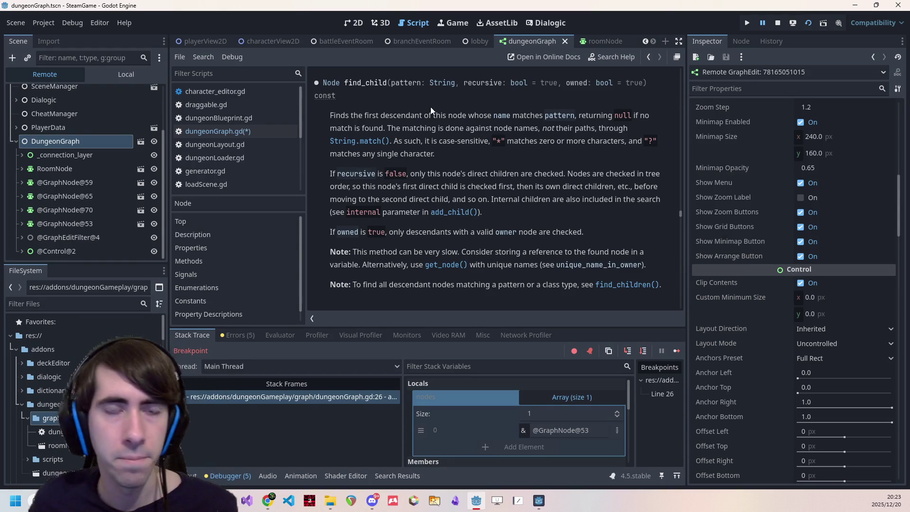
pyautogui.hotkey('alt', 'Left')
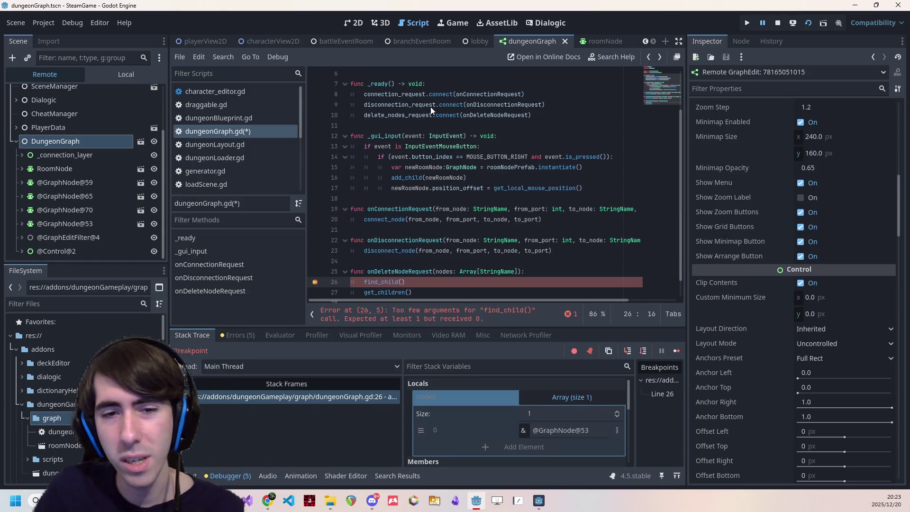
# - Wrap the find_child call in a 'for node in nodes:' loop passing node
pyautogui.press('Home')
pyautogui.press('Return')
pyautogui.press('Up')
pyautogui.write('for ')
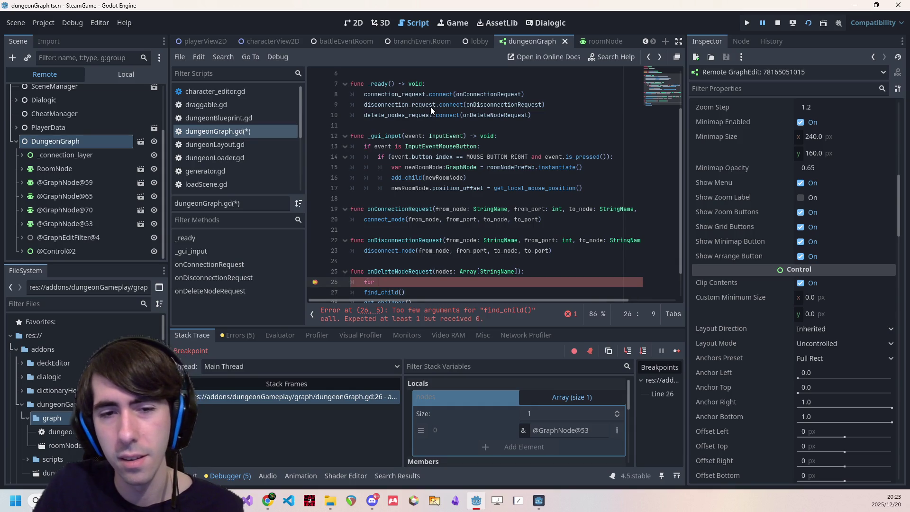
pyautogui.write('node in nodes:')
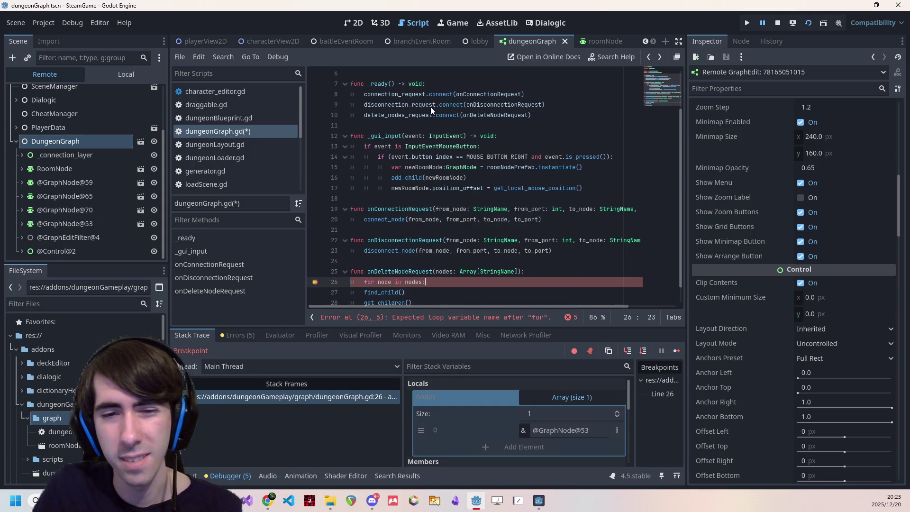
pyautogui.press('Down')
pyautogui.press('Home')
pyautogui.press('Tab')
pyautogui.press('End')
pyautogui.press('Left')
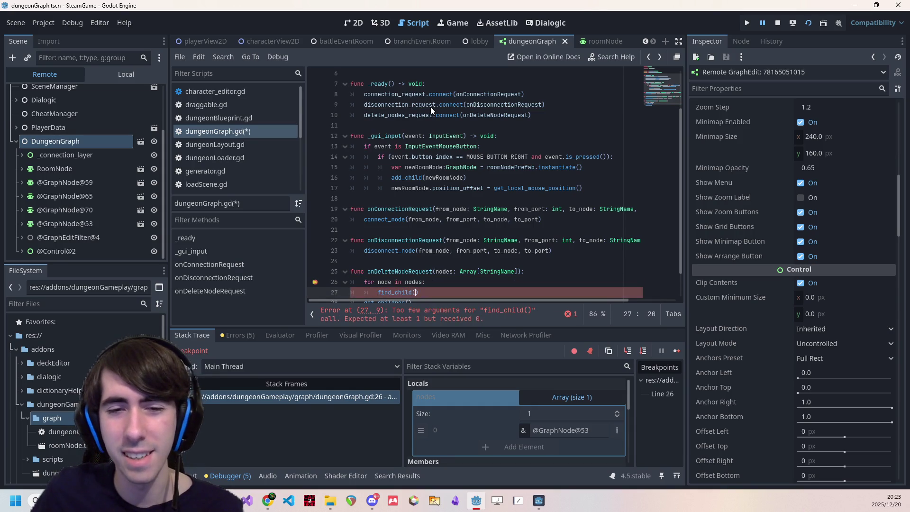
pyautogui.write('ode.')
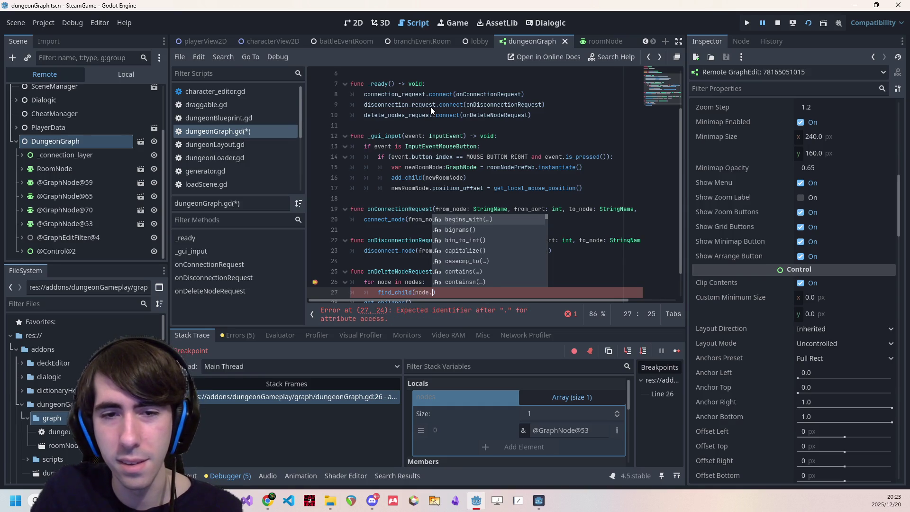
pyautogui.press('Escape')
# - Rename the loop variable to nodeName and save the script
pyautogui.press('Up')
pyautogui.hotkey('ctrl', 'Left')
pyautogui.hotkey('ctrl', 'Left')
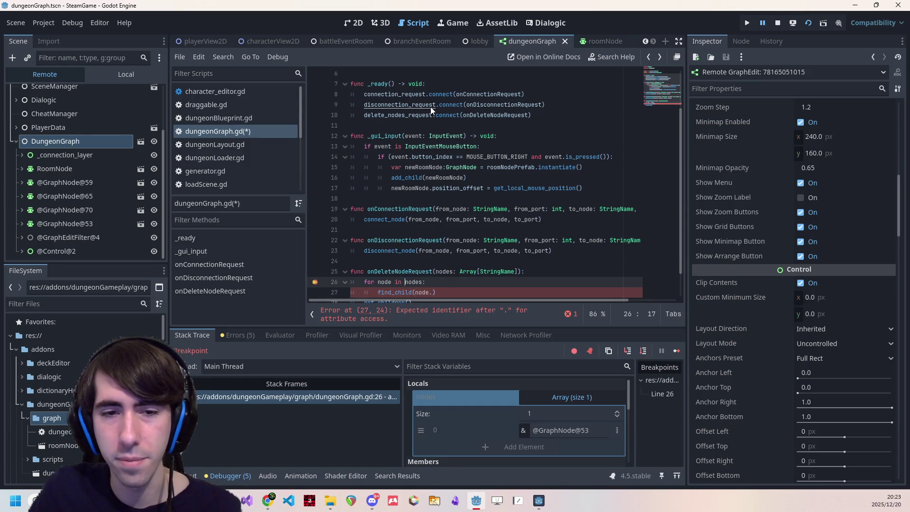
pyautogui.press('Down')
pyautogui.hotkey('ctrl', 'Right')
pyautogui.hotkey('ctrl', 'Right')
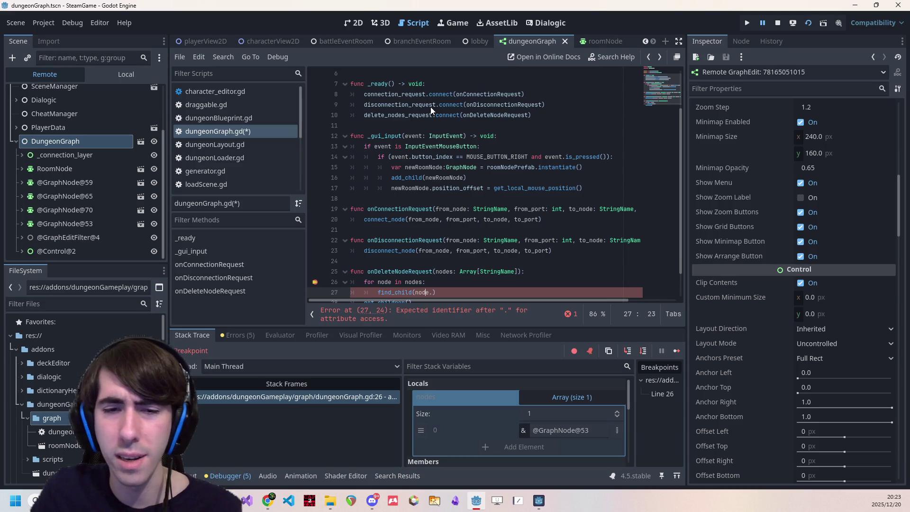
pyautogui.press('BackSpace')
pyautogui.press('Up')
pyautogui.hotkey('ctrl', 'Left')
pyautogui.hotkey('ctrl', 'Left')
pyautogui.press('Left')
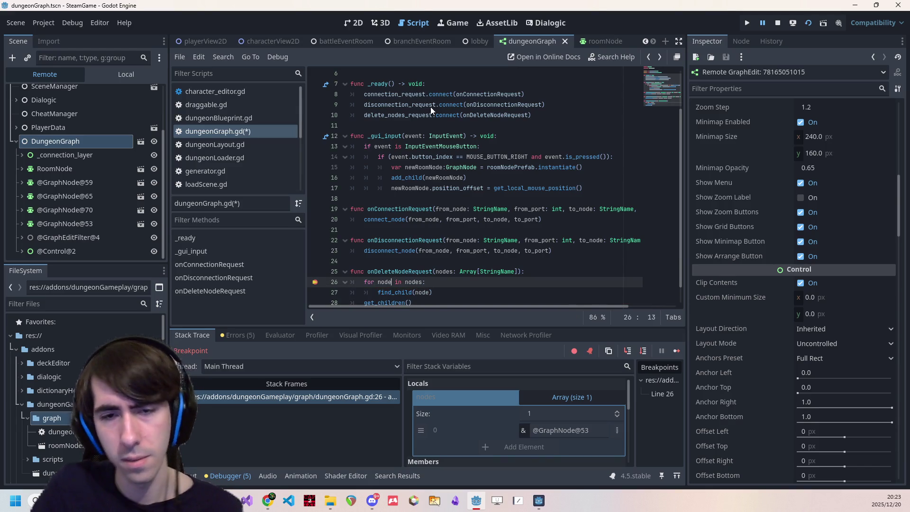
pyautogui.write('Name')
pyautogui.hotkey('ctrl', 's')
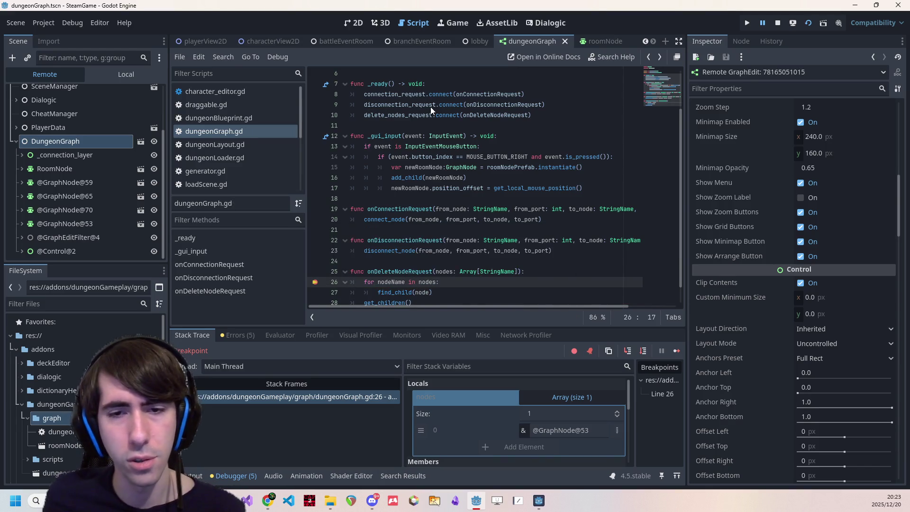
# - Rename the parameter to nodeNames, loop over it, and pass nodeName to find_child
pyautogui.scroll(-1, 421, 232)
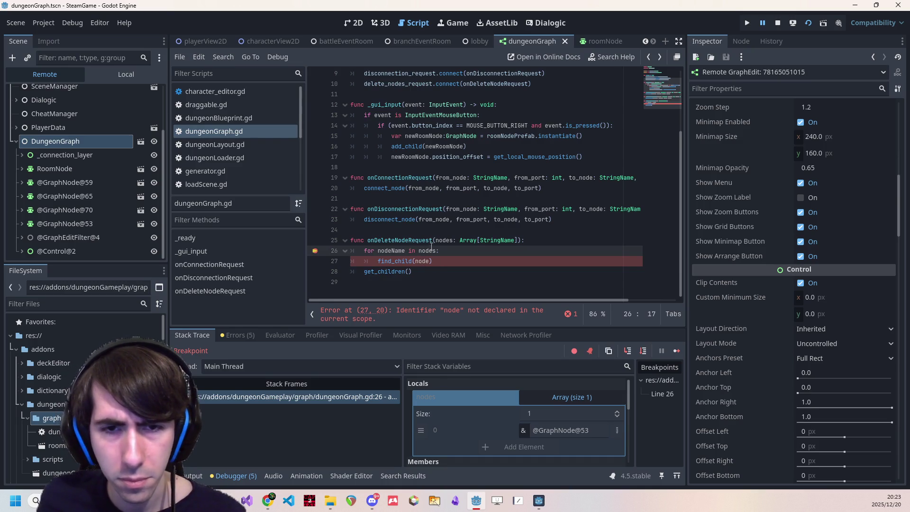
pyautogui.click(446, 242)
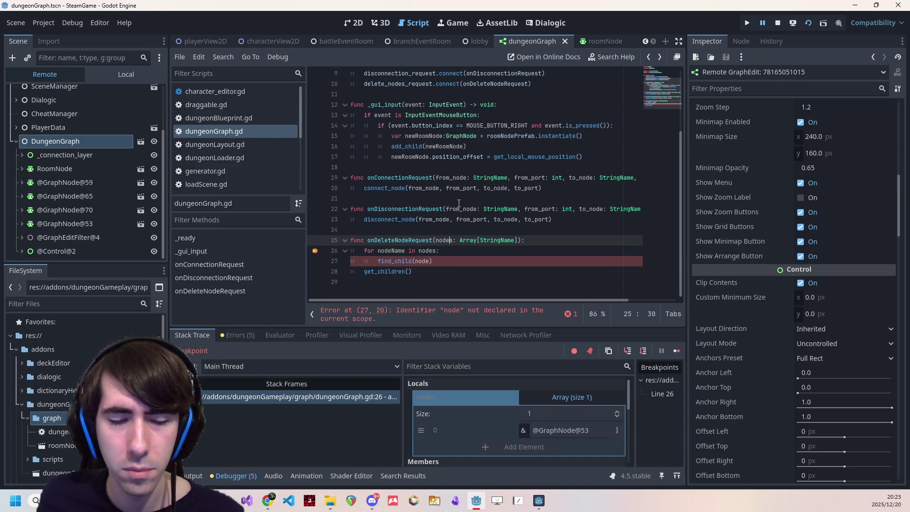
pyautogui.write('Name')
pyautogui.hotkey('ctrl', 'shift', 'Left')
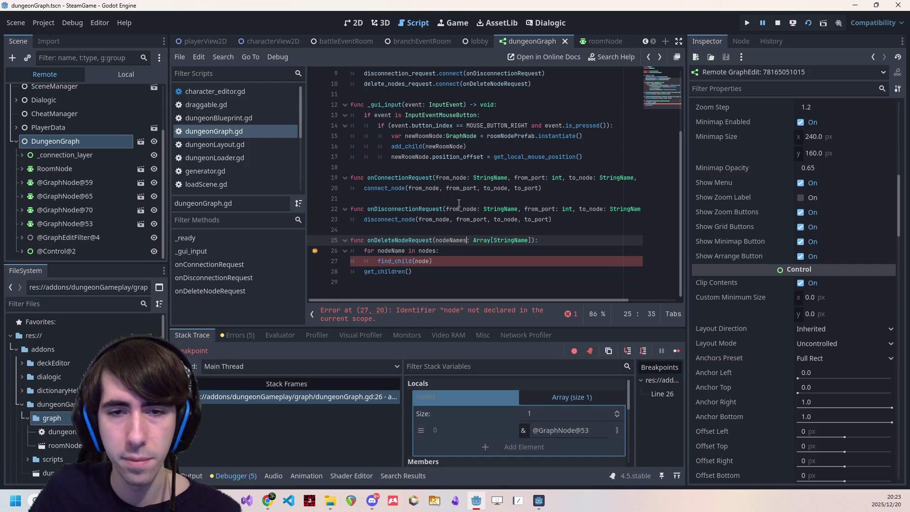
pyautogui.hotkey('ctrl', 'c')
pyautogui.doubleClick(430, 247)
pyautogui.hotkey('ctrl', 'v')
pyautogui.press('Down')
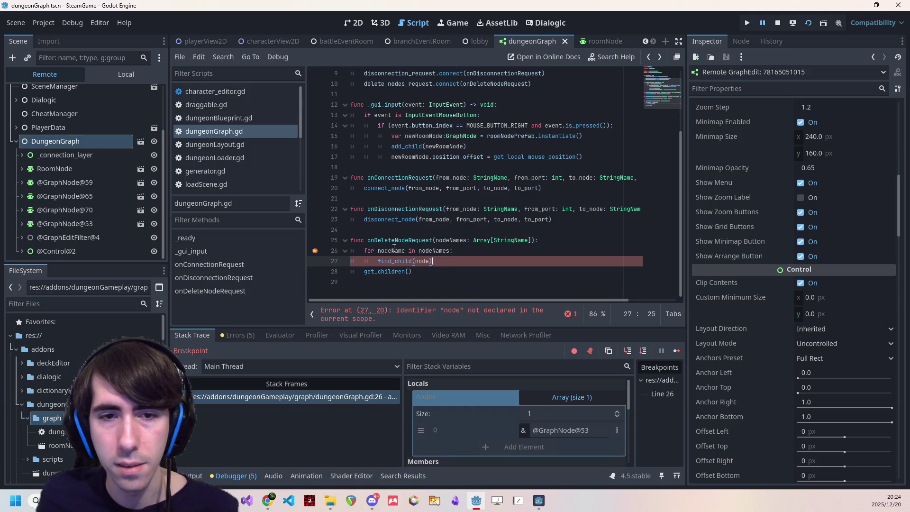
pyautogui.doubleClick(420, 260)
pyautogui.write('nodeName')
pyautogui.press('Return')
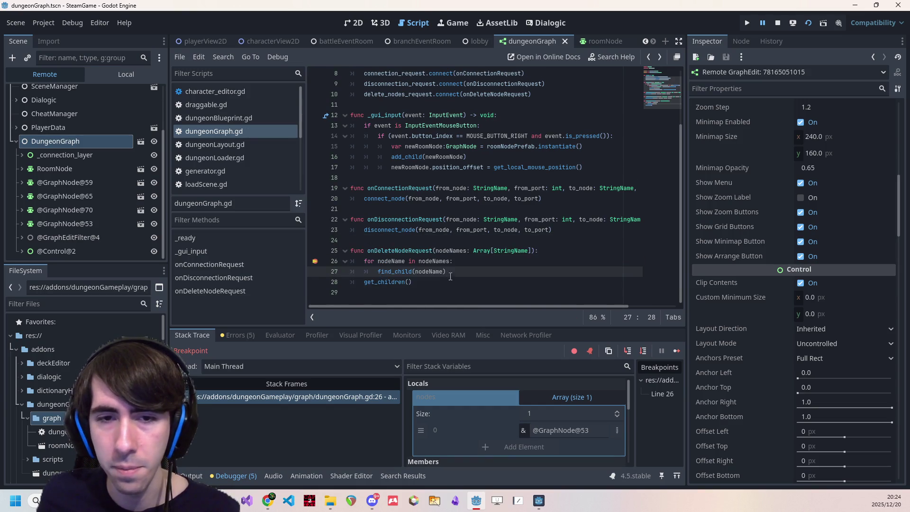
# - Store the result as var node:GraphNode = find_child(nodeName)
pyautogui.click(379, 272)
pyautogui.write('va')
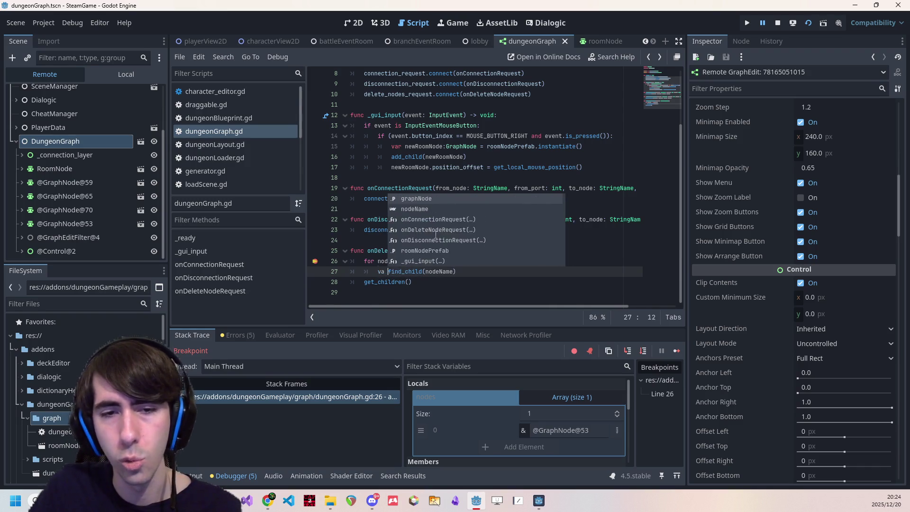
pyautogui.press('BackSpace')
pyautogui.write('r node =')
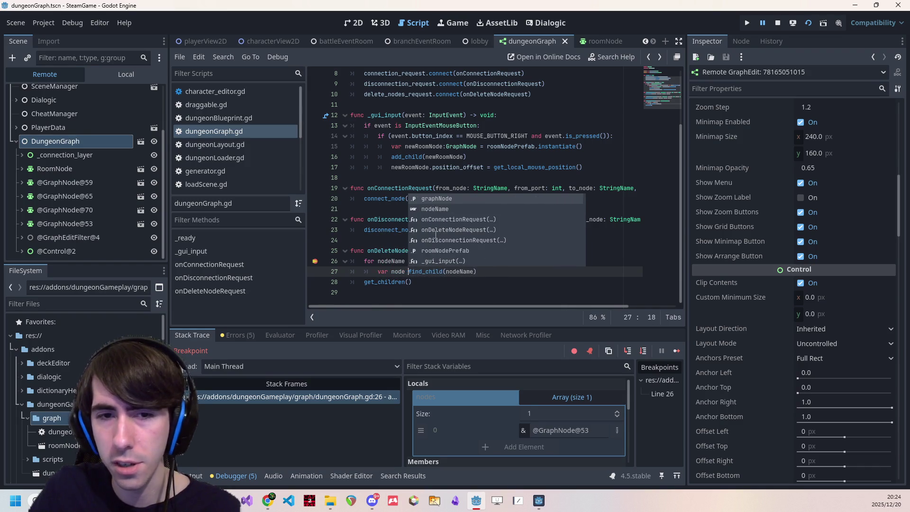
pyautogui.press('Left')
pyautogui.press('Left')
pyautogui.write(':Node')
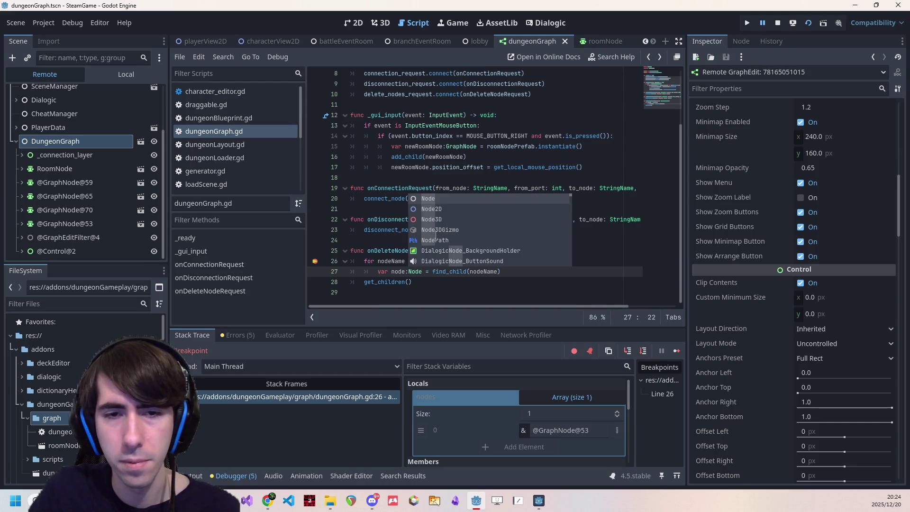
pyautogui.press('BackSpace')
pyautogui.press('BackSpace')
pyautogui.press('BackSpace')
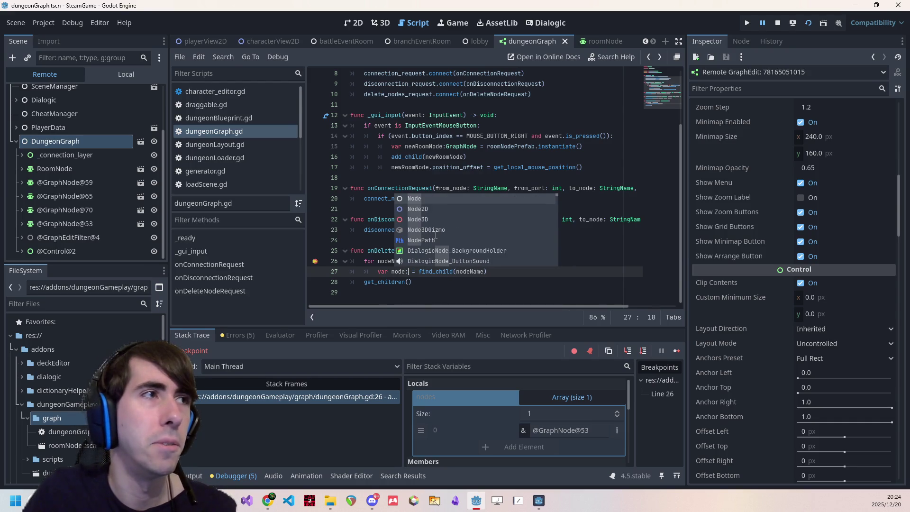
pyautogui.write('Graph')
pyautogui.press('Return')
pyautogui.hotkey('ctrl', 'Left')
pyautogui.hotkey('ctrl', 'Left')
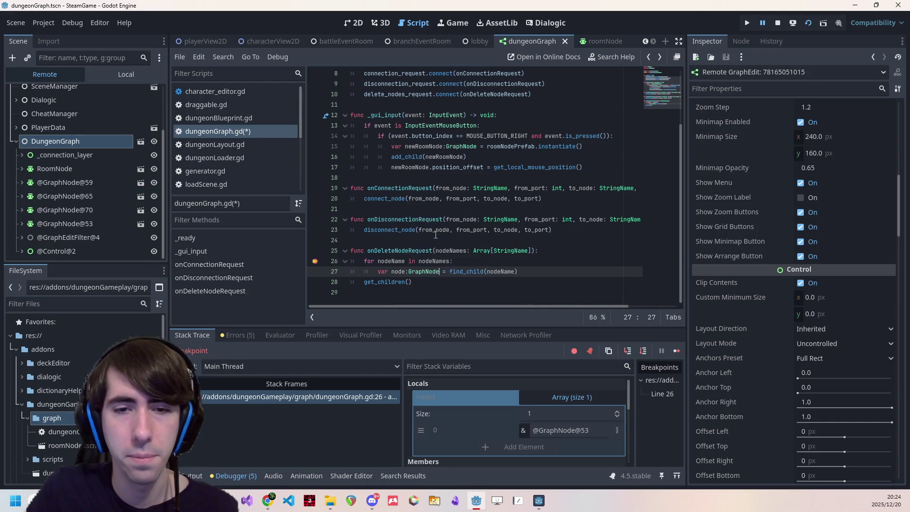
# - Add node.queue_free() on the line below the declaration
pyautogui.click(546, 272)
pyautogui.press('Return')
pyautogui.write('node.queue')
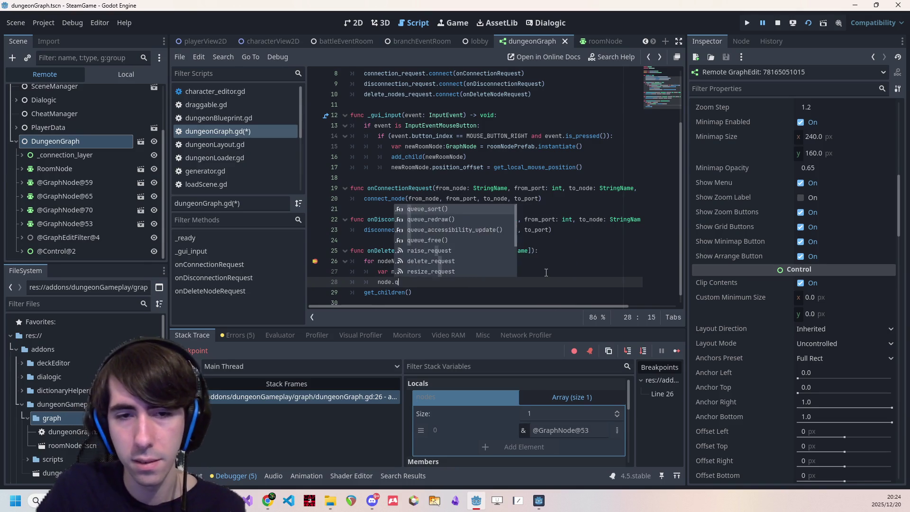
pyautogui.press('Down')
pyautogui.press('Down')
pyautogui.press('Down')
pyautogui.press('Return')
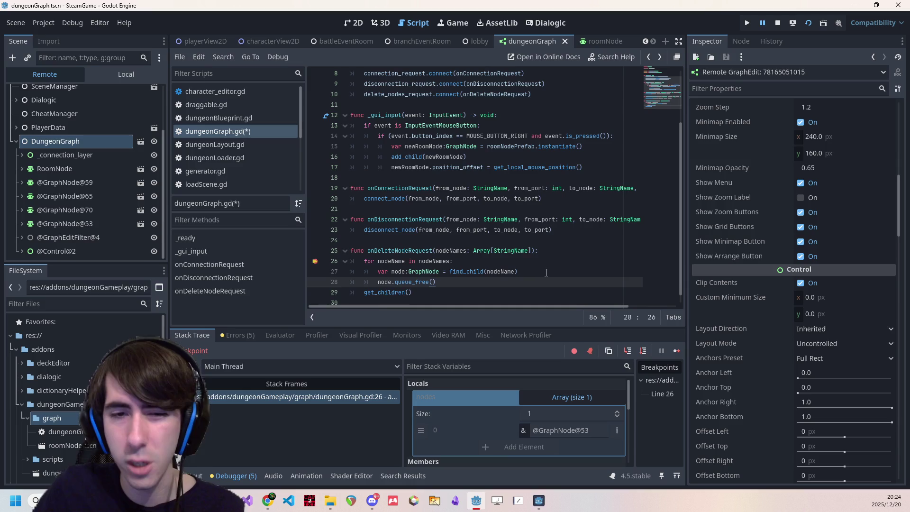
pyautogui.press('Return')
pyautogui.press('BackSpace')
pyautogui.press('BackSpace')
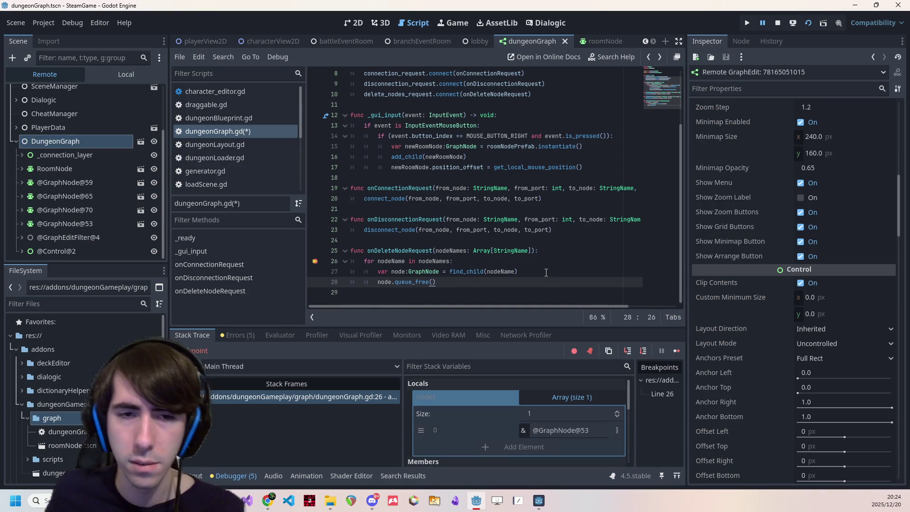
# - Remove the line 26 breakpoint, save, stop the game and relaunch it with F6
pyautogui.click(314, 261)
pyautogui.click(500, 209)
pyautogui.hotkey('ctrl', 's')
pyautogui.click(778, 23)
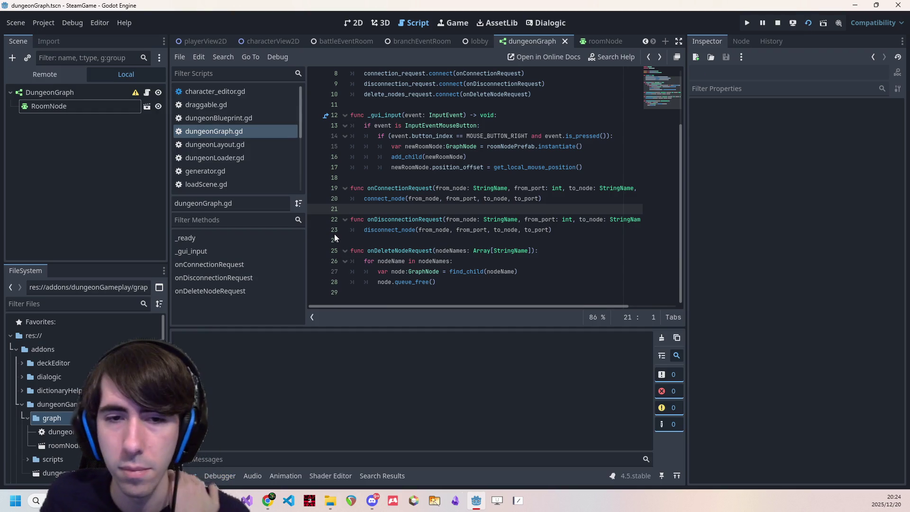
pyautogui.press('F6')
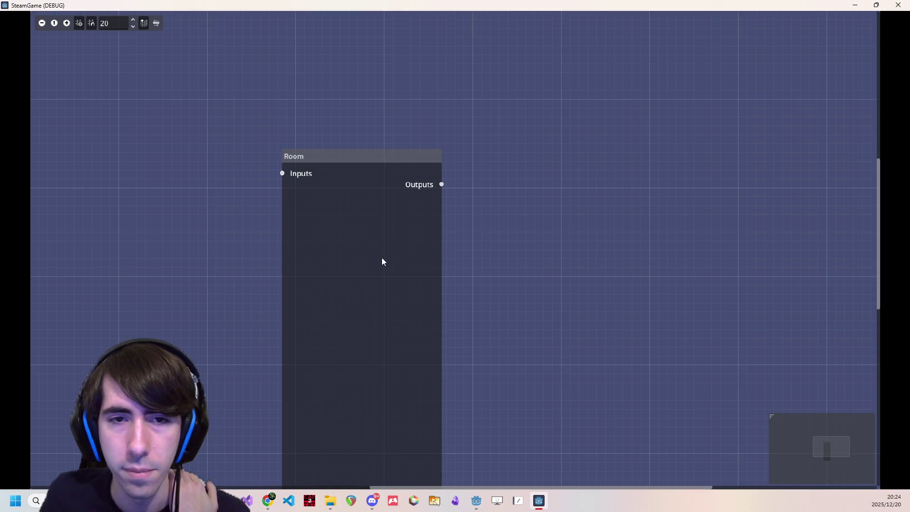
# - Move, delete and add Room nodes in the graph until deletion throws a null error
pyautogui.click(424, 219)
pyautogui.moveTo(359, 169)
pyautogui.mouseDown()
pyautogui.moveTo(655, 146)
pyautogui.moveTo(592, 142)
pyautogui.mouseUp()
pyautogui.press('Delete')
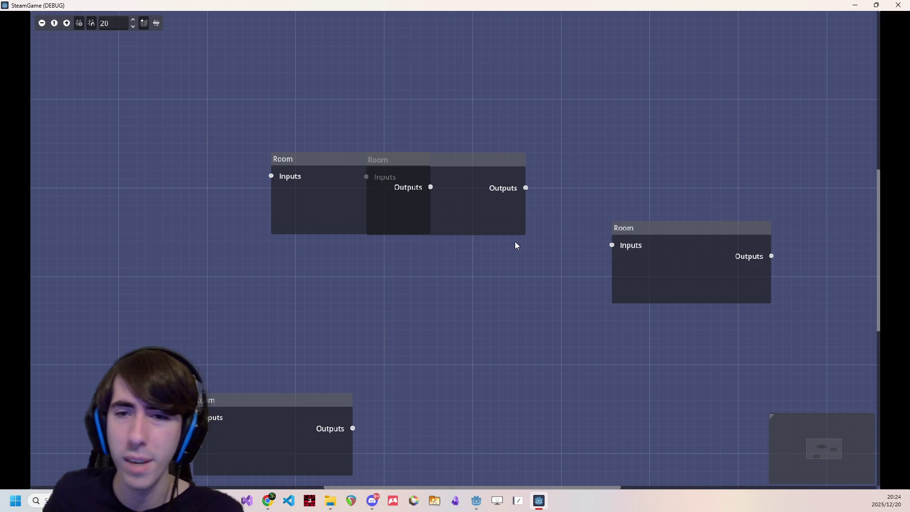
pyautogui.click(475, 283)
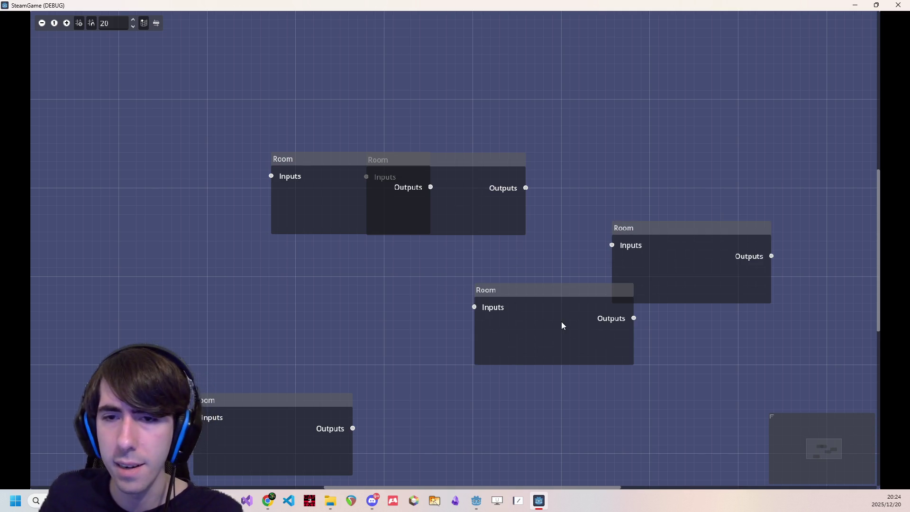
pyautogui.moveTo(536, 290); pyautogui.dragTo(590, 357)
pyautogui.press('Delete')
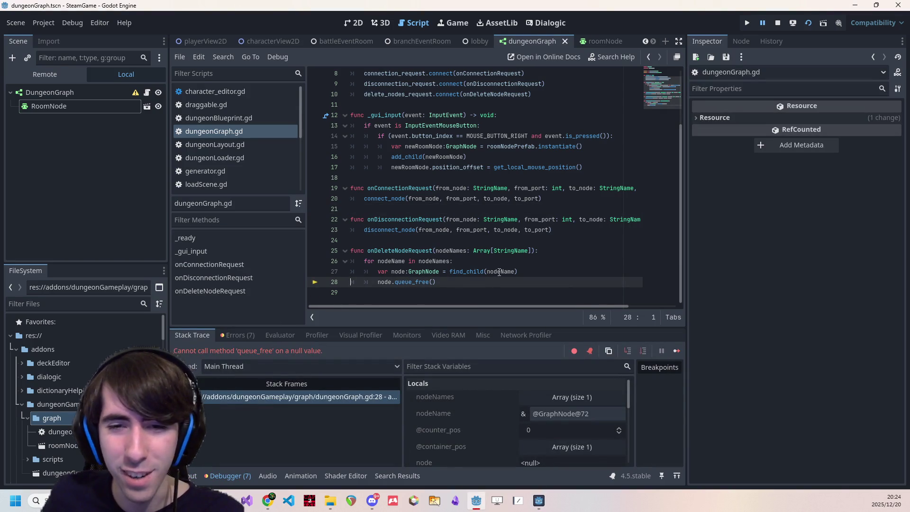
# - Inspect the Remote node tree and variable tooltips to see find_child returned null
pyautogui.moveTo(499, 272)
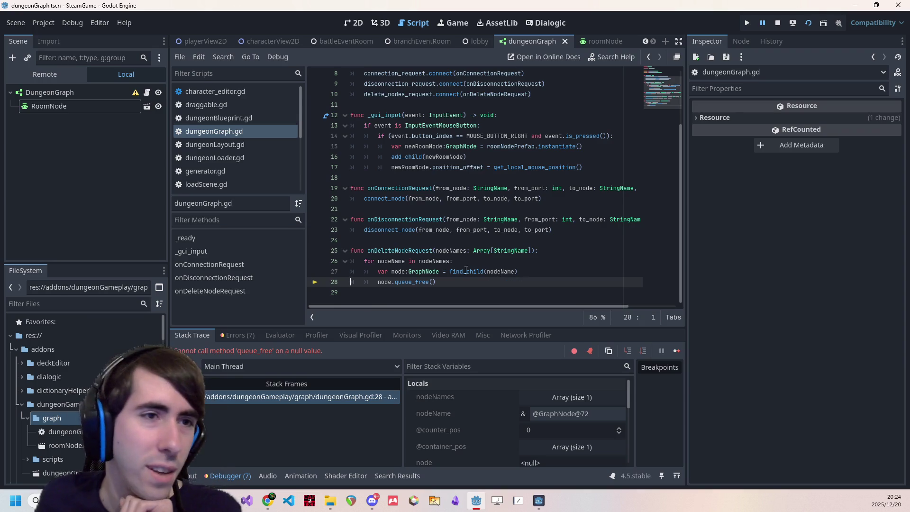
pyautogui.click(56, 74)
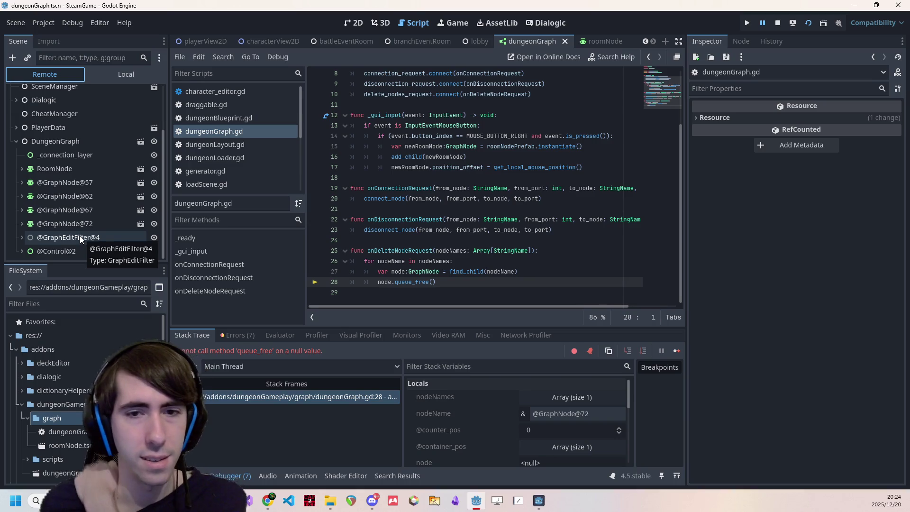
pyautogui.moveTo(398, 271)
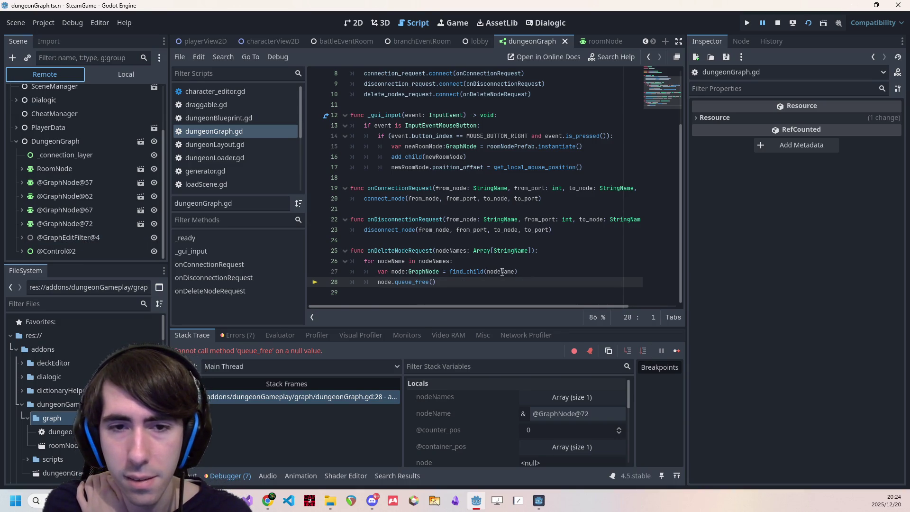
pyautogui.moveTo(501, 272)
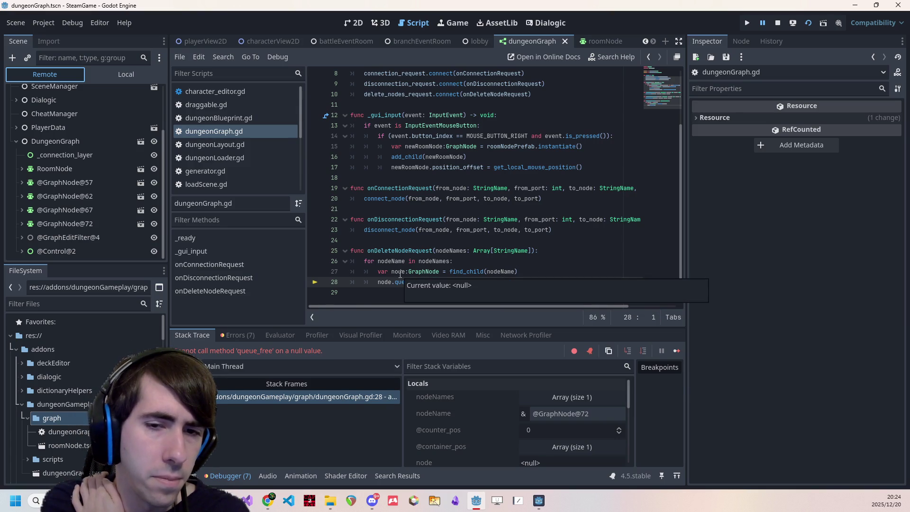
pyautogui.click(539, 271)
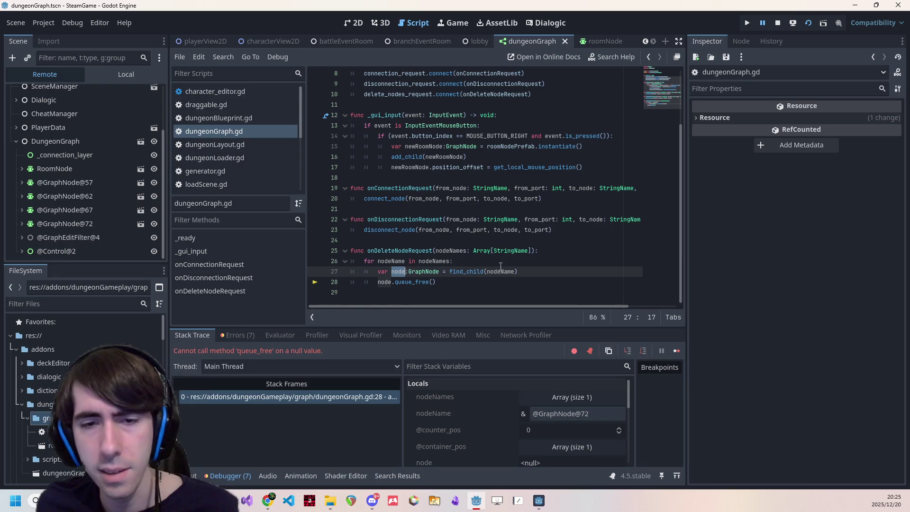
# - Insert an 'if node:' check and indent node.queue_free() beneath it
pyautogui.press('Return')
pyautogui.write('if node:')
pyautogui.press('Down')
pyautogui.press('Home')
pyautogui.press('Tab')
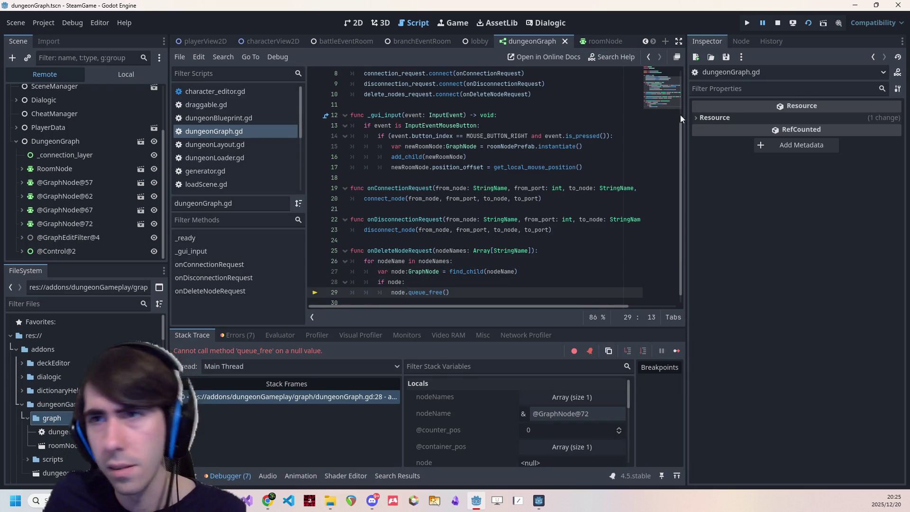
# - Stop the running game
pyautogui.click(780, 21)
pyautogui.click(808, 24)
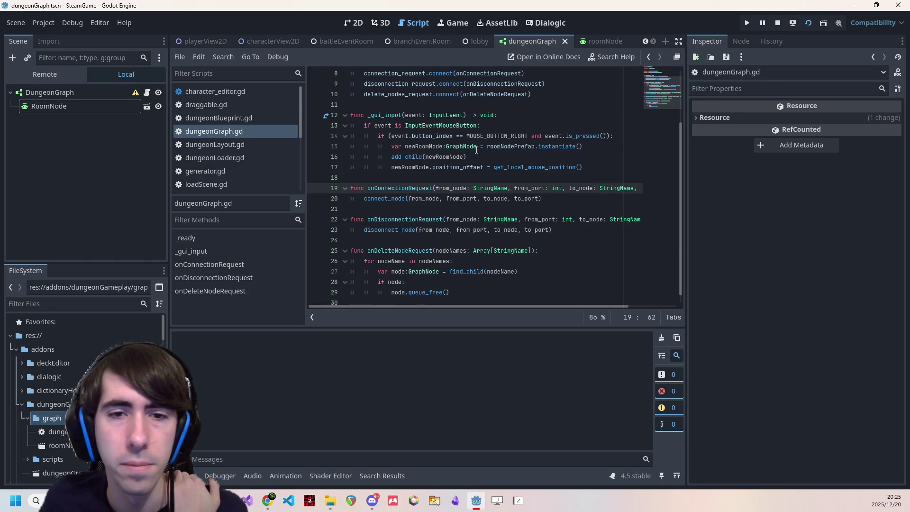
pyautogui.moveTo(477, 150)
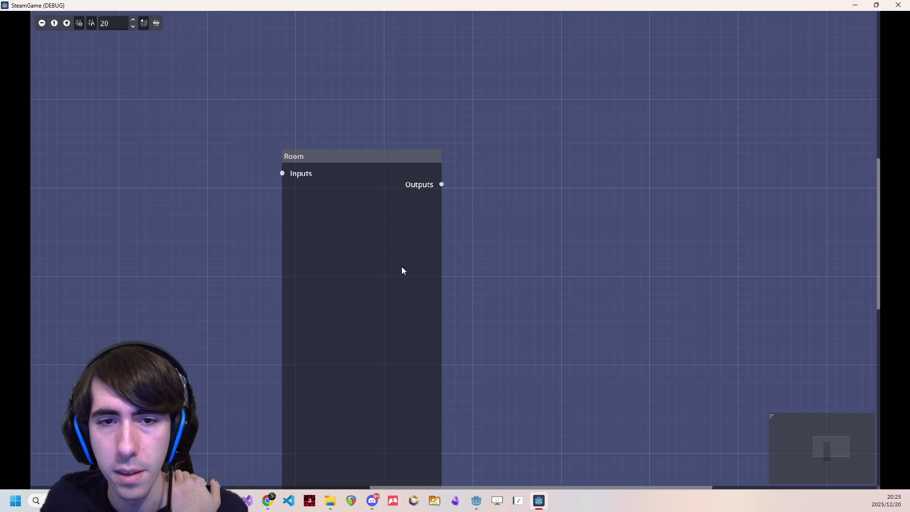
# - Add several Room nodes to the graph and delete the left one
pyautogui.rightClick(489, 141)
pyautogui.click(372, 161)
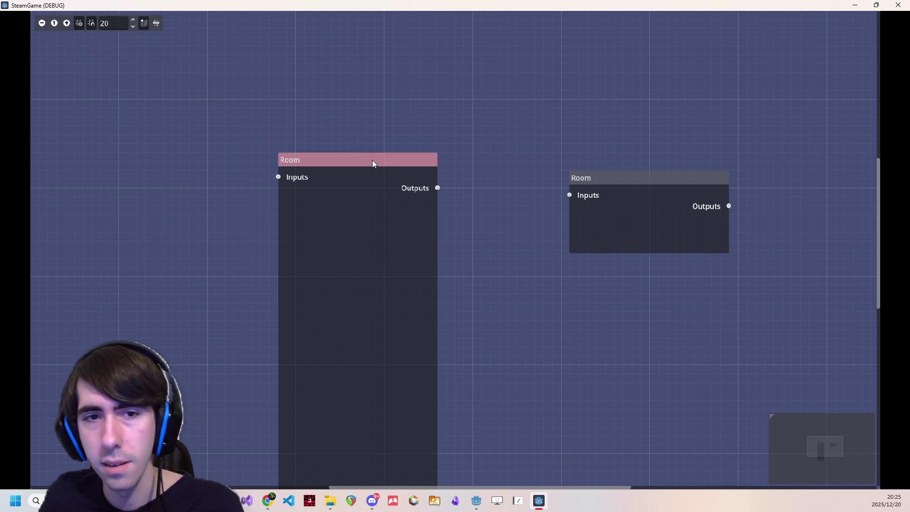
pyautogui.press('Delete')
pyautogui.rightClick(452, 124)
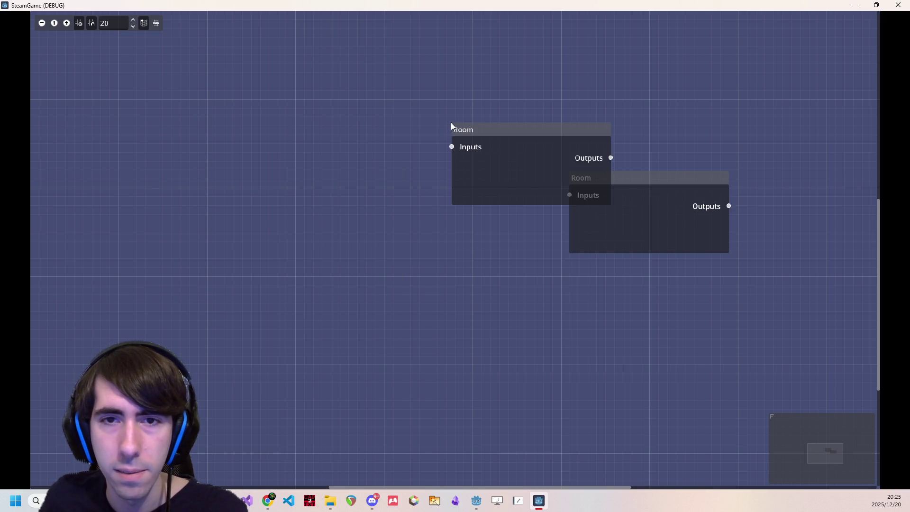
pyautogui.rightClick(280, 196)
pyautogui.rightClick(178, 169)
# - Drag the middle, top, right and left Room nodes into new spots, then delete one
pyautogui.click(381, 256)
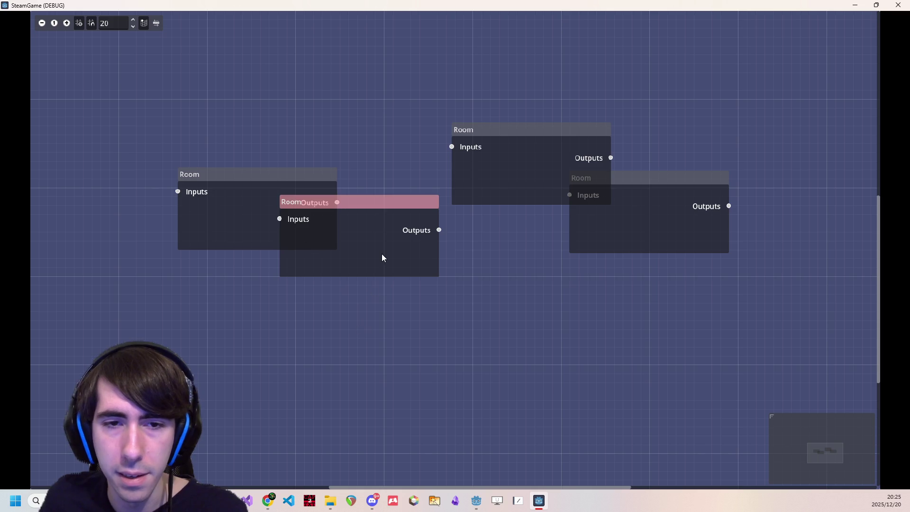
pyautogui.click(379, 194)
pyautogui.click(382, 200)
pyautogui.moveTo(383, 200); pyautogui.dragTo(450, 254)
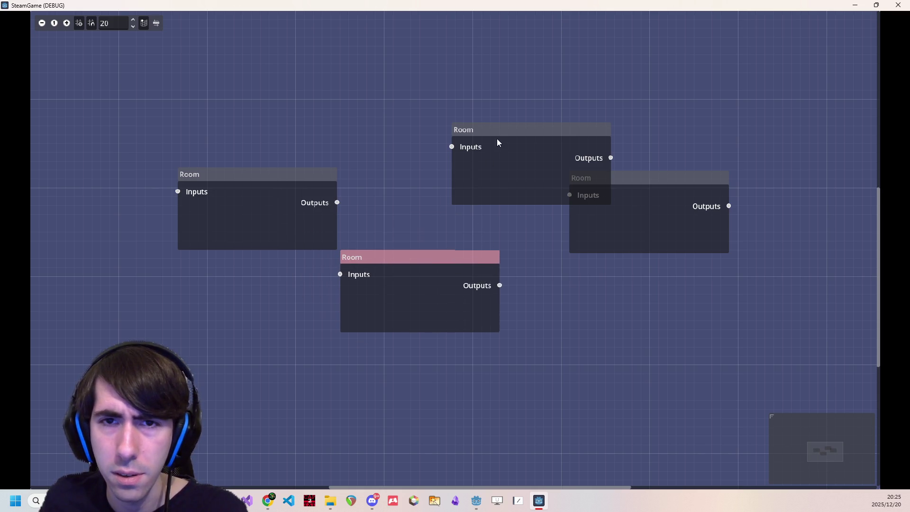
pyautogui.moveTo(496, 141); pyautogui.dragTo(440, 147)
pyautogui.moveTo(632, 175); pyautogui.dragTo(594, 176)
pyautogui.moveTo(270, 164); pyautogui.dragTo(238, 165)
pyautogui.press('Delete')
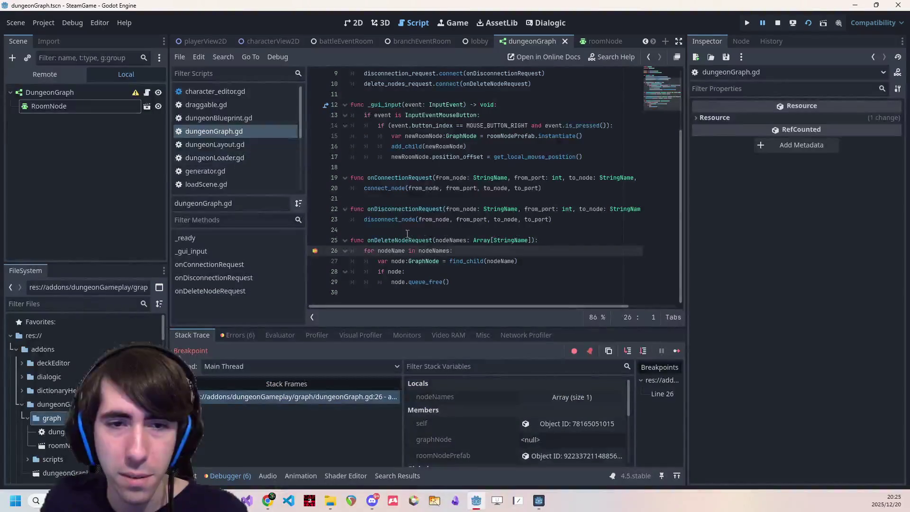
# - Check the nodeNames value and show the running game's Remote node tree
pyautogui.moveTo(440, 253)
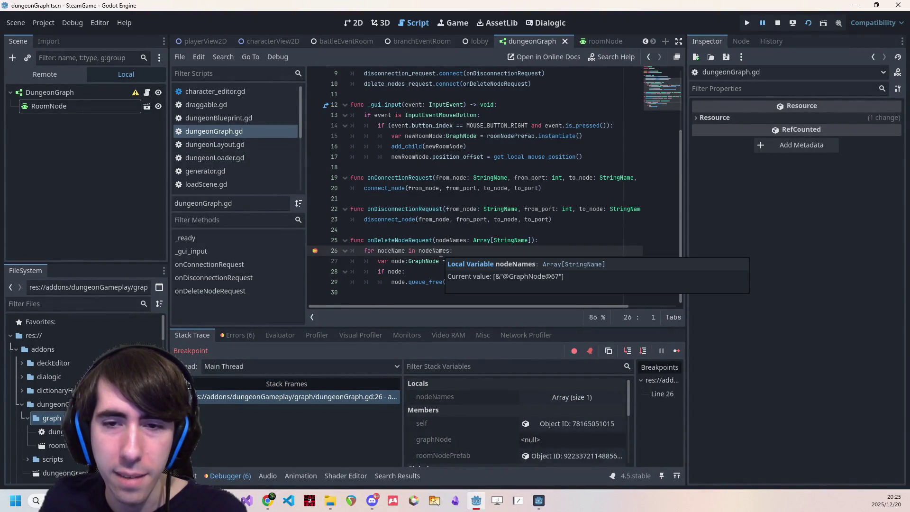
pyautogui.click(49, 74)
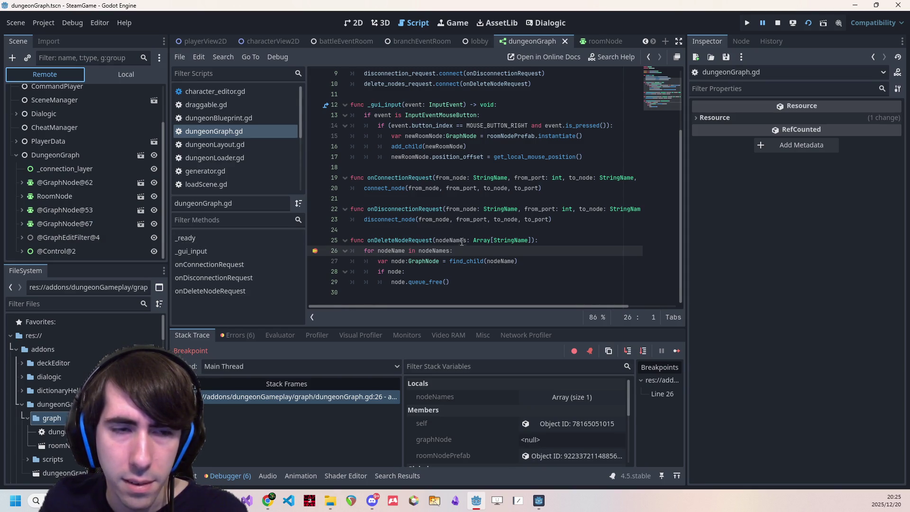
pyautogui.moveTo(461, 239)
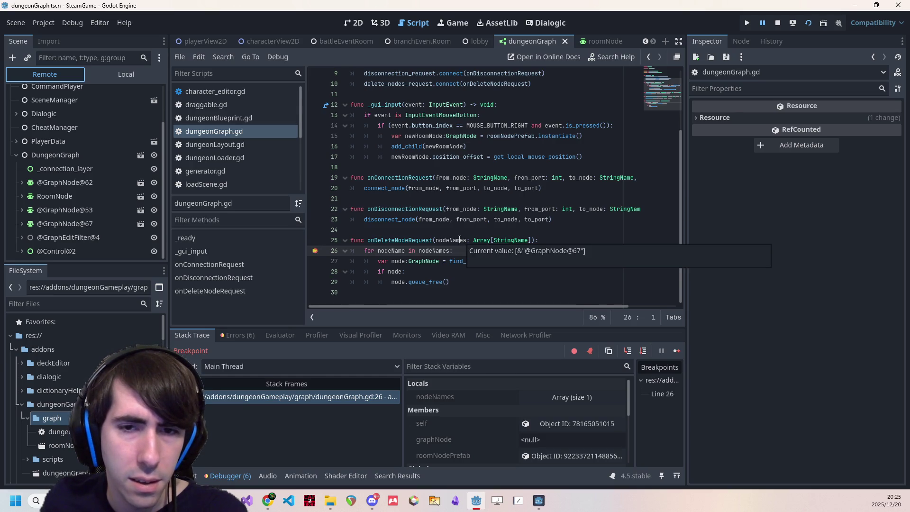
pyautogui.click(440, 275)
pyautogui.click(491, 266)
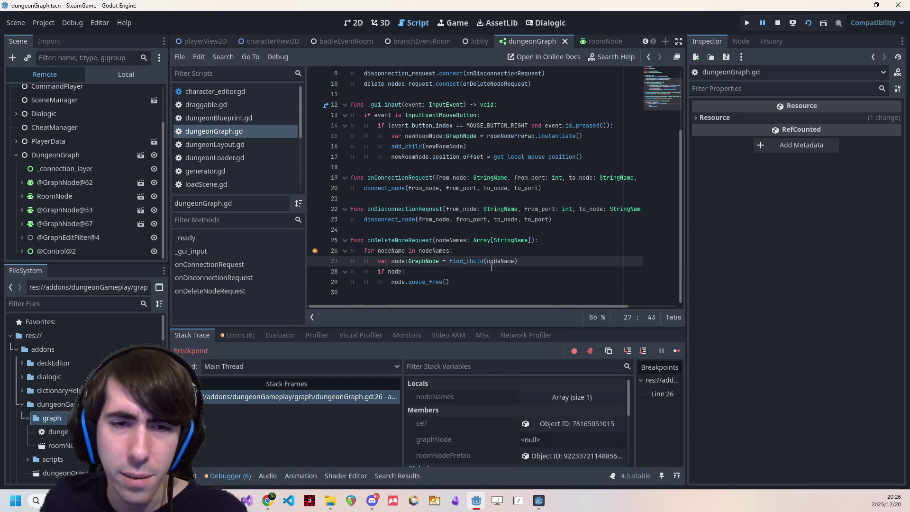
pyautogui.click(644, 351)
pyautogui.click(644, 351)
pyautogui.moveTo(393, 268)
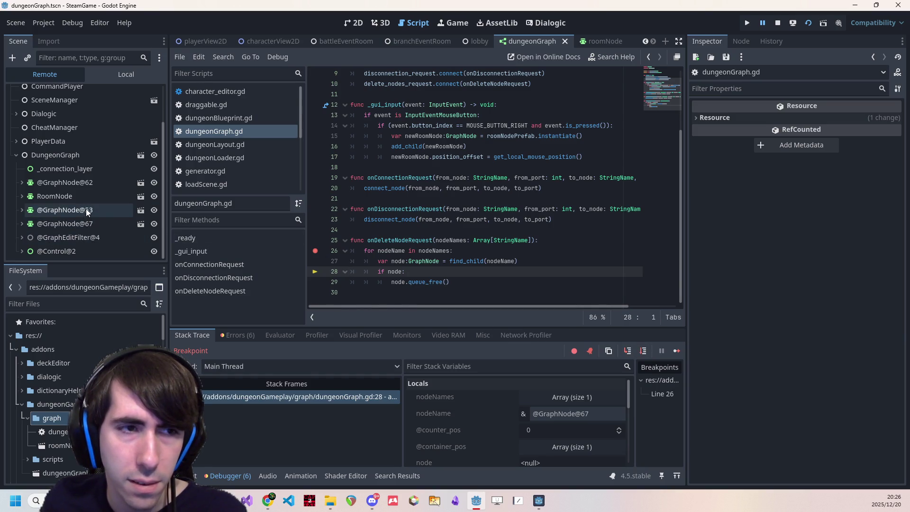
pyautogui.click(84, 185)
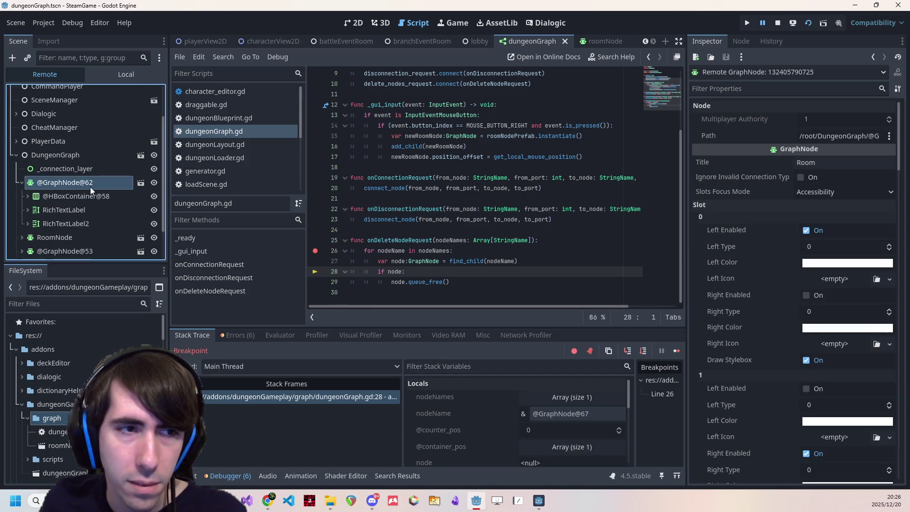
# - Duplicate RoomNode in the local scene tree, then delete the RoomNode2 copy
pyautogui.click(126, 74)
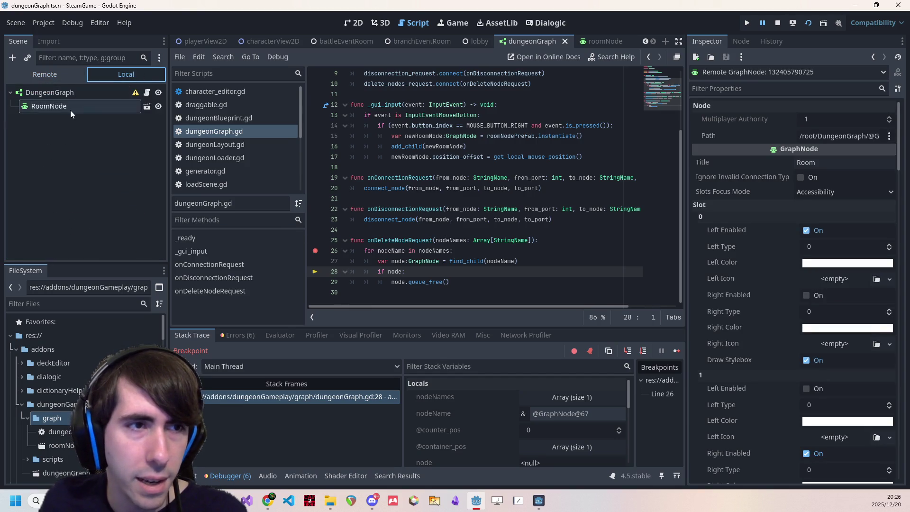
pyautogui.click(70, 109)
pyautogui.hotkey('ctrl', 'd')
pyautogui.click(76, 120)
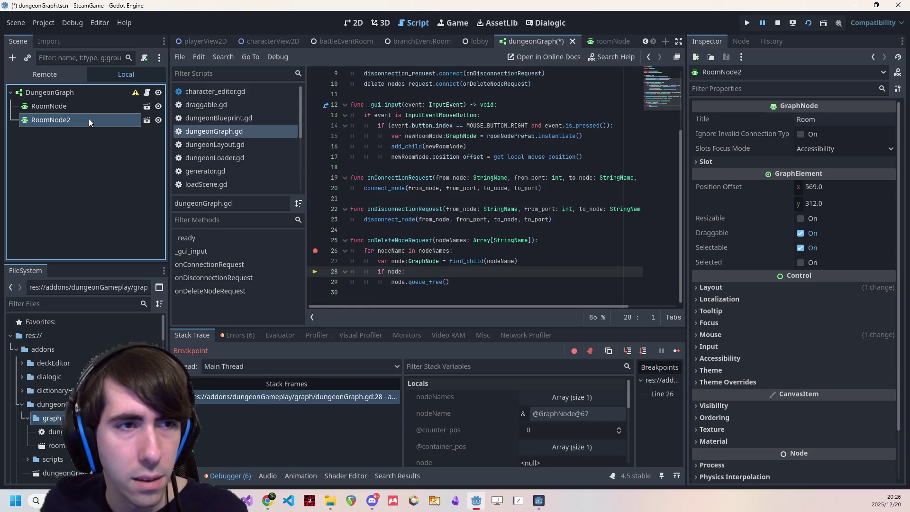
pyautogui.click(94, 120)
pyautogui.press('Escape')
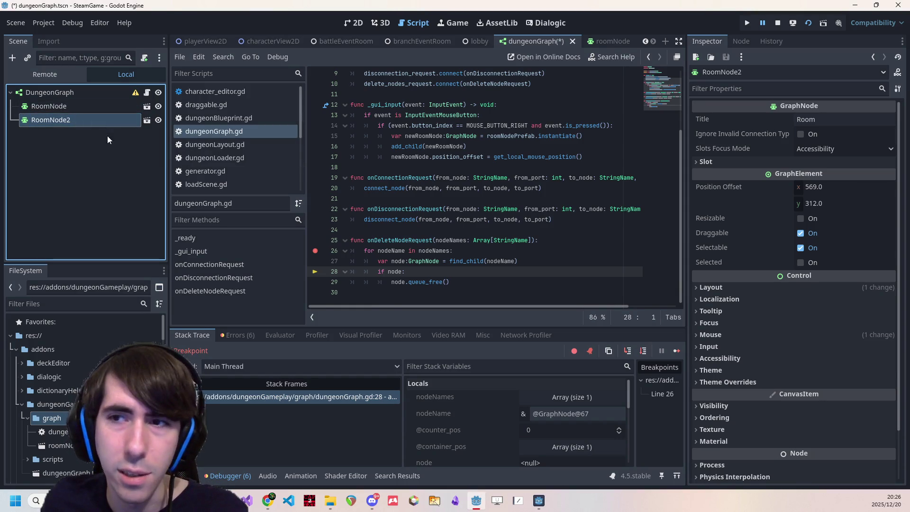
pyautogui.press('Delete')
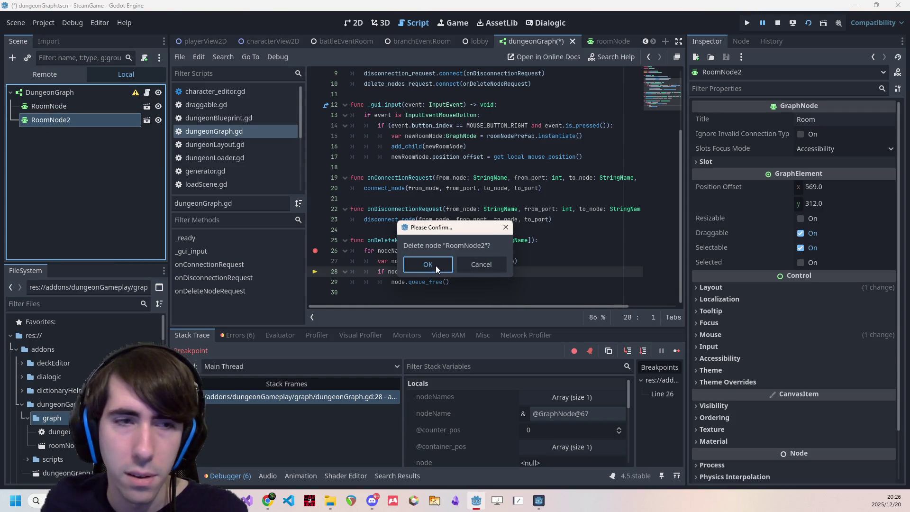
pyautogui.click(428, 264)
# - Show the Remote tree and examine the find_child lookup on lines 27-28
pyautogui.click(70, 75)
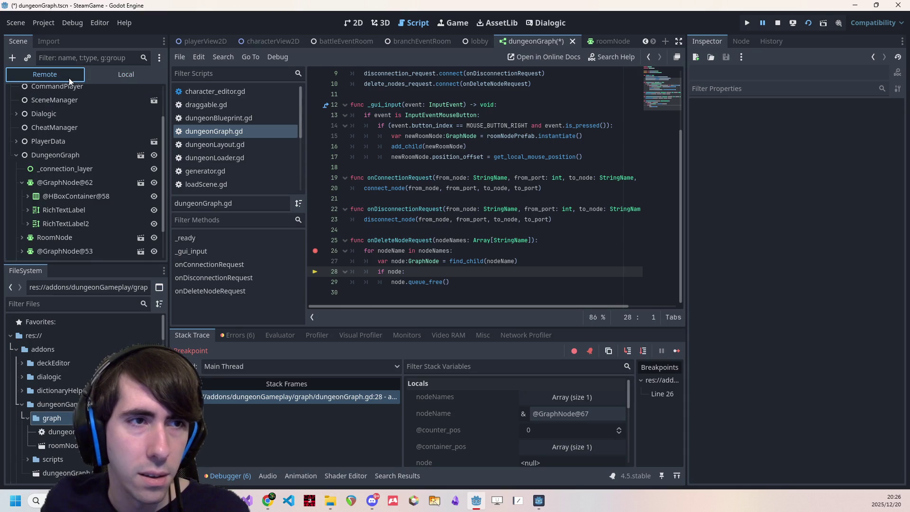
pyautogui.click(413, 271)
pyautogui.doubleClick(394, 271)
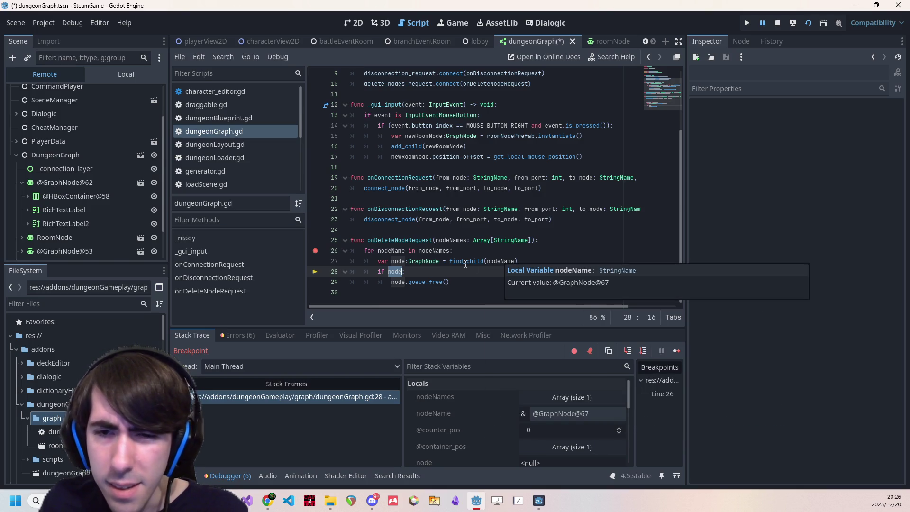
pyautogui.click(461, 261)
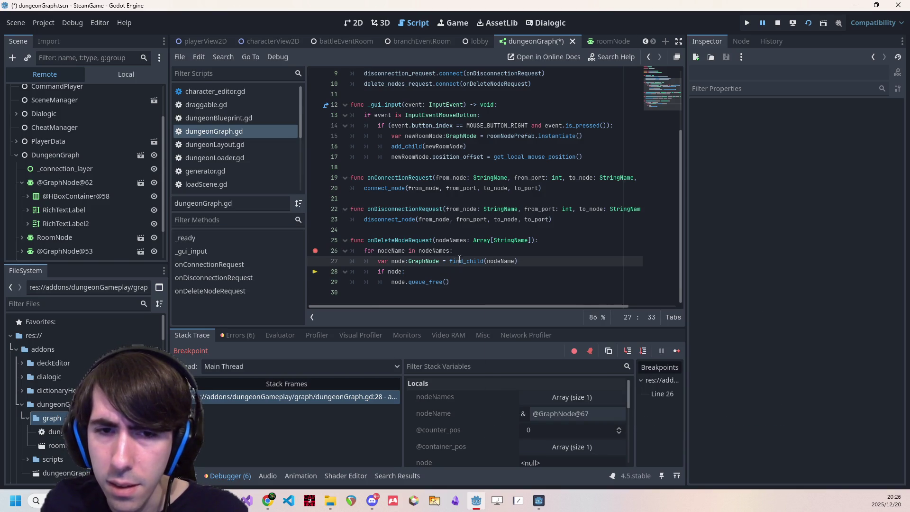
pyautogui.moveTo(459, 262)
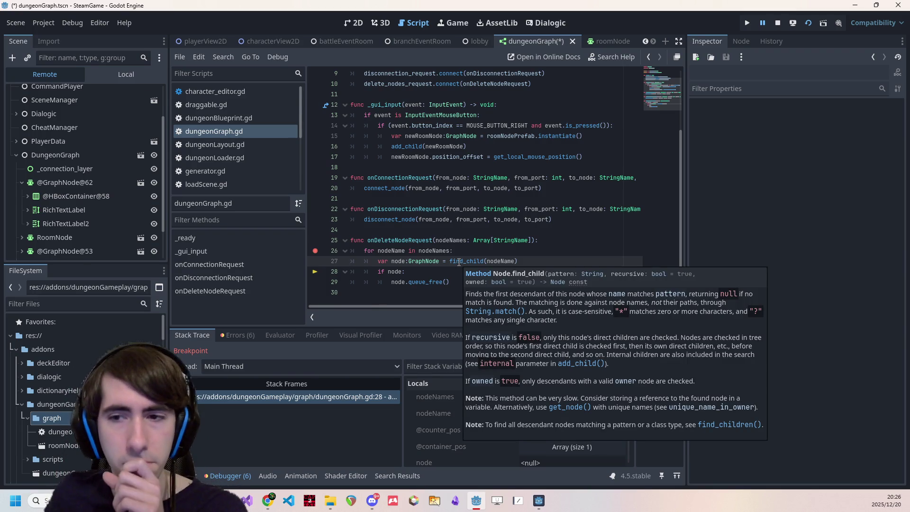
pyautogui.click(472, 247)
pyautogui.moveTo(501, 263)
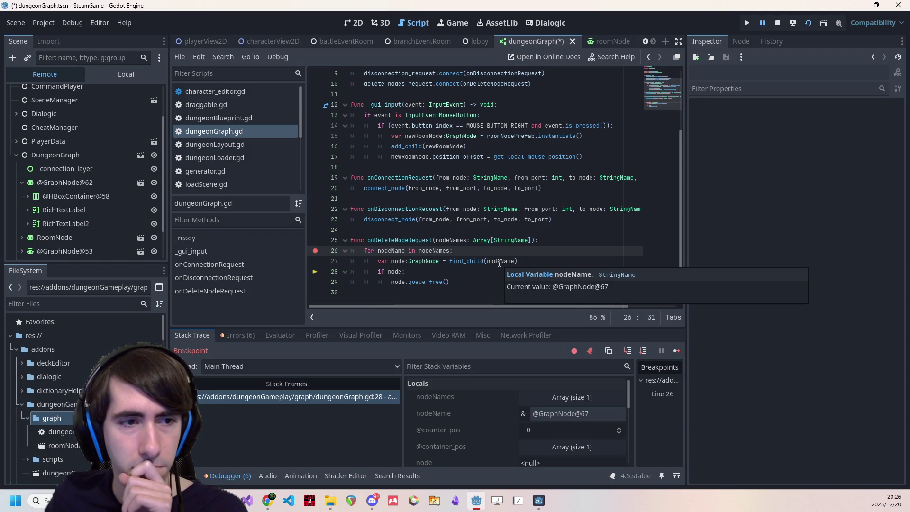
pyautogui.scroll(-1, 112, 209)
pyautogui.click(84, 222)
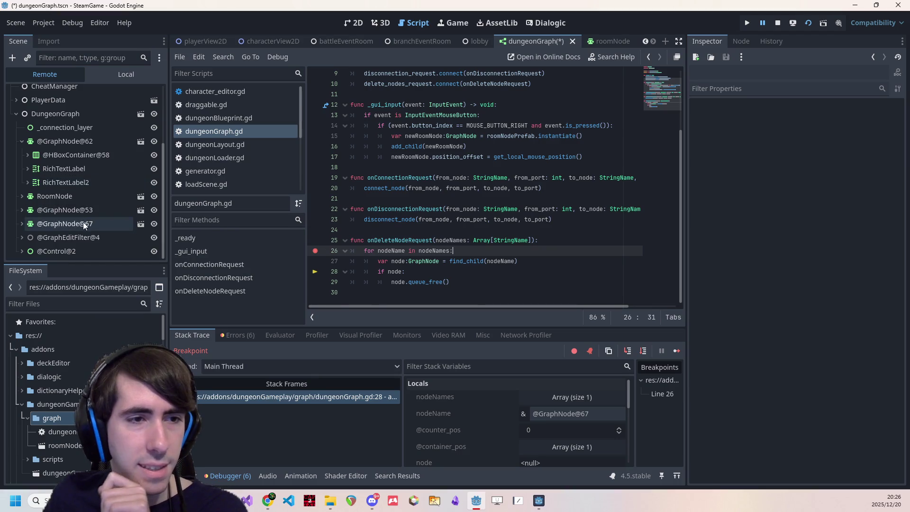
pyautogui.moveTo(504, 264)
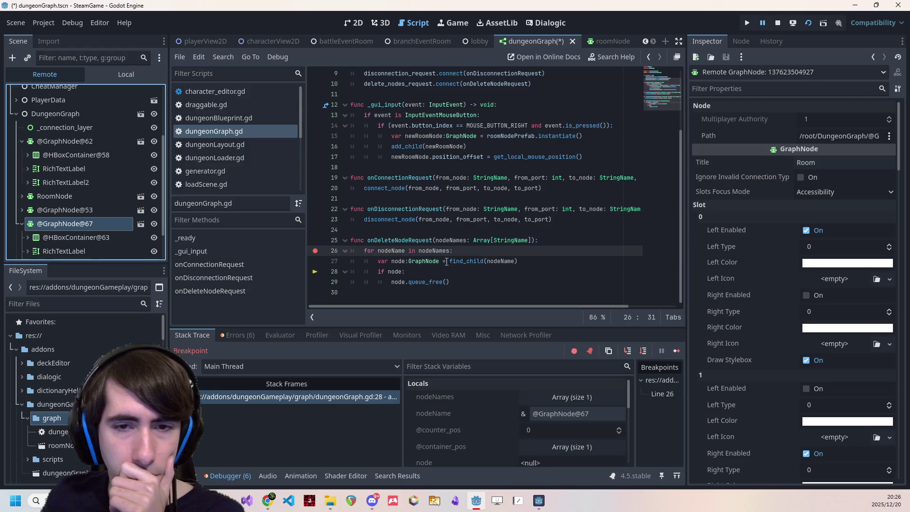
pyautogui.moveTo(454, 261)
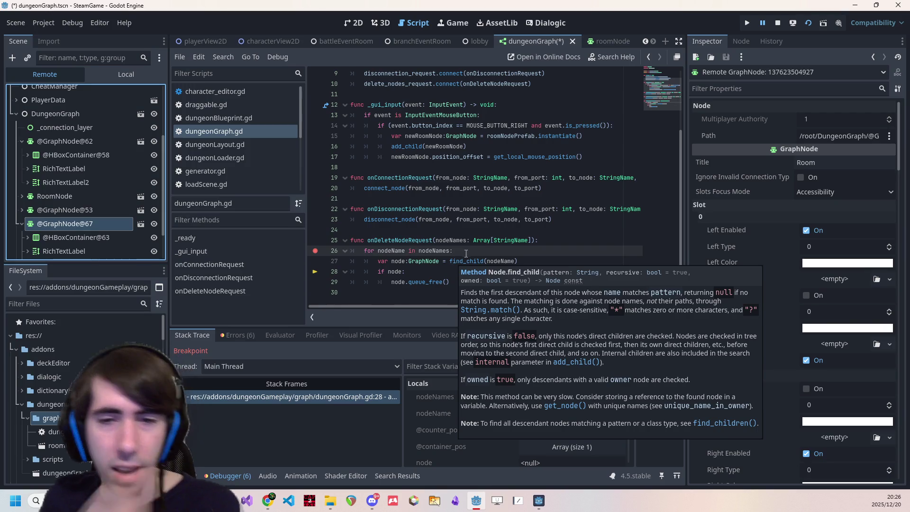
# - Add a 'for node in get_children():' loop with a nested if, indenting the lines below
pyautogui.press('Return')
pyautogui.write('for ')
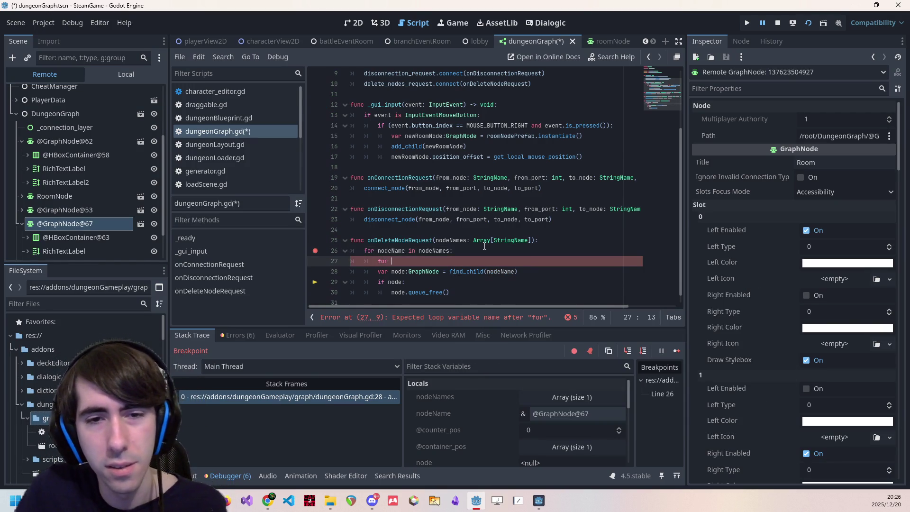
pyautogui.write('node in get_childr')
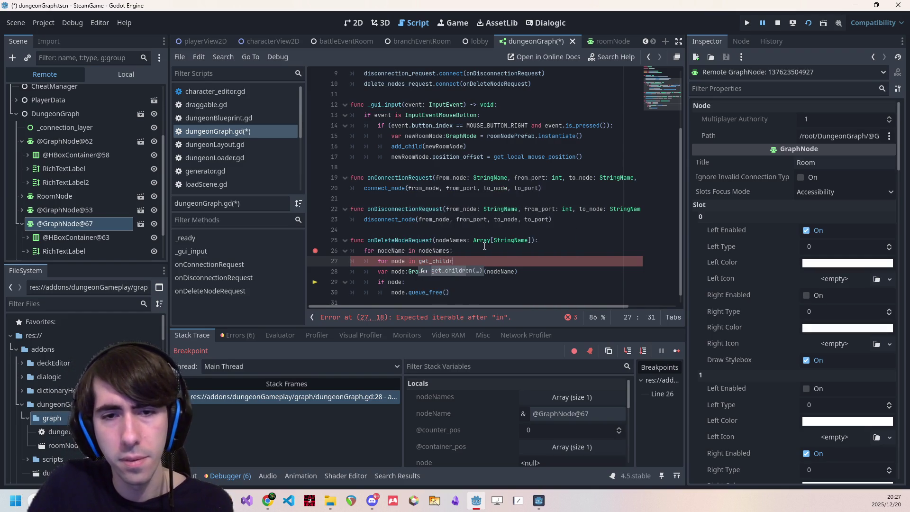
pyautogui.press('Return')
pyautogui.write(':')
pyautogui.press('Return')
pyautogui.write('if')
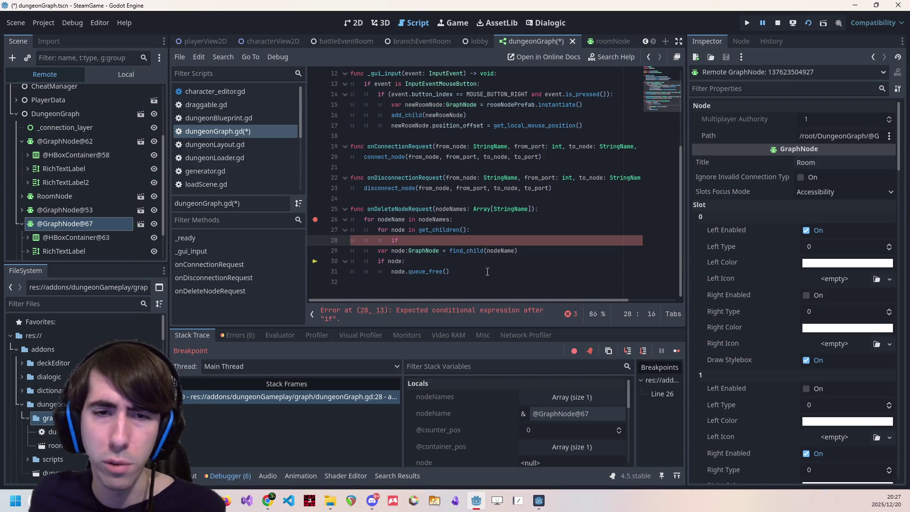
pyautogui.moveTo(484, 259); pyautogui.dragTo(474, 285)
pyautogui.press('Tab')
# - Complete the condition 'if node.name == nodeName:' and delete the old find_child lookup
pyautogui.click(504, 249)
pyautogui.write('node.name ==')
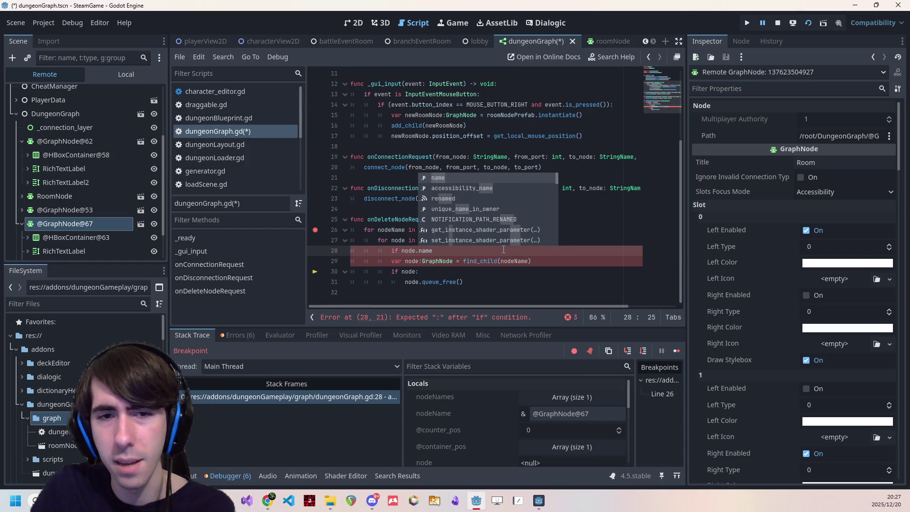
pyautogui.press('Escape')
pyautogui.press('Down')
pyautogui.hotkey('ctrl', 'Right')
pyautogui.hotkey('ctrl', 'Right')
pyautogui.hotkey('ctrl', 'Right')
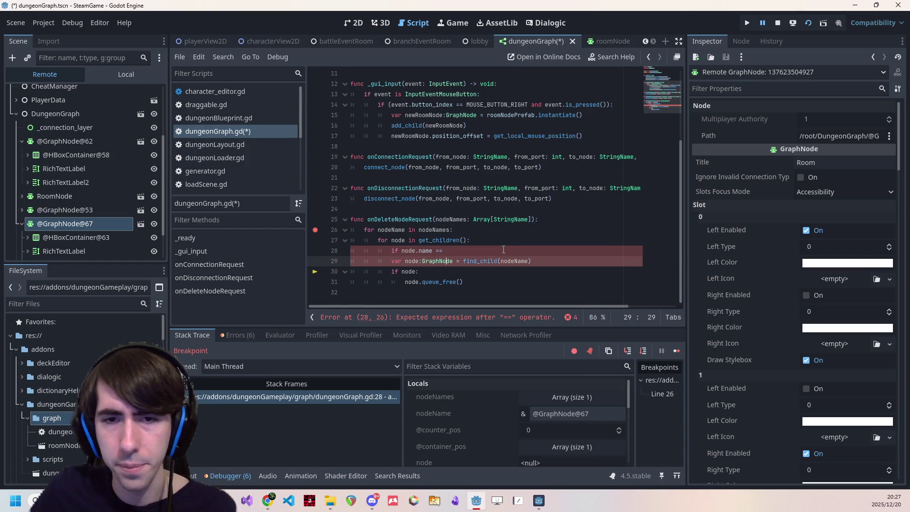
pyautogui.press('Up')
pyautogui.write('nodeName:')
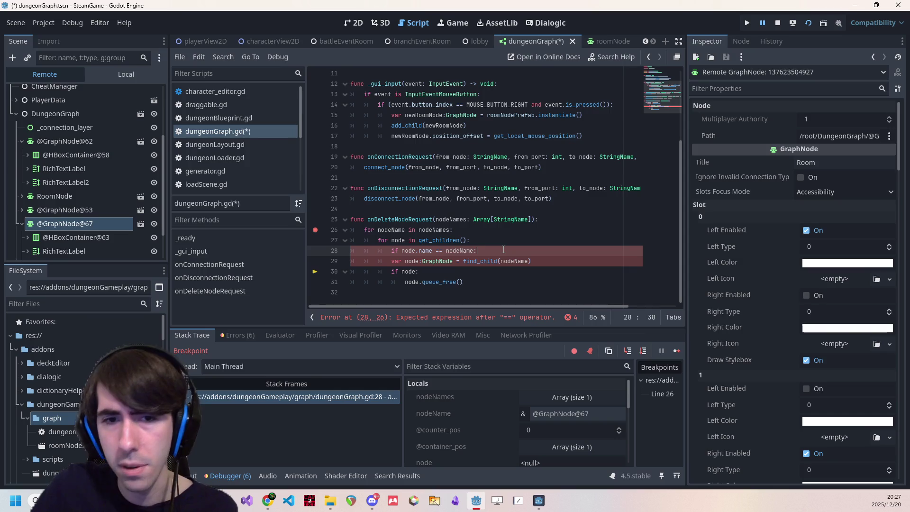
pyautogui.hotkey('shift', 'Down')
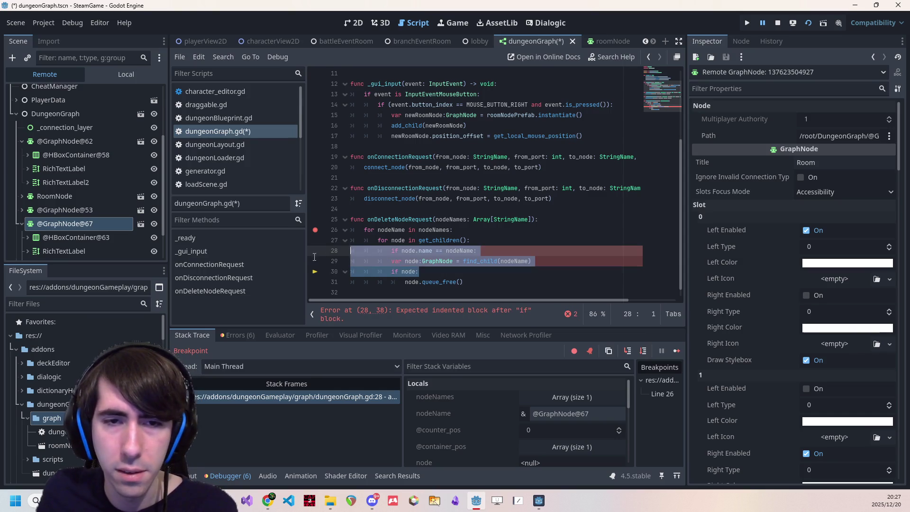
pyautogui.press('BackSpace')
# - Add 'break' after queue_free, save the script, and stop the debug session
pyautogui.press('Down')
pyautogui.press('Return')
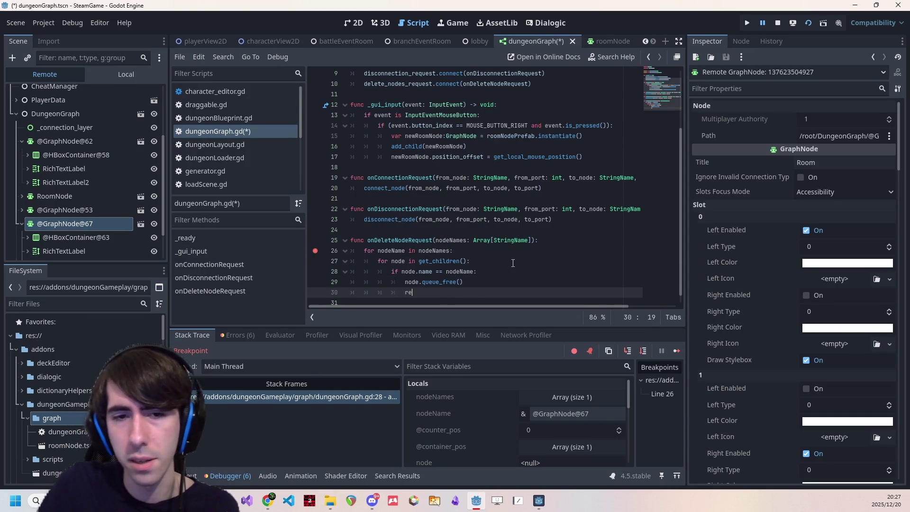
pyautogui.press('BackSpace')
pyautogui.press('BackSpace')
pyautogui.write('cont')
pyautogui.press('Return')
pyautogui.hotkey('ctrl', 'BackSpace')
pyautogui.write('break')
pyautogui.hotkey('ctrl', 's')
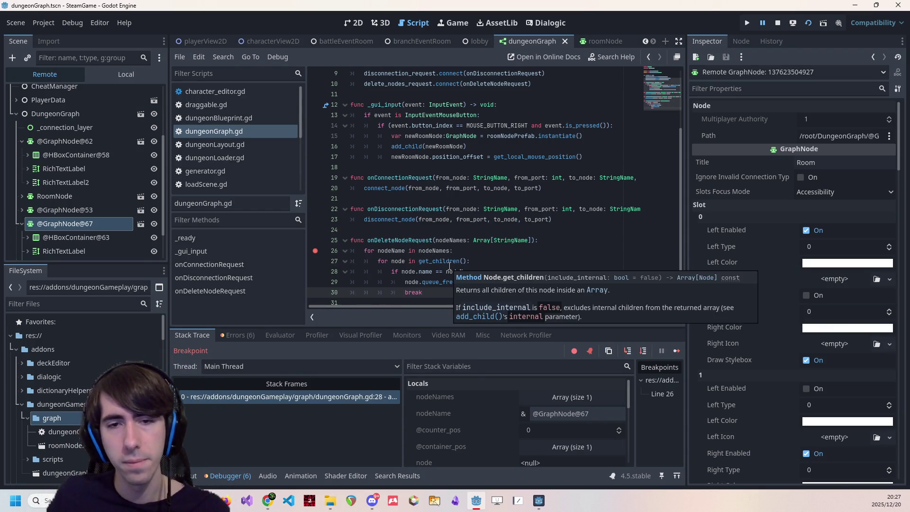
pyautogui.press('Up')
pyautogui.press('Up')
pyautogui.press('Up')
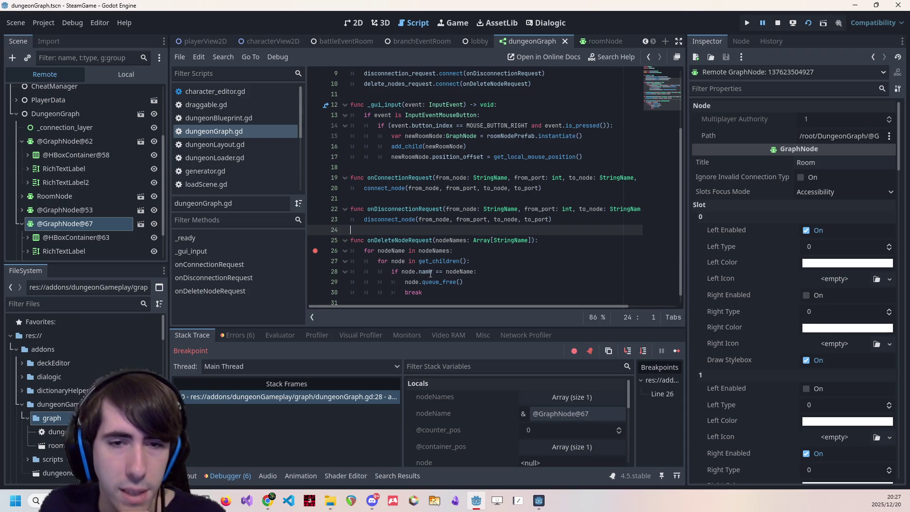
pyautogui.moveTo(432, 275)
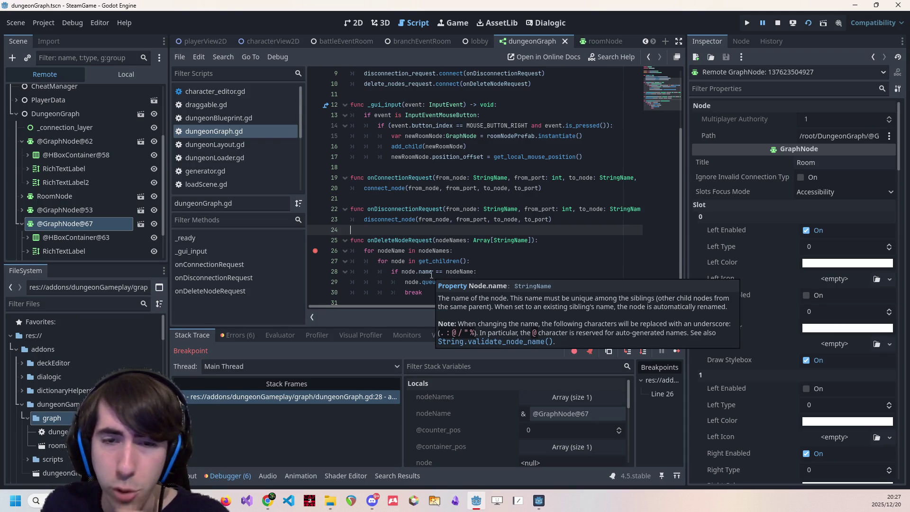
pyautogui.click(779, 21)
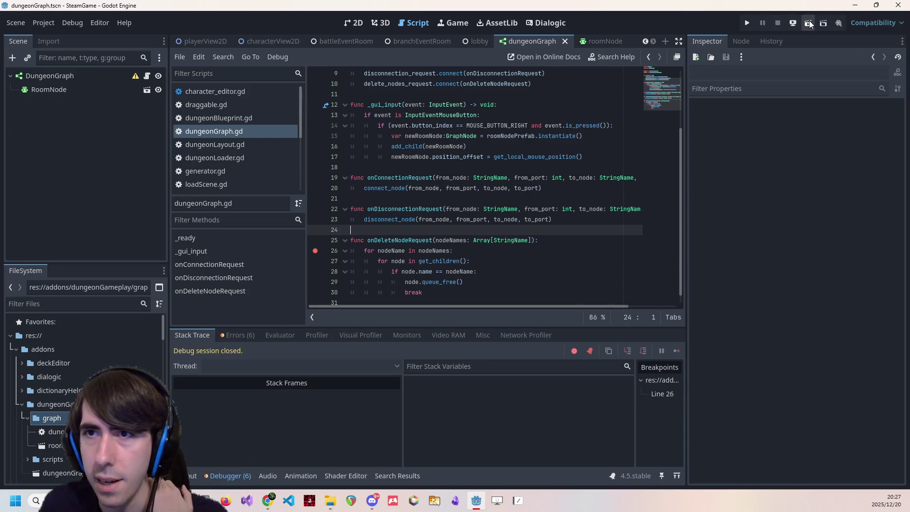
# - Rerun the scene, remove the line-26 breakpoint, and select the tall Room node in the game
pyautogui.click(809, 23)
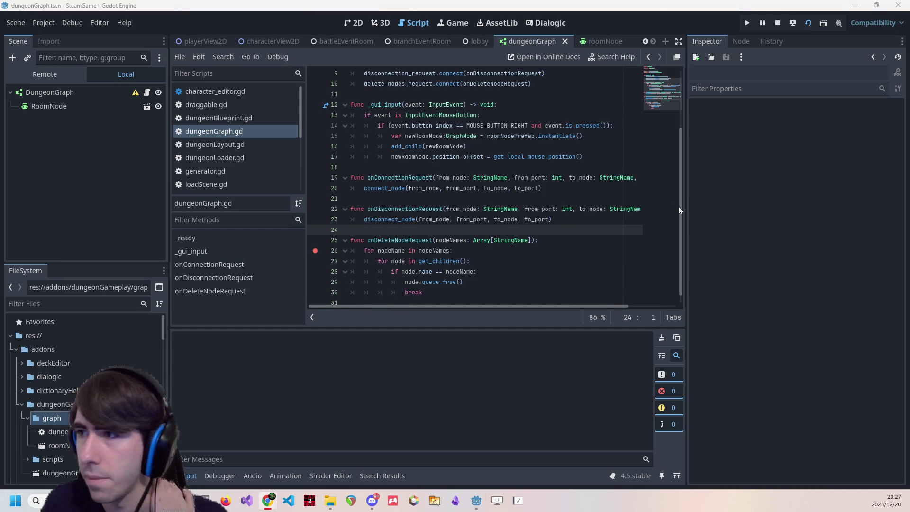
pyautogui.keyDown('shift'); pyautogui.click(326, 252); pyautogui.keyUp('shift')
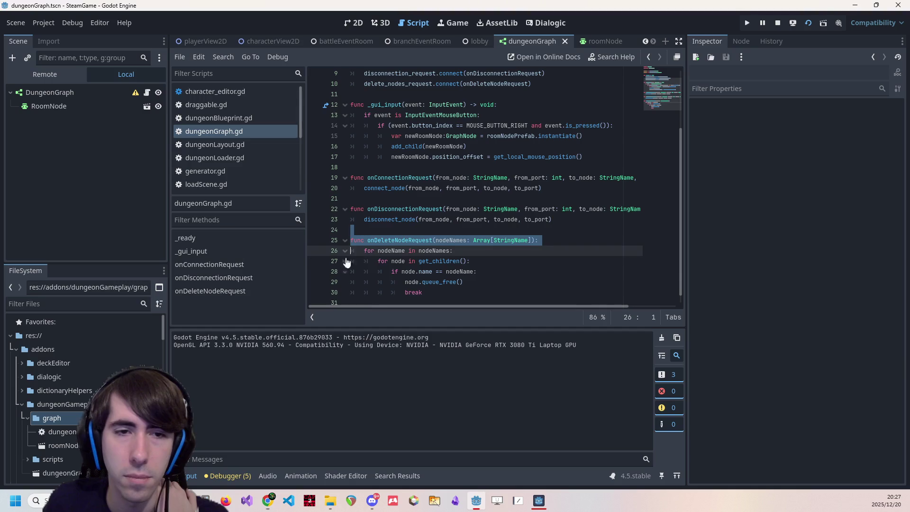
pyautogui.click(542, 493)
pyautogui.click(364, 203)
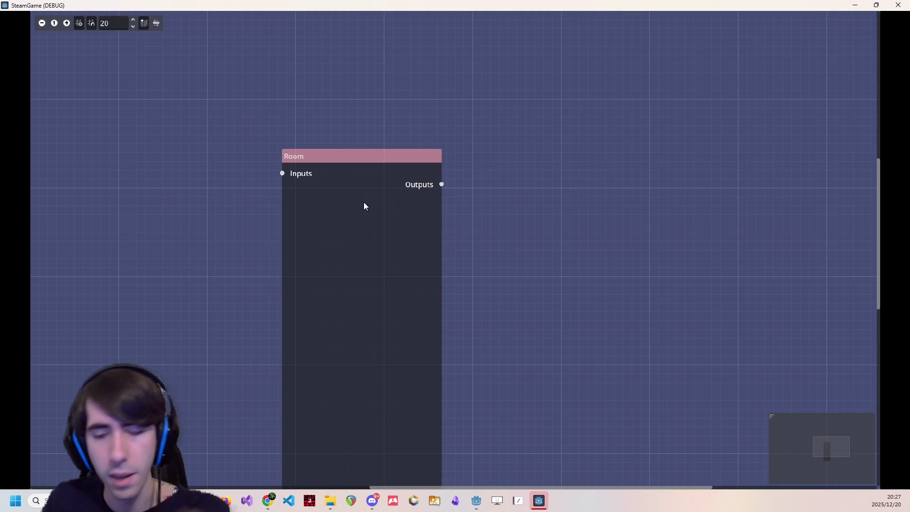
# - Delete the tall Room node, add five Room nodes, and delete four of them individually
pyautogui.press('Delete')
pyautogui.click(536, 174)
pyautogui.click(296, 204)
pyautogui.click(248, 145)
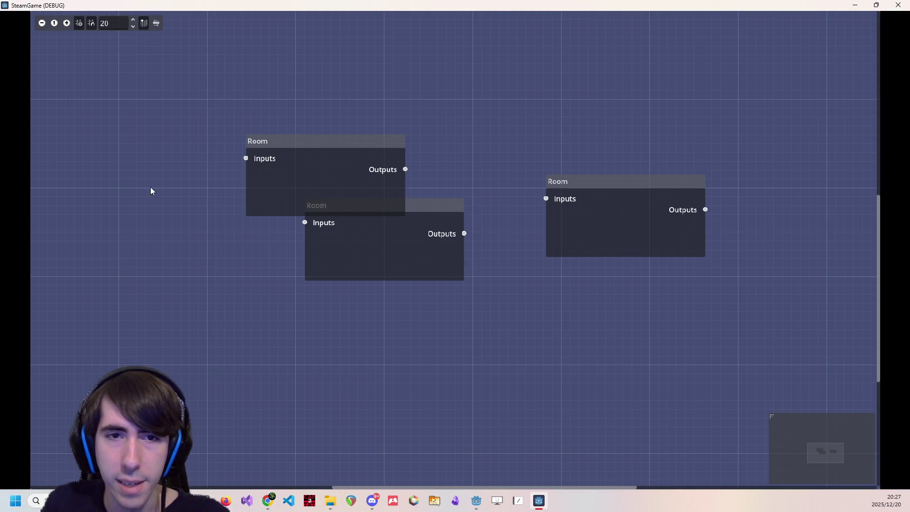
pyautogui.click(116, 303)
pyautogui.click(445, 360)
pyautogui.click(608, 183)
pyautogui.press('Delete')
pyautogui.click(517, 399)
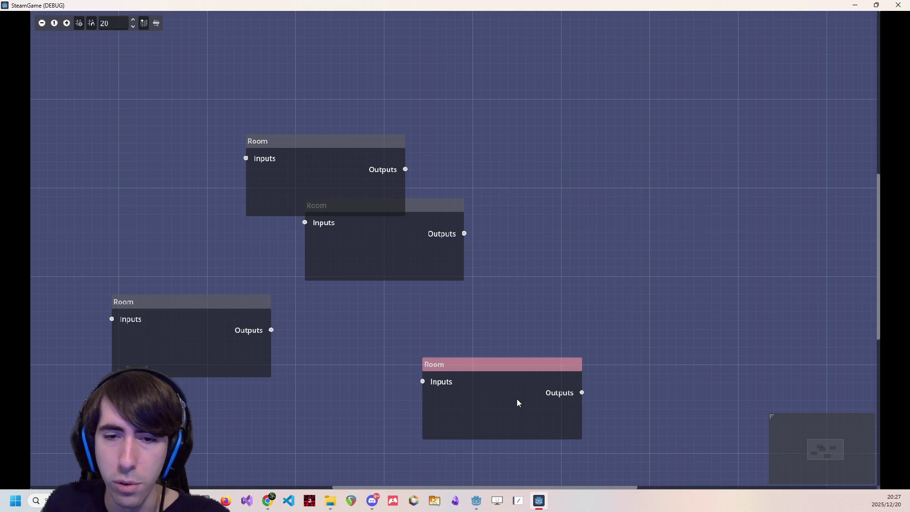
pyautogui.press('Delete')
pyautogui.click(362, 254)
pyautogui.press('Delete')
pyautogui.click(325, 173)
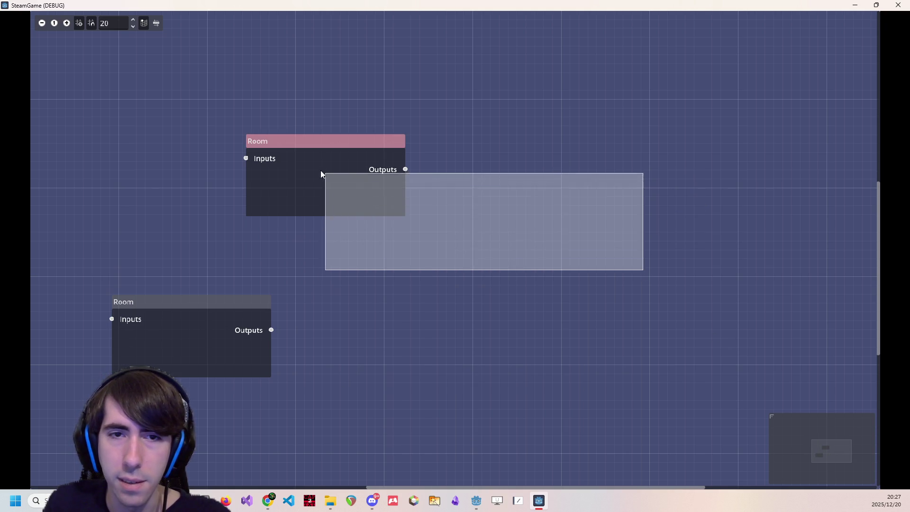
pyautogui.press('Delete')
# - Add nine more Room nodes, box-select and delete them, then delete the last remaining one
pyautogui.click(313, 144)
pyautogui.click(673, 150)
pyautogui.click(677, 337)
pyautogui.click(399, 410)
pyautogui.click(317, 362)
pyautogui.click(448, 302)
pyautogui.click(518, 200)
pyautogui.click(424, 103)
pyautogui.click(311, 110)
pyautogui.moveTo(192, 63)
pyautogui.mouseDown()
pyautogui.moveTo(686, 330)
pyautogui.moveTo(751, 405)
pyautogui.mouseUp()
pyautogui.press('Delete')
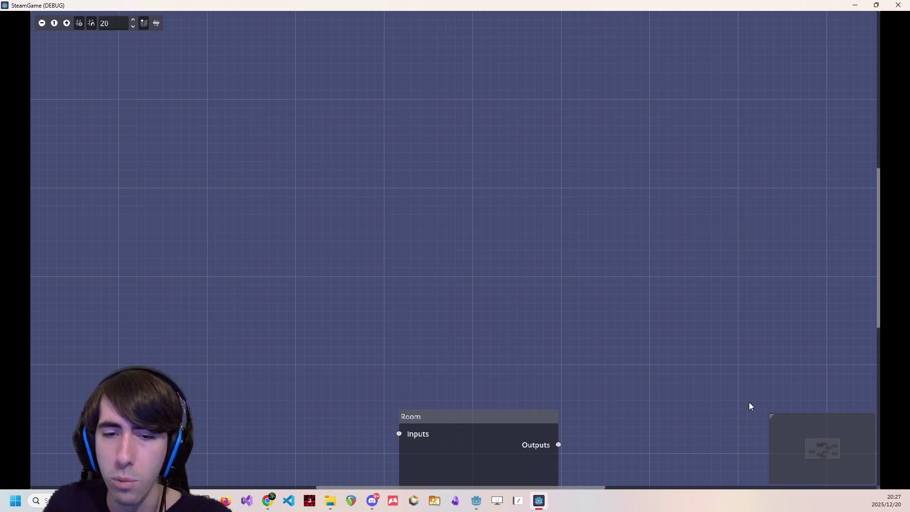
pyautogui.click(422, 442)
pyautogui.press('Delete')
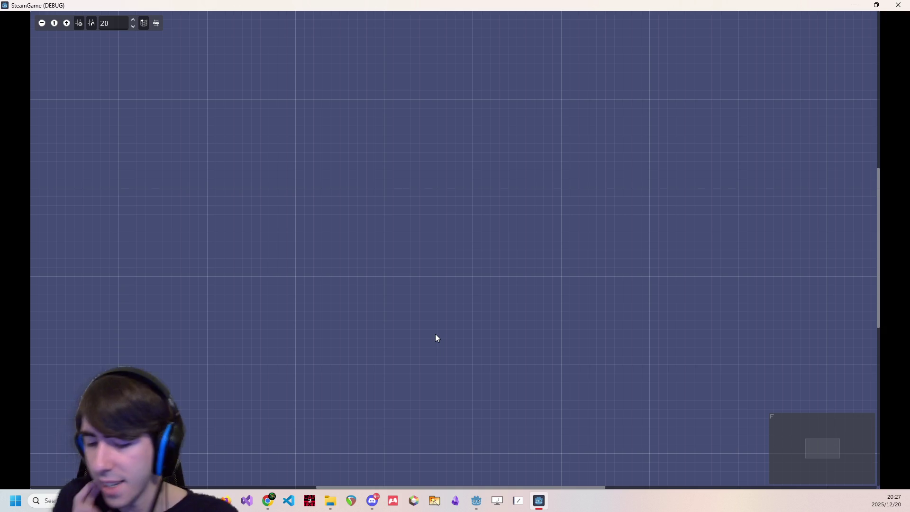
# - Add four Room nodes, box-delete three, then close the game and run the scene again
pyautogui.click(377, 128)
pyautogui.click(248, 169)
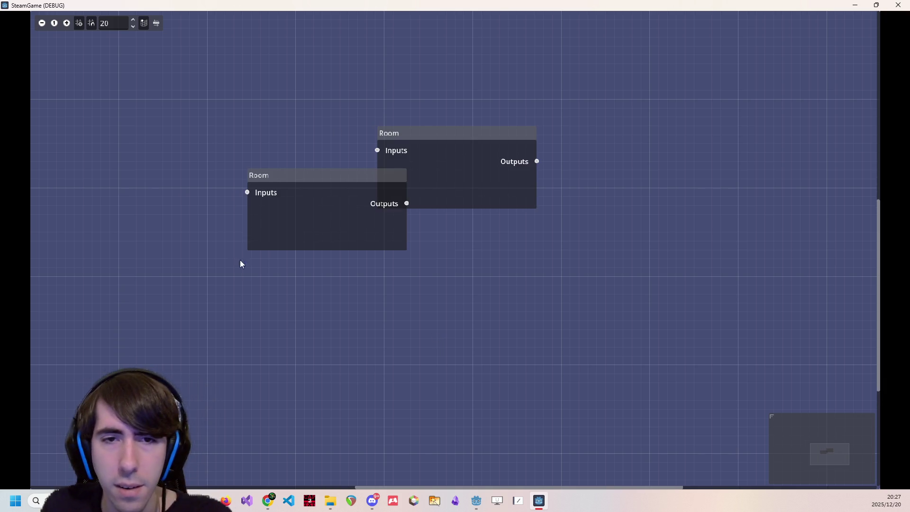
pyautogui.click(246, 269)
pyautogui.click(426, 305)
pyautogui.moveTo(301, 147); pyautogui.dragTo(487, 309)
pyautogui.press('Delete')
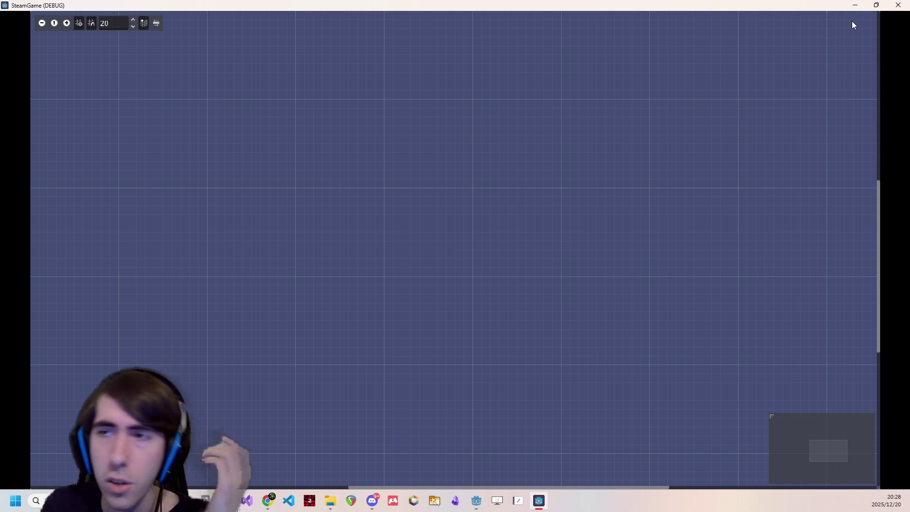
pyautogui.click(898, 5)
pyautogui.click(823, 23)
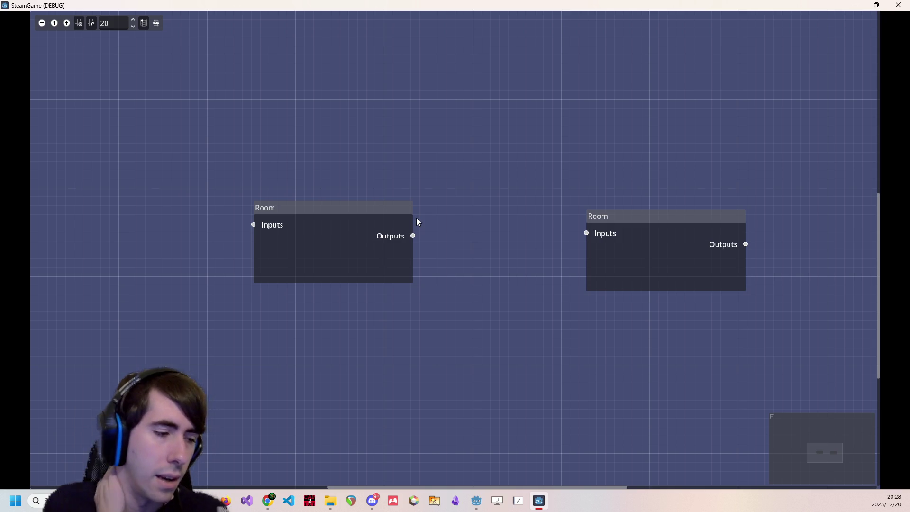
# - Connect the left Room's Outputs to the right Room's Inputs
pyautogui.moveTo(412, 236); pyautogui.dragTo(594, 235)
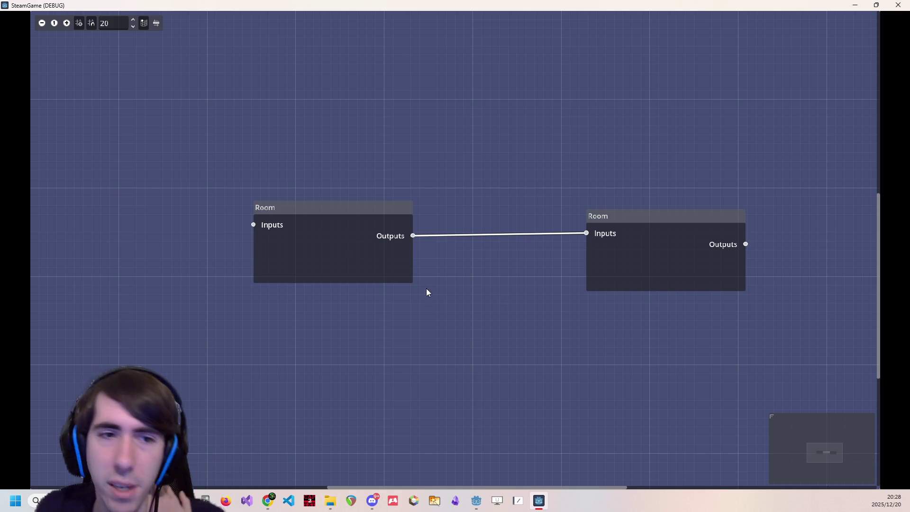
pyautogui.moveTo(267, 208); pyautogui.dragTo(265, 203)
pyautogui.click(608, 219)
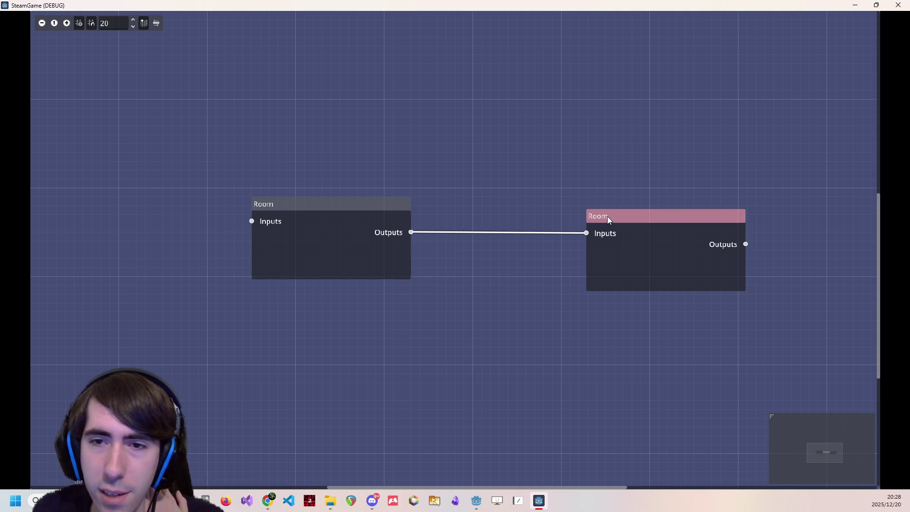
# - Duplicate the left Room node, move and delete the copy, then close the game and return to 2D
pyautogui.click(254, 201)
pyautogui.hotkey('ctrl', 'd')
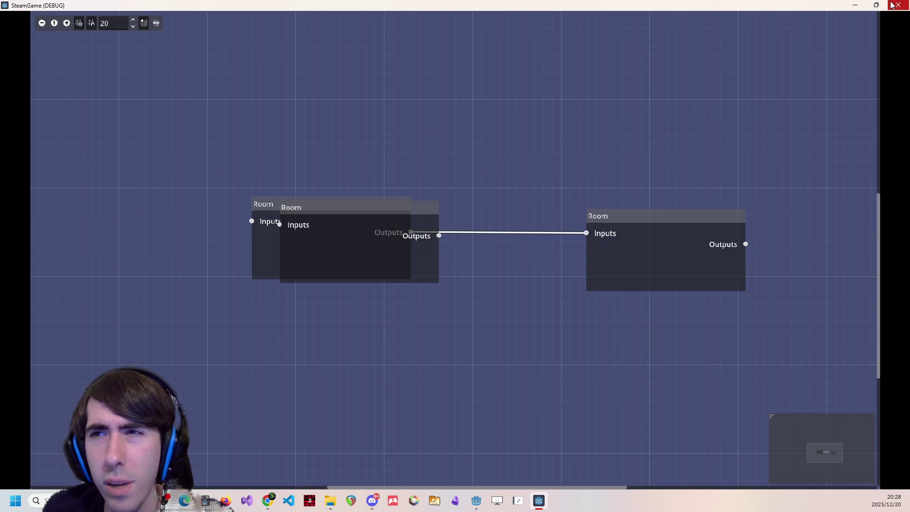
pyautogui.moveTo(421, 273); pyautogui.dragTo(542, 335)
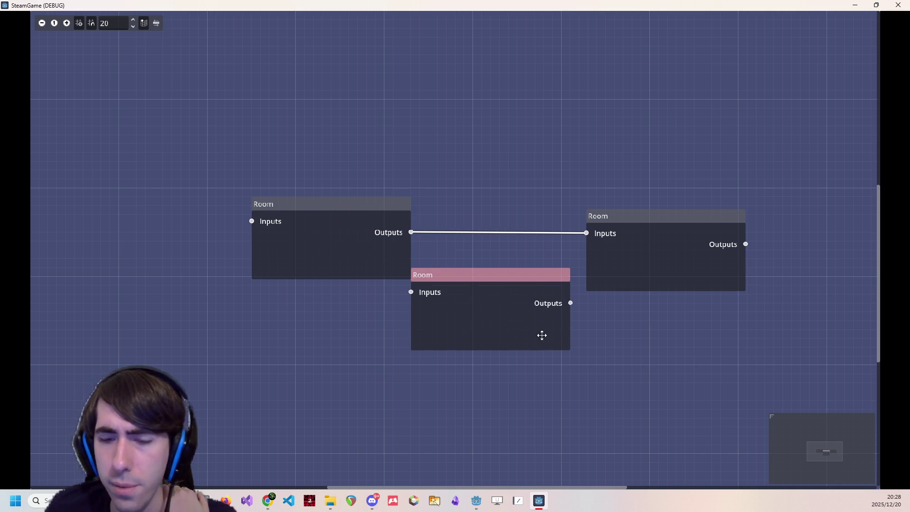
pyautogui.press('Delete')
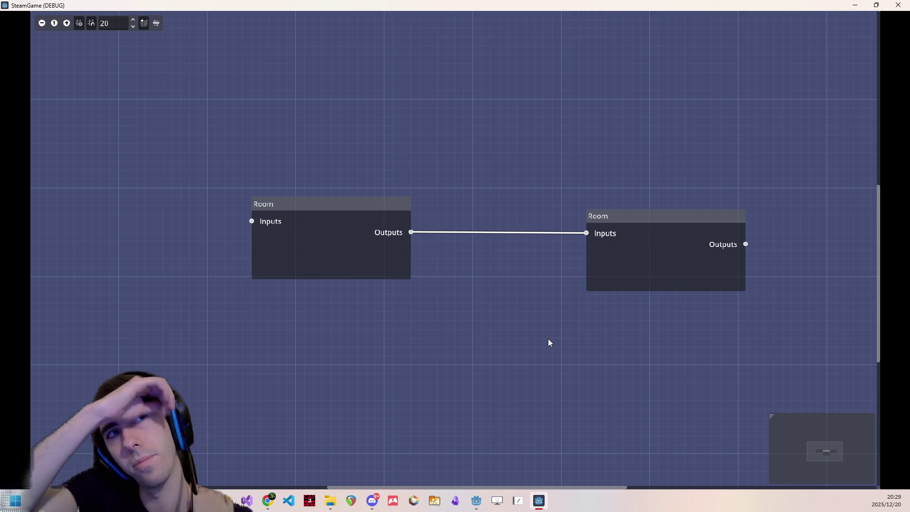
pyautogui.hotkey('alt', 'F4')
pyautogui.click(351, 25)
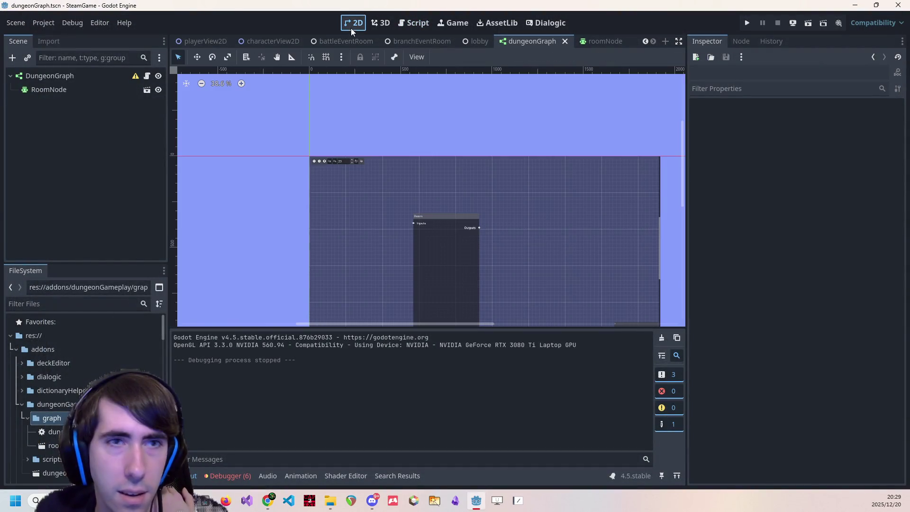
# - Open roomNode.tscn and start adding a child to RoomNode, then cancel the dialog
pyautogui.click(593, 40)
pyautogui.scroll(5, 387, 167)
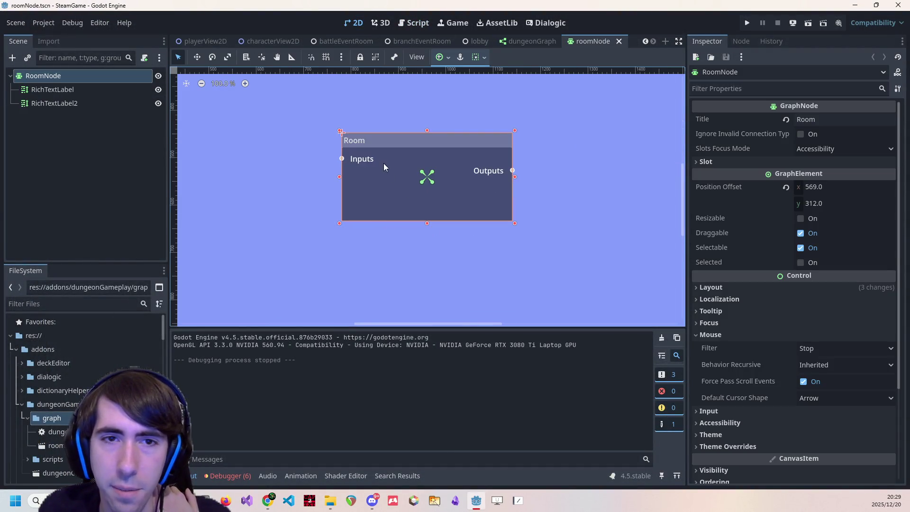
pyautogui.scroll(-2, 358, 169)
pyautogui.click(49, 133)
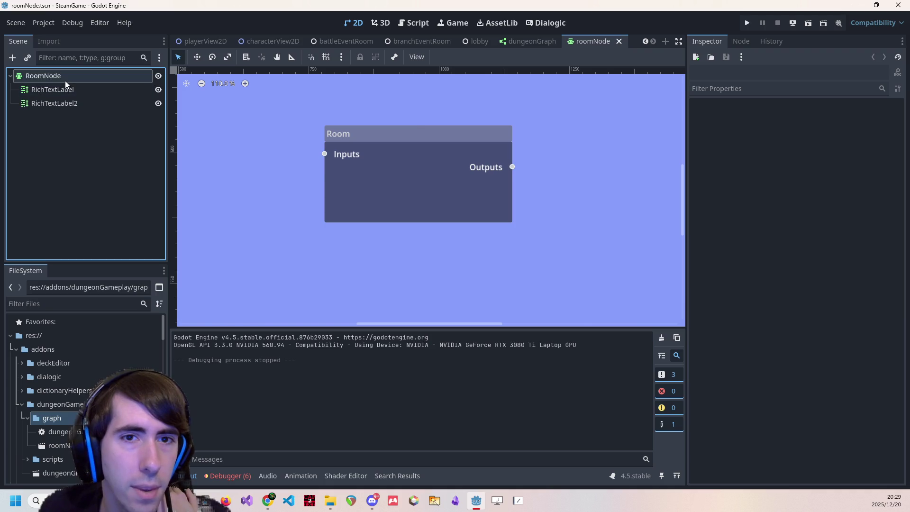
pyautogui.rightClick(64, 80)
pyautogui.click(78, 89)
pyautogui.scroll(-3, 431, 311)
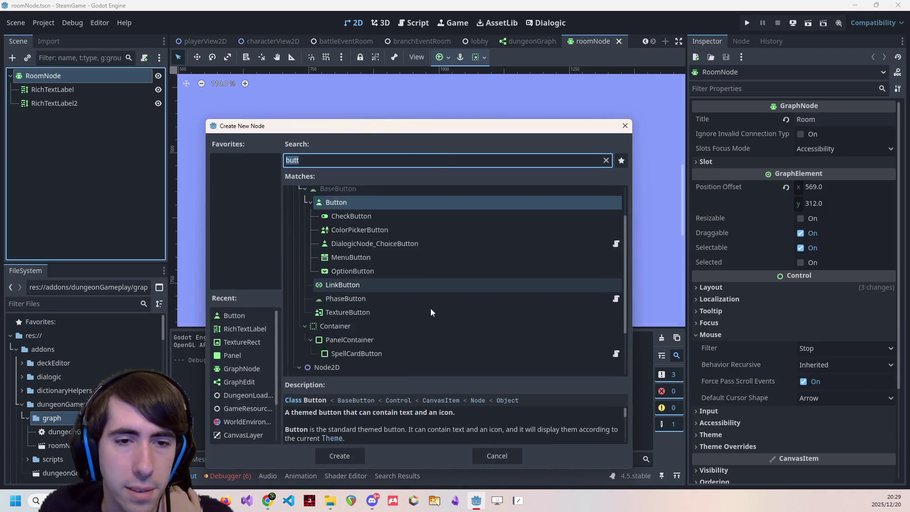
pyautogui.scroll(4, 575, 216)
pyautogui.click(606, 165)
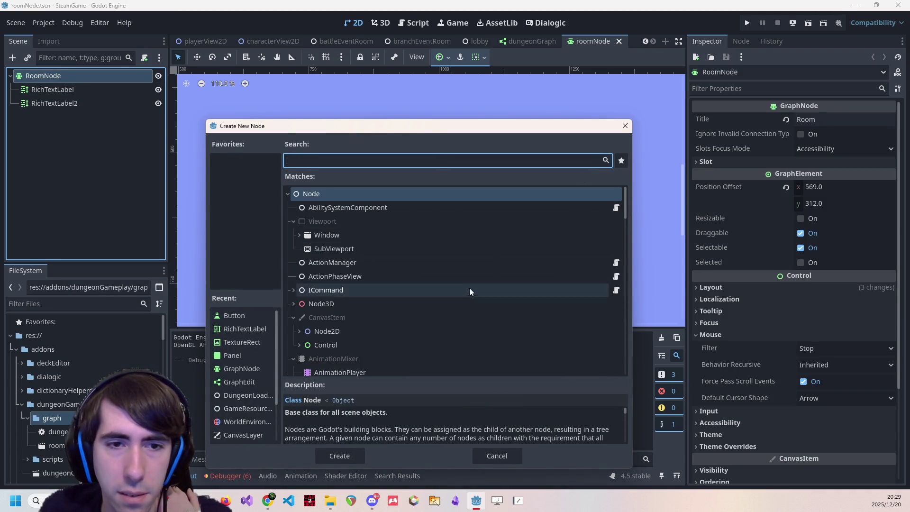
pyautogui.scroll(-4, 327, 334)
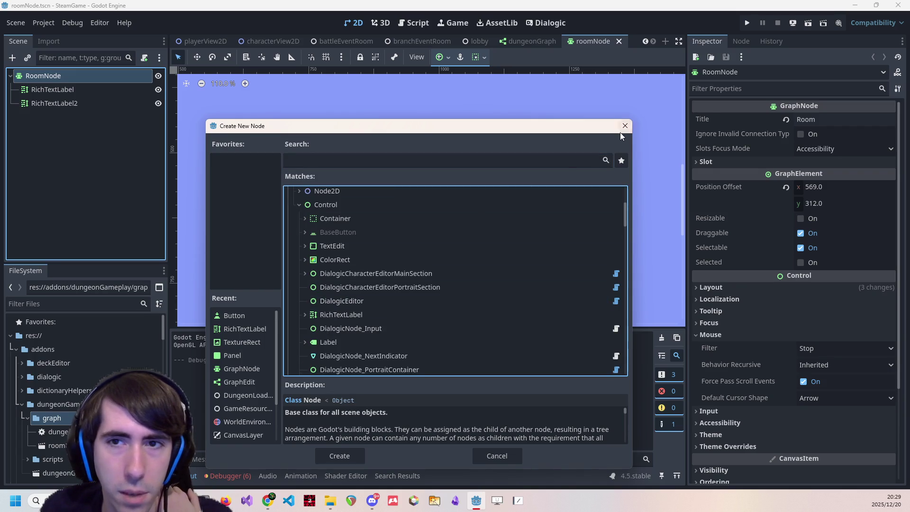
pyautogui.click(624, 126)
# - Clear the script errors listed in the debugger panel
pyautogui.click(229, 476)
pyautogui.click(251, 339)
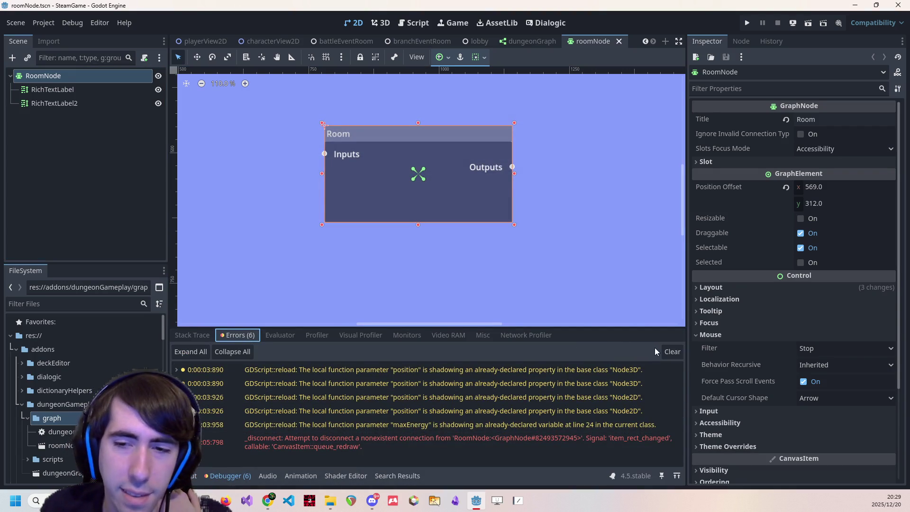
pyautogui.click(671, 351)
pyautogui.click(194, 334)
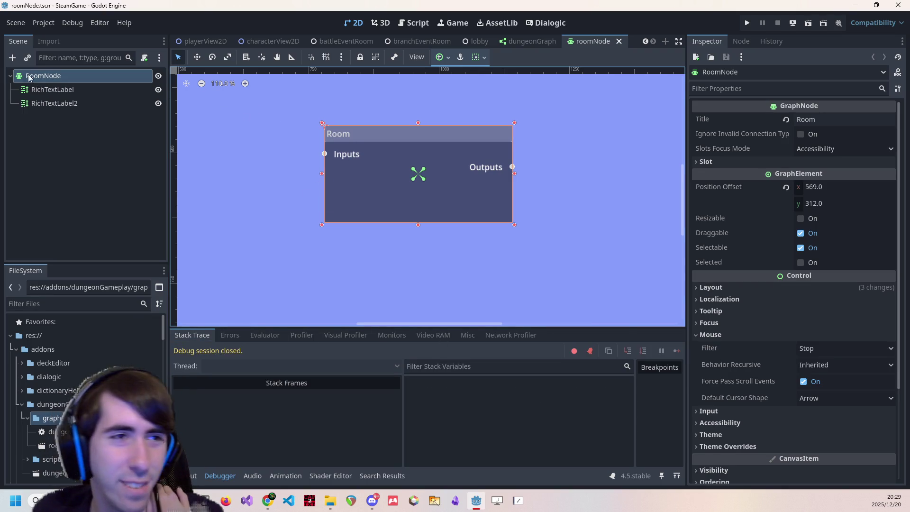
# - Reopen Create New Node for RoomNode and browse the Control types to MenuBar
pyautogui.rightClick(56, 78)
pyautogui.click(86, 89)
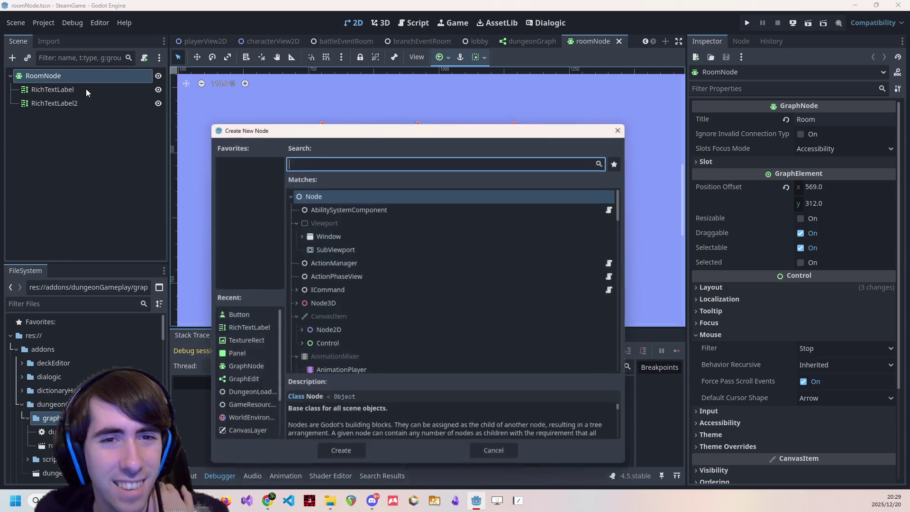
pyautogui.scroll(-3, 343, 291)
pyautogui.click(301, 227)
pyautogui.scroll(-3, 373, 292)
pyautogui.scroll(-4, 437, 327)
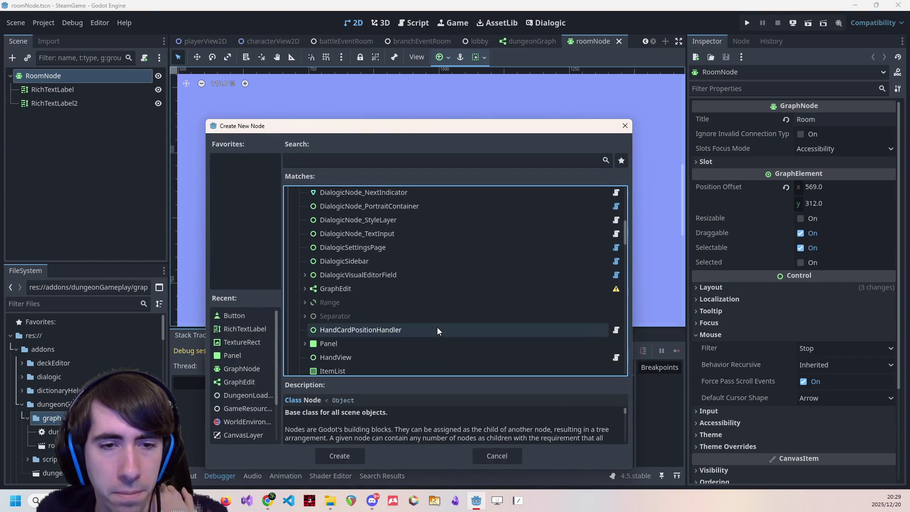
pyautogui.scroll(4, 440, 320)
pyautogui.scroll(-5, 384, 301)
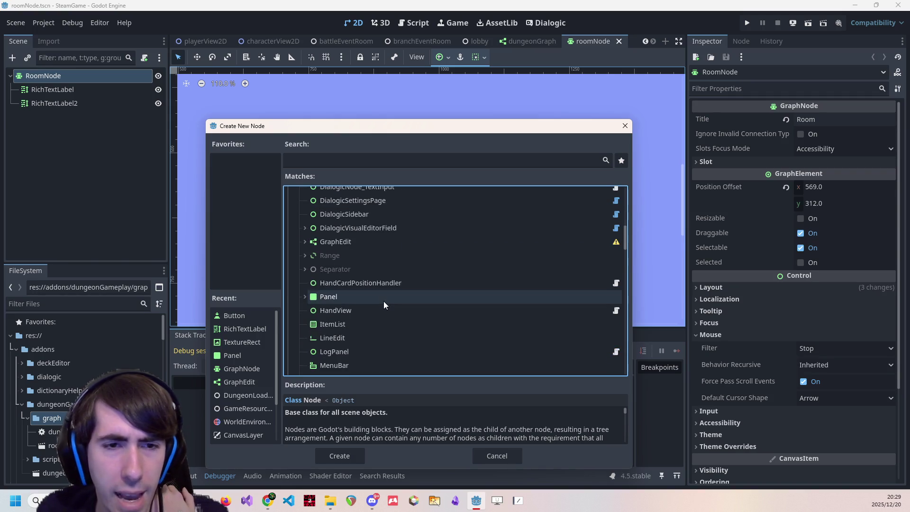
pyautogui.scroll(4, 384, 304)
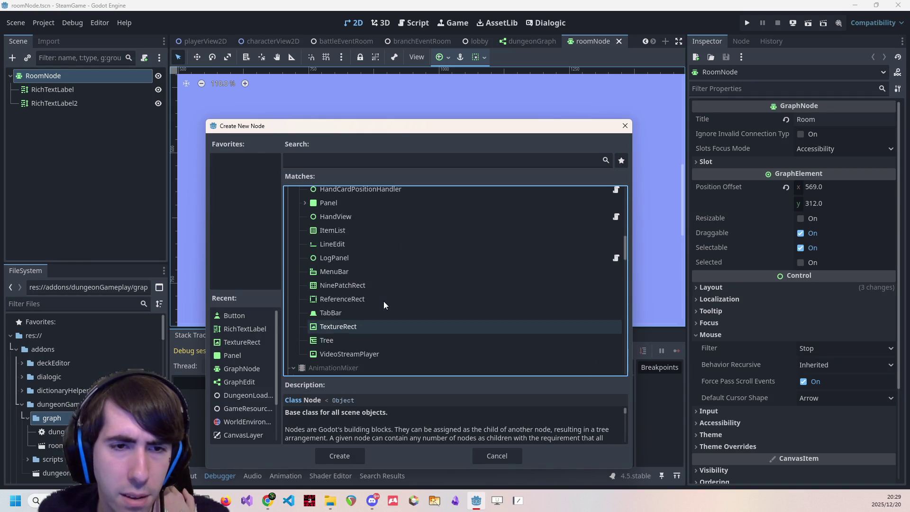
pyautogui.click(337, 295)
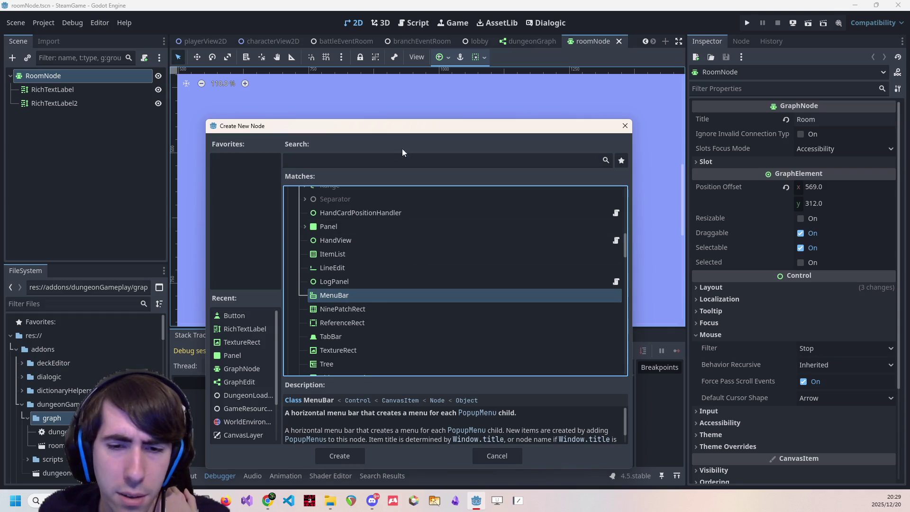
pyautogui.moveTo(384, 130); pyautogui.dragTo(385, 97)
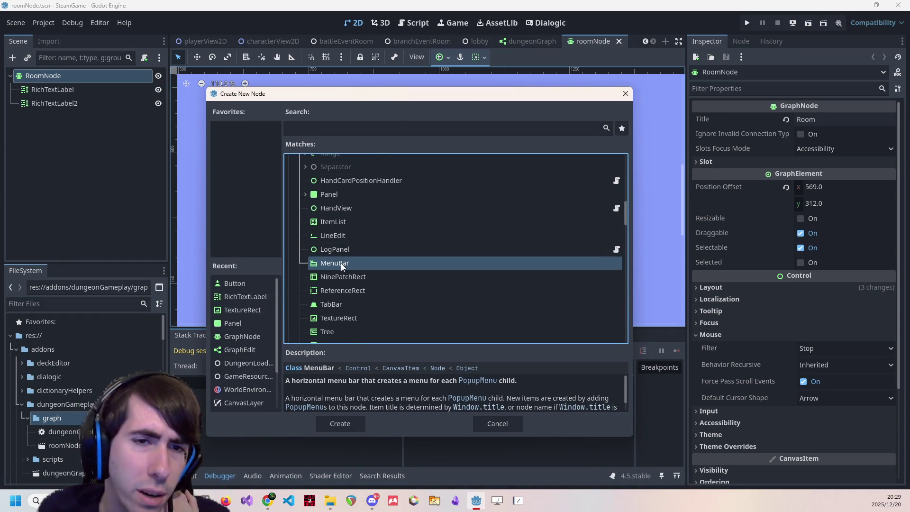
pyautogui.scroll(1, 341, 265)
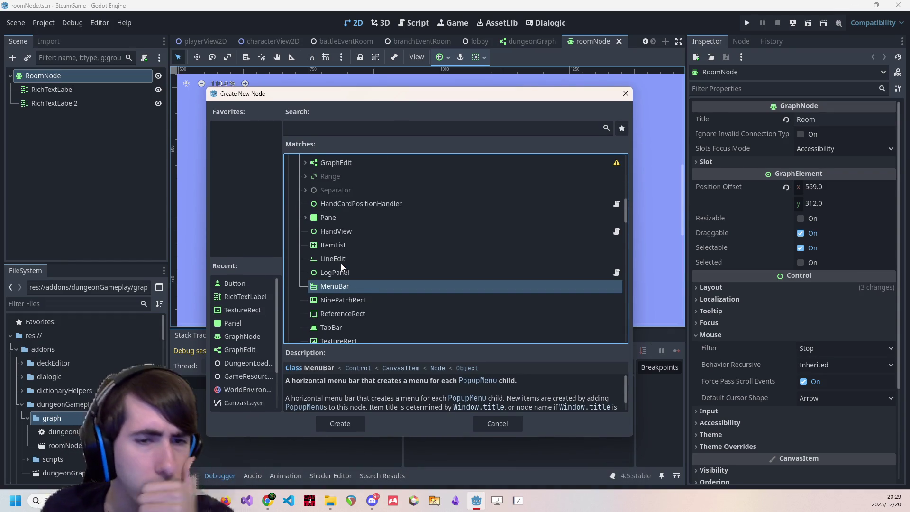
pyautogui.scroll(-2, 342, 266)
pyautogui.scroll(8, 340, 263)
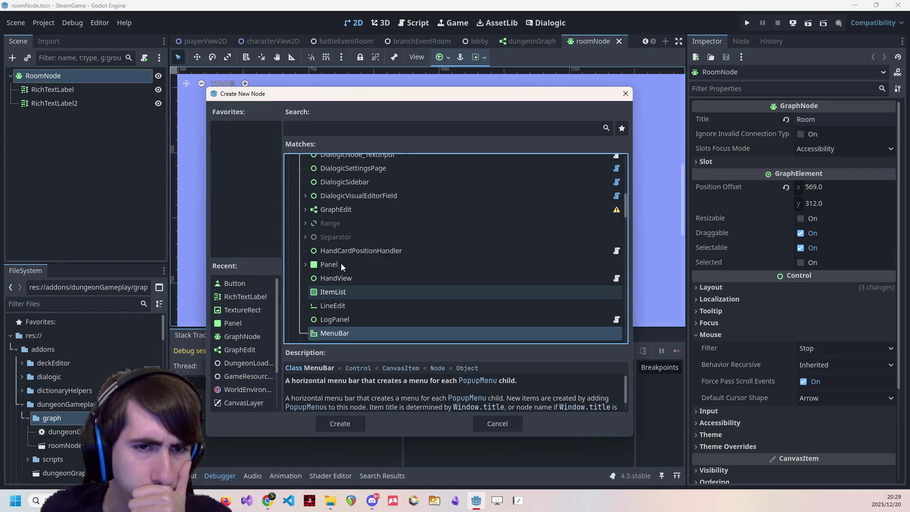
pyautogui.scroll(5, 340, 262)
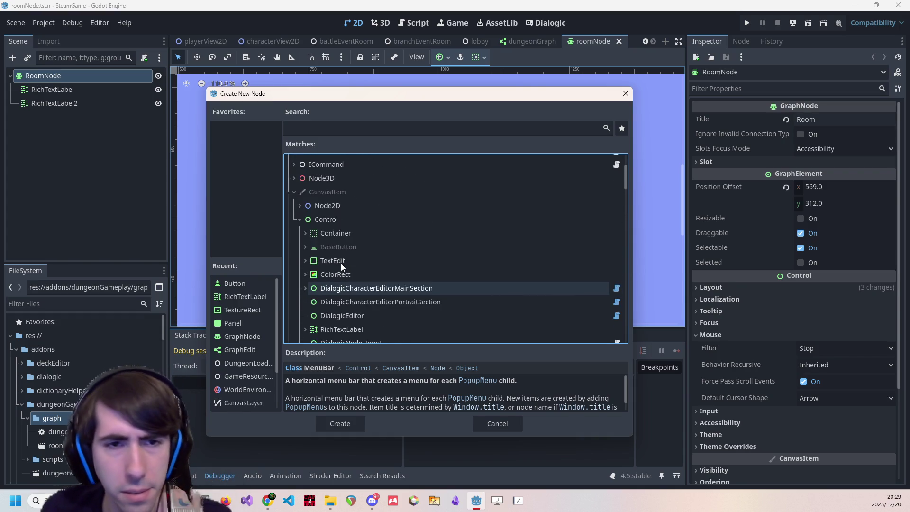
# - Browse the Container and Control categories, then add a MenuBar node under RoomNode
pyautogui.click(305, 233)
pyautogui.scroll(-3, 304, 233)
pyautogui.scroll(3, 303, 234)
pyautogui.click(309, 217)
pyautogui.click(300, 219)
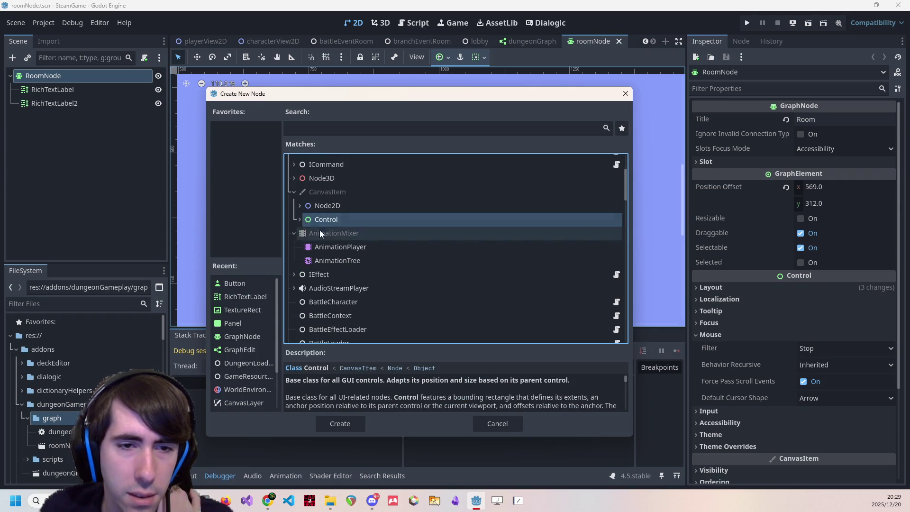
pyautogui.scroll(-6, 322, 242)
pyautogui.scroll(5, 333, 258)
pyautogui.click(299, 196)
pyautogui.click(303, 211)
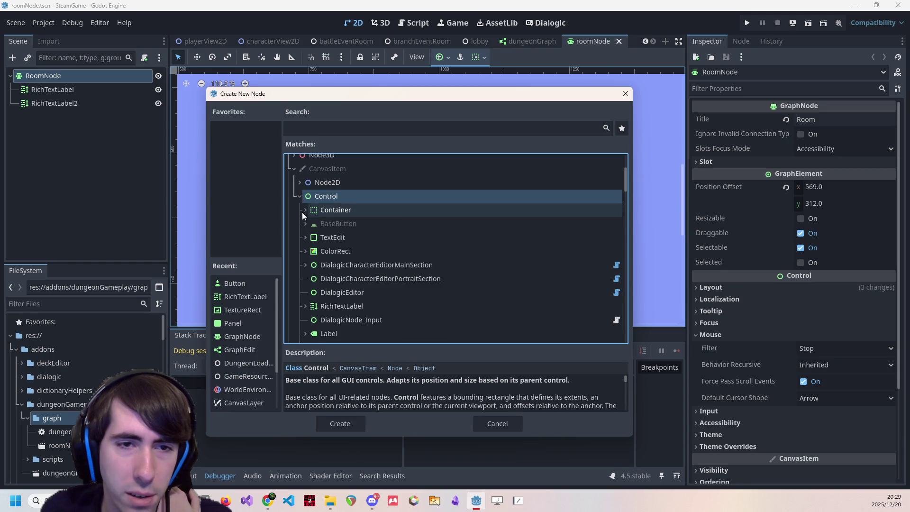
pyautogui.scroll(-4, 331, 246)
pyautogui.scroll(-4, 348, 237)
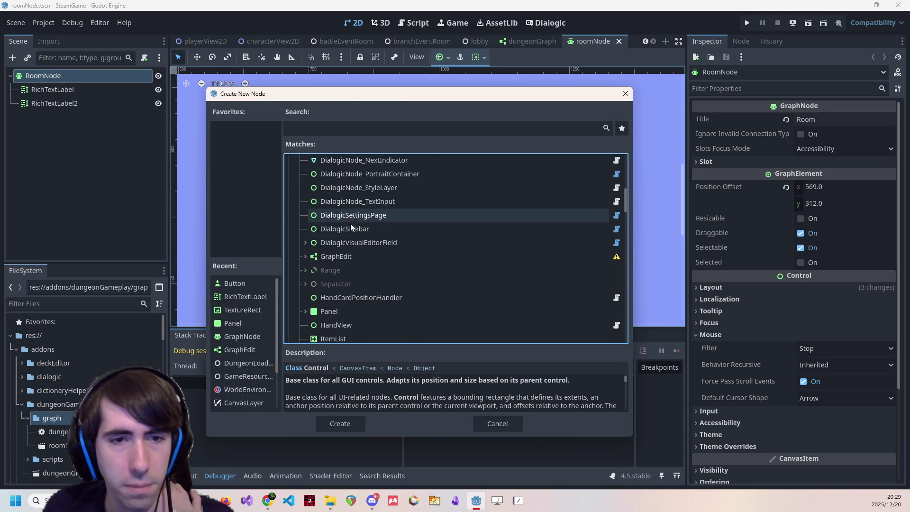
pyautogui.scroll(-2, 354, 266)
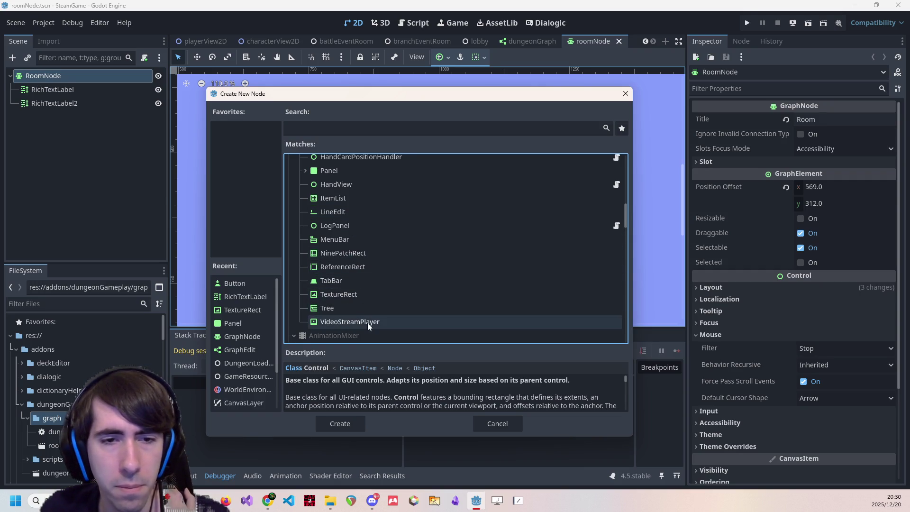
pyautogui.scroll(1, 340, 274)
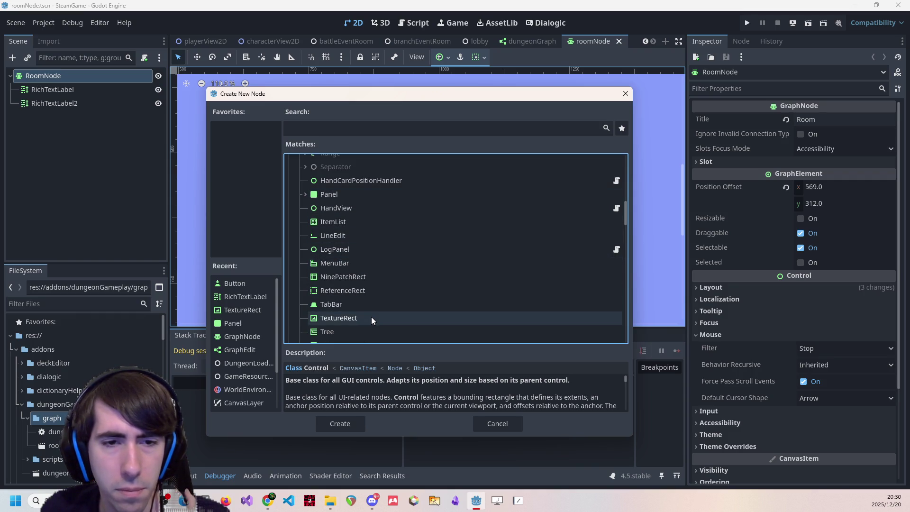
pyautogui.scroll(1, 374, 283)
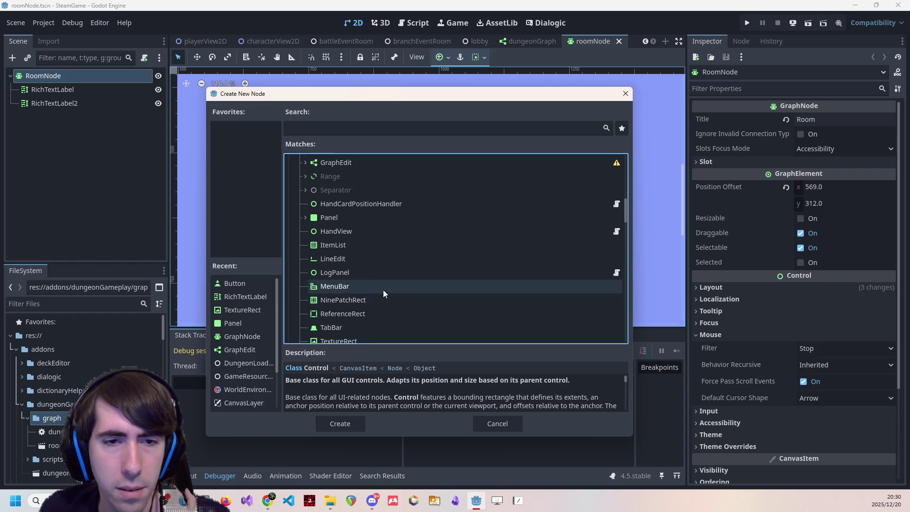
pyautogui.doubleClick(383, 290)
# - Move MenuBar above RichTextLabel and review its BiDi Language and Start Index settings
pyautogui.moveTo(82, 112); pyautogui.dragTo(76, 83)
pyautogui.click(766, 176)
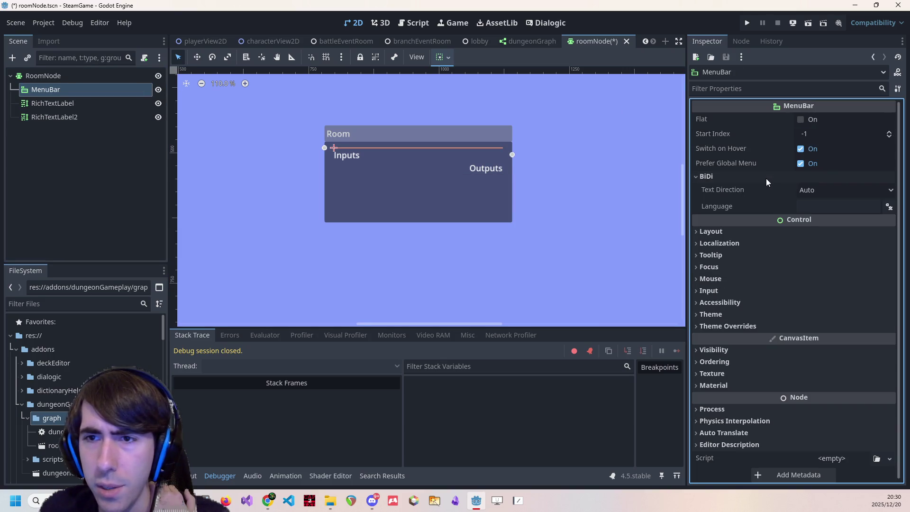
pyautogui.click(821, 206)
pyautogui.click(889, 207)
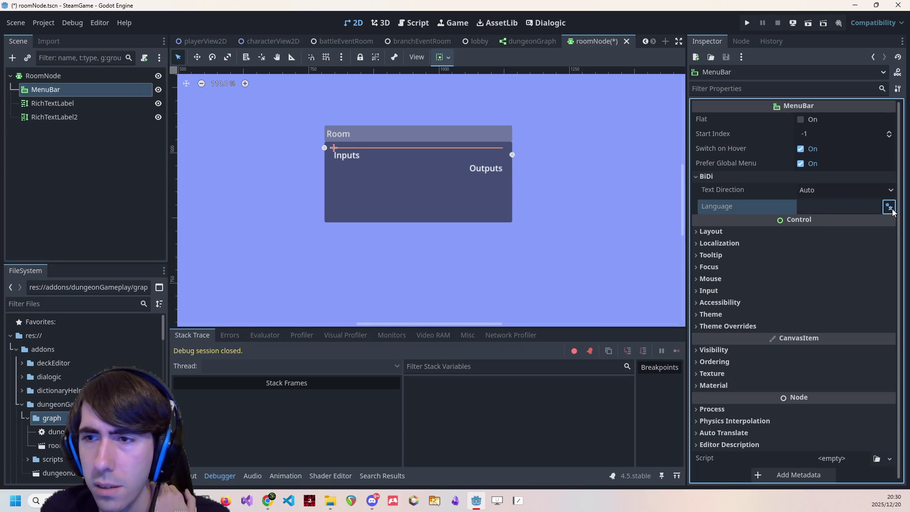
pyautogui.click(696, 84)
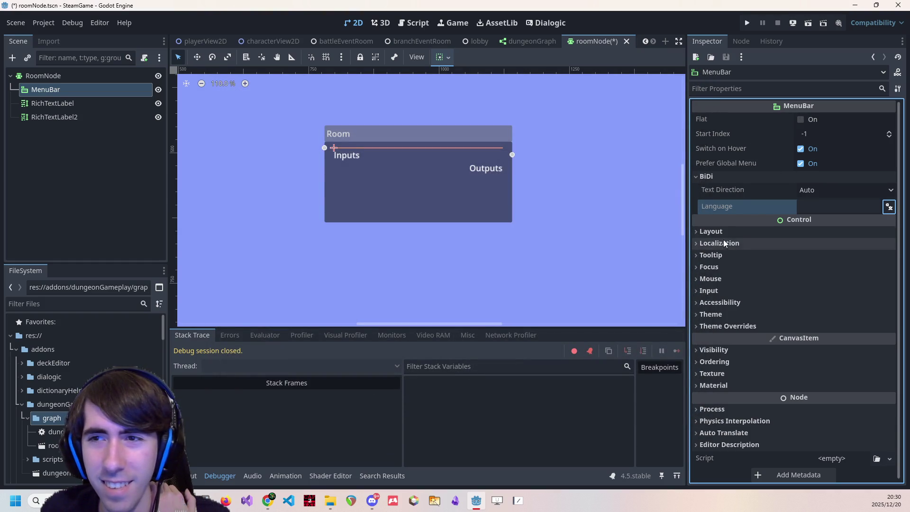
pyautogui.click(803, 134)
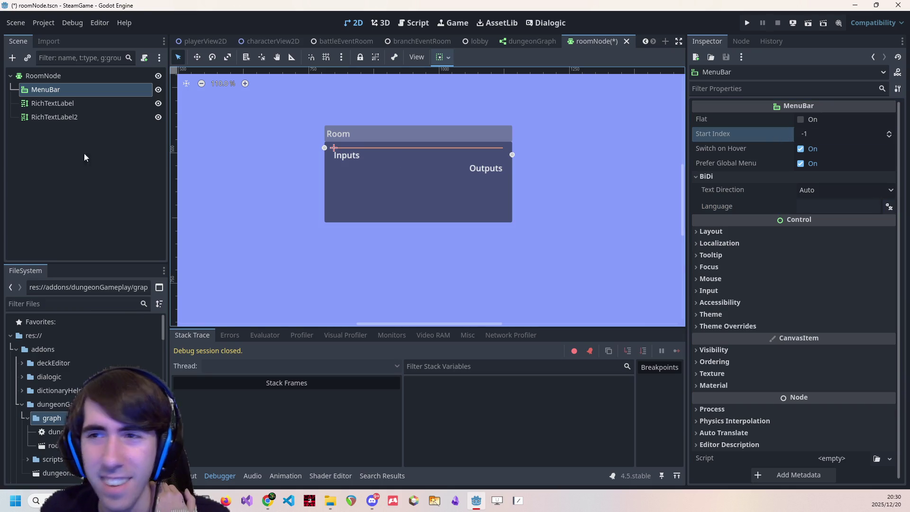
pyautogui.rightClick(54, 77)
pyautogui.click(75, 86)
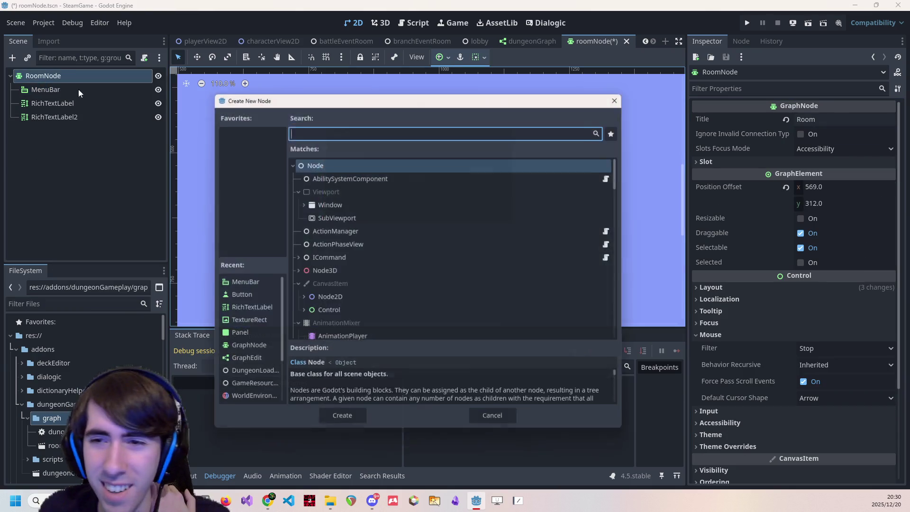
pyautogui.click(300, 312)
pyautogui.scroll(-3, 346, 299)
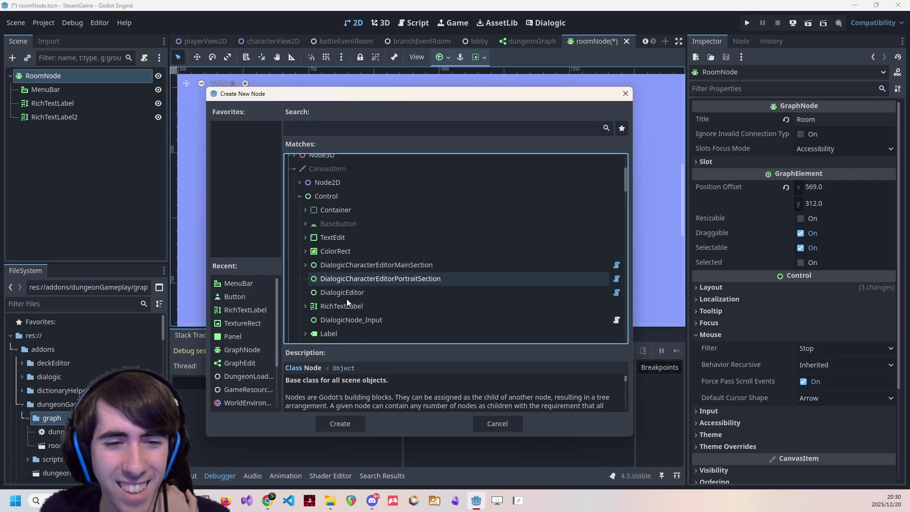
pyautogui.click(310, 210)
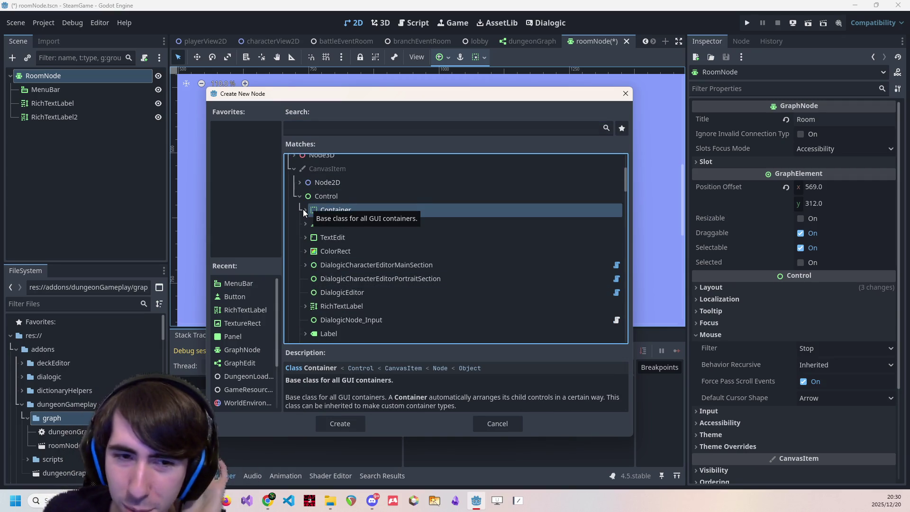
pyautogui.click(304, 210)
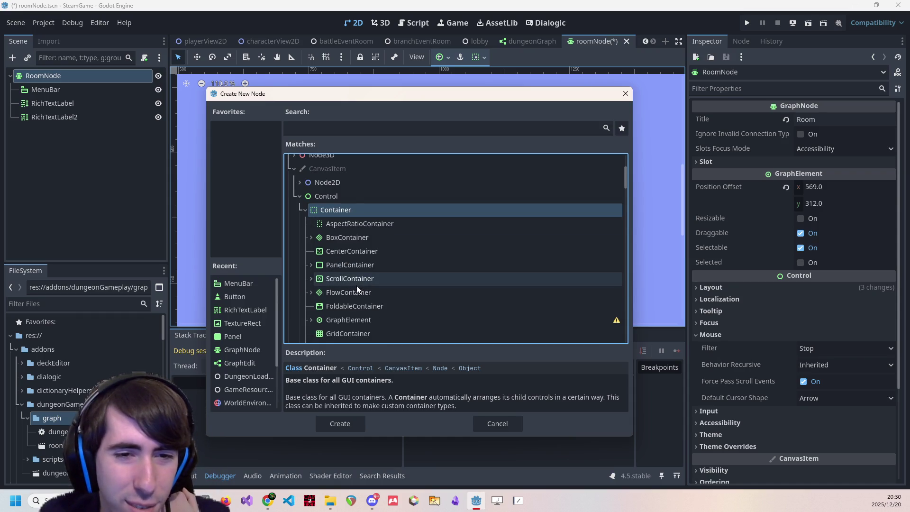
pyautogui.scroll(-4, 355, 275)
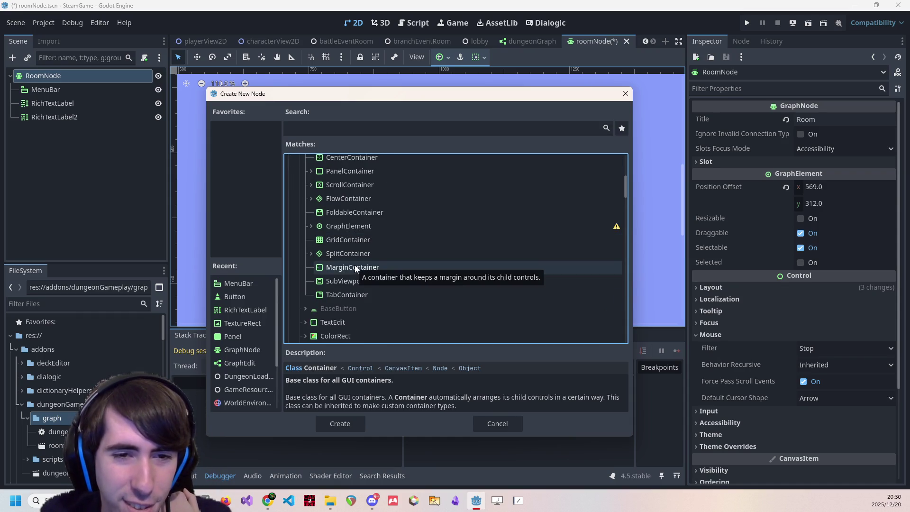
pyautogui.scroll(1, 373, 286)
pyautogui.click(309, 276)
pyautogui.scroll(2, 309, 274)
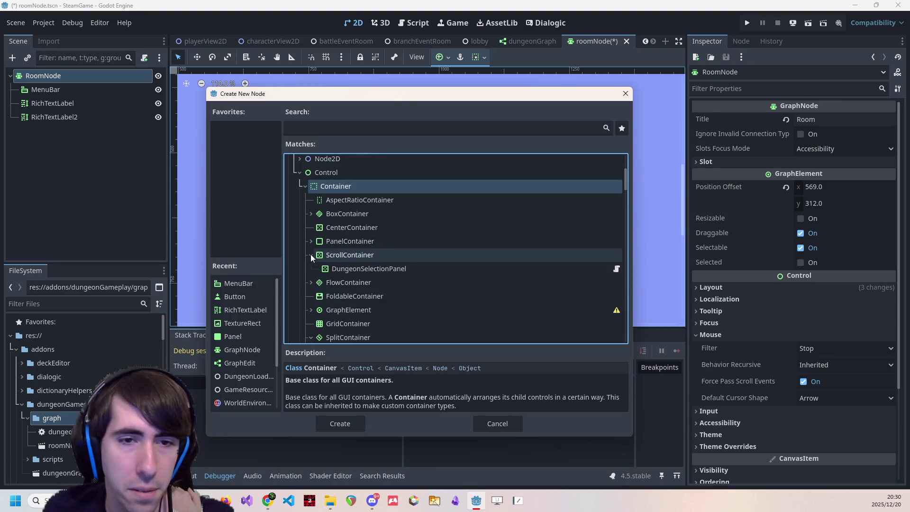
pyautogui.click(311, 240)
pyautogui.scroll(-5, 311, 241)
pyautogui.scroll(5, 314, 239)
pyautogui.click(311, 214)
pyautogui.scroll(-10, 317, 272)
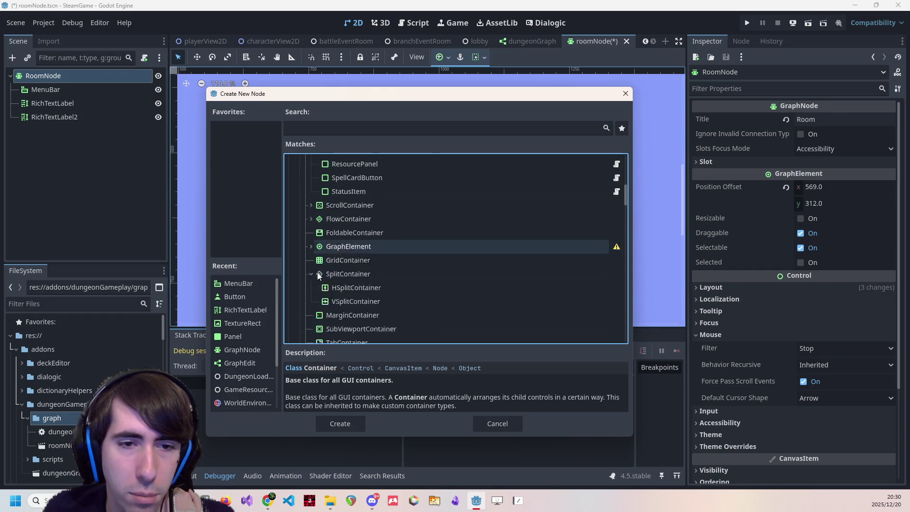
pyautogui.scroll(-3, 317, 272)
pyautogui.click(303, 229)
pyautogui.scroll(-3, 303, 226)
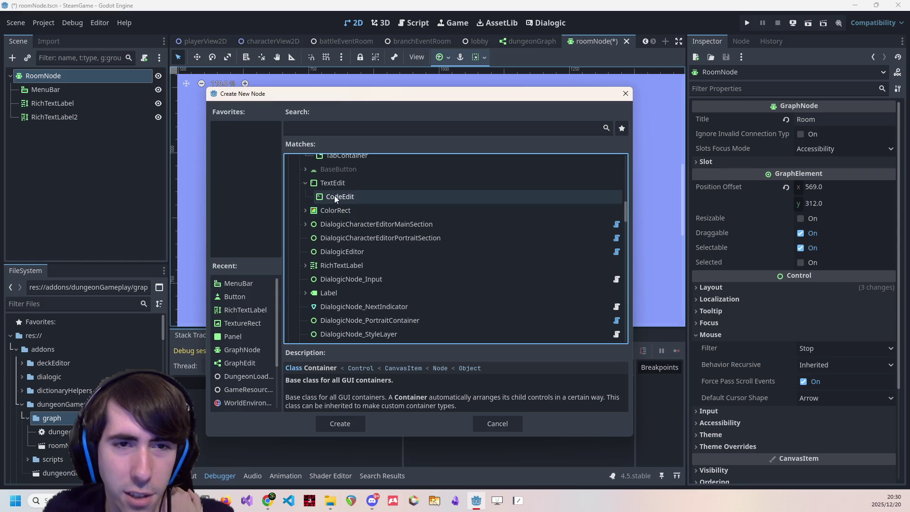
pyautogui.click(306, 209)
pyautogui.click(306, 238)
pyautogui.scroll(-5, 308, 239)
pyautogui.click(304, 203)
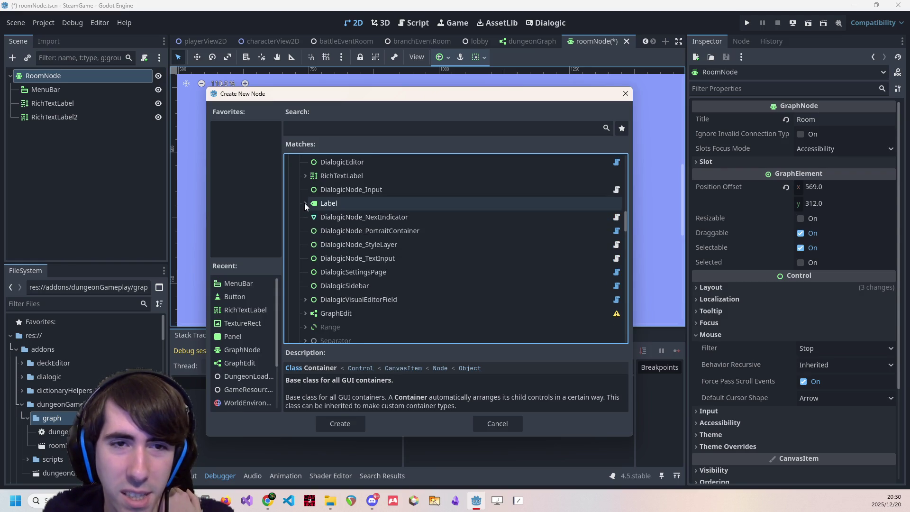
pyautogui.scroll(-2, 317, 232)
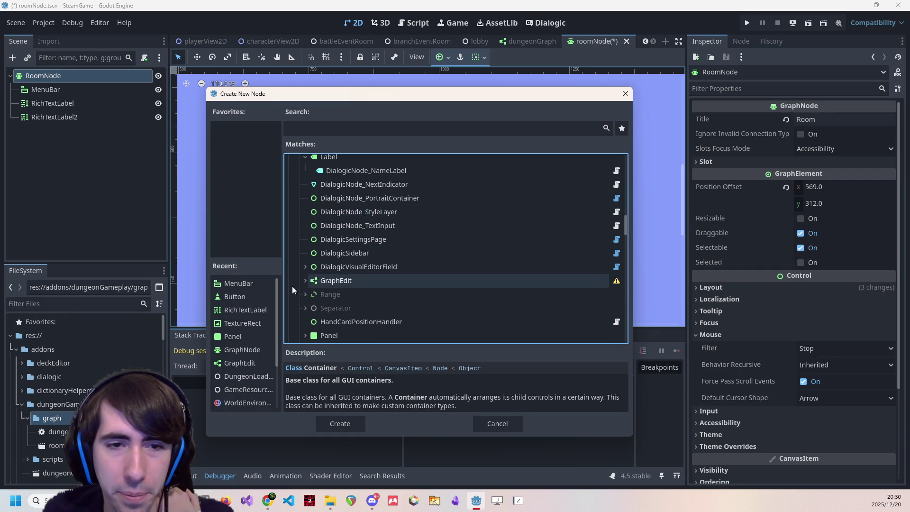
pyautogui.click(304, 280)
pyautogui.scroll(-5, 303, 280)
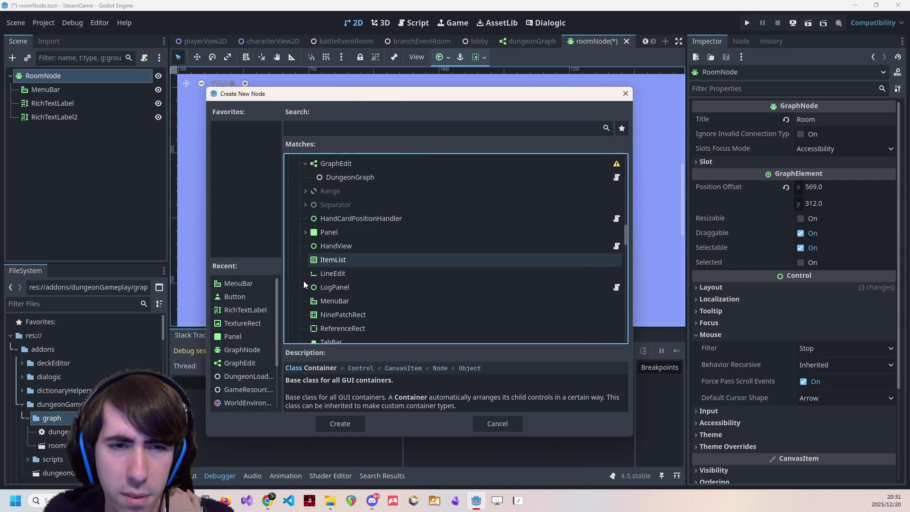
pyautogui.click(303, 234)
pyautogui.scroll(-4, 302, 234)
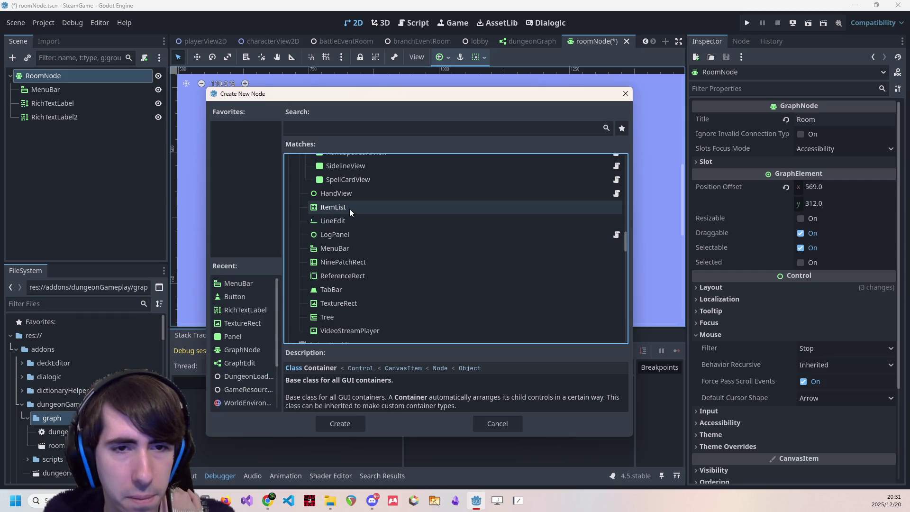
pyautogui.click(349, 244)
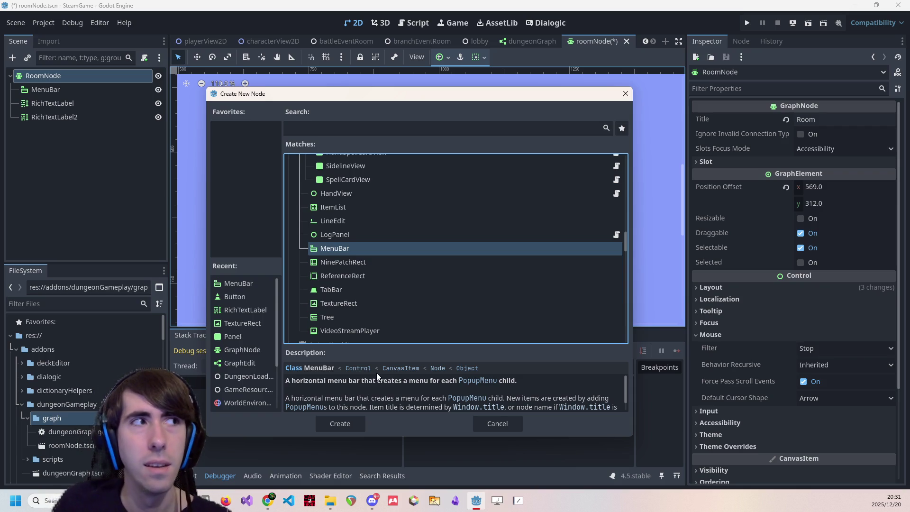
pyautogui.scroll(-2, 373, 381)
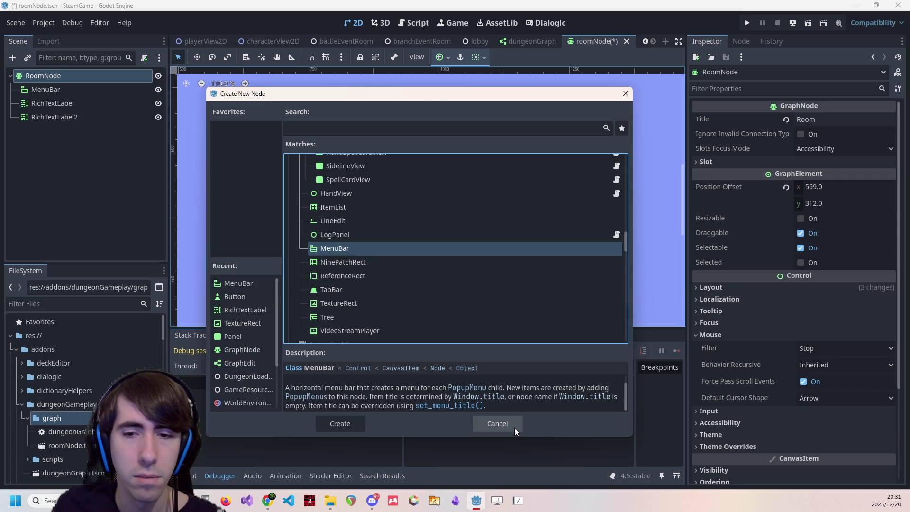
pyautogui.scroll(2, 508, 402)
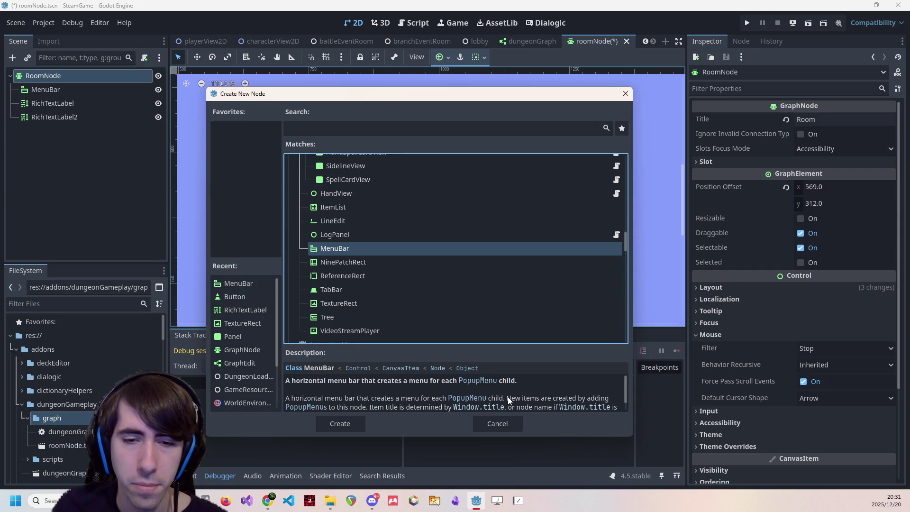
pyautogui.click(518, 424)
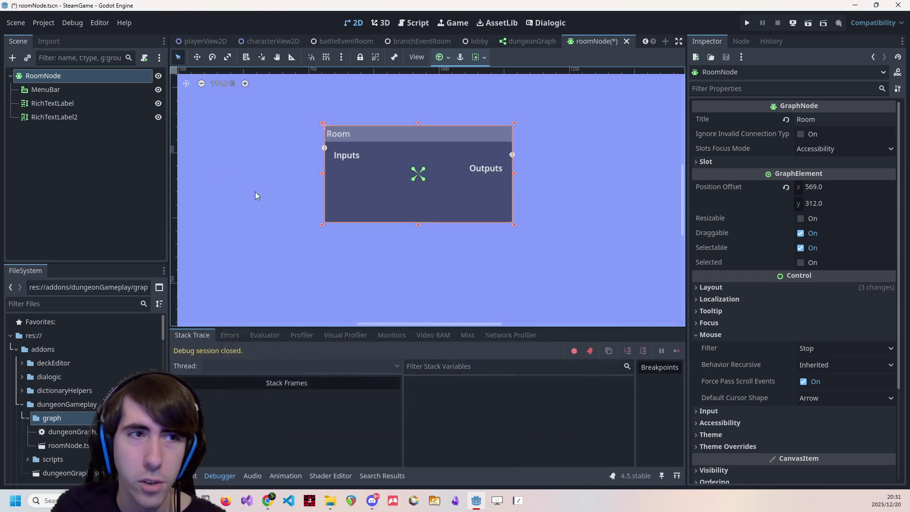
pyautogui.click(95, 90)
pyautogui.rightClick(95, 93)
pyautogui.click(104, 96)
pyautogui.write('p')
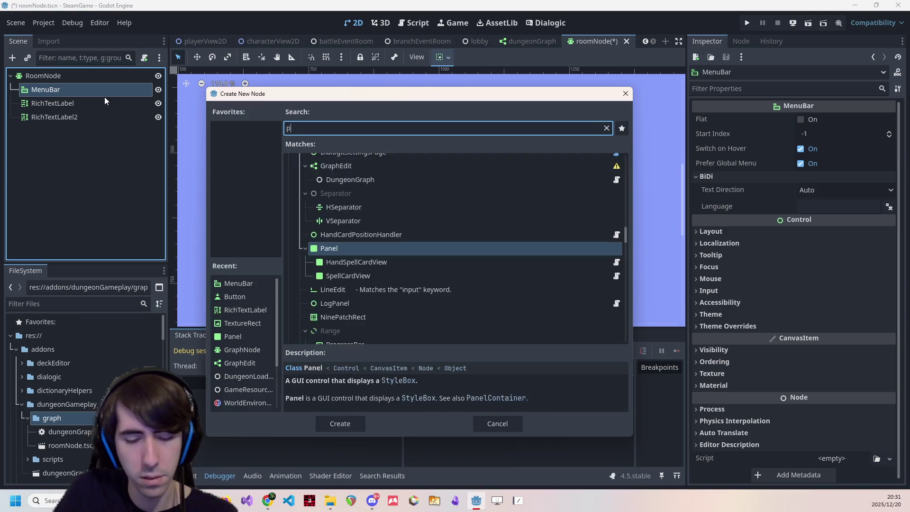
pyautogui.write('oupm')
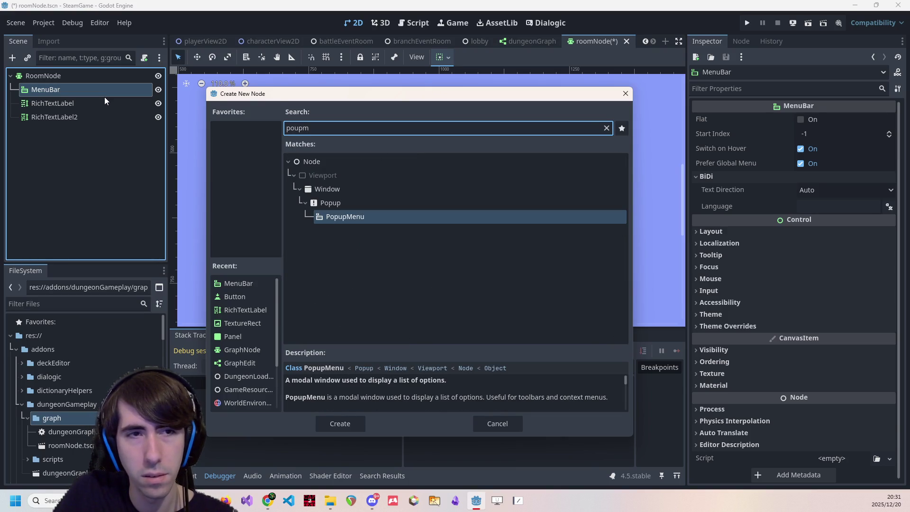
pyautogui.press('Return')
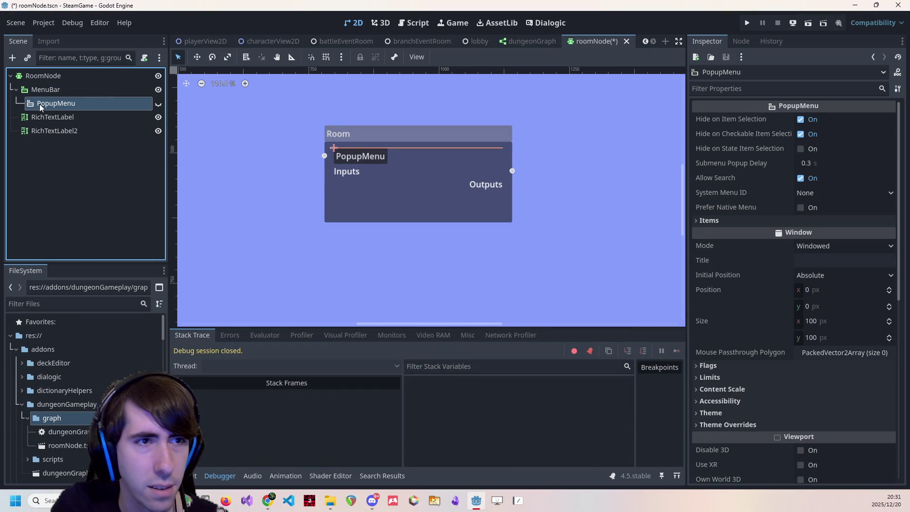
pyautogui.hotkey('ctrl', 'd')
pyautogui.click(59, 89)
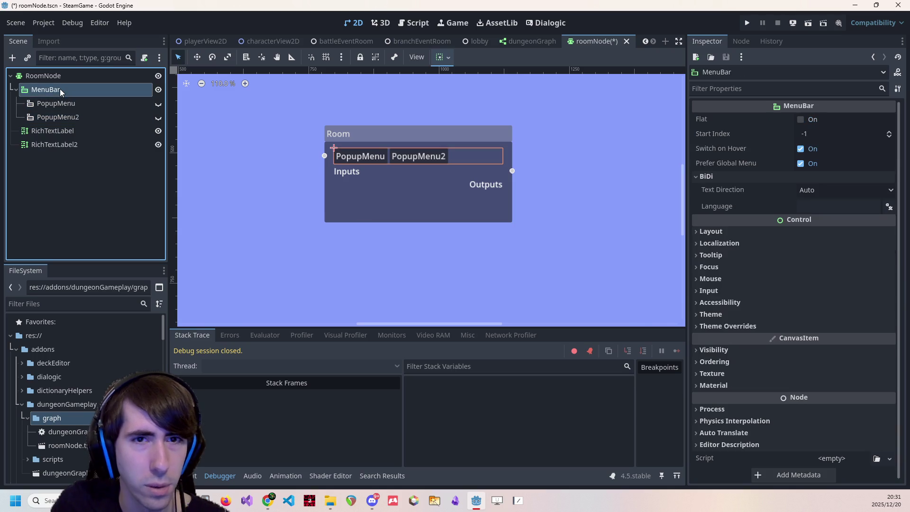
pyautogui.click(61, 103)
pyautogui.click(66, 89)
pyautogui.click(77, 106)
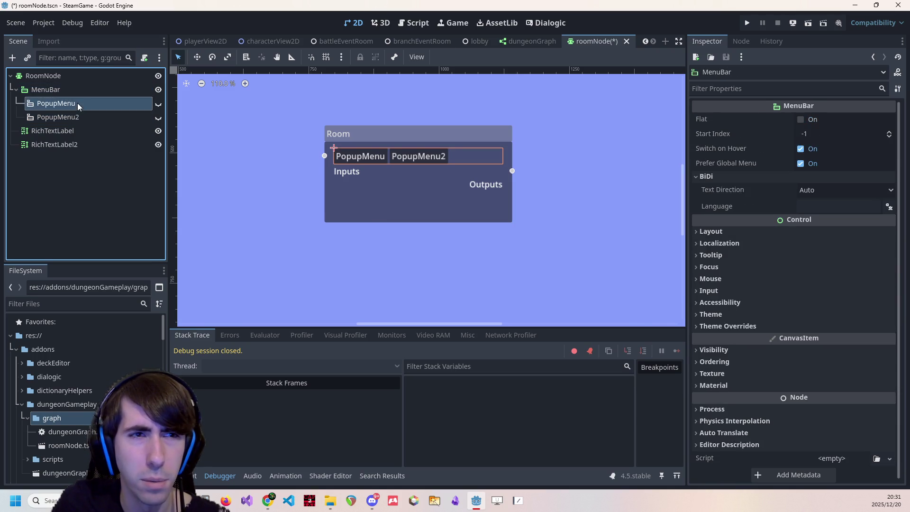
pyautogui.click(81, 117)
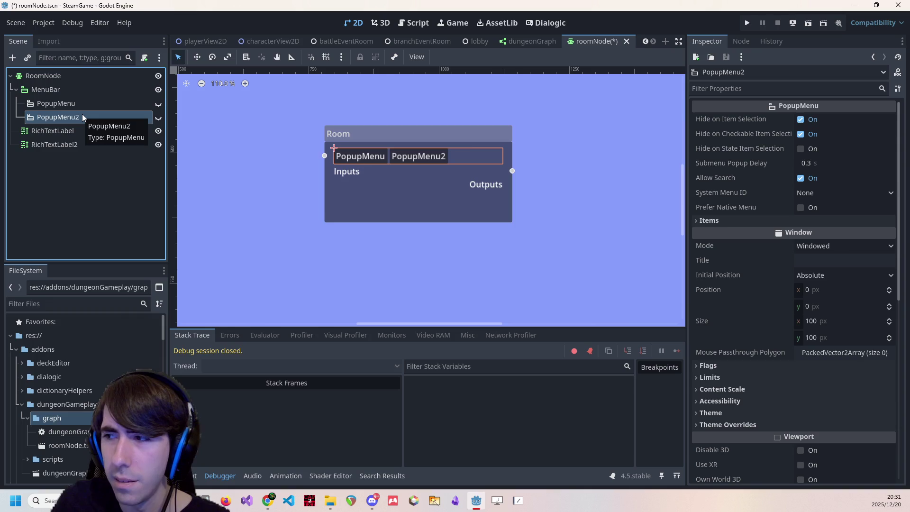
pyautogui.rightClick(76, 89)
pyautogui.click(64, 75)
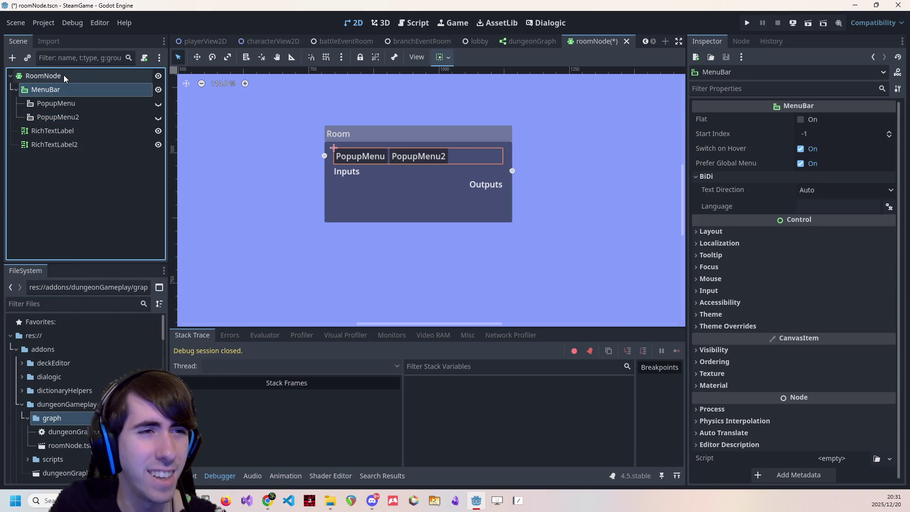
pyautogui.rightClick(63, 75)
pyautogui.click(79, 81)
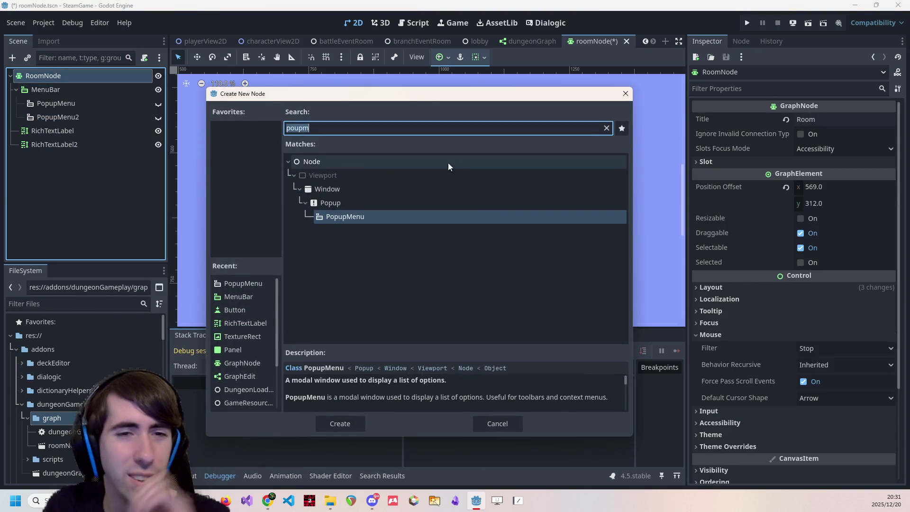
# - Clear the node type search and browse the class tree, including TextEdit and Container types
pyautogui.click(606, 128)
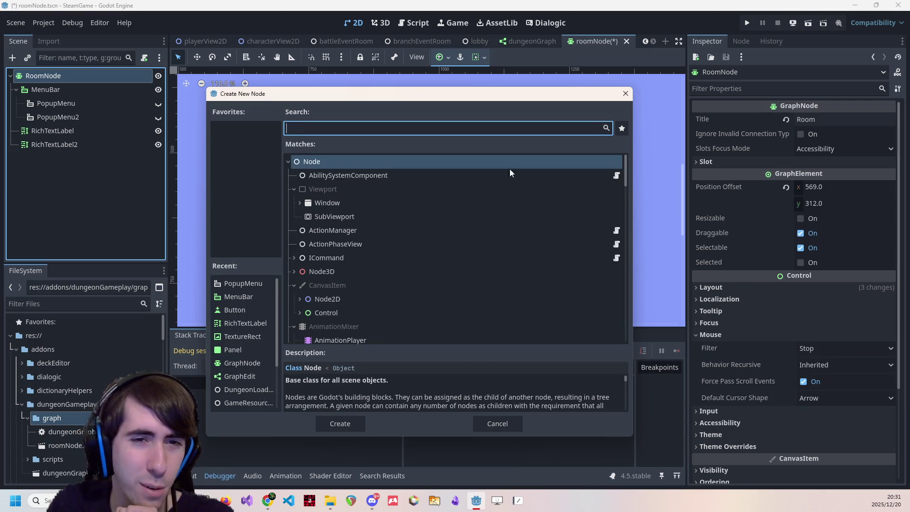
pyautogui.scroll(-2, 356, 261)
pyautogui.scroll(-6, 350, 274)
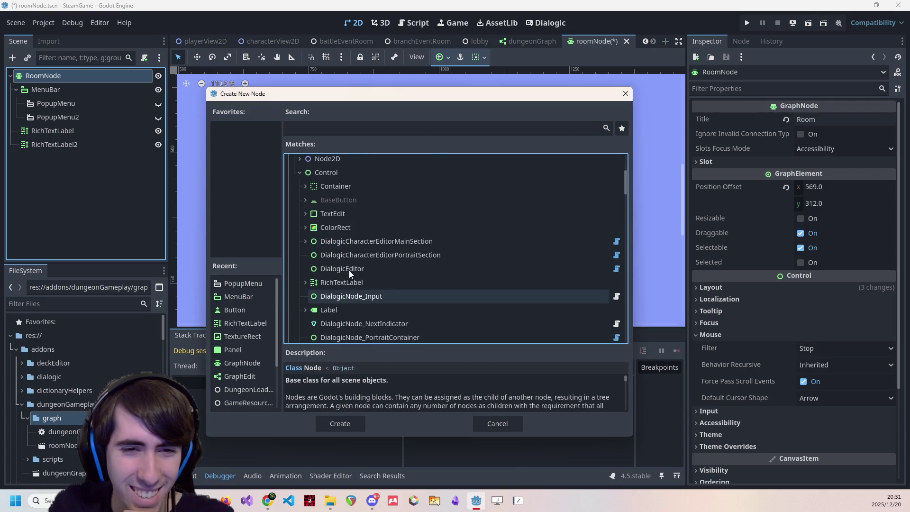
pyautogui.scroll(-2, 346, 270)
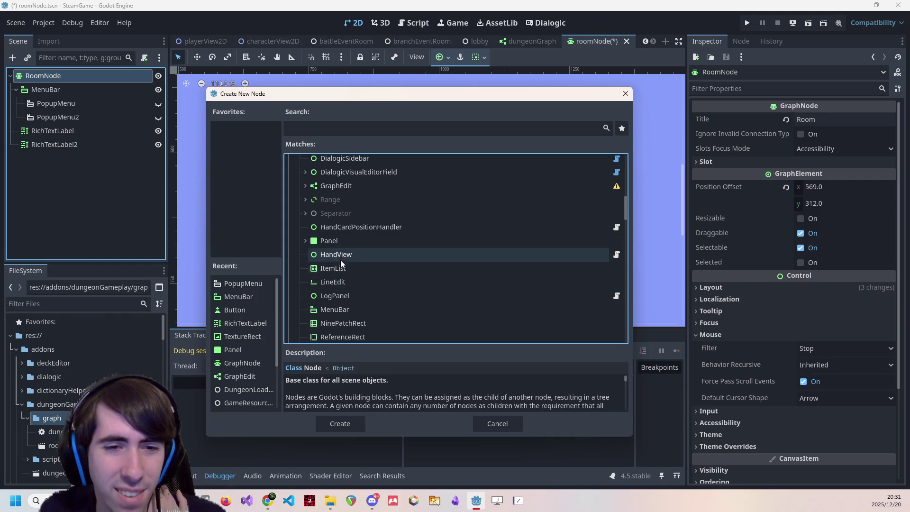
pyautogui.scroll(-2, 341, 269)
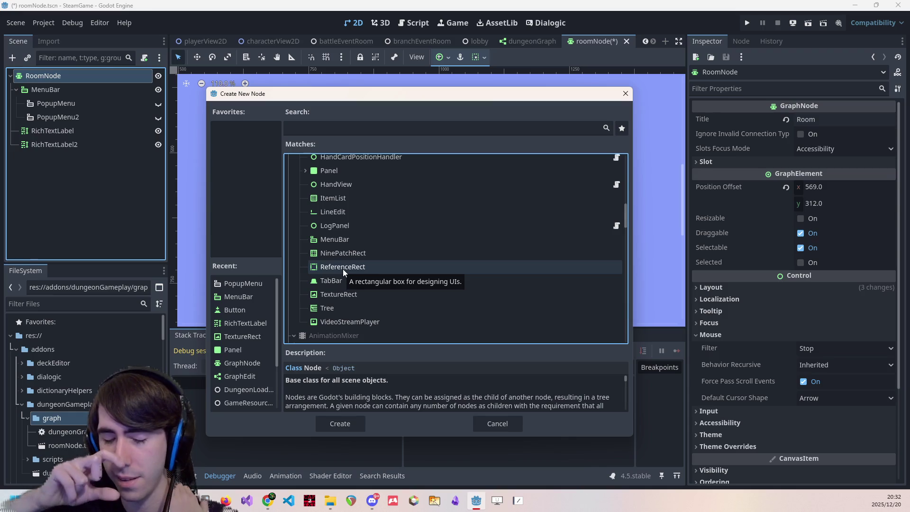
pyautogui.scroll(3, 343, 269)
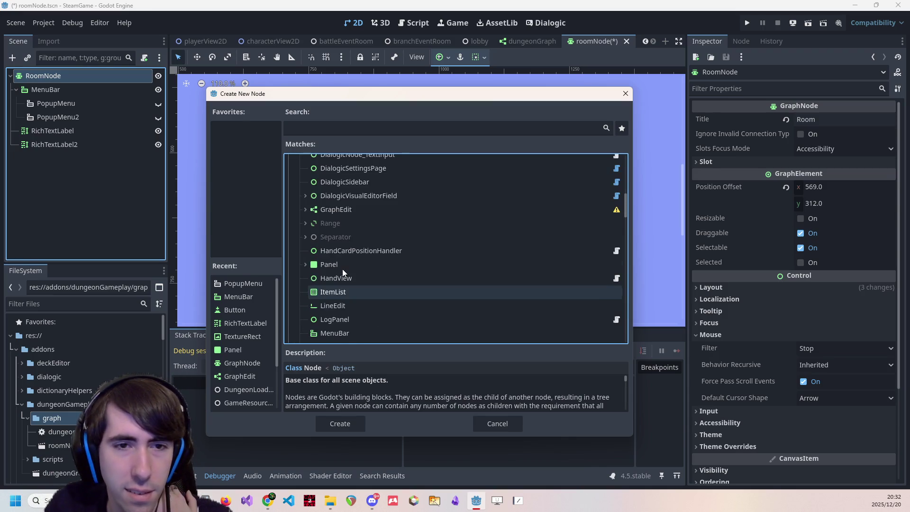
pyautogui.scroll(3, 328, 247)
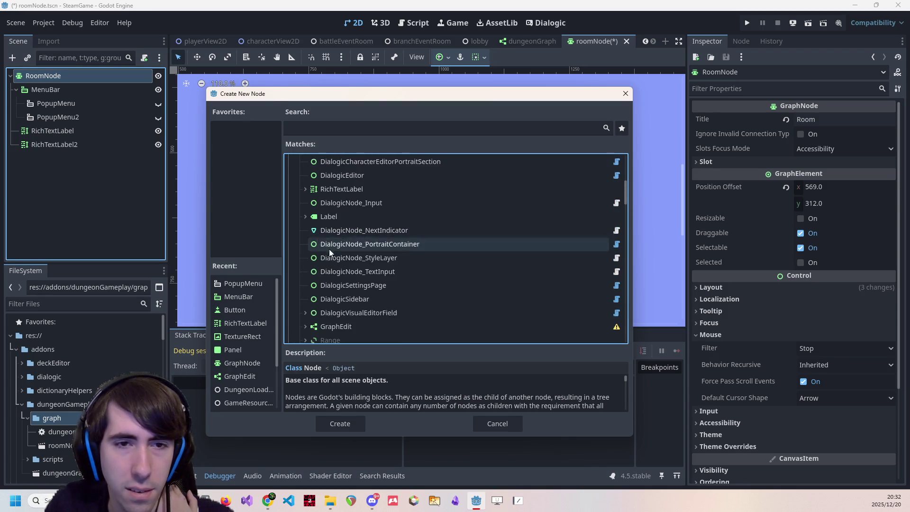
pyautogui.scroll(3, 333, 260)
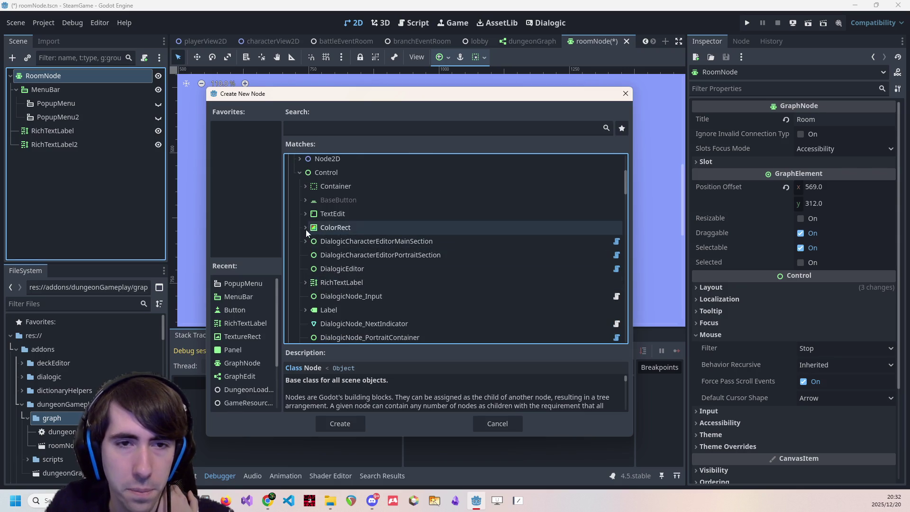
pyautogui.click(305, 218)
pyautogui.click(305, 215)
pyautogui.click(305, 185)
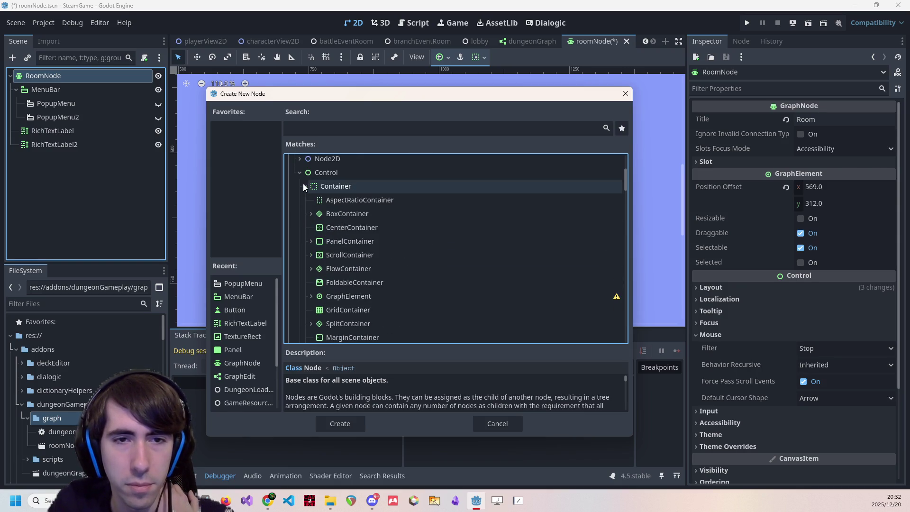
pyautogui.scroll(-1, 346, 237)
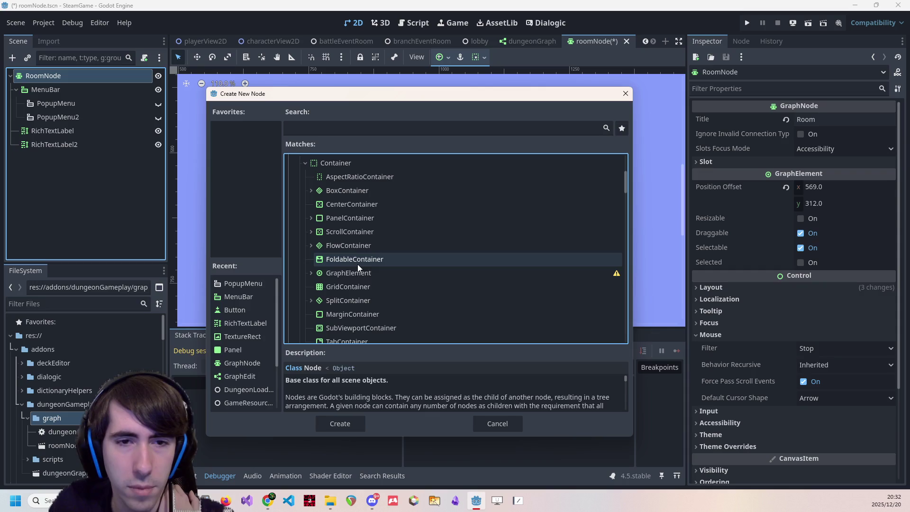
pyautogui.click(357, 264)
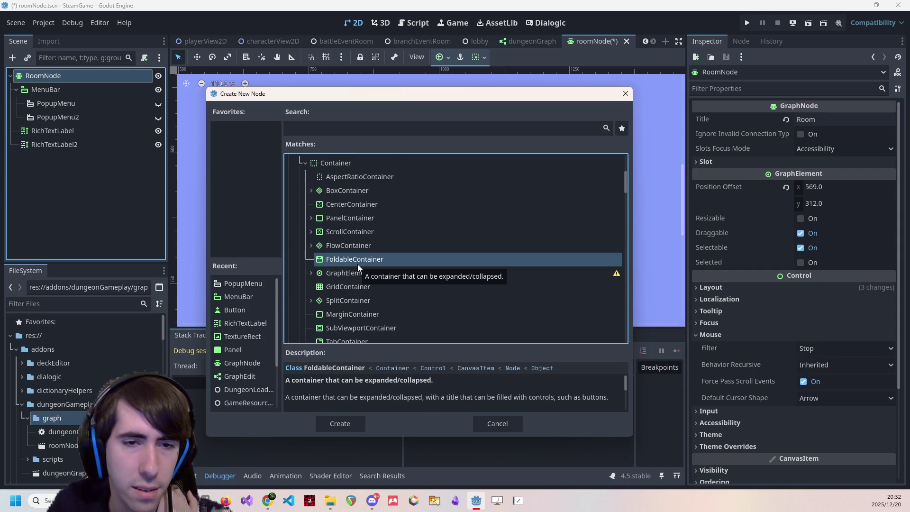
pyautogui.scroll(-2, 357, 263)
pyautogui.scroll(2, 357, 264)
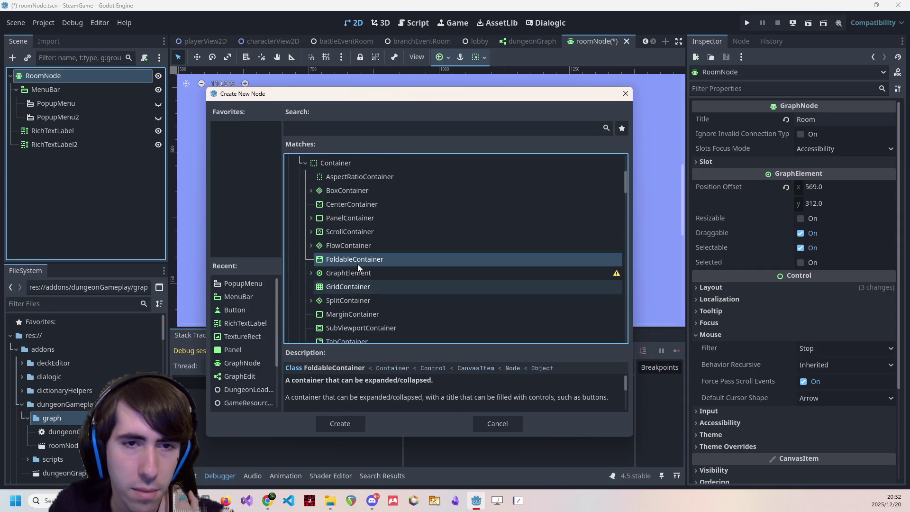
pyautogui.scroll(-3, 329, 230)
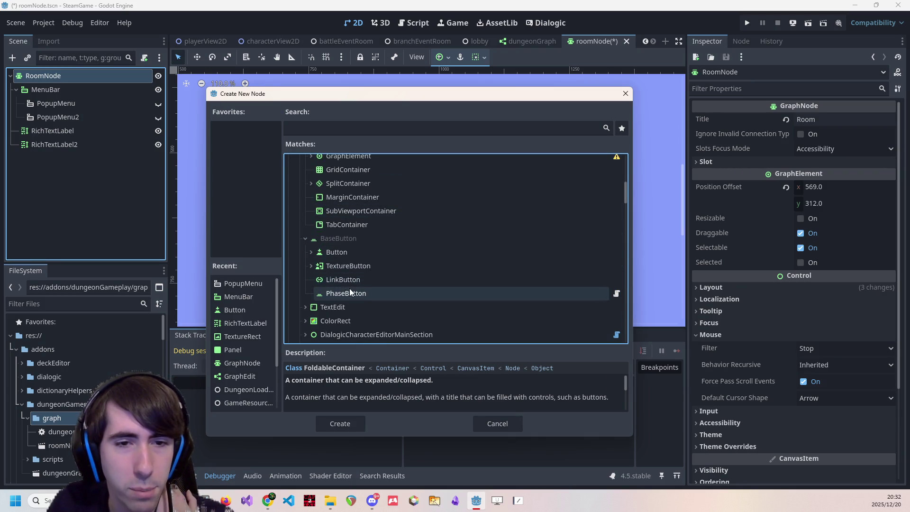
# - Pick MenuButton from the Button subclasses, compare it with OptionButton, and create it under RoomNode
pyautogui.click(311, 266)
pyautogui.click(311, 252)
pyautogui.scroll(-3, 311, 252)
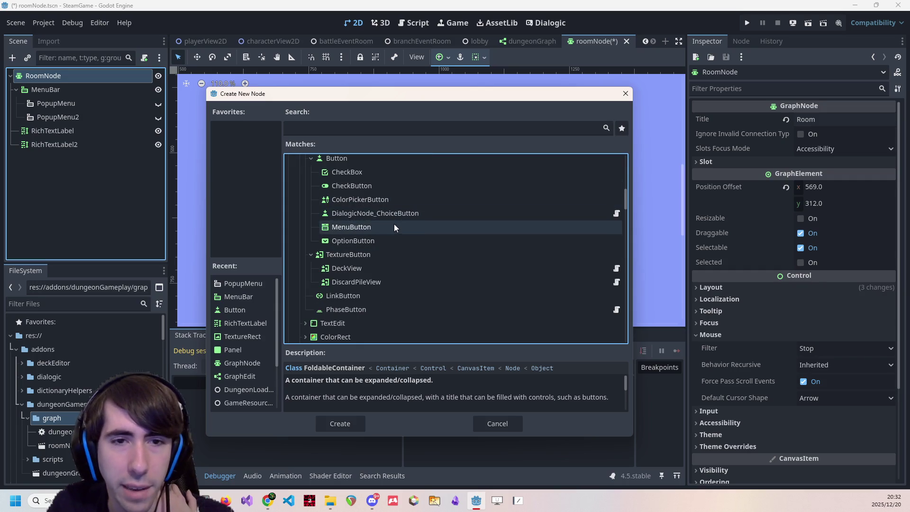
pyautogui.click(394, 225)
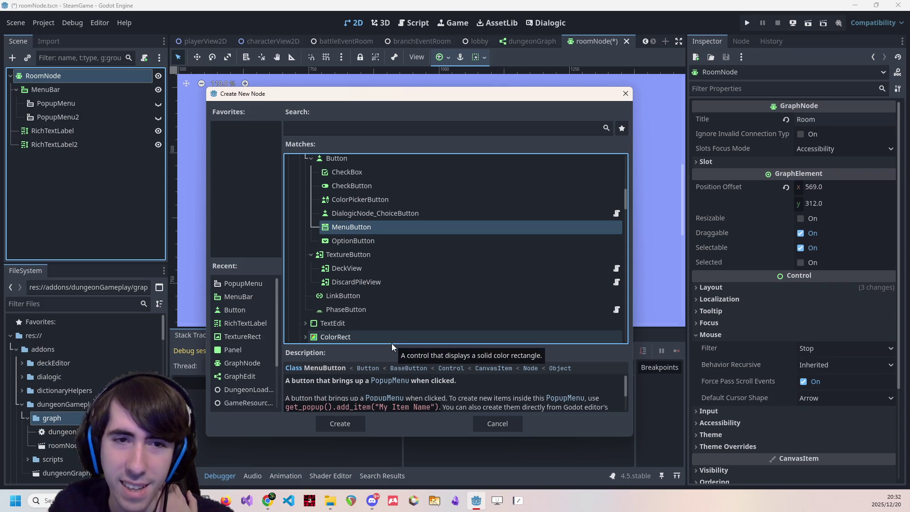
pyautogui.scroll(-1, 357, 398)
pyautogui.scroll(-2, 353, 397)
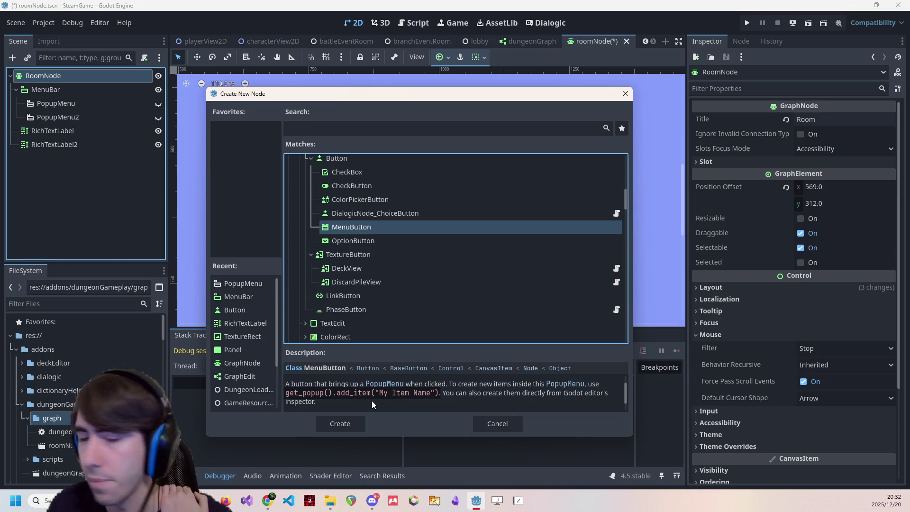
pyautogui.scroll(-1, 372, 403)
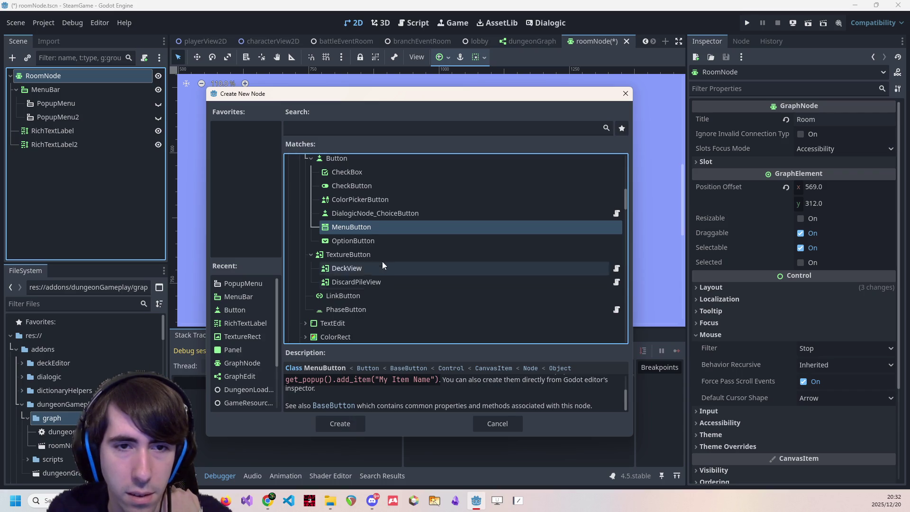
pyautogui.click(362, 241)
pyautogui.scroll(1, 382, 388)
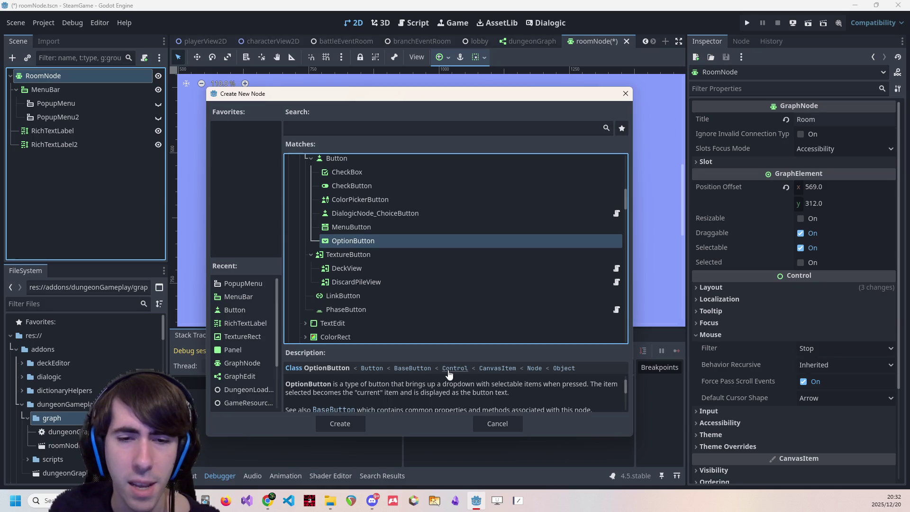
pyautogui.scroll(-2, 416, 387)
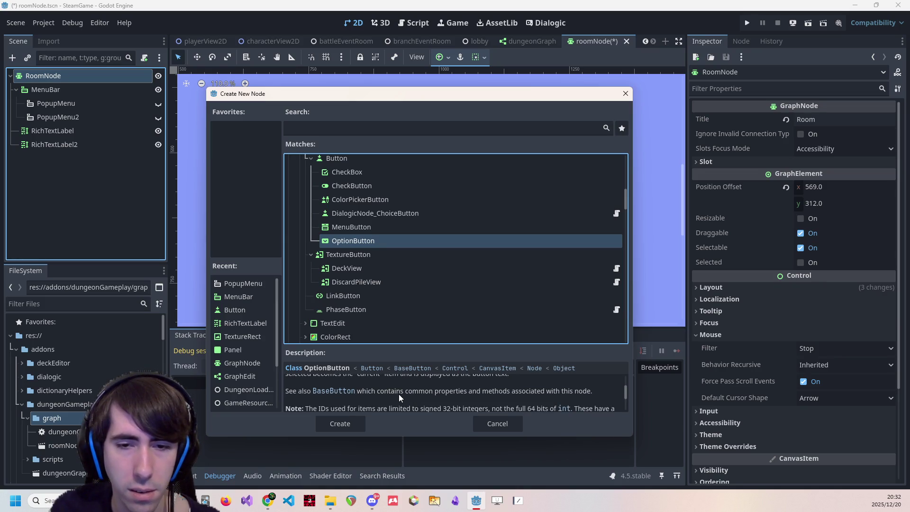
pyautogui.click(368, 229)
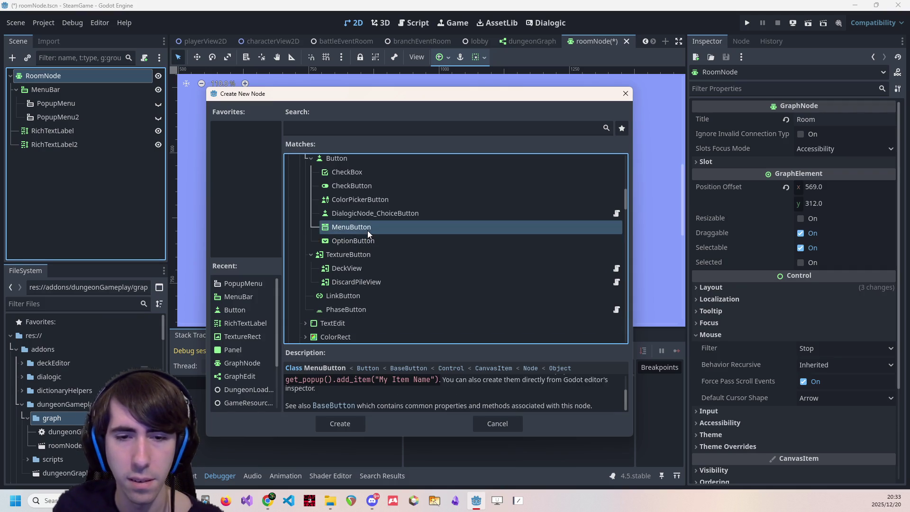
pyautogui.scroll(3, 439, 391)
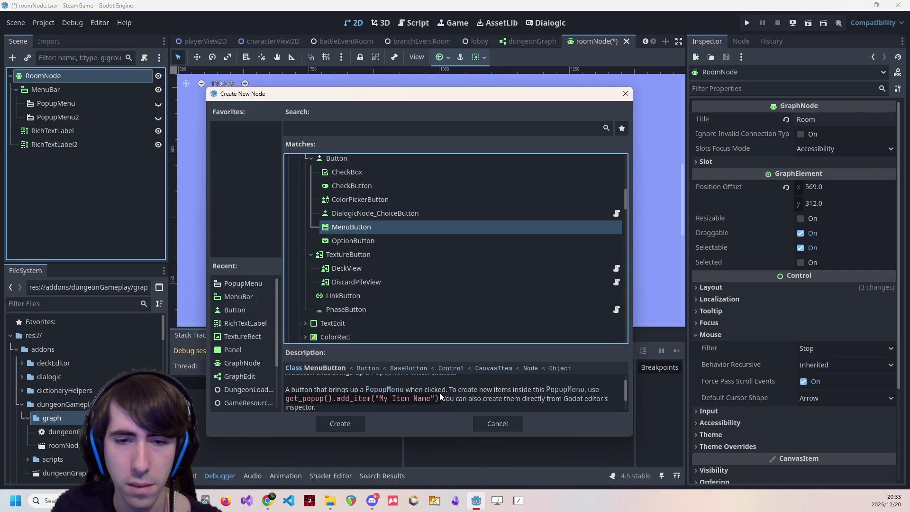
pyautogui.click(339, 423)
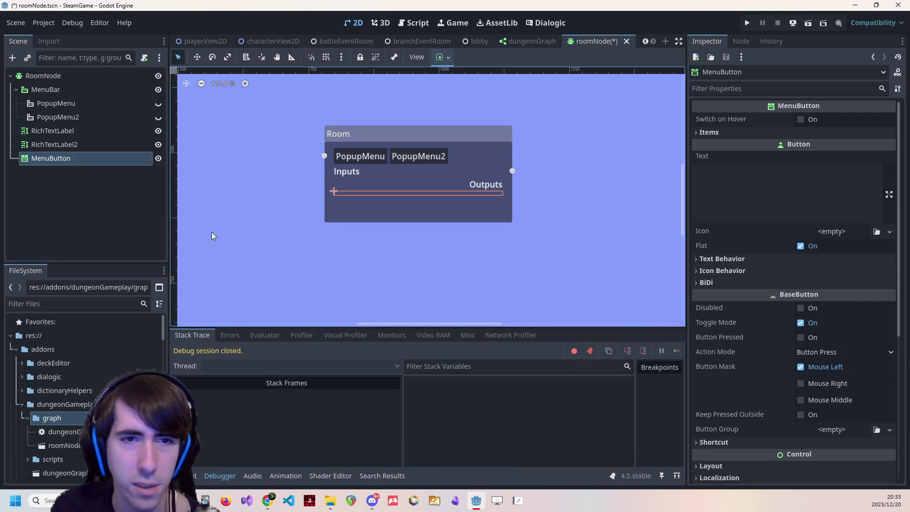
# - Add an OptionButton child to RoomNode, found by searching 'button'
pyautogui.rightClick(78, 79)
pyautogui.click(113, 82)
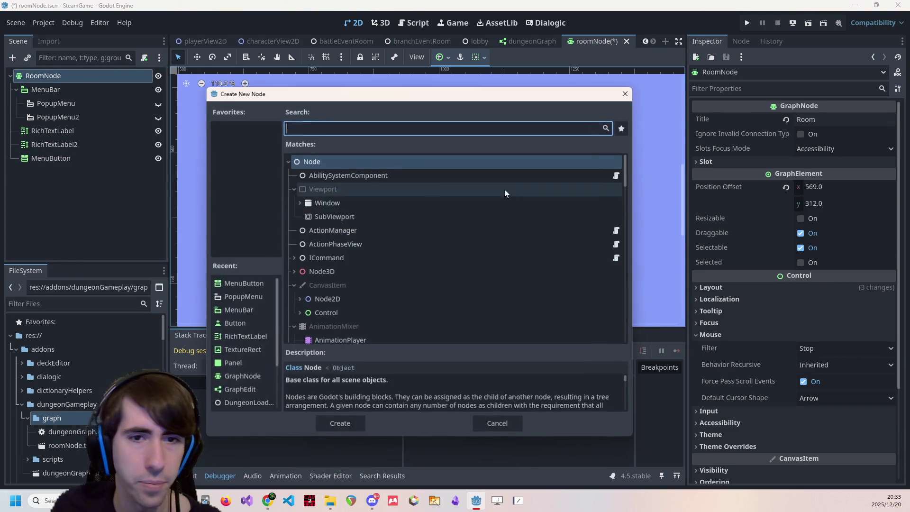
pyautogui.click(299, 313)
pyautogui.scroll(-3, 310, 294)
pyautogui.scroll(-6, 311, 293)
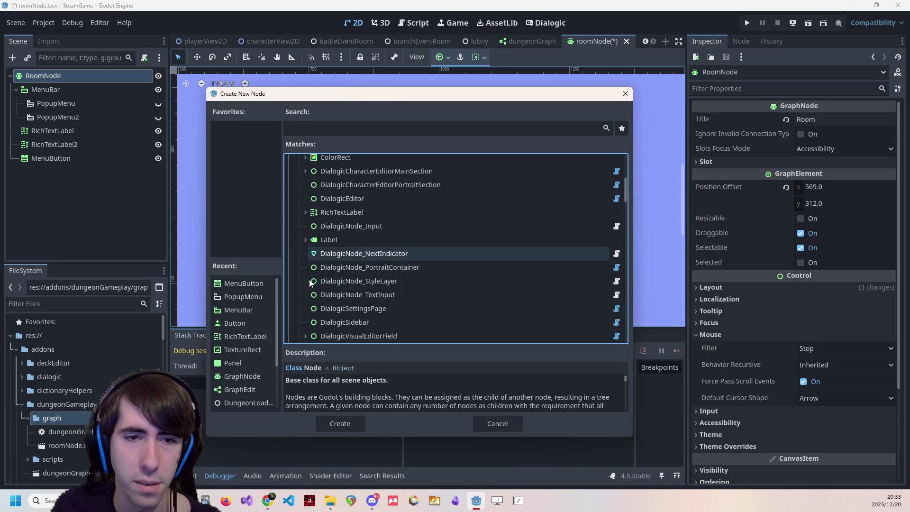
pyautogui.scroll(-3, 327, 287)
pyautogui.scroll(8, 343, 288)
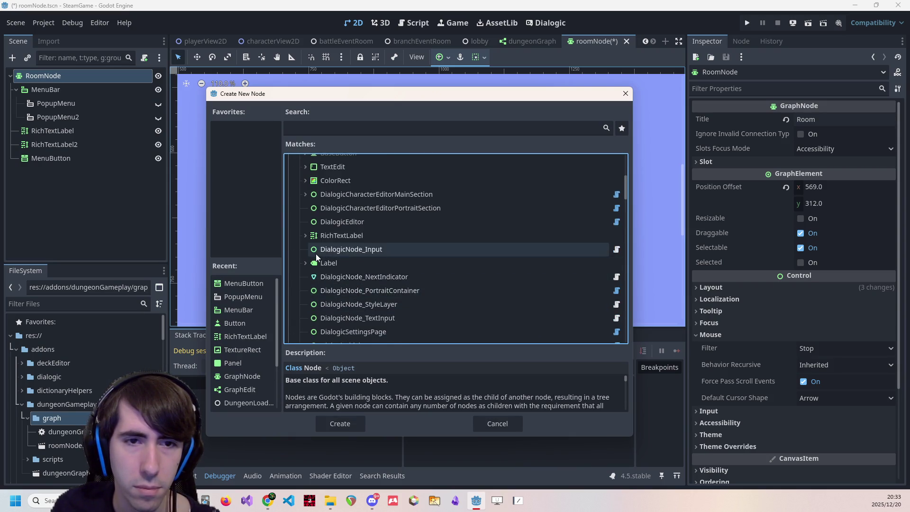
pyautogui.scroll(4, 332, 270)
pyautogui.click(305, 233)
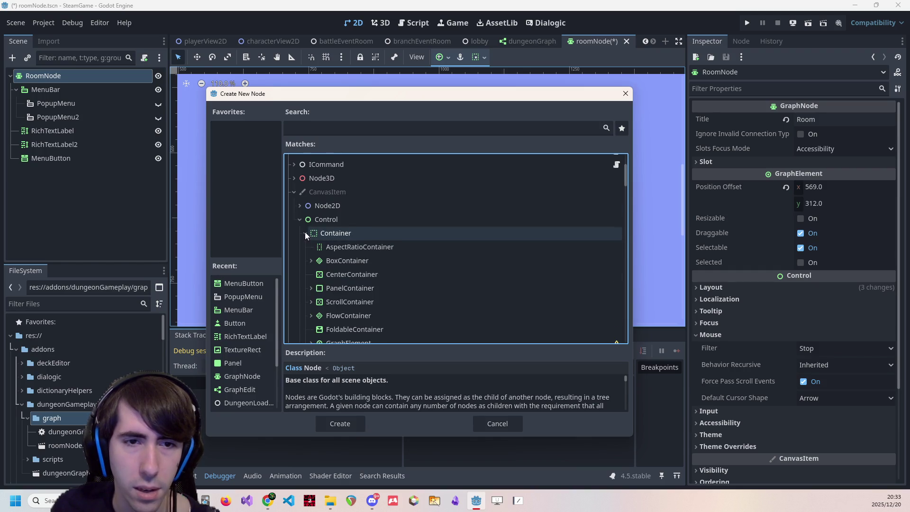
pyautogui.scroll(-5, 305, 231)
pyautogui.scroll(2, 306, 232)
pyautogui.scroll(3, 305, 232)
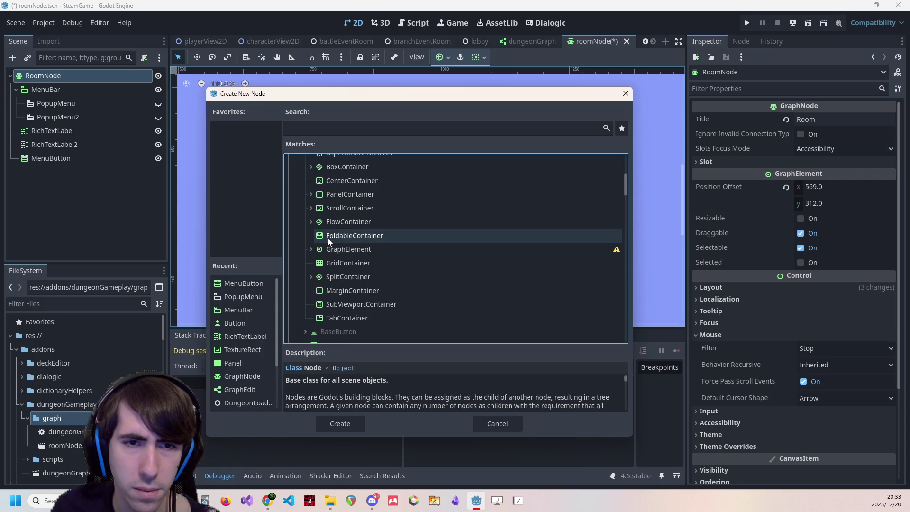
pyautogui.write('button')
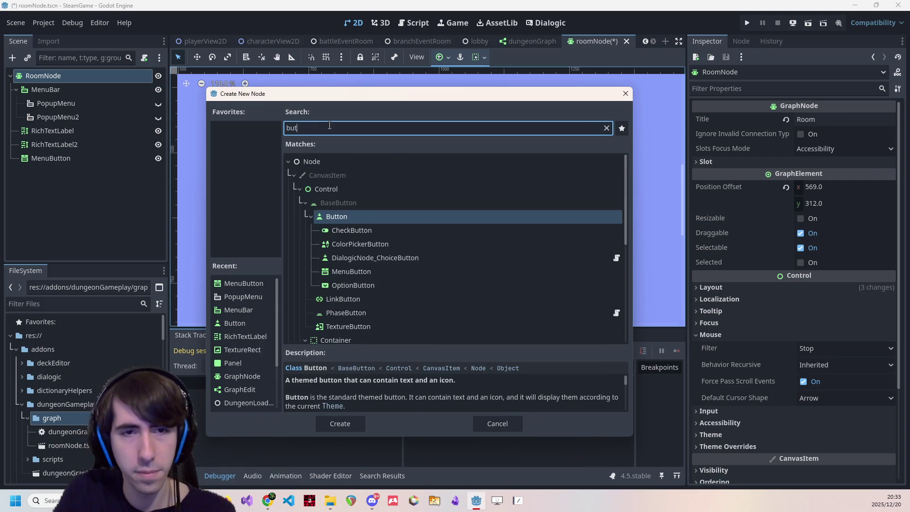
pyautogui.doubleClick(368, 286)
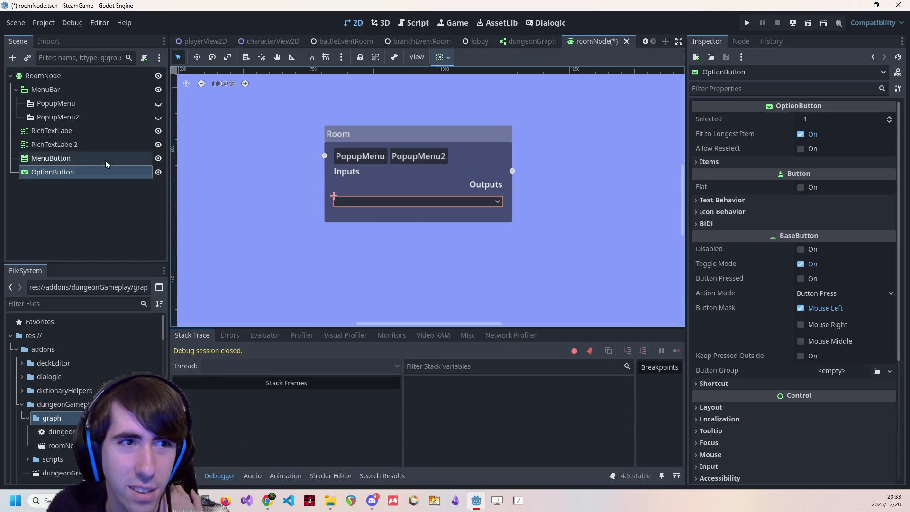
# - Add two items to the OptionButton's item list
pyautogui.click(68, 160)
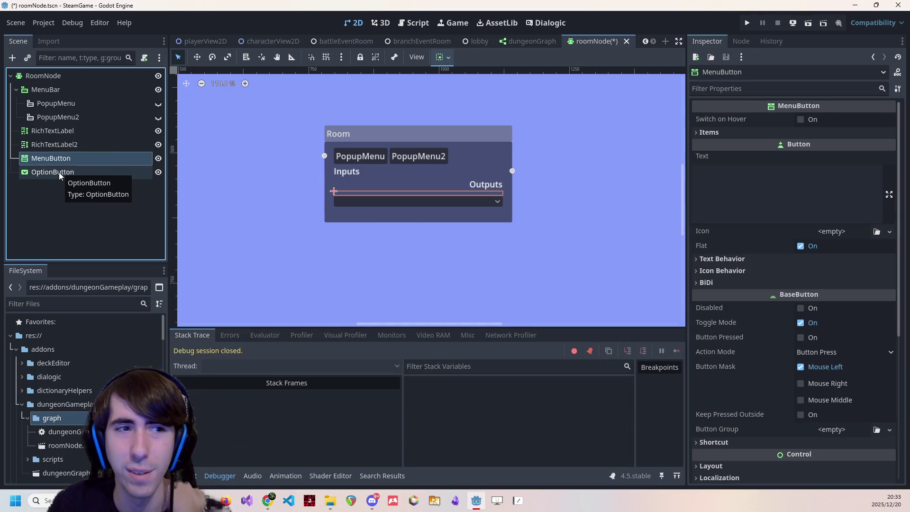
pyautogui.click(59, 170)
pyautogui.click(746, 161)
pyautogui.click(795, 167)
pyautogui.click(784, 164)
pyautogui.click(799, 177)
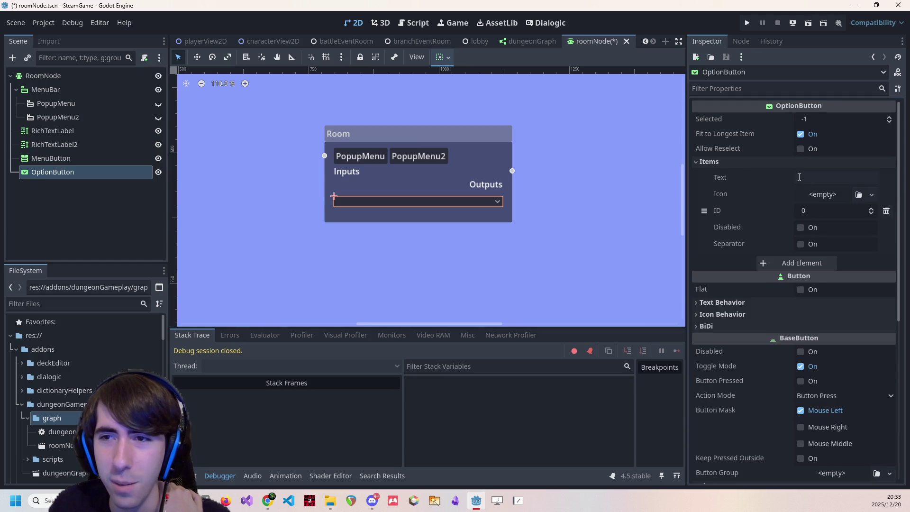
pyautogui.click(820, 259)
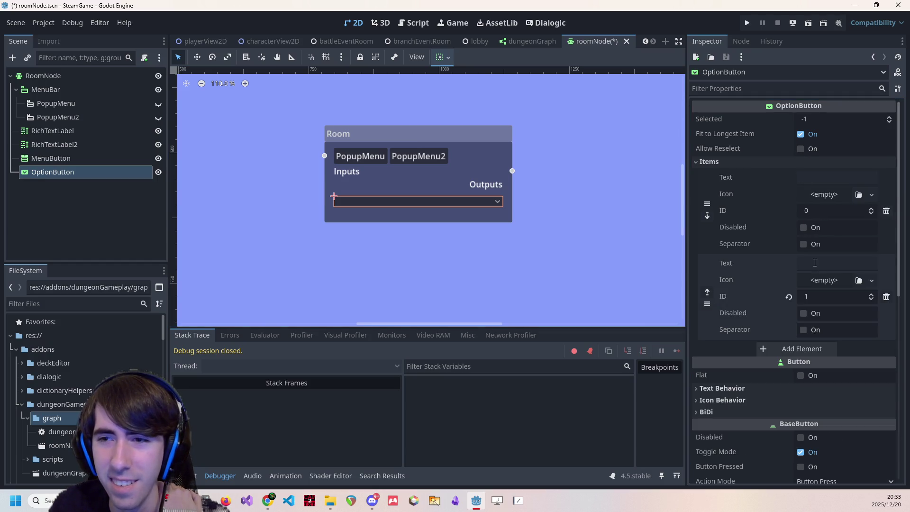
# - Set the MenuButton's text to 'hnjhdhgfh' and turn off its Flat look
pyautogui.click(100, 161)
pyautogui.click(728, 179)
pyautogui.write('hnjhdhgfh')
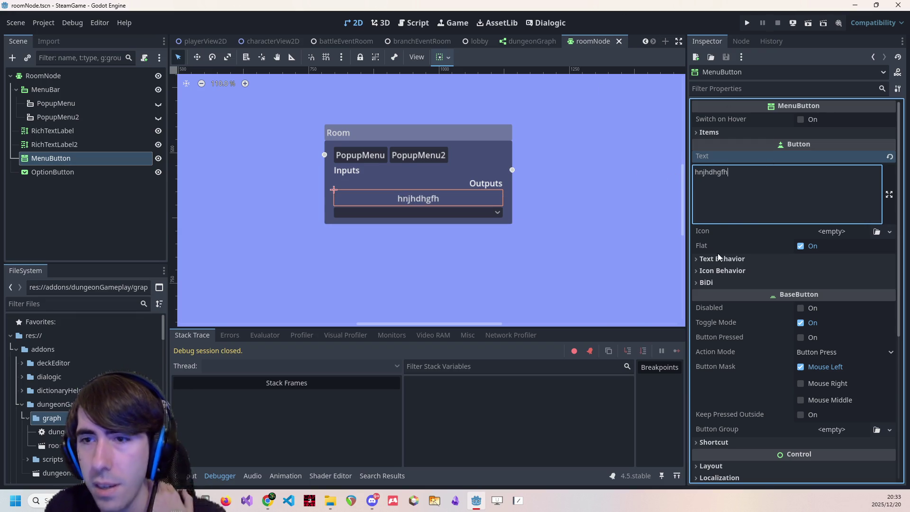
pyautogui.click(807, 246)
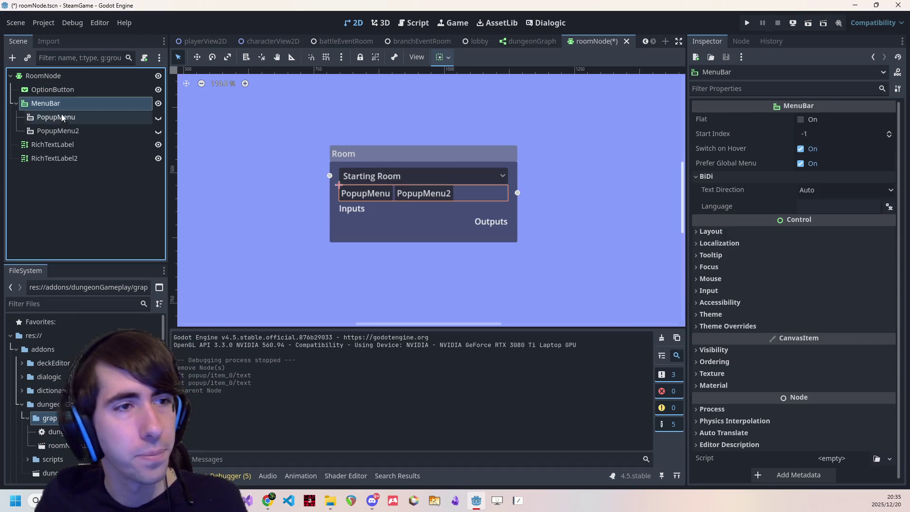
# - Delete the MenuBar and both of its PopupMenus
pyautogui.keyDown('shift'); pyautogui.click(62, 133); pyautogui.keyUp('shift')
pyautogui.press('Delete')
pyautogui.press('Return')
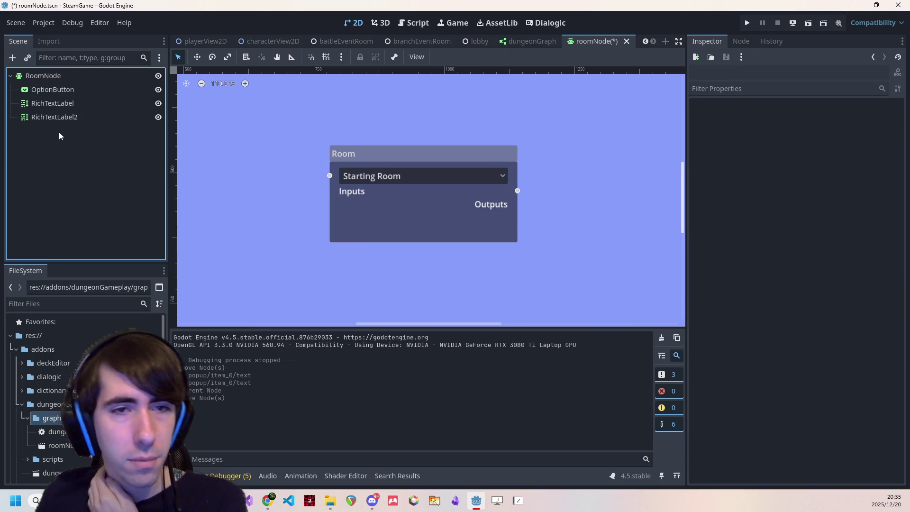
# - Rename the OptionButton's second and third items to BattleRoom and BossRoom, and save
pyautogui.click(51, 95)
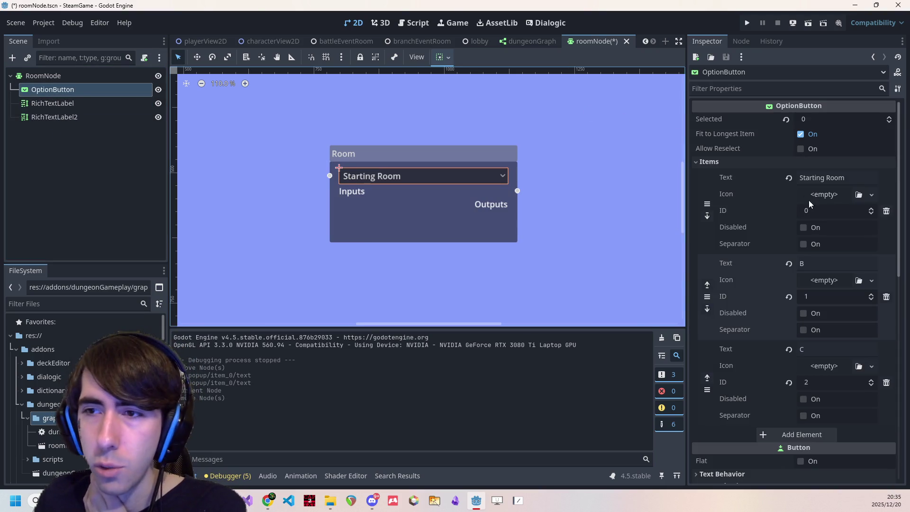
pyautogui.click(831, 264)
pyautogui.write('BattleRoom')
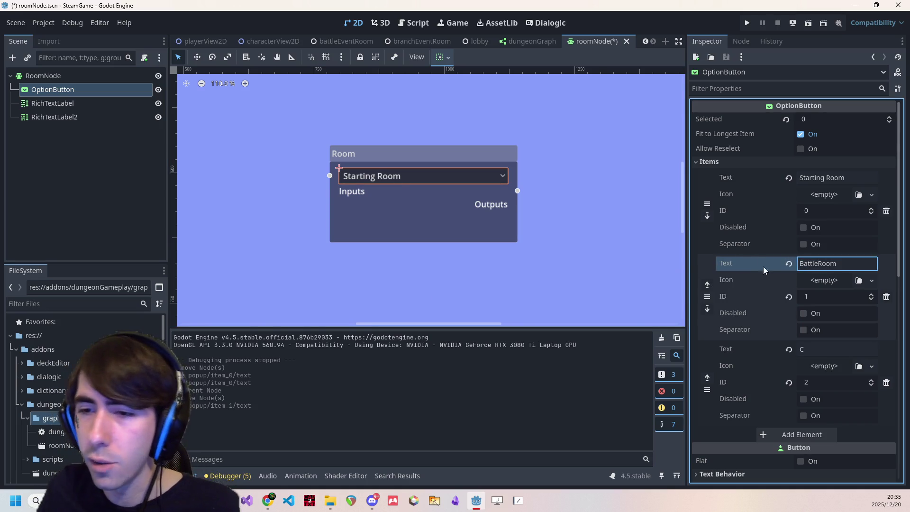
pyautogui.click(816, 351)
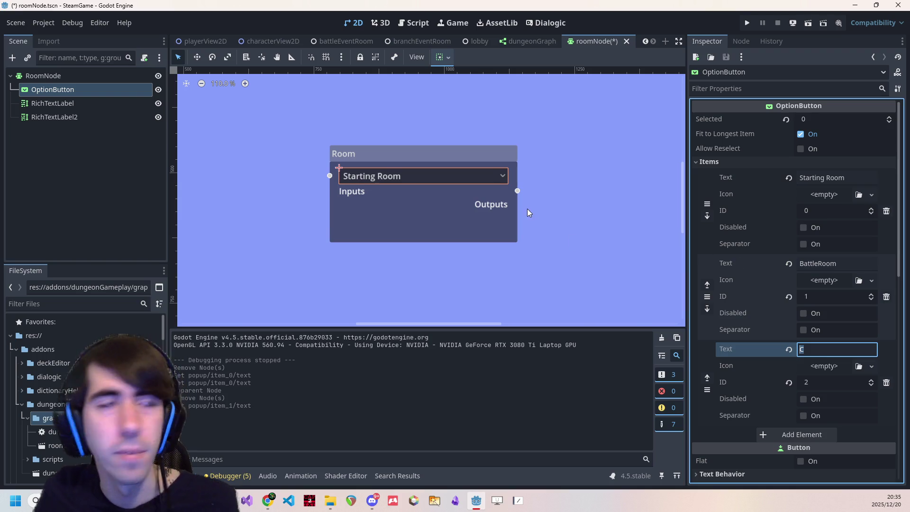
pyautogui.write('Boos')
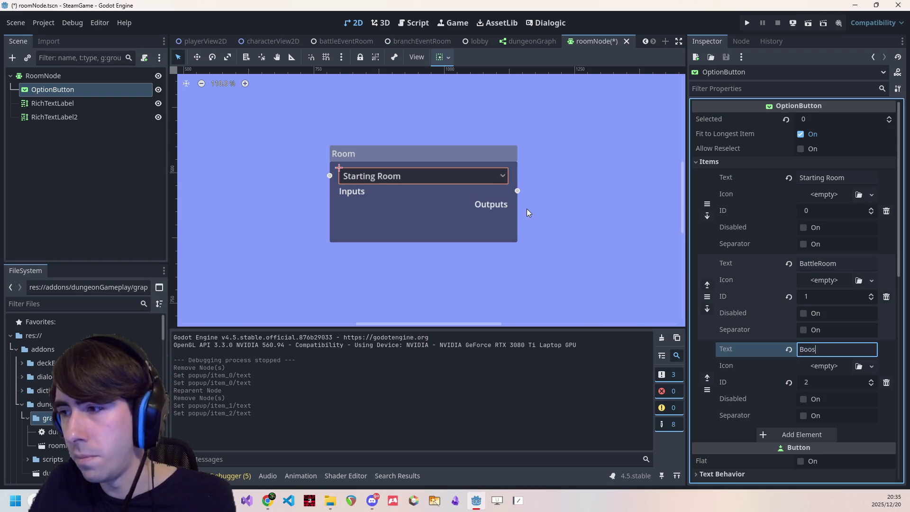
pyautogui.write('om')
pyautogui.press('BackSpace')
pyautogui.press('BackSpace')
pyautogui.press('BackSpace')
pyautogui.write('B')
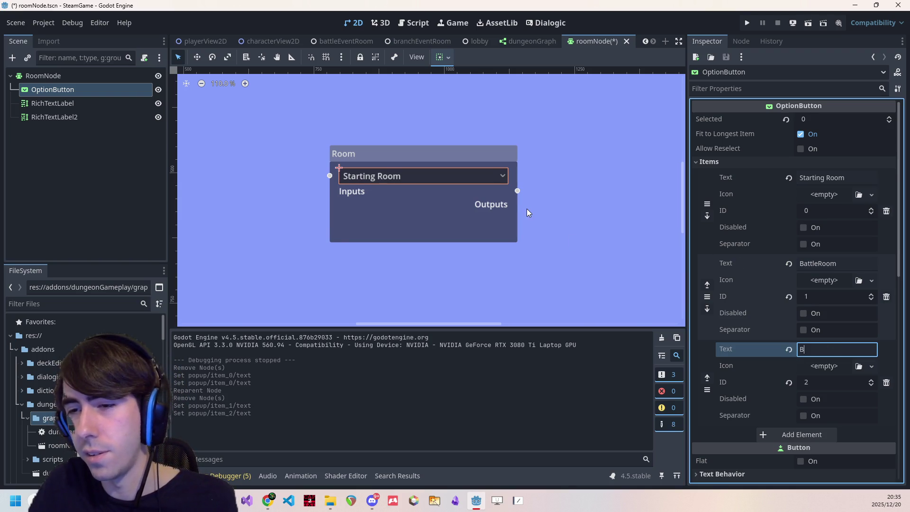
pyautogui.write('m')
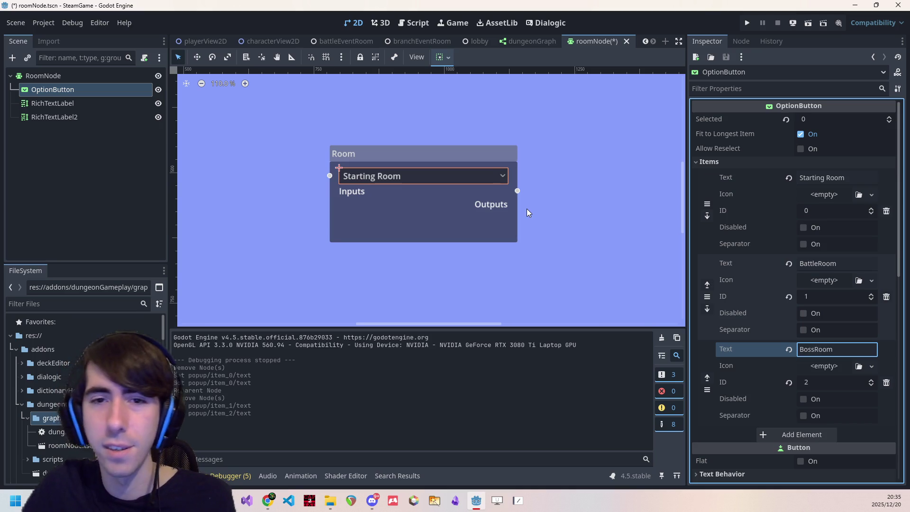
pyautogui.hotkey('ctrl', 's')
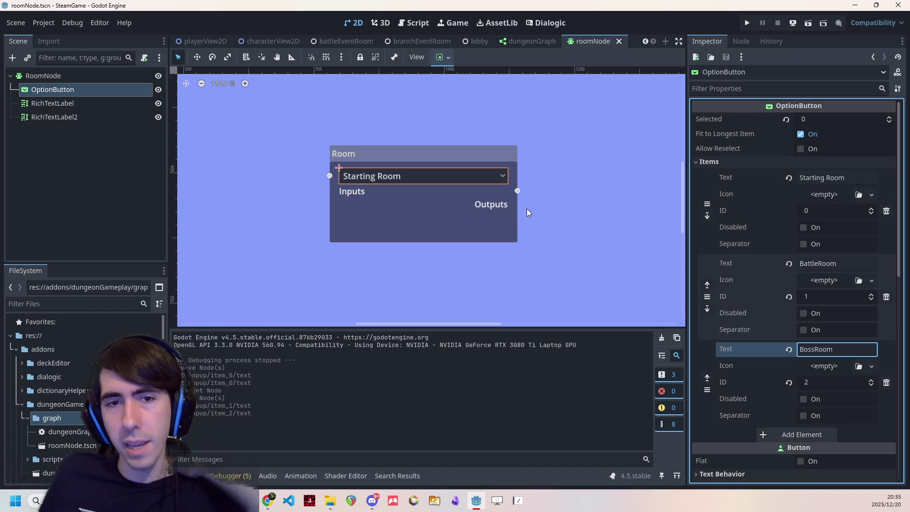
pyautogui.click(449, 176)
# - Move OptionButton below RichTextLabel2 and set its vertical anchor to End with Expand
pyautogui.moveTo(86, 92); pyautogui.dragTo(89, 121)
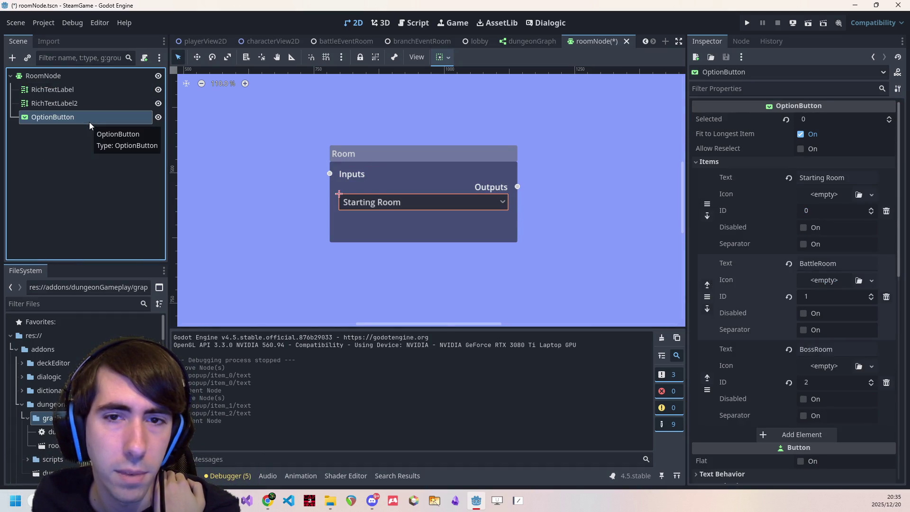
pyautogui.click(442, 57)
pyautogui.click(481, 148)
pyautogui.click(481, 148)
pyautogui.click(498, 148)
pyautogui.click(495, 165)
pyautogui.click(480, 148)
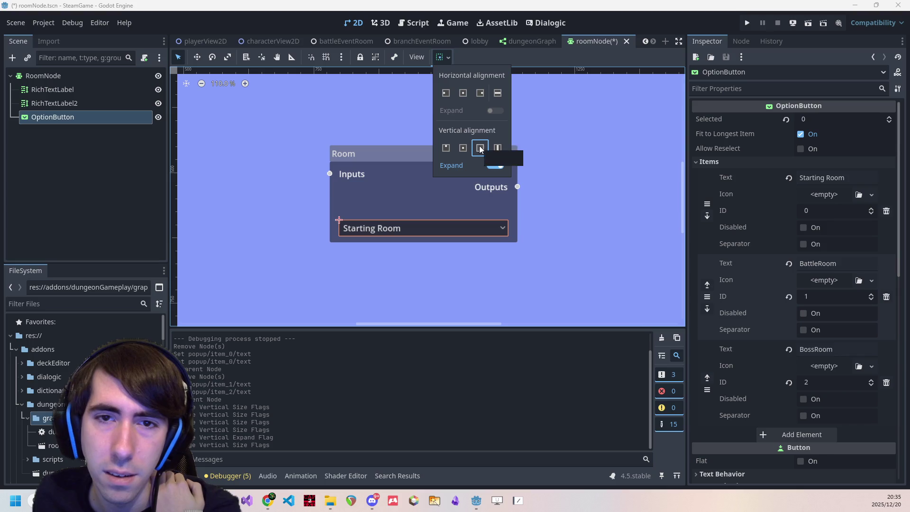
pyautogui.click(550, 225)
# - Select RoomNode and expand its Slot settings in the Inspector
pyautogui.click(551, 272)
pyautogui.scroll(-1, 419, 260)
pyautogui.scroll(3, 420, 259)
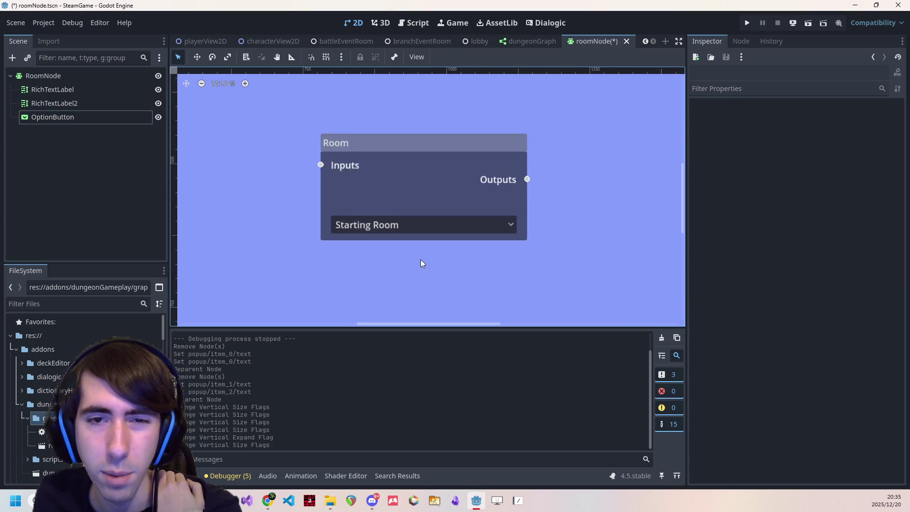
pyautogui.scroll(-4, 420, 259)
pyautogui.scroll(4, 420, 260)
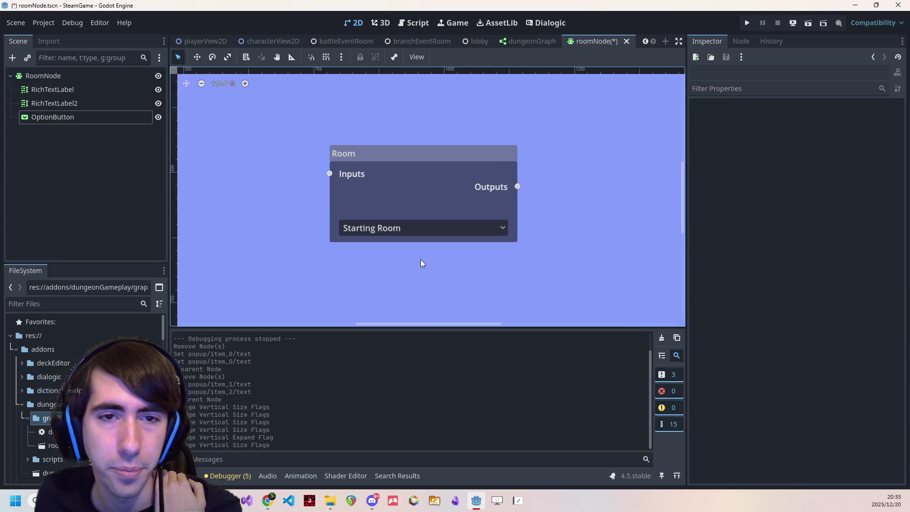
pyautogui.click(43, 75)
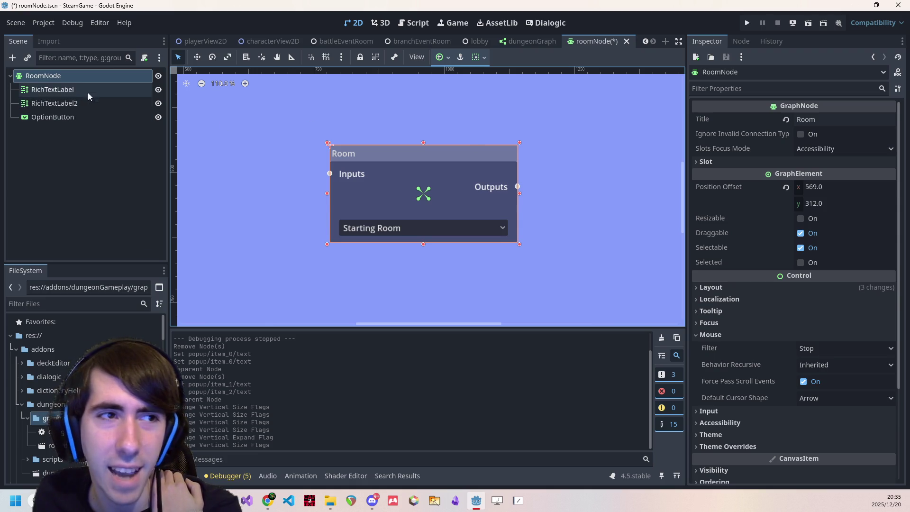
pyautogui.click(729, 160)
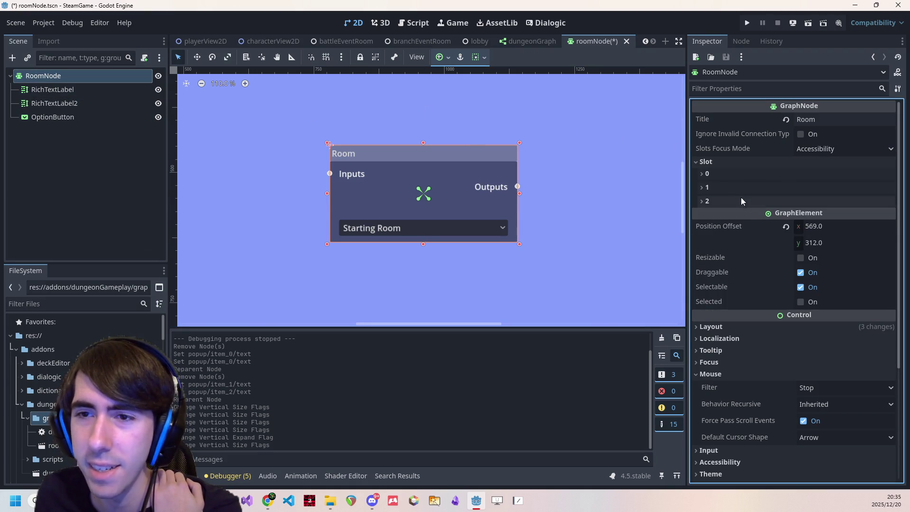
# - Expand slots 0–2 and set slot 0's Left Color to red (ff1212)
pyautogui.click(724, 177)
pyautogui.click(712, 347)
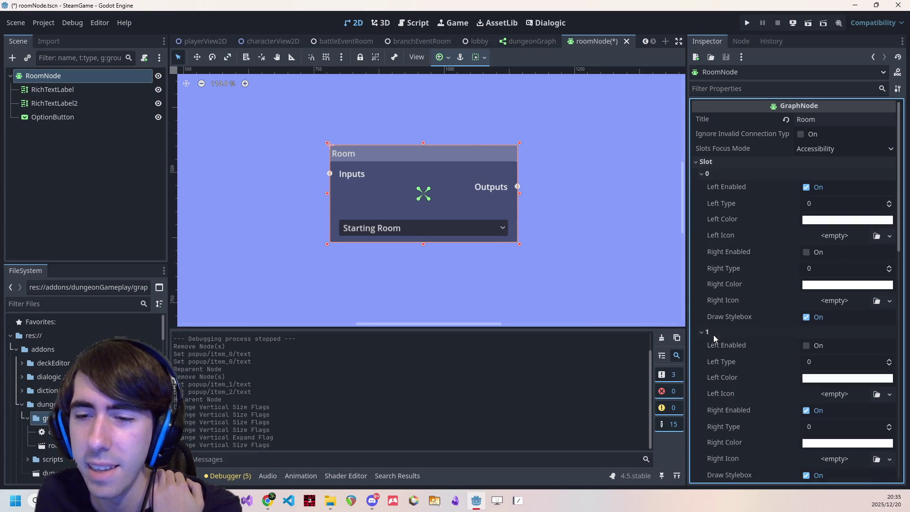
pyautogui.click(712, 335)
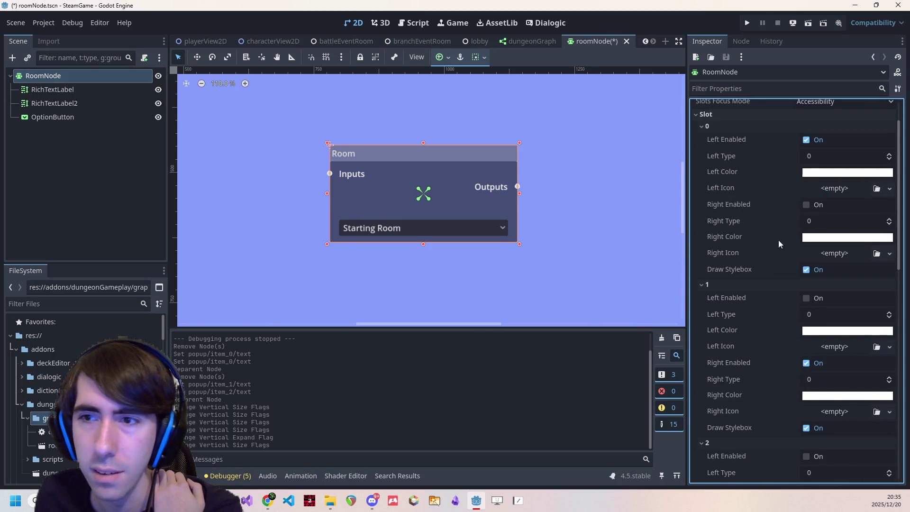
pyautogui.scroll(2, 801, 208)
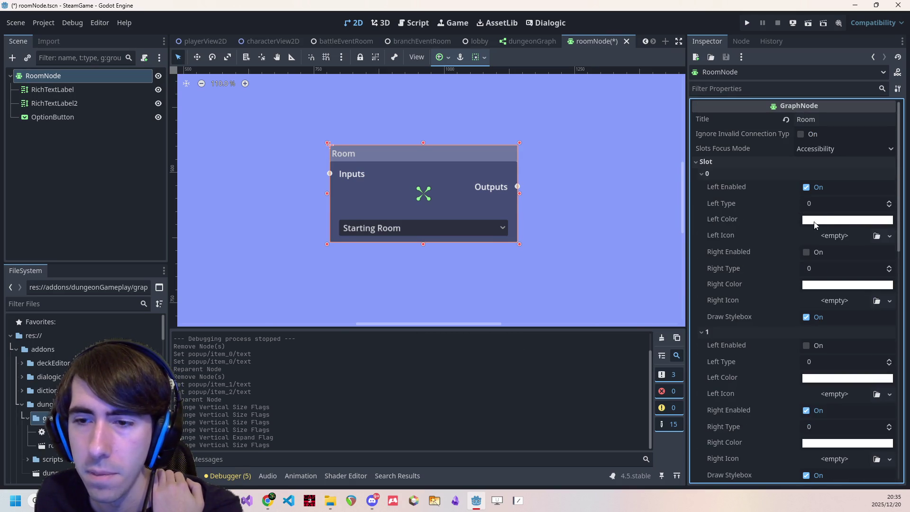
pyautogui.scroll(-4, 732, 233)
pyautogui.scroll(-4, 756, 331)
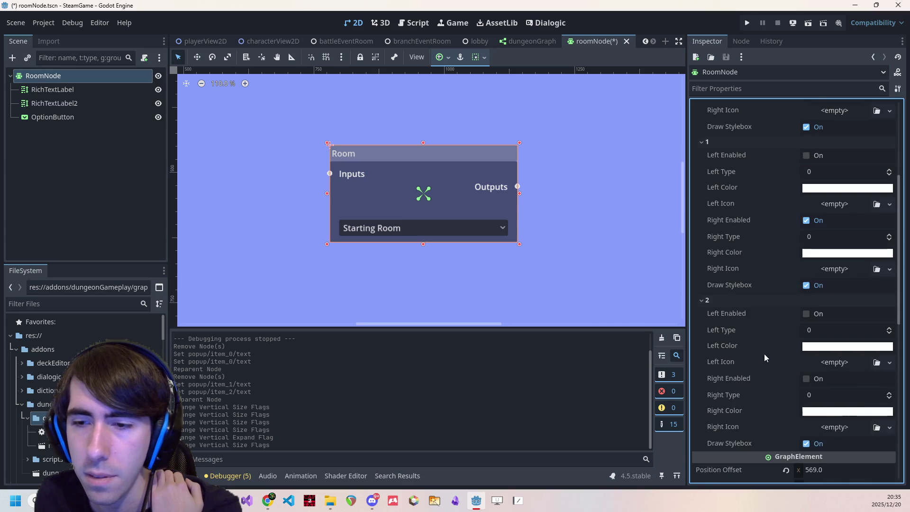
pyautogui.scroll(-5, 793, 307)
pyautogui.scroll(10, 765, 304)
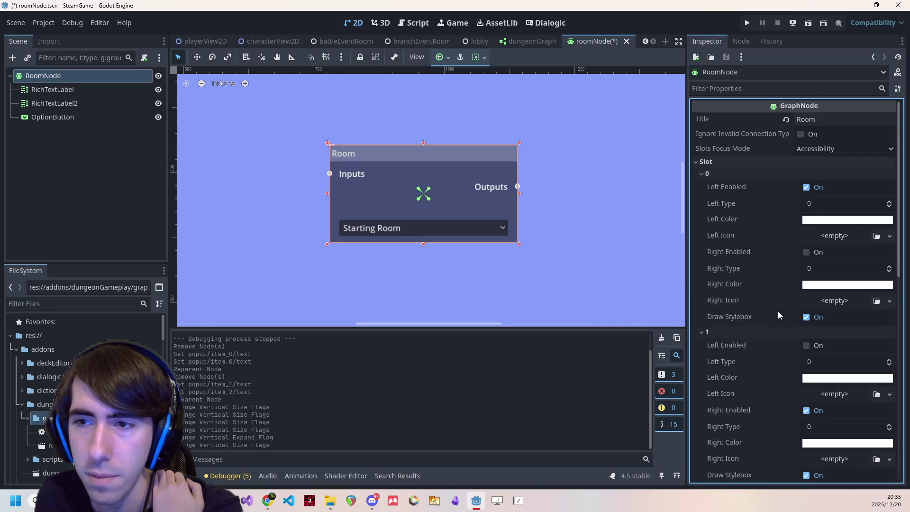
pyautogui.click(811, 221)
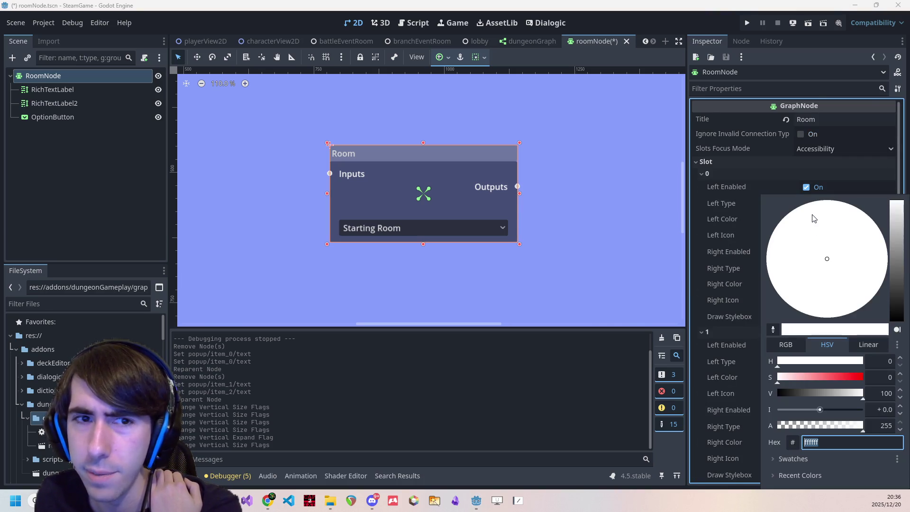
pyautogui.click(858, 376)
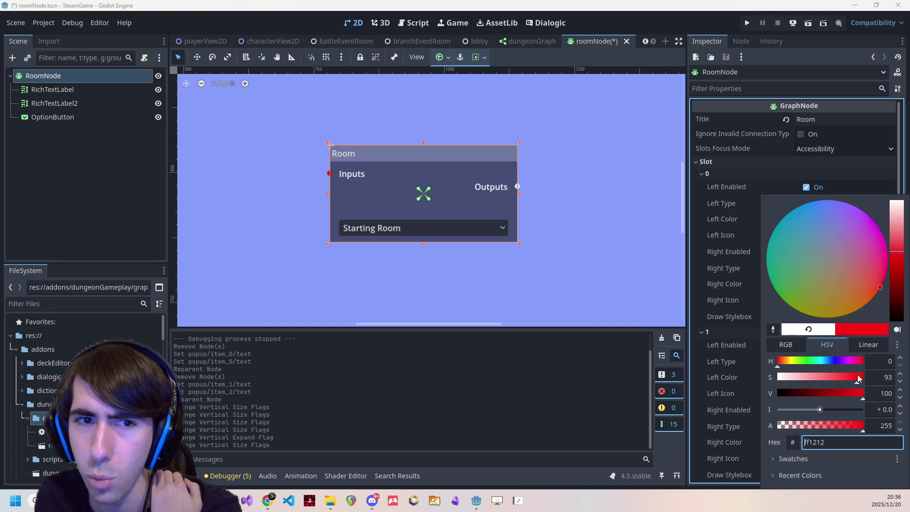
pyautogui.click(757, 237)
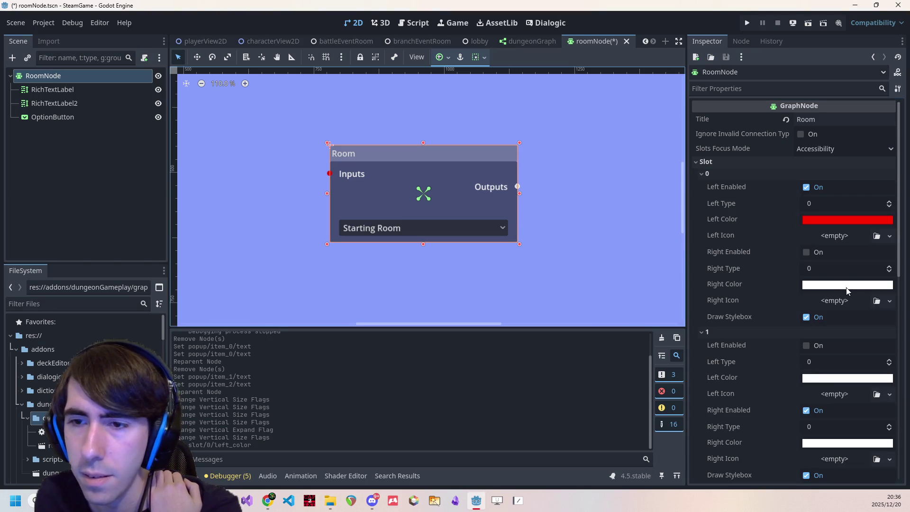
# - Set slot 1's Right Color to green (56c500) and save roomNode.tscn
pyautogui.click(821, 442)
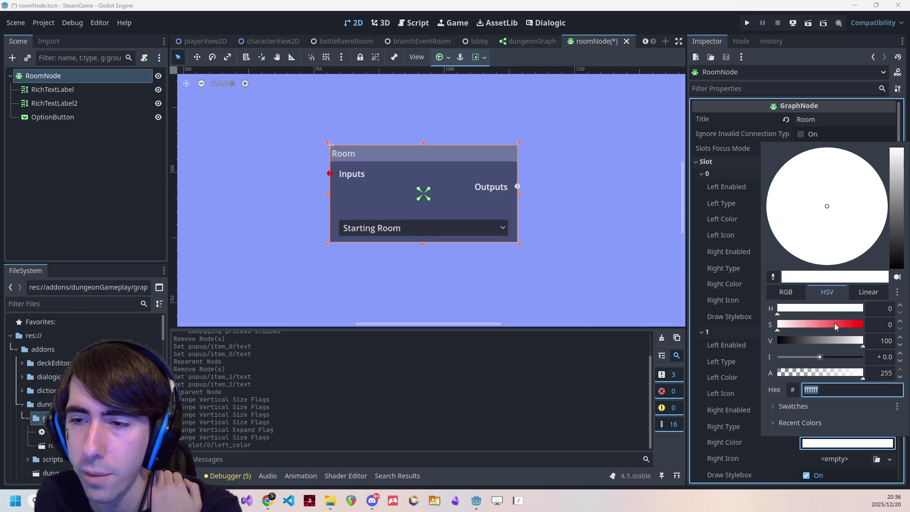
pyautogui.click(857, 324)
pyautogui.moveTo(829, 307); pyautogui.dragTo(800, 308)
pyautogui.click(897, 230)
pyautogui.moveTo(897, 230)
pyautogui.mouseDown()
pyautogui.moveTo(896, 171)
pyautogui.moveTo(896, 185)
pyautogui.mouseUp()
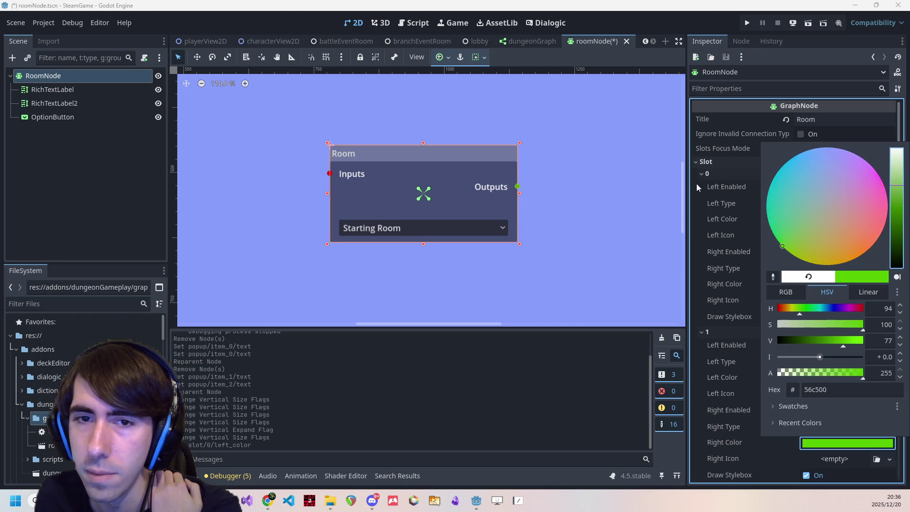
pyautogui.click(550, 191)
pyautogui.click(565, 261)
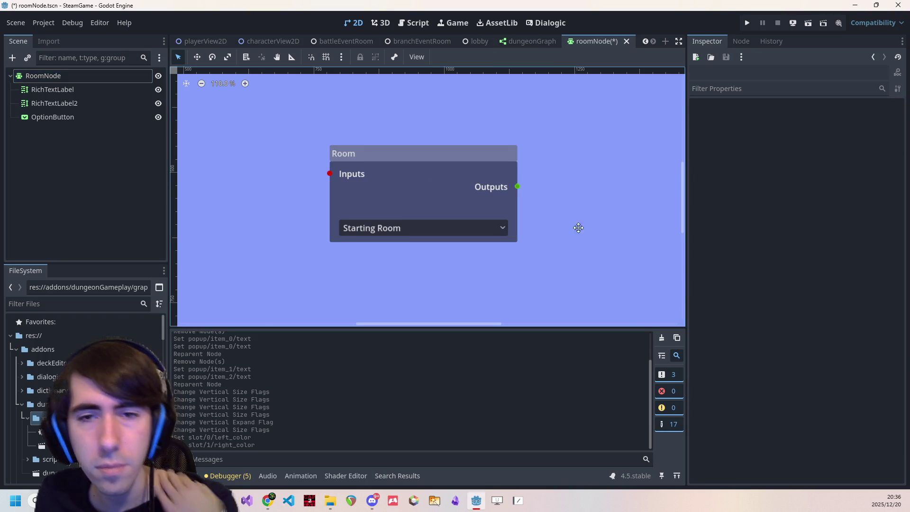
pyautogui.moveTo(578, 227); pyautogui.dragTo(561, 232)
pyautogui.hotkey('ctrl', 's')
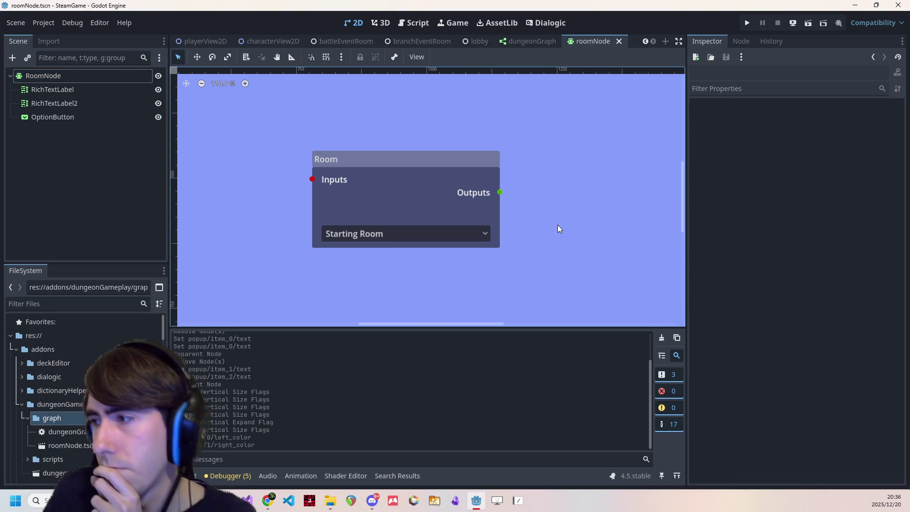
# - Review the OptionButton's items, then search 'ric' for a new child and cancel without adding
pyautogui.click(435, 230)
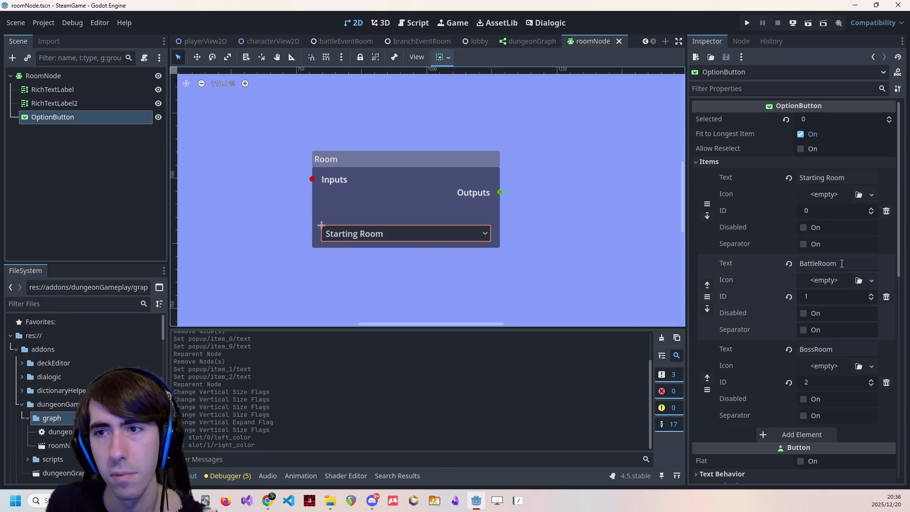
pyautogui.scroll(-5, 775, 306)
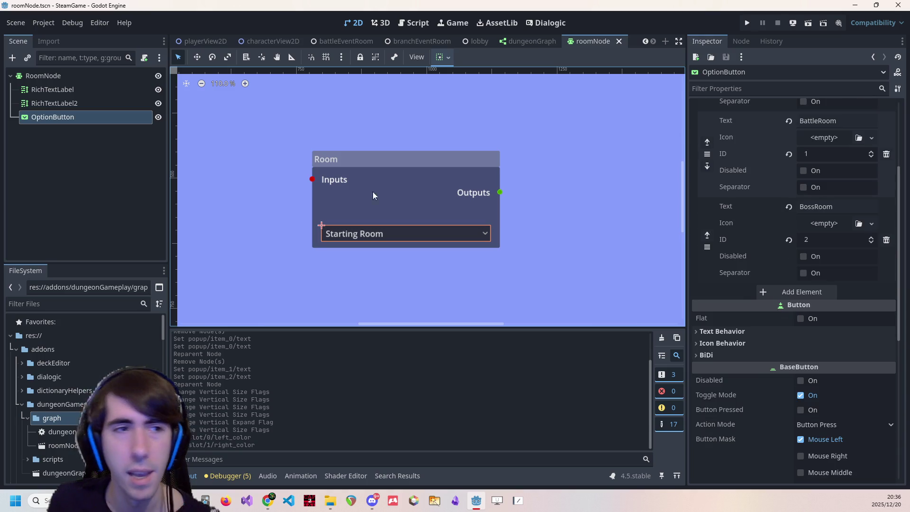
pyautogui.rightClick(55, 75)
pyautogui.click(83, 84)
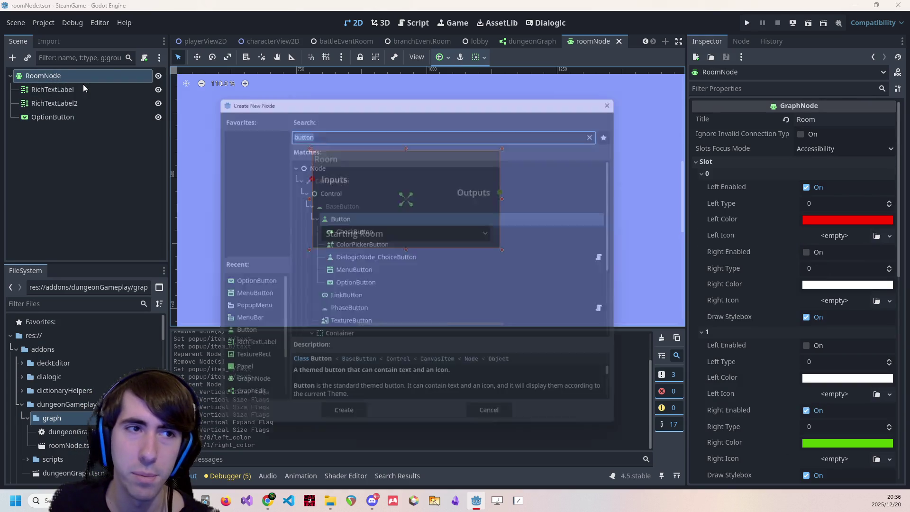
pyautogui.write('ric')
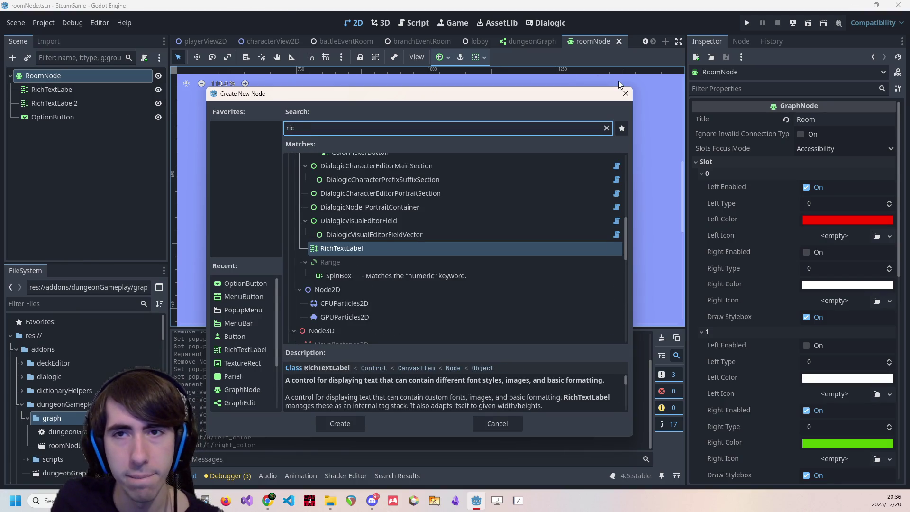
pyautogui.press('Escape')
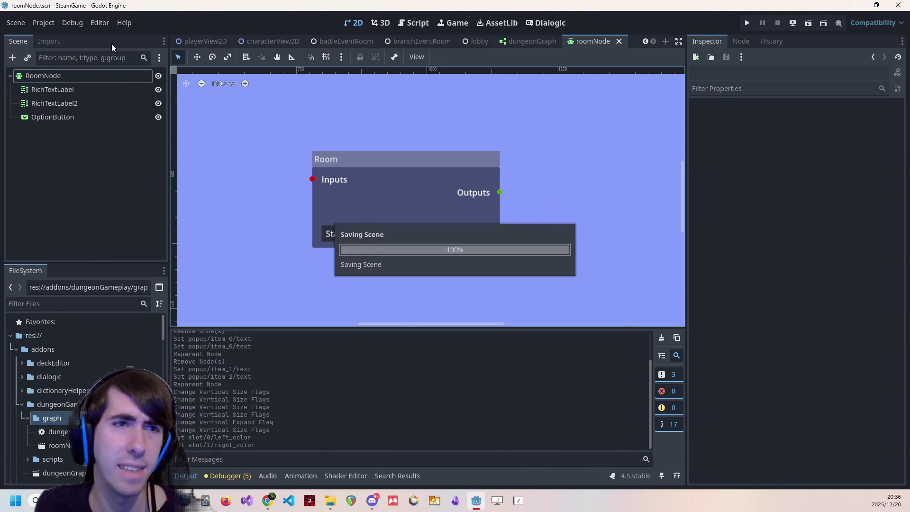
# - In the dungeonGraph scene, shrink the Room node to a small box and save
pyautogui.click(546, 41)
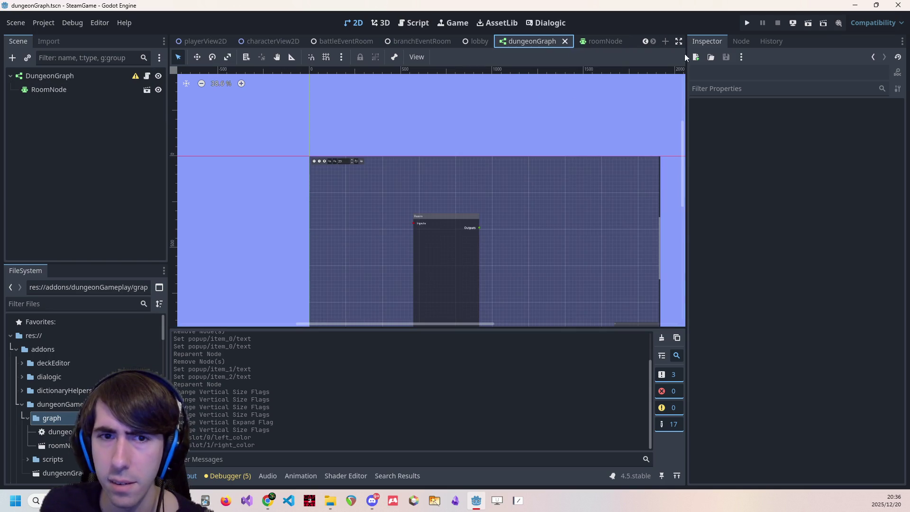
pyautogui.scroll(-1, 394, 175)
pyautogui.scroll(1, 394, 251)
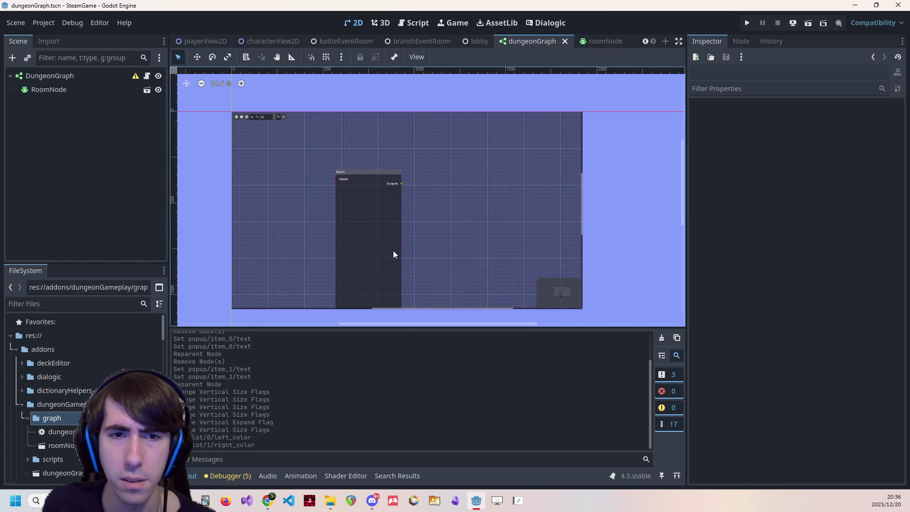
pyautogui.click(394, 254)
pyautogui.scroll(-4, 359, 248)
pyautogui.moveTo(391, 317); pyautogui.dragTo(391, 218)
pyautogui.scroll(4, 383, 234)
pyautogui.hotkey('ctrl', 's')
# - Add a Button child to DungeonGraph and place it at the graph's top-right
pyautogui.scroll(3, 391, 238)
pyautogui.scroll(-2, 392, 238)
pyautogui.rightClick(62, 72)
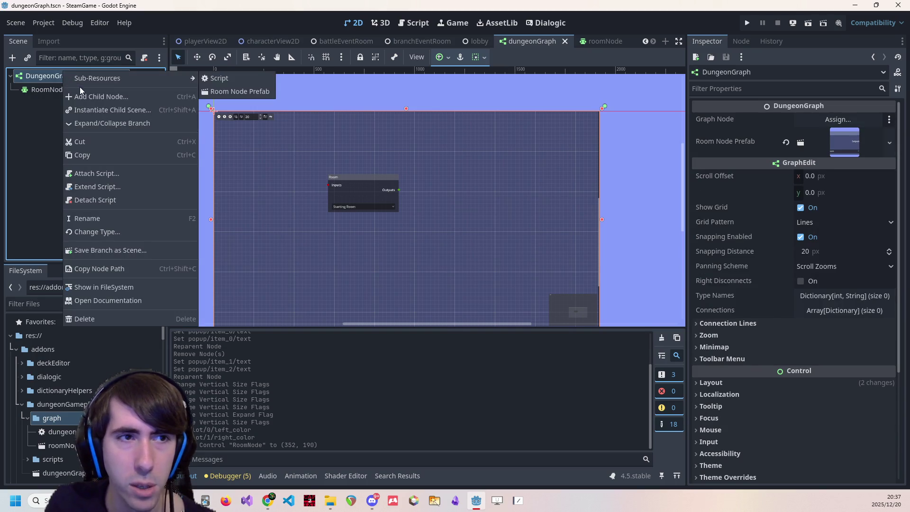
pyautogui.click(84, 95)
pyautogui.write('button')
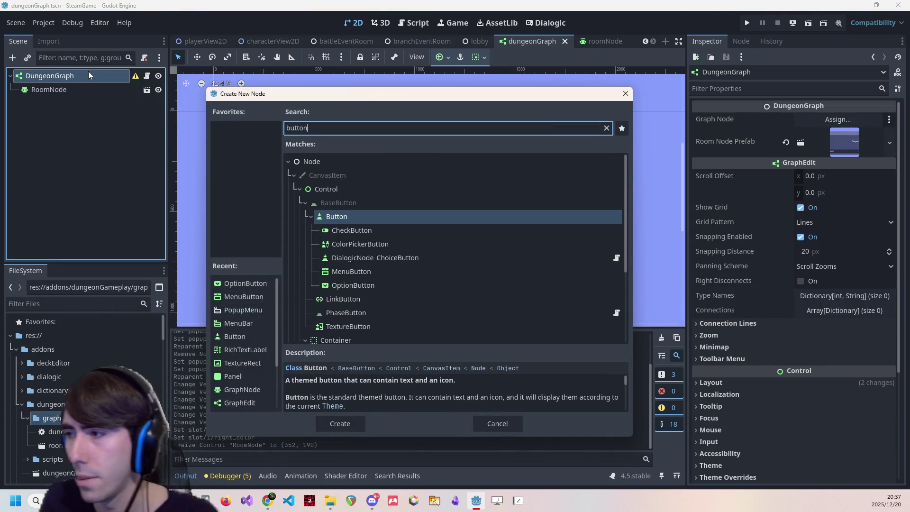
pyautogui.press('Return')
pyautogui.moveTo(219, 116)
pyautogui.mouseDown()
pyautogui.moveTo(273, 135)
pyautogui.moveTo(570, 129)
pyautogui.mouseUp()
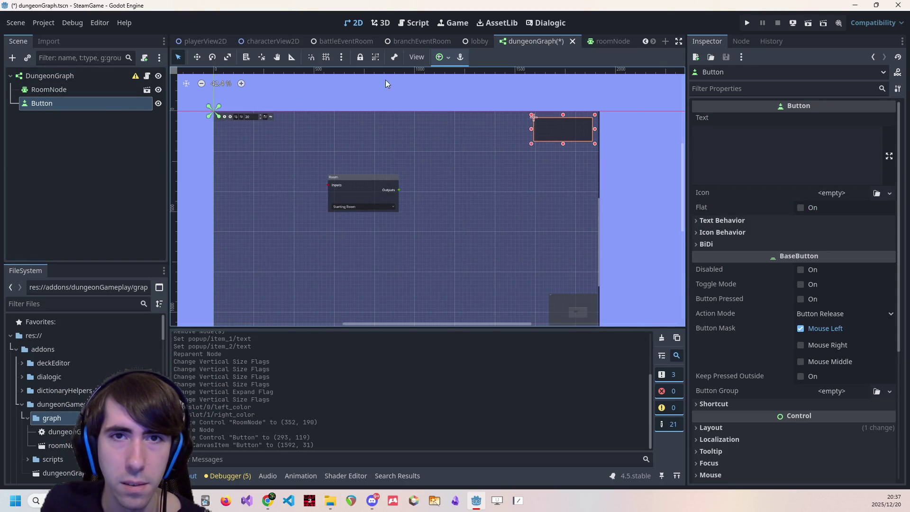
# - Anchor the button Top Right, label it 'Save Current', and duplicate it
pyautogui.click(439, 57)
pyautogui.click(479, 93)
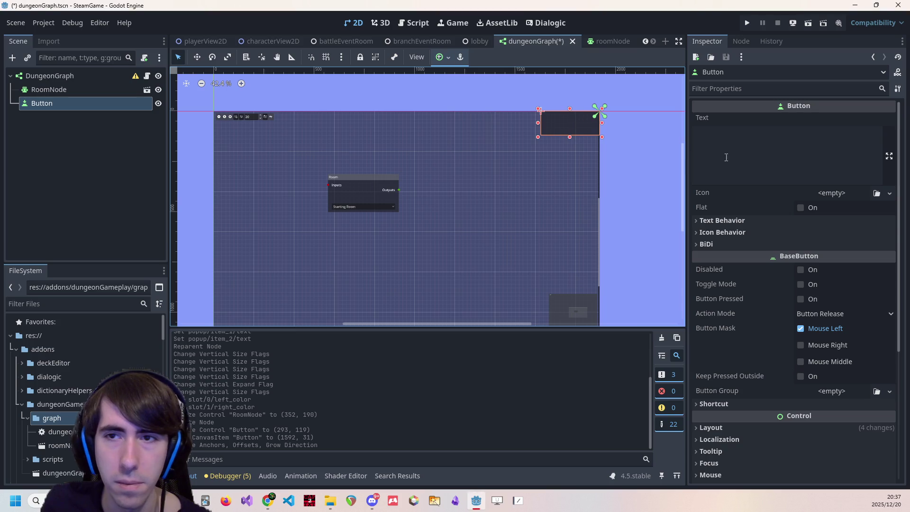
pyautogui.click(746, 160)
pyautogui.write('Save Current')
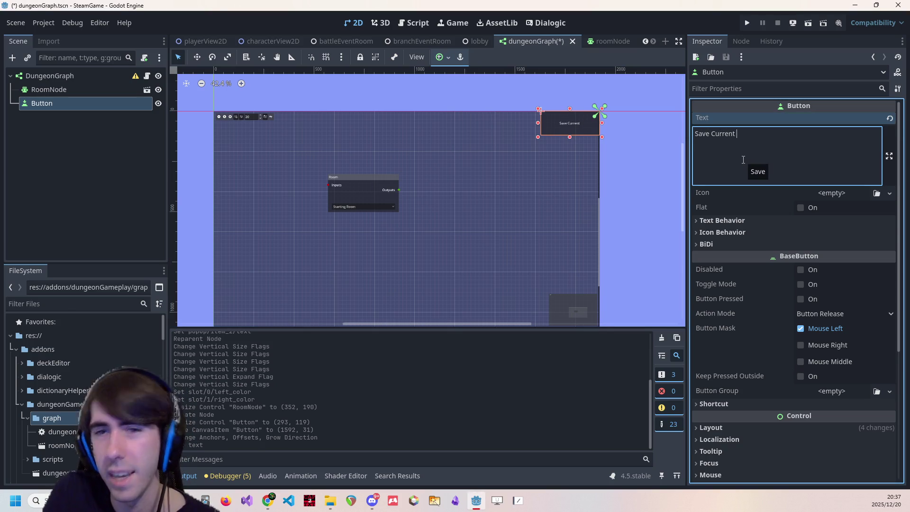
pyautogui.click(41, 103)
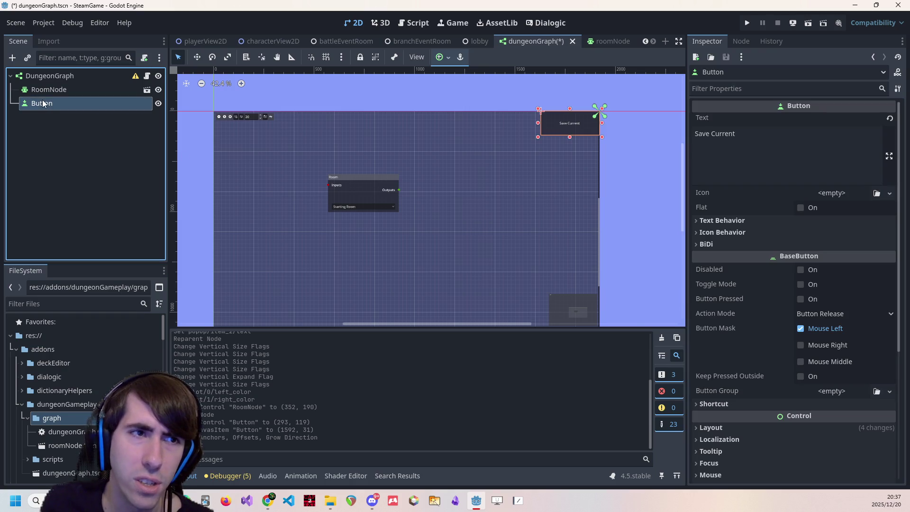
pyautogui.hotkey('ctrl', 'd')
# - Move Button2 left of the original button and relabel the original 'Save Current Layout'
pyautogui.moveTo(558, 121); pyautogui.dragTo(490, 121)
pyautogui.scroll(6, 573, 135)
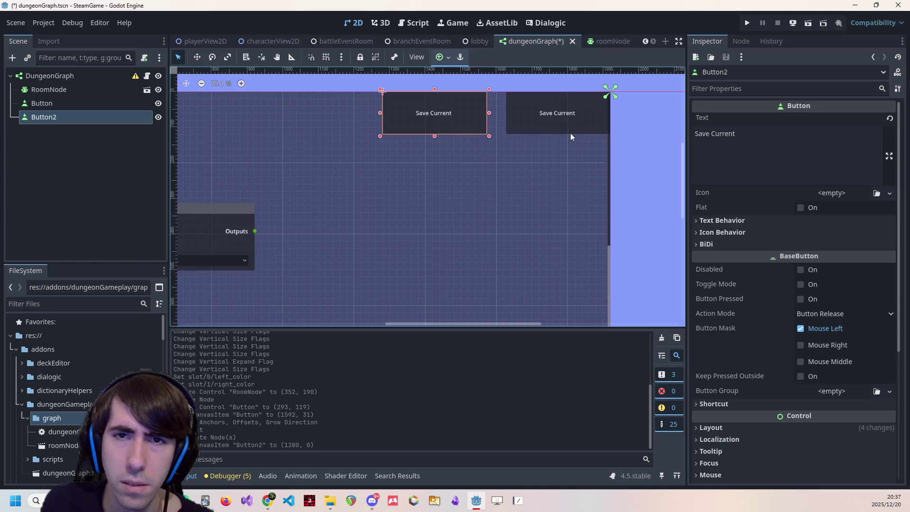
pyautogui.click(554, 113)
pyautogui.scroll(-3, 513, 192)
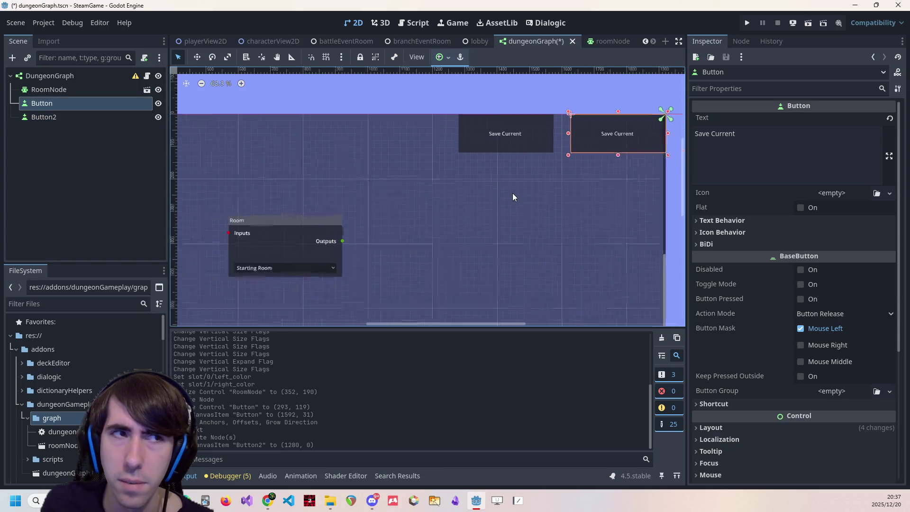
pyautogui.click(747, 161)
pyautogui.write('Layout')
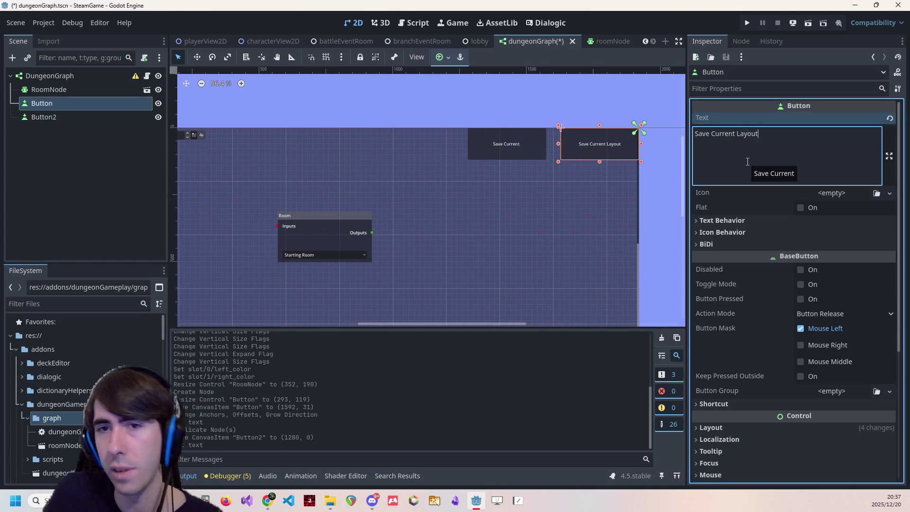
# - Change Button2's Text to 'Load Layout' and save the scene
pyautogui.click(503, 144)
pyautogui.click(796, 149)
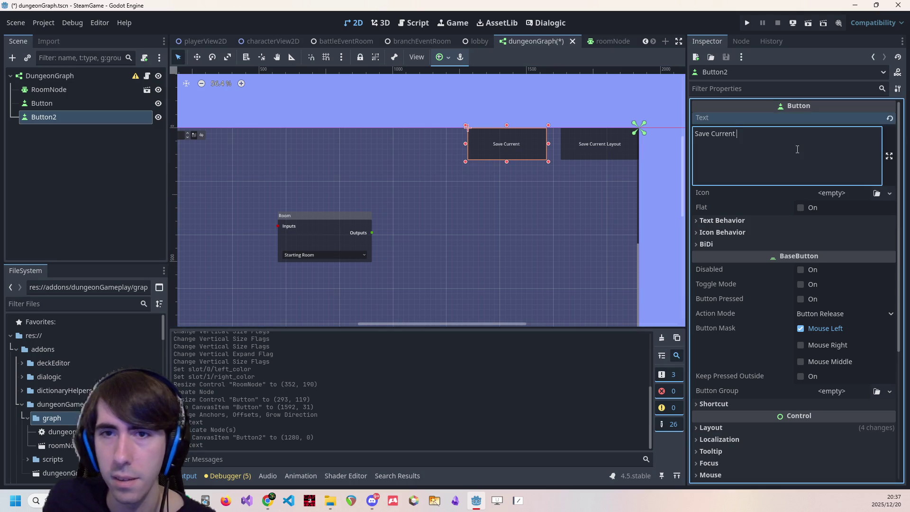
pyautogui.hotkey('ctrl', 'a')
pyautogui.write('Load Layout')
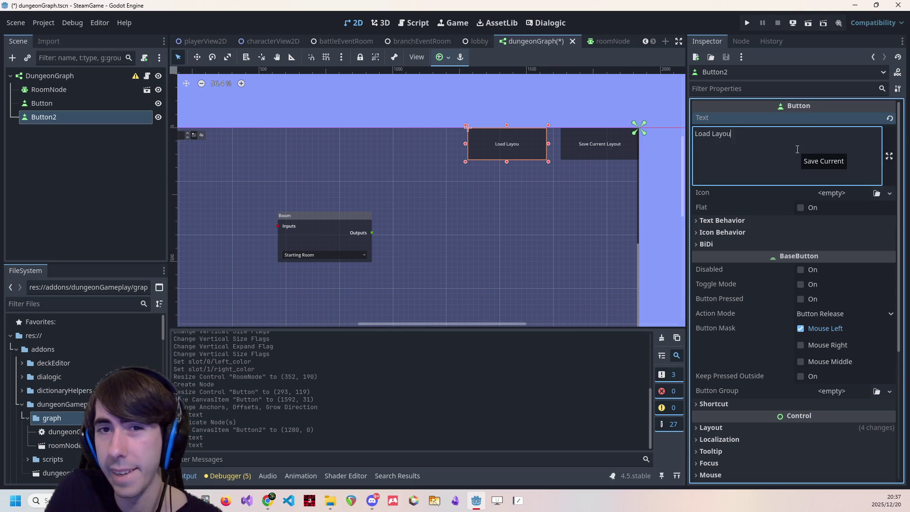
pyautogui.hotkey('ctrl', 's')
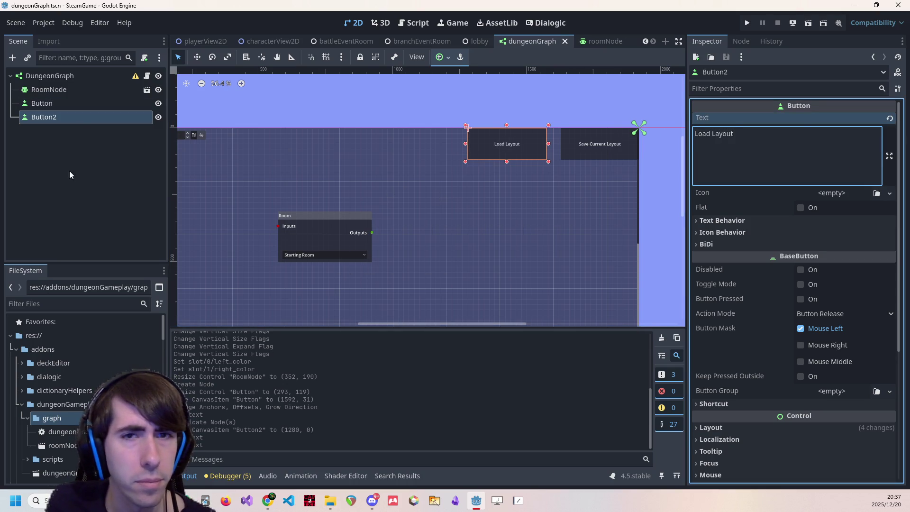
# - Reselect the Load Layout button and check its placement on the graph's top edge
pyautogui.click(459, 214)
pyautogui.click(483, 147)
pyautogui.scroll(-1, 483, 147)
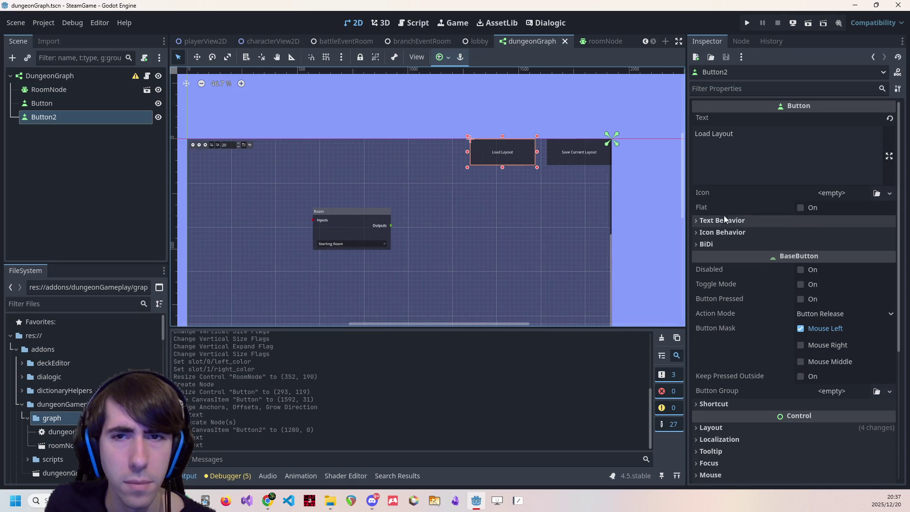
pyautogui.scroll(-3, 711, 227)
pyautogui.moveTo(498, 251)
pyautogui.mouseDown()
pyautogui.moveTo(545, 226)
pyautogui.moveTo(429, 196)
pyautogui.moveTo(475, 199)
pyautogui.mouseUp()
pyautogui.scroll(-2, 545, 226)
pyautogui.scroll(3, 477, 198)
pyautogui.scroll(-1, 493, 197)
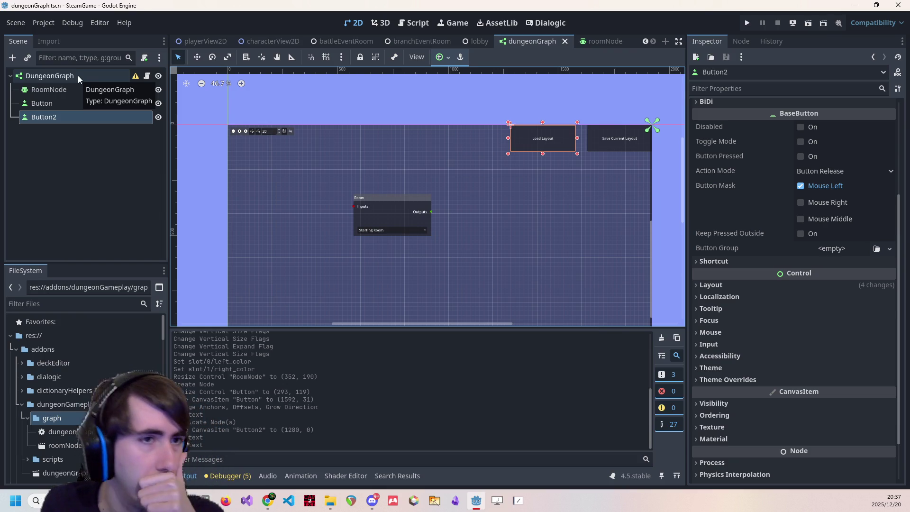
pyautogui.rightClick(78, 75)
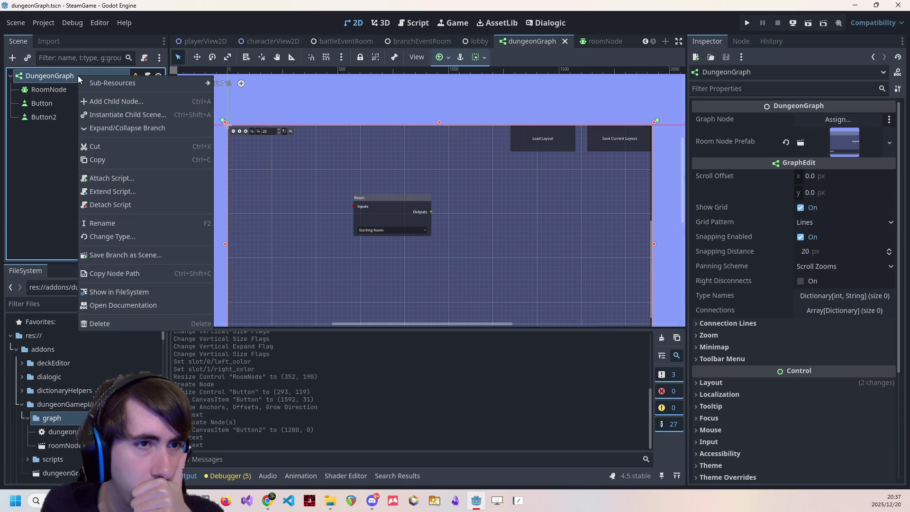
pyautogui.click(103, 100)
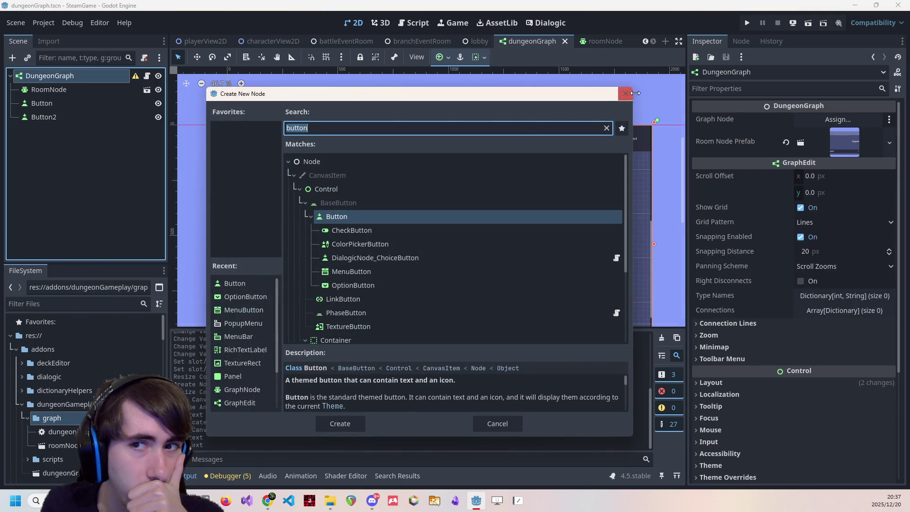
pyautogui.click(625, 93)
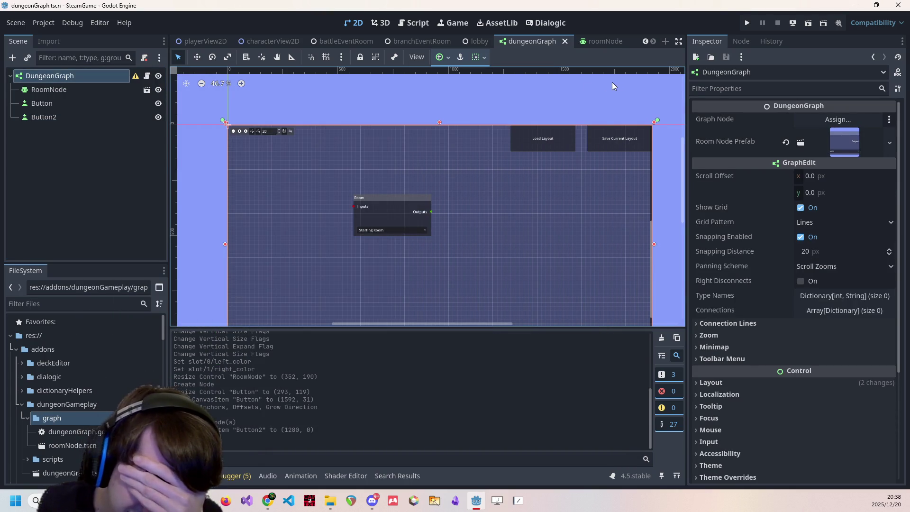
pyautogui.rightClick(71, 76)
pyautogui.click(100, 95)
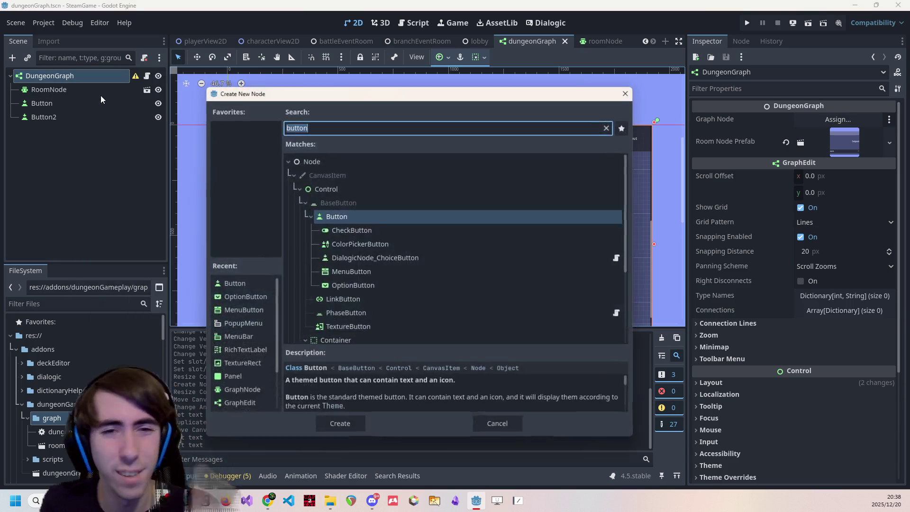
pyautogui.write('tet')
pyautogui.press('BackSpace')
pyautogui.write('xt')
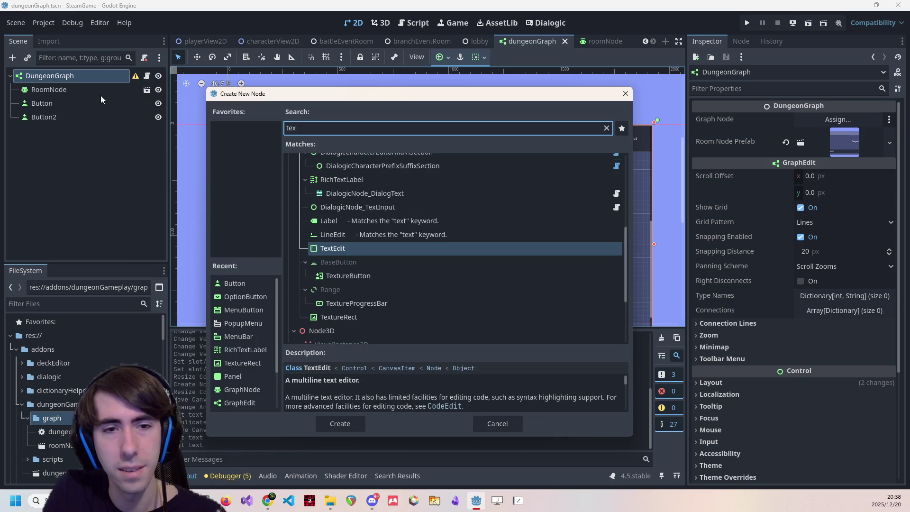
pyautogui.press('Return')
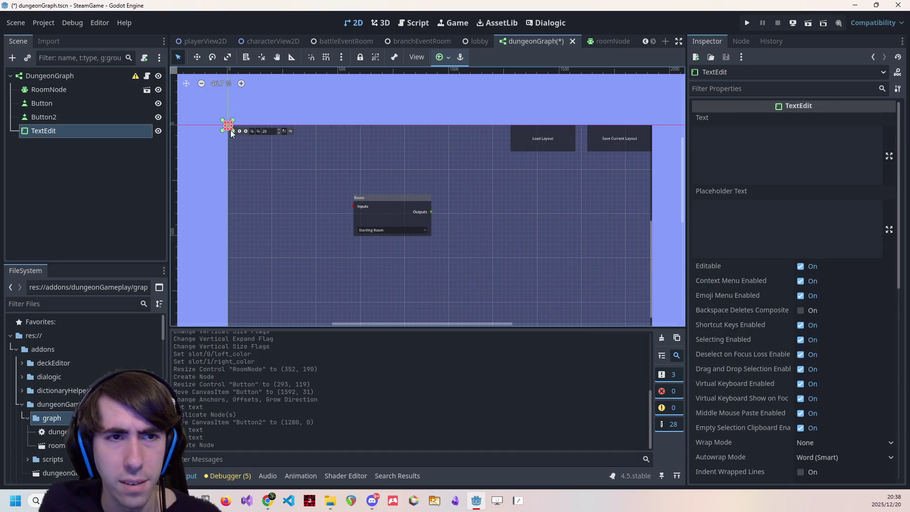
pyautogui.press('Delete')
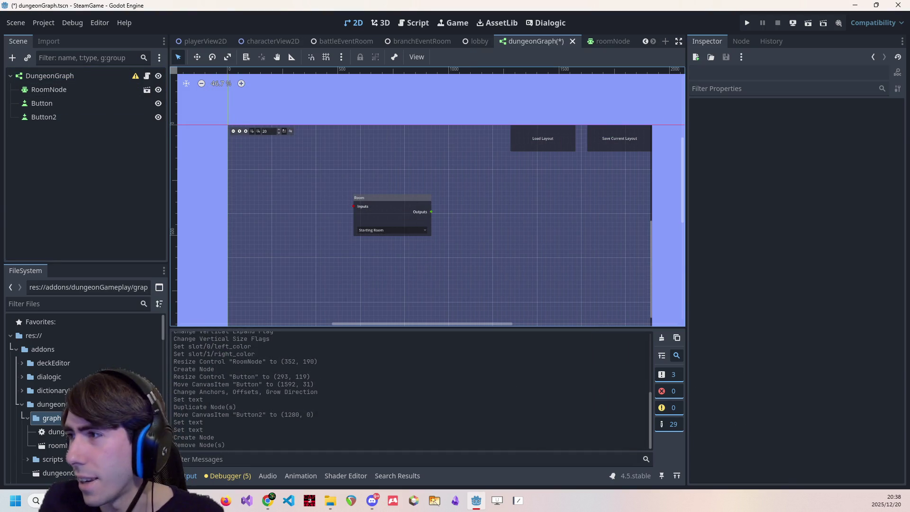
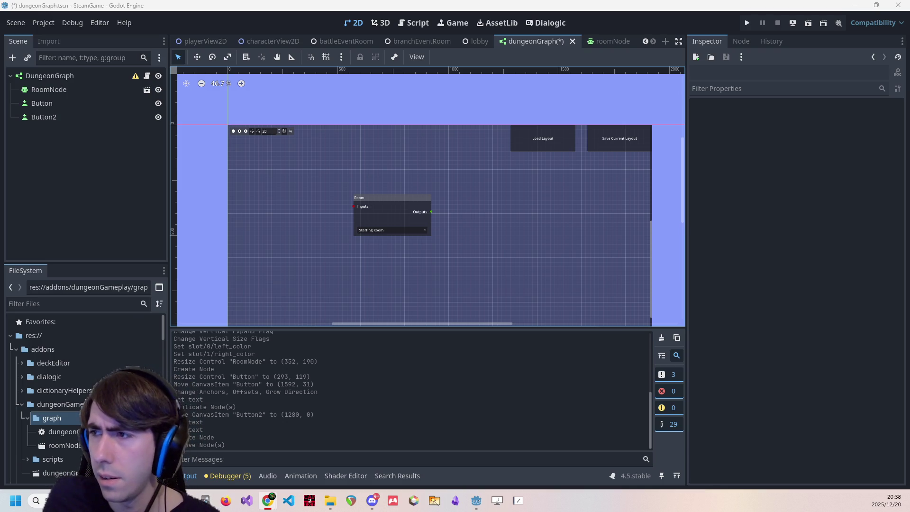
# - In Chrome, change the Google search to 'godot file explorer'
pyautogui.hotkey('alt', 'Tab')
pyautogui.moveTo(711, 9); pyautogui.dragTo(455, 2)
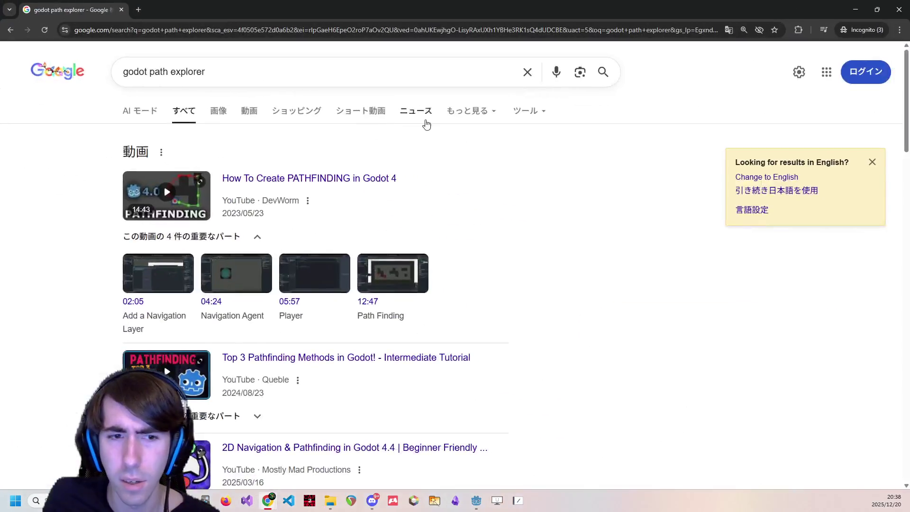
pyautogui.scroll(-6, 416, 196)
pyautogui.scroll(10, 332, 189)
pyautogui.click(255, 81)
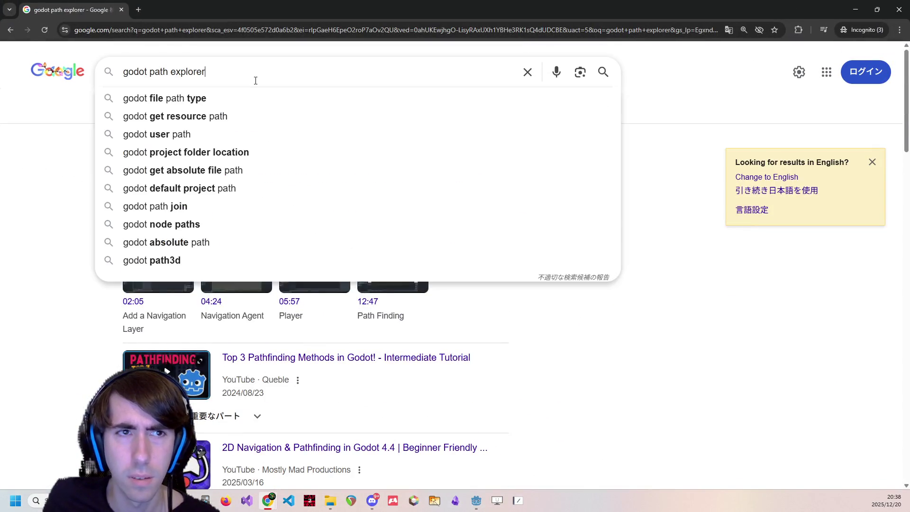
pyautogui.hotkey('ctrl', 'shift', 'Left')
pyautogui.write('file')
pyautogui.press('Return')
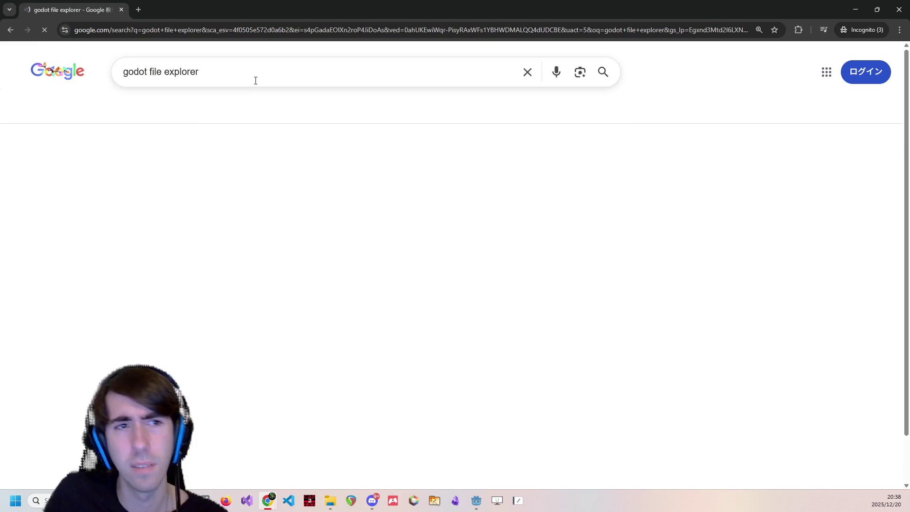
# - Open the Godot FileDialog documentation result in a new tab and view it
pyautogui.click(255, 81)
pyautogui.middleClick(142, 221)
pyautogui.click(144, 11)
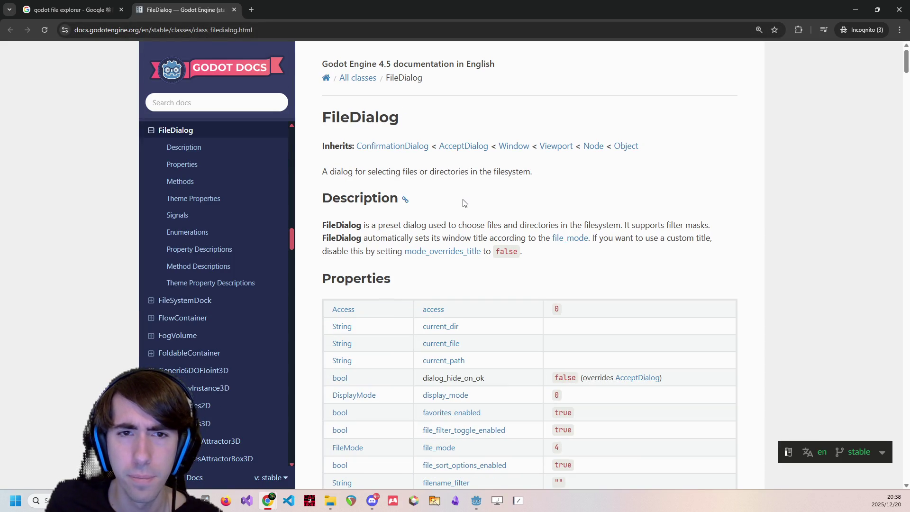
# - Scroll through the FileDialog class reference page
pyautogui.scroll(-20, 463, 203)
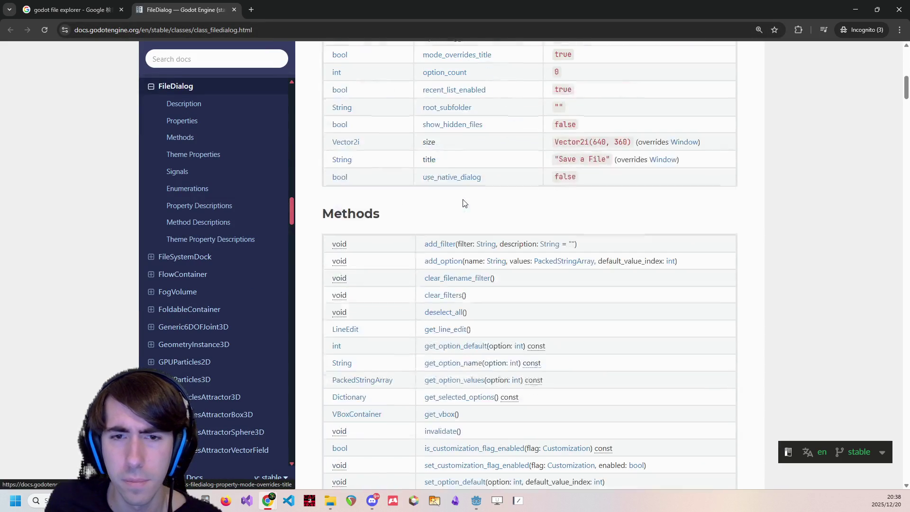
pyautogui.scroll(-10, 464, 202)
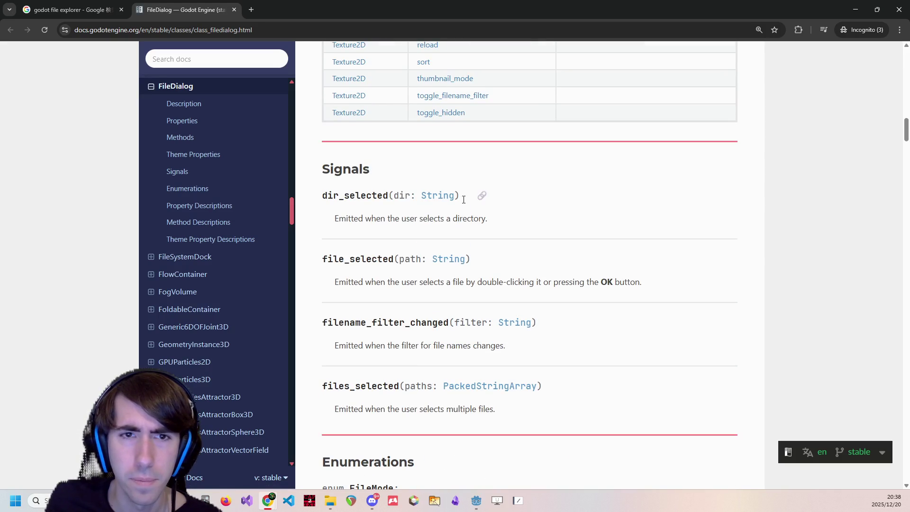
pyautogui.scroll(-5, 464, 203)
pyautogui.scroll(-20, 464, 203)
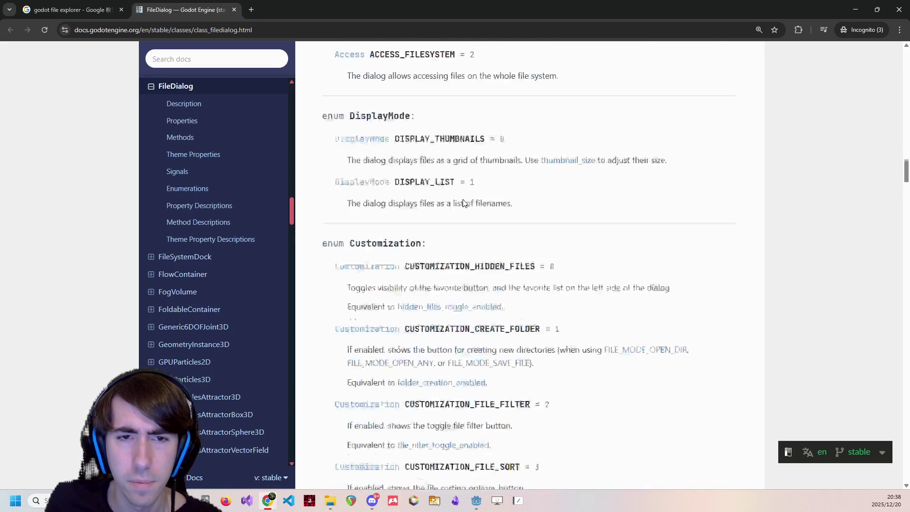
pyautogui.scroll(-20, 463, 203)
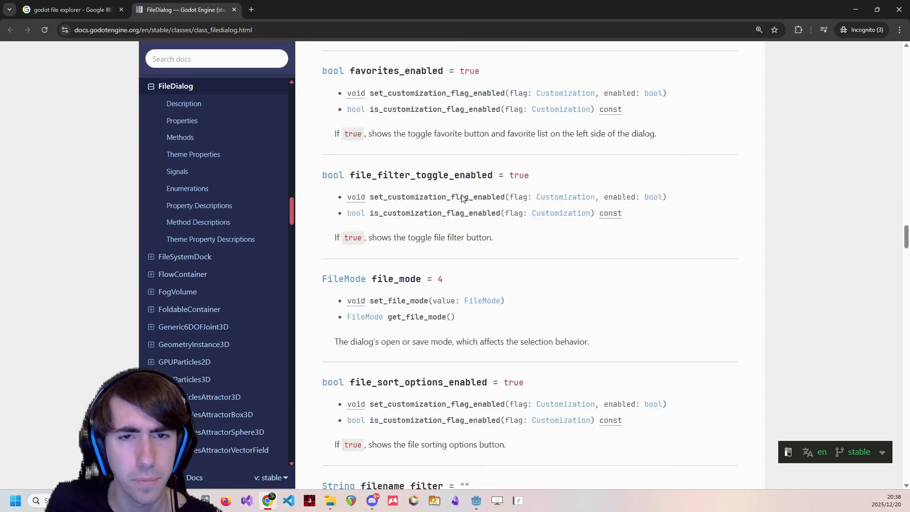
pyautogui.middleClick(530, 270)
pyautogui.scroll(20, 530, 270)
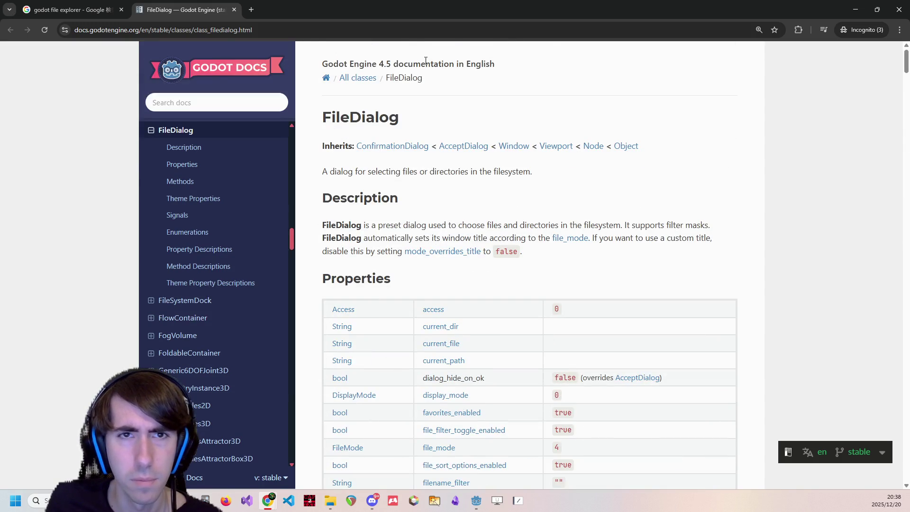
# - Search Google for 'FileDialog godot' from the page heading
pyautogui.doubleClick(359, 116)
pyautogui.rightClick(359, 116)
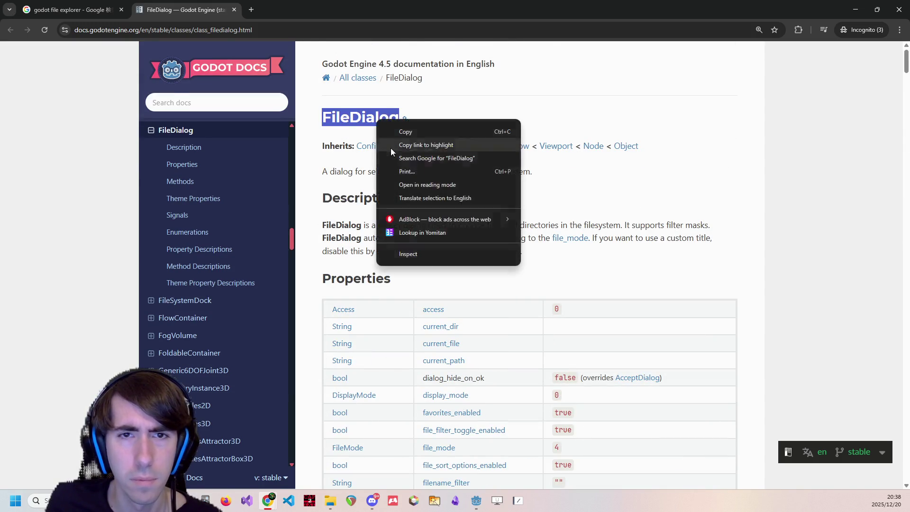
pyautogui.click(391, 158)
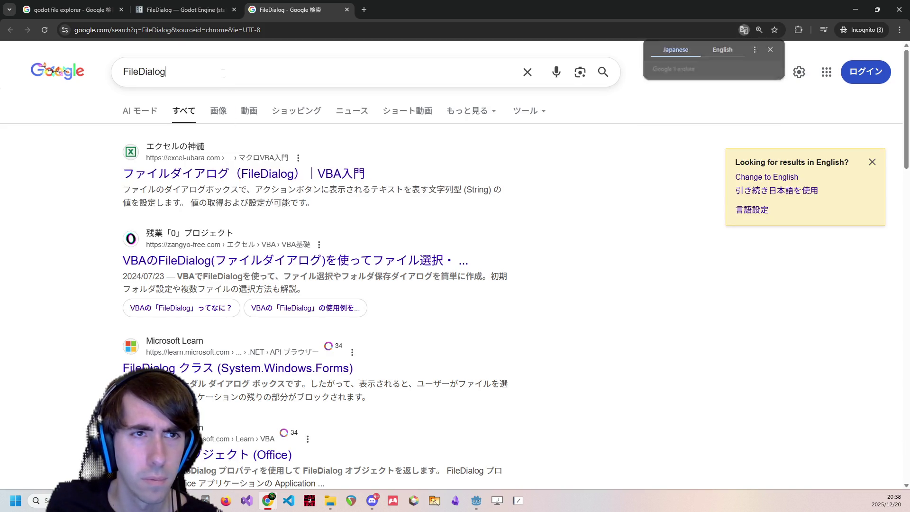
pyautogui.click(224, 71)
pyautogui.write('gpd')
pyautogui.press('BackSpace')
pyautogui.press('BackSpace')
pyautogui.write('odot')
pyautogui.press('Return')
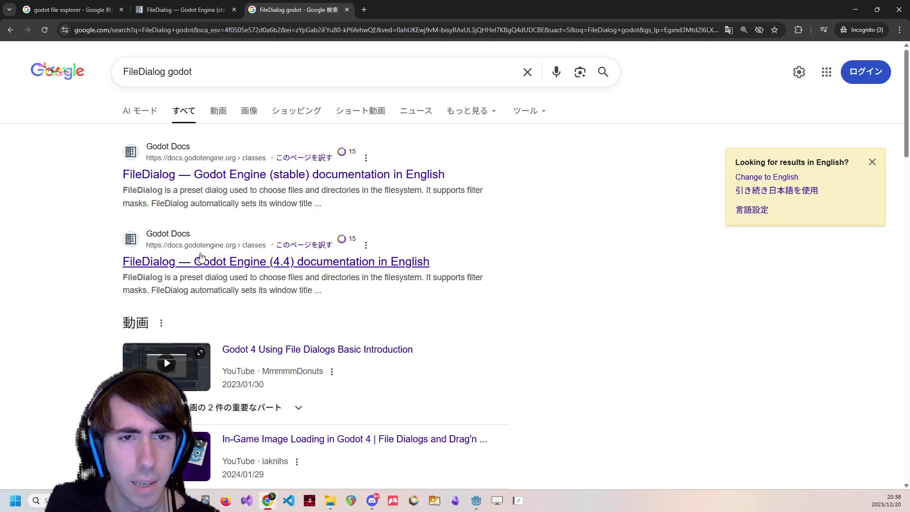
# - Skim the stable FileDialog docs result in a new tab, then close that duplicate tab
pyautogui.middleClick(213, 175)
pyautogui.hotkey('ctrl', 'Tab')
pyautogui.scroll(-15, 416, 270)
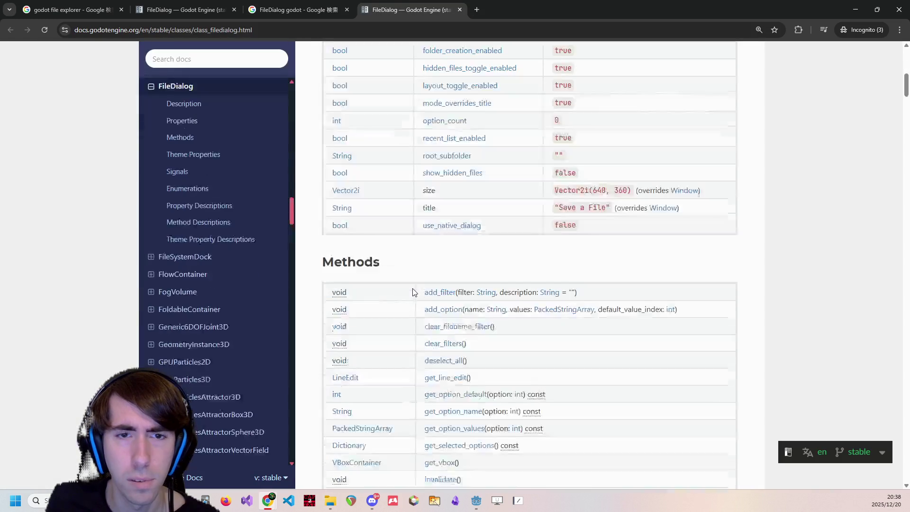
pyautogui.scroll(-20, 445, 312)
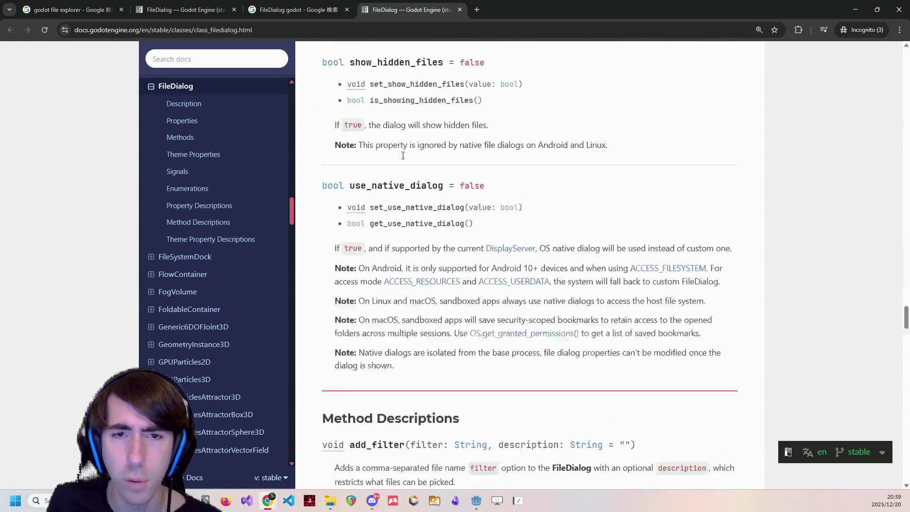
pyautogui.scroll(-20, 398, 156)
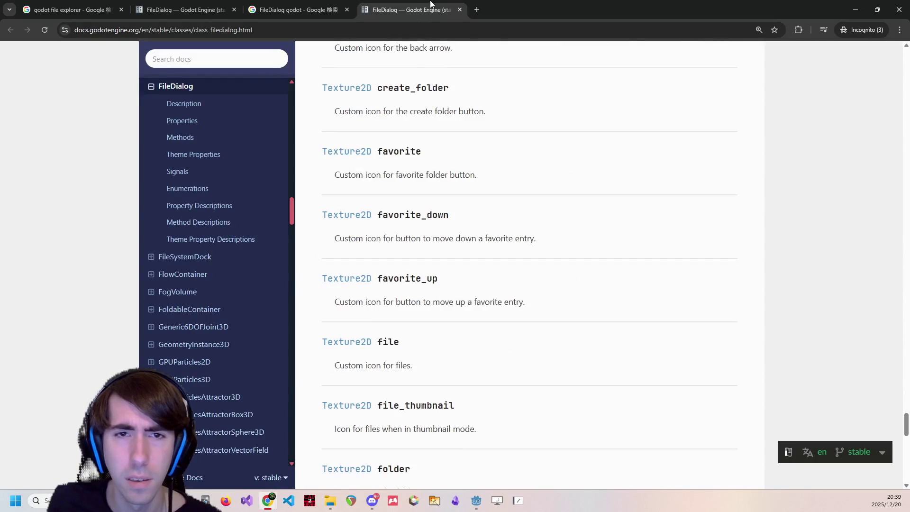
pyautogui.click(460, 10)
# - Open the r/godot 'File dialogue examples?' Reddit thread in its own tab
pyautogui.scroll(-7, 260, 354)
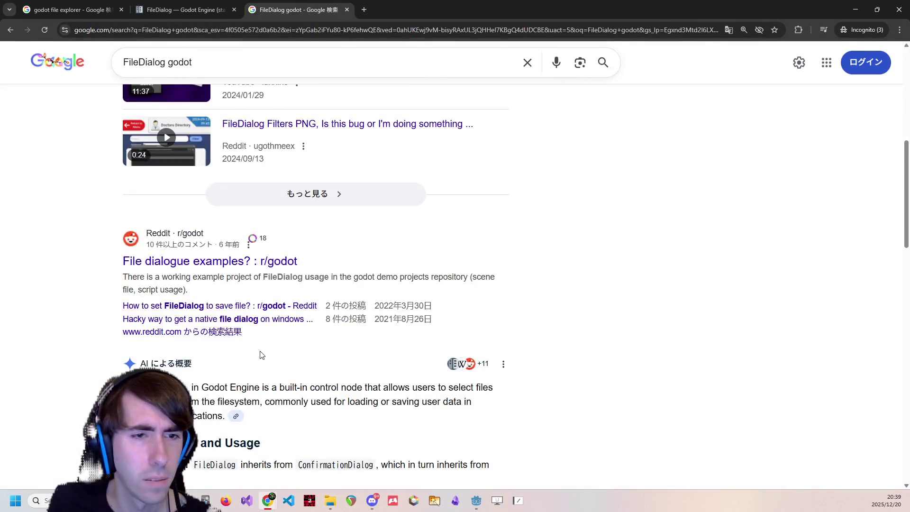
pyautogui.middleClick(234, 261)
pyautogui.click(430, 4)
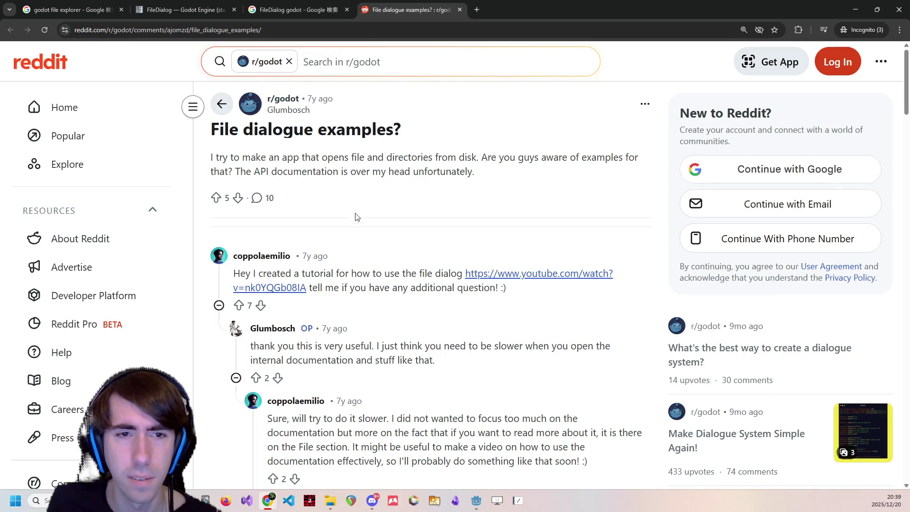
# - Refine the earlier search to 'godot 4 file explorer'
pyautogui.scroll(-7, 352, 212)
pyautogui.click(71, 10)
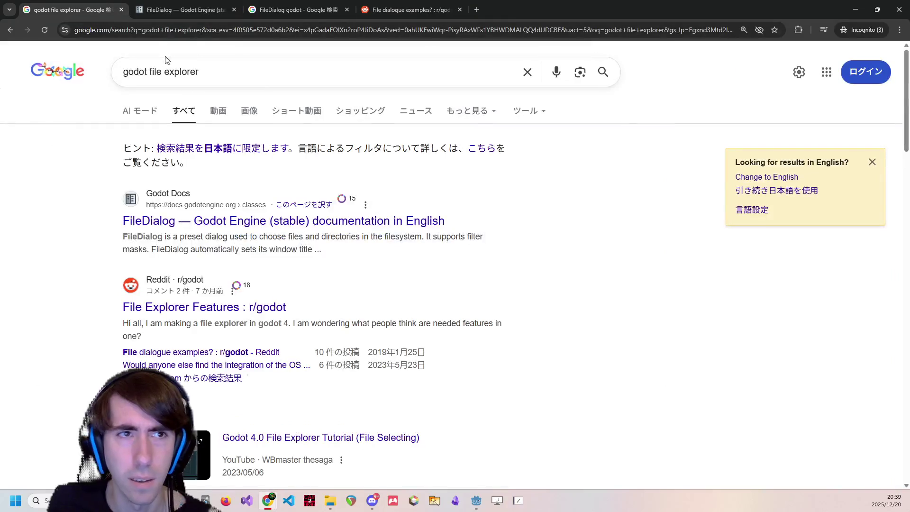
pyautogui.click(149, 71)
pyautogui.write('4')
pyautogui.press('Return')
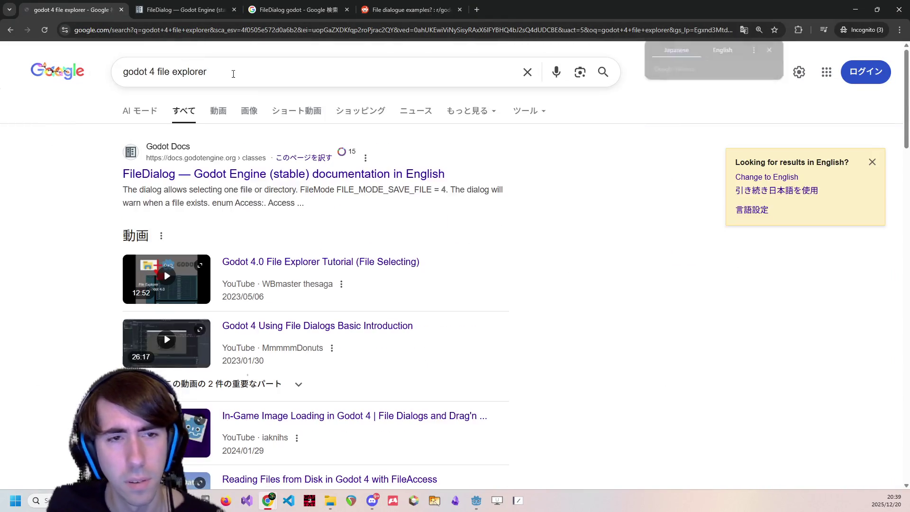
# - Follow the thread's working example project link and read GitHub's Plugin Demos README
pyautogui.click(407, 10)
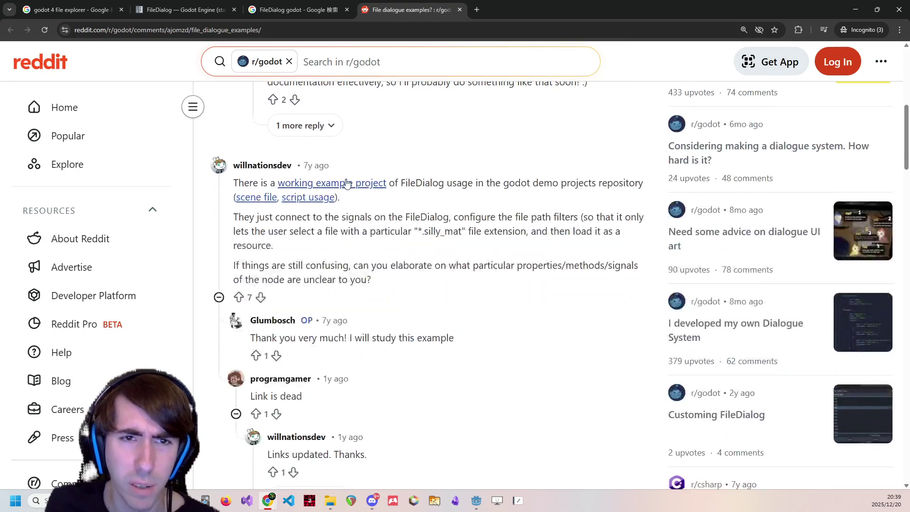
pyautogui.middleClick(347, 184)
pyautogui.click(505, 6)
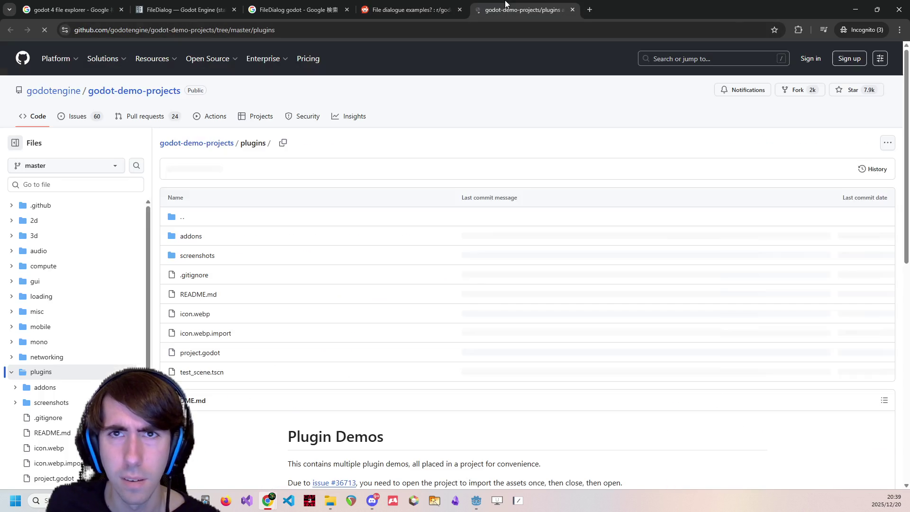
pyautogui.scroll(-6, 345, 219)
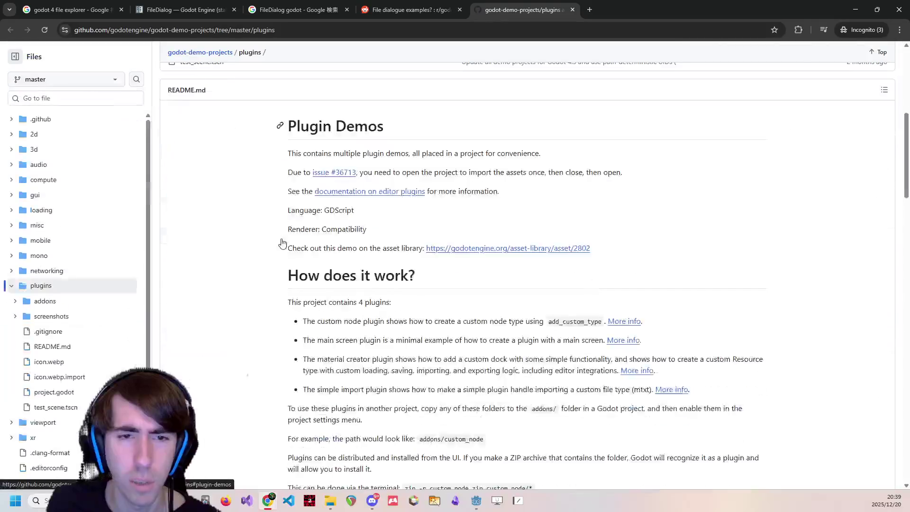
pyautogui.scroll(-10, 282, 243)
pyautogui.keyDown('ctrl'); pyautogui.scroll(-3, 282, 242); pyautogui.keyUp('ctrl')
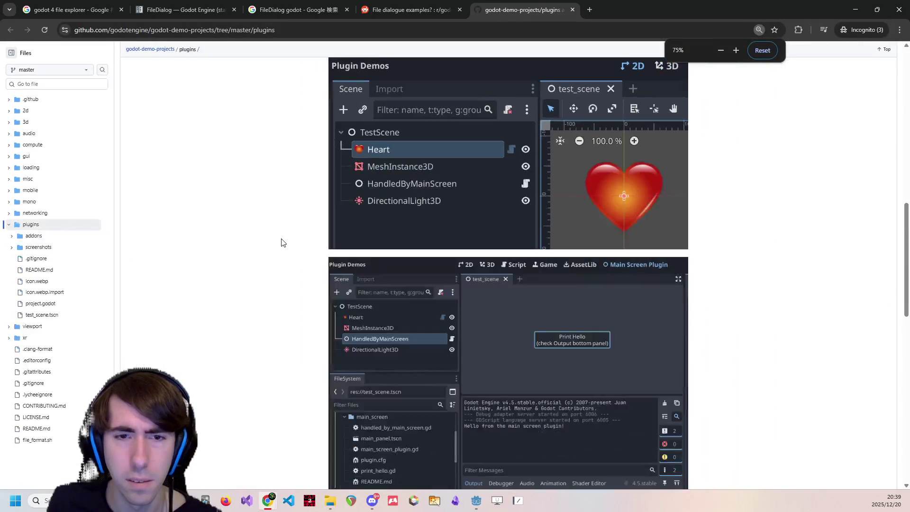
pyautogui.scroll(-4, 331, 251)
pyautogui.keyDown('ctrl'); pyautogui.scroll(2, 448, 289); pyautogui.keyUp('ctrl')
pyautogui.scroll(-5, 450, 294)
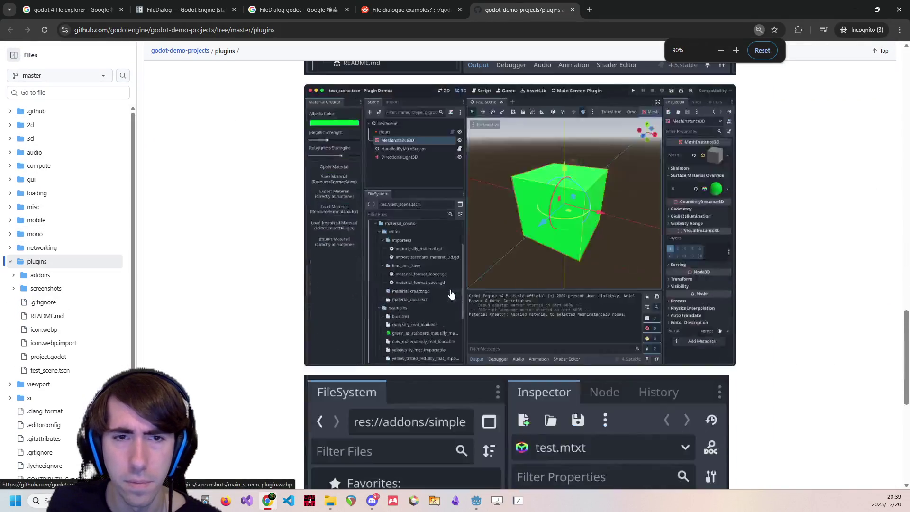
pyautogui.scroll(-5, 451, 295)
pyautogui.scroll(12, 469, 303)
pyautogui.scroll(15, 467, 294)
pyautogui.scroll(-3, 469, 287)
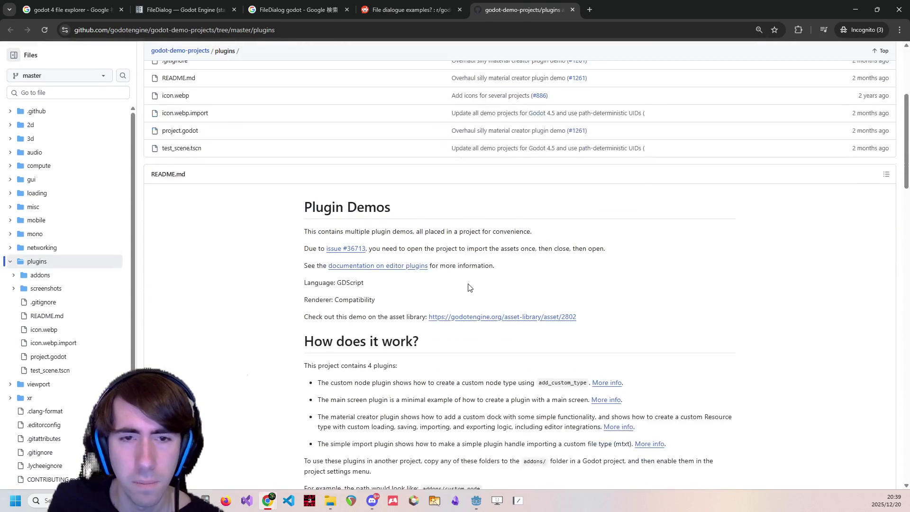
pyautogui.scroll(-1, 421, 260)
pyautogui.scroll(-3, 417, 260)
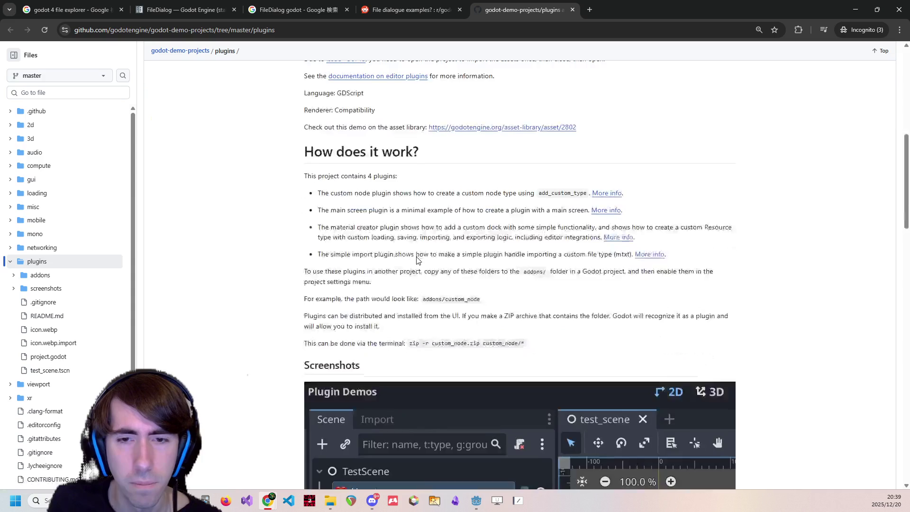
pyautogui.scroll(8, 339, 235)
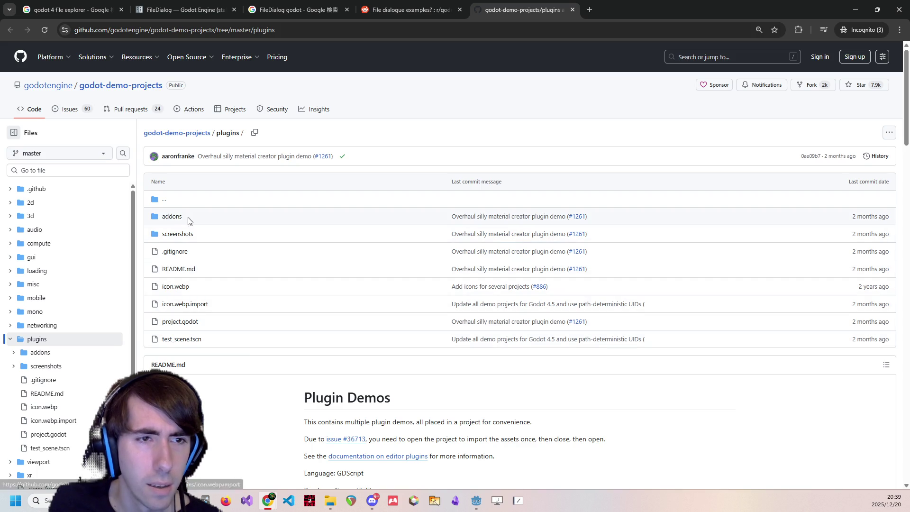
# - Browse addons > simple_import_plugin and search import.gd for 'FileDialog'
pyautogui.click(174, 219)
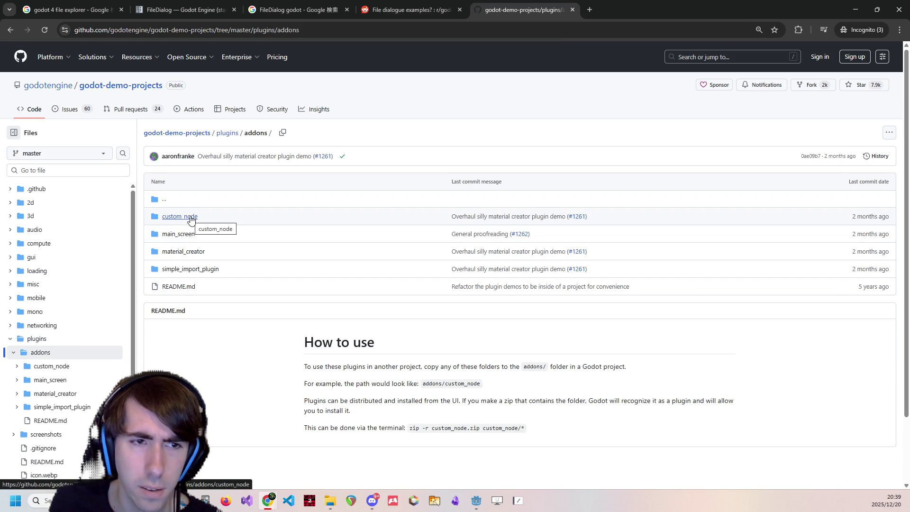
pyautogui.click(214, 270)
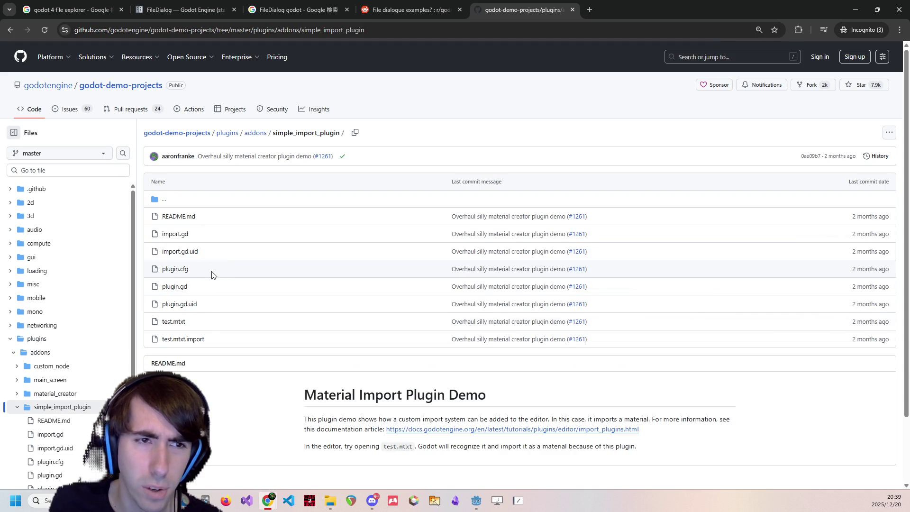
pyautogui.click(175, 234)
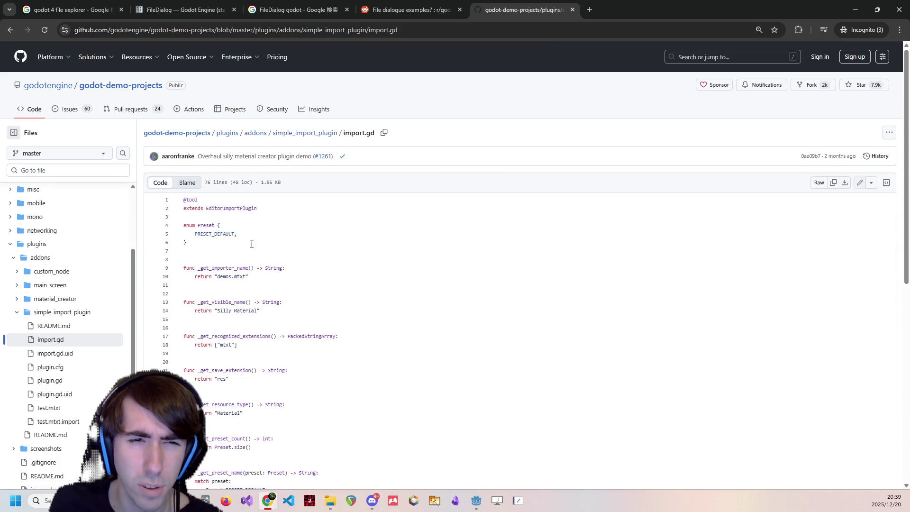
pyautogui.hotkey('ctrl', 'f')
pyautogui.write('FileDialog')
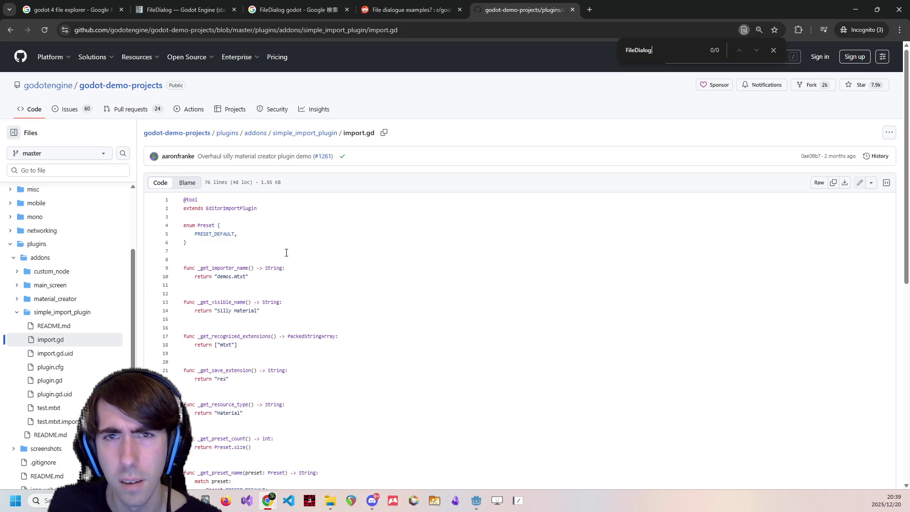
pyautogui.hotkey('alt', 'Left')
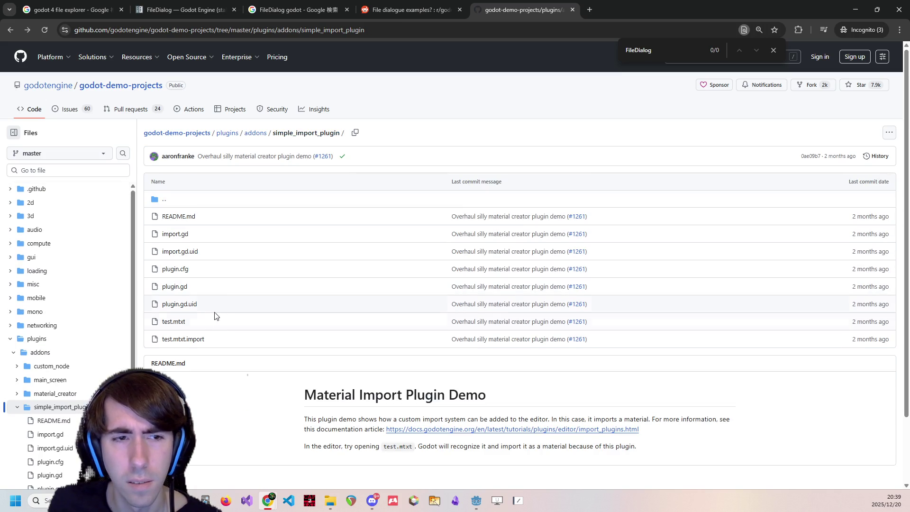
# - Review the demo's plugin.gd, close the find bar, and minimise the browser
pyautogui.click(184, 287)
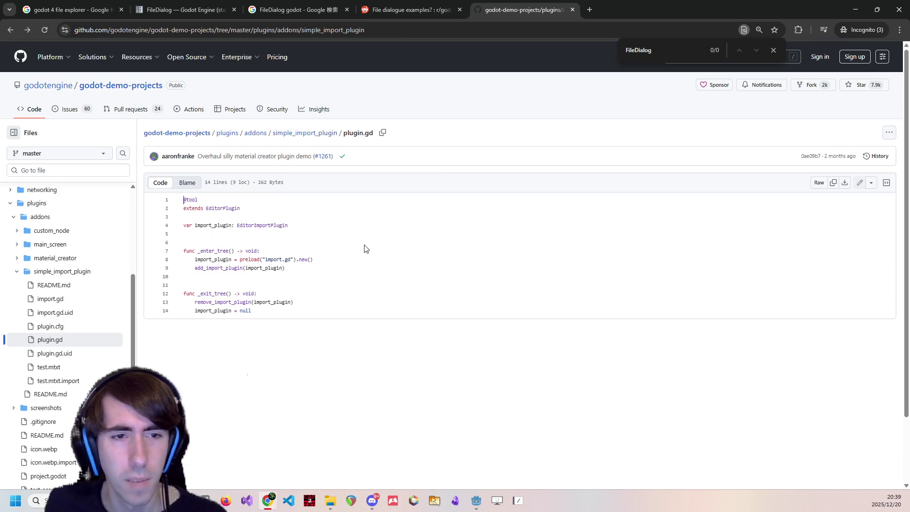
pyautogui.hotkey('alt', 'Left')
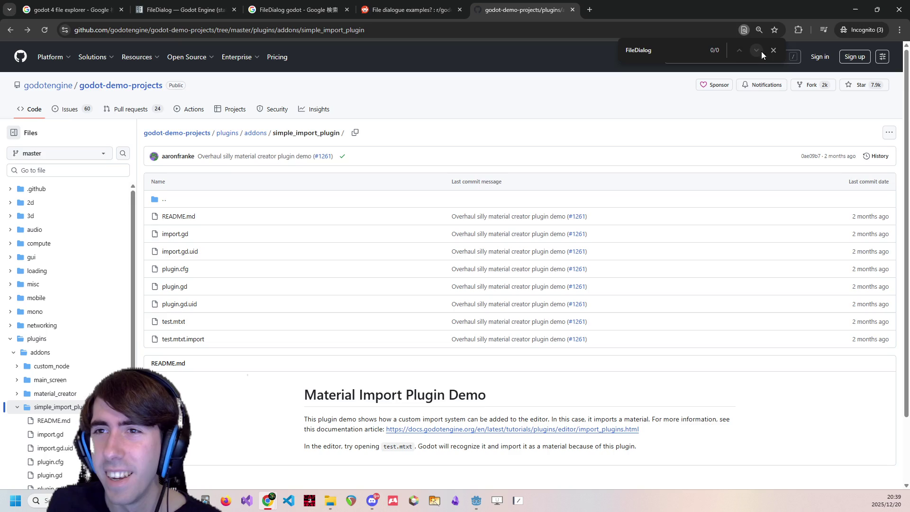
pyautogui.click(773, 50)
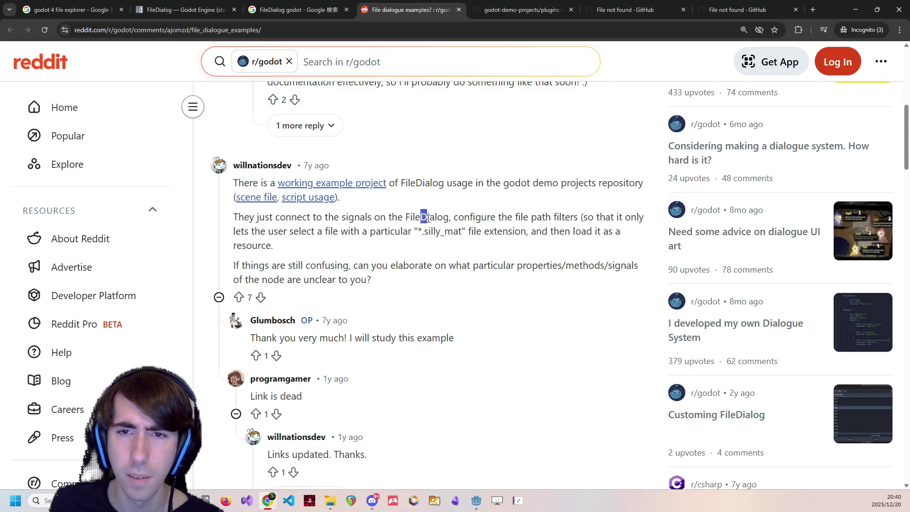
pyautogui.click(451, 232)
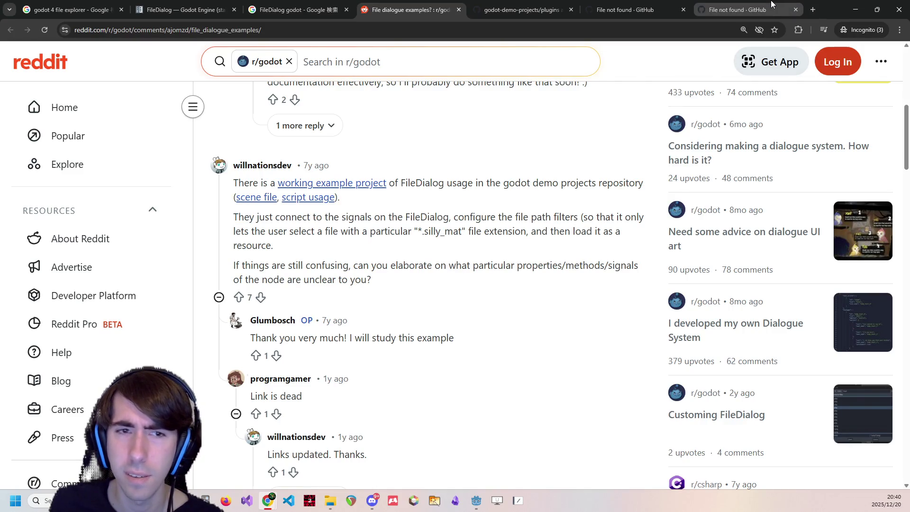
pyautogui.click(855, 10)
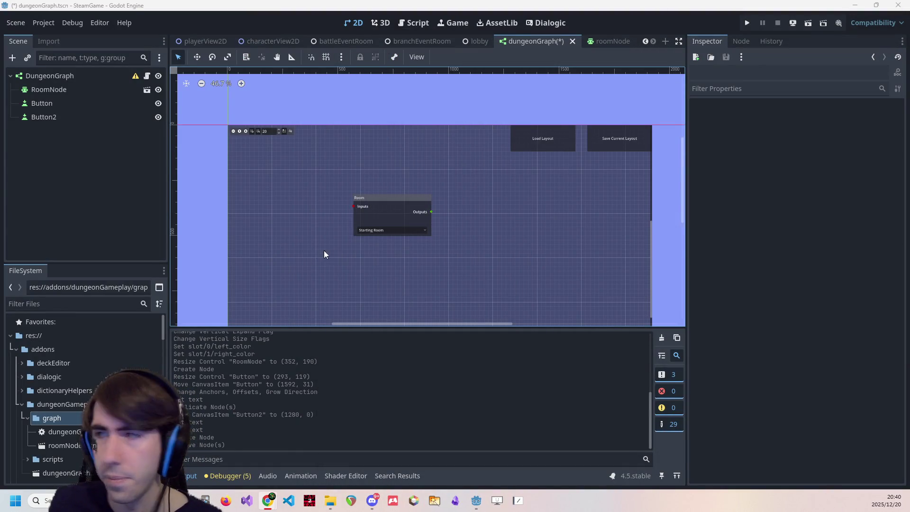
# - Rename the Save Current Layout button node to SaveLayout
pyautogui.click(428, 22)
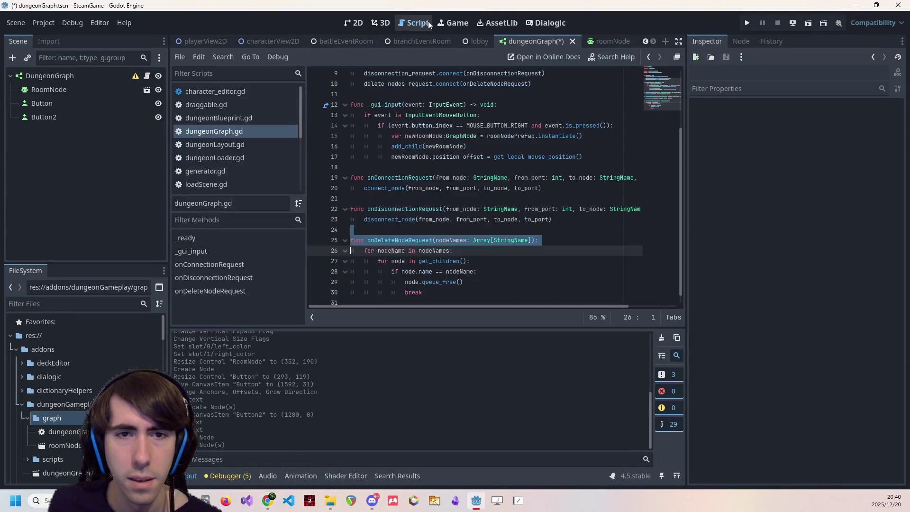
pyautogui.click(355, 22)
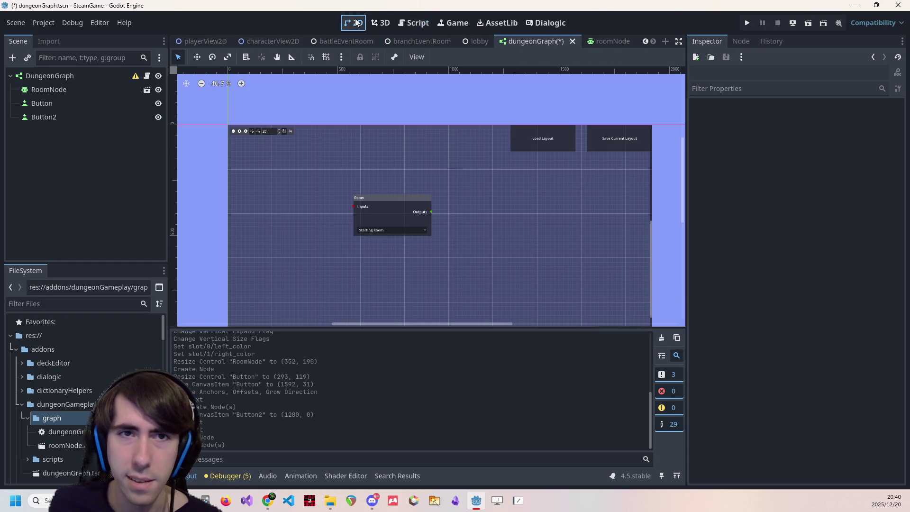
pyautogui.click(519, 134)
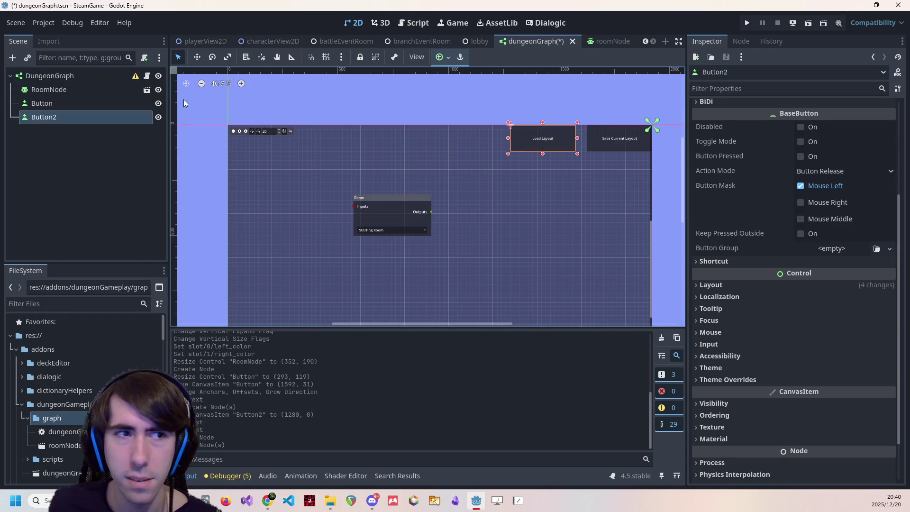
pyautogui.doubleClick(79, 101)
pyautogui.write('SaveLayou')
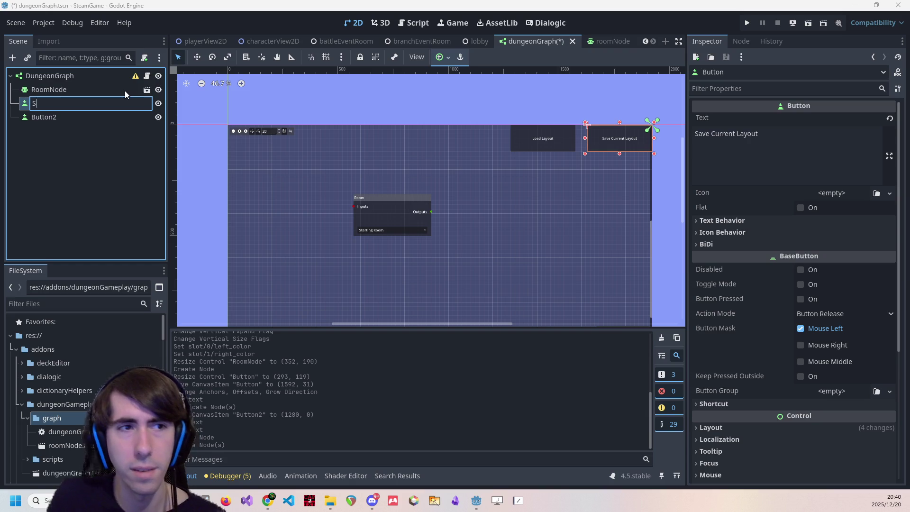
pyautogui.write('t')
pyautogui.press('Return')
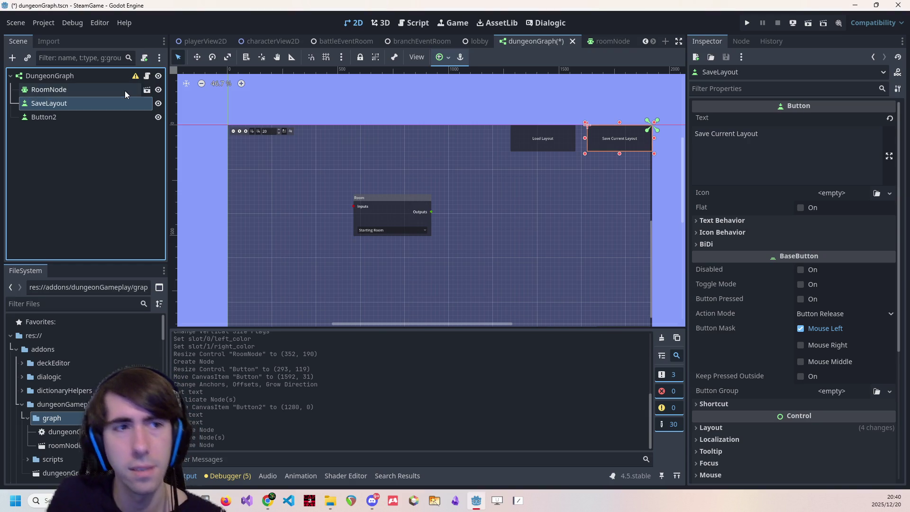
# - Rename the Load Layout button node to LoadLayout and save the scene
pyautogui.doubleClick(74, 120)
pyautogui.write('LoadLaou')
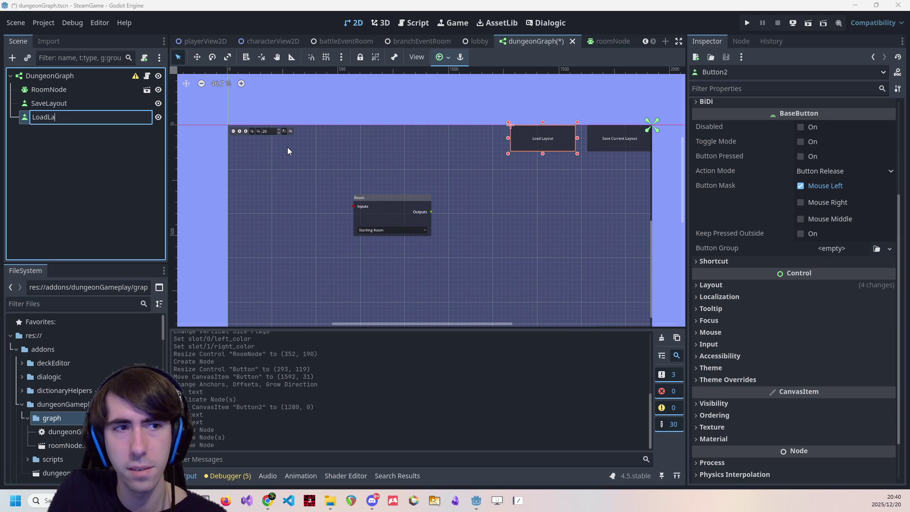
pyautogui.press('BackSpace')
pyautogui.write('yout')
pyautogui.press('Return')
pyautogui.hotkey('ctrl', 's')
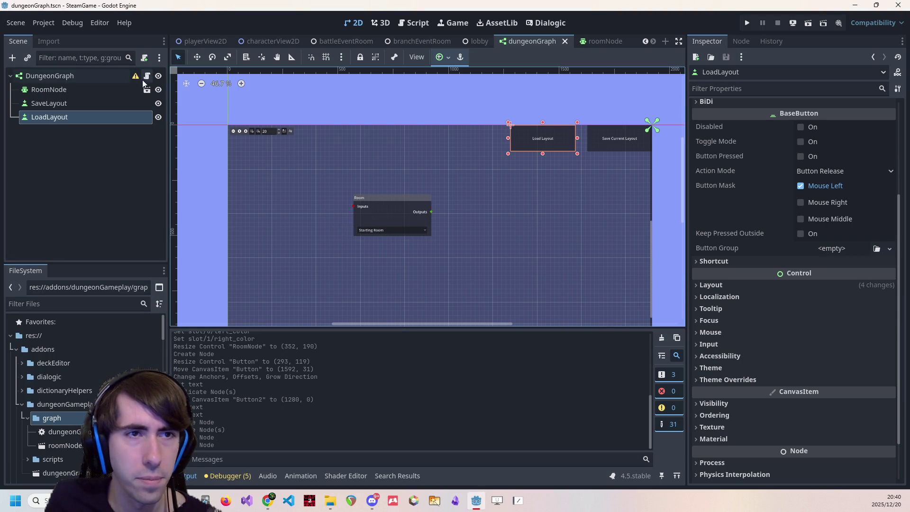
pyautogui.click(147, 76)
pyautogui.click(508, 118)
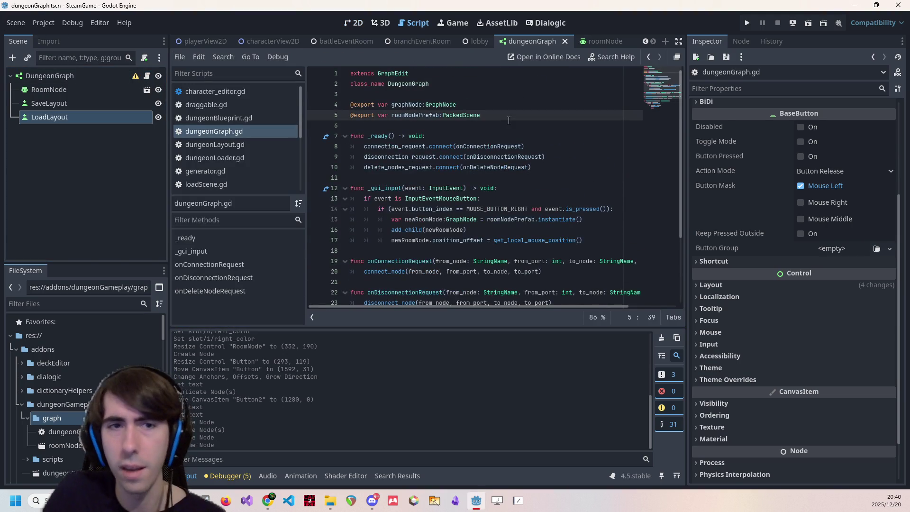
pyautogui.press('Return')
pyautogui.press('Return')
pyautogui.write('@')
pyautogui.write('port v')
pyautogui.write('out')
pyautogui.press('Return')
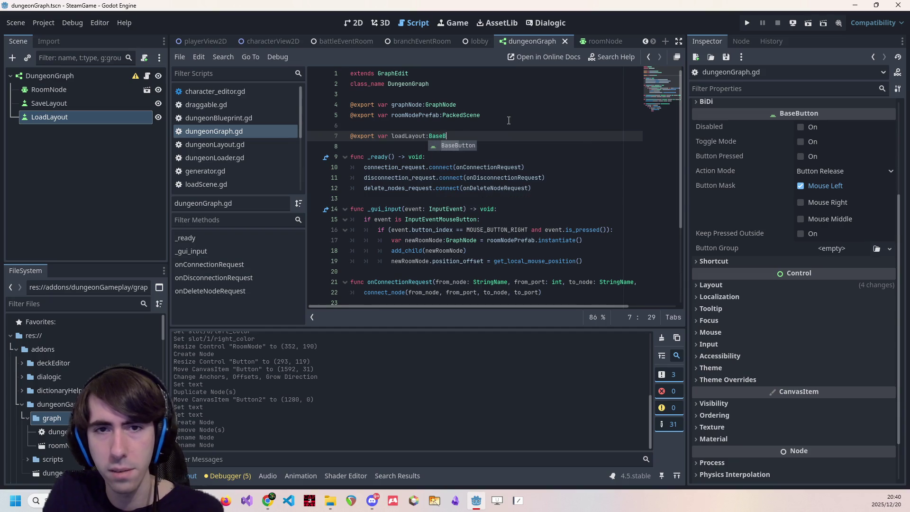
pyautogui.hotkey('ctrl', 'shift', 'Left')
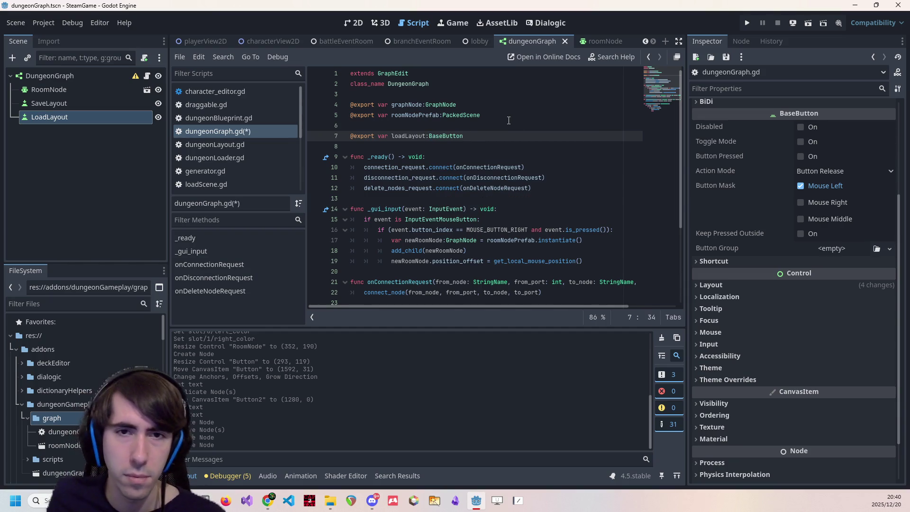
# - Start a 'func onLoa' line at the end of the script
pyautogui.scroll(-4, 474, 213)
pyautogui.click(475, 291)
pyautogui.press('Return')
pyautogui.press('Return')
pyautogui.write('func onLoa')
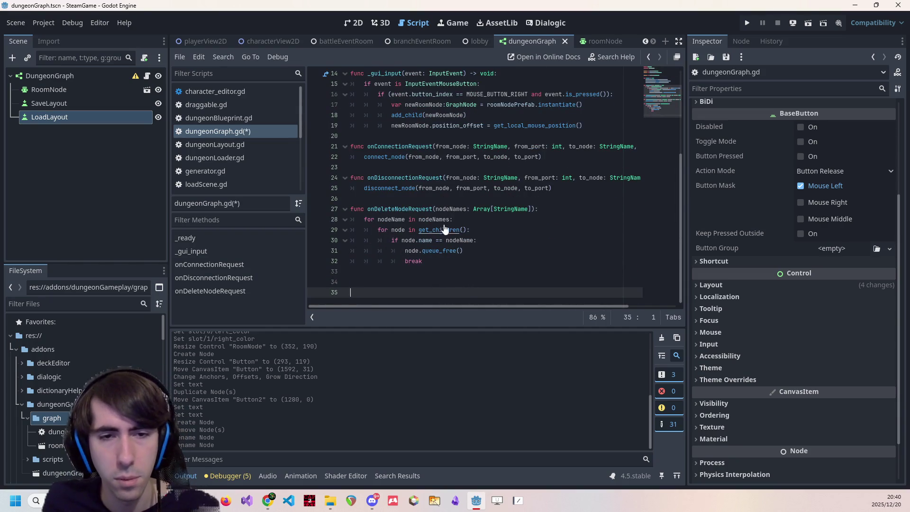
pyautogui.scroll(5, 445, 154)
pyautogui.click(498, 142)
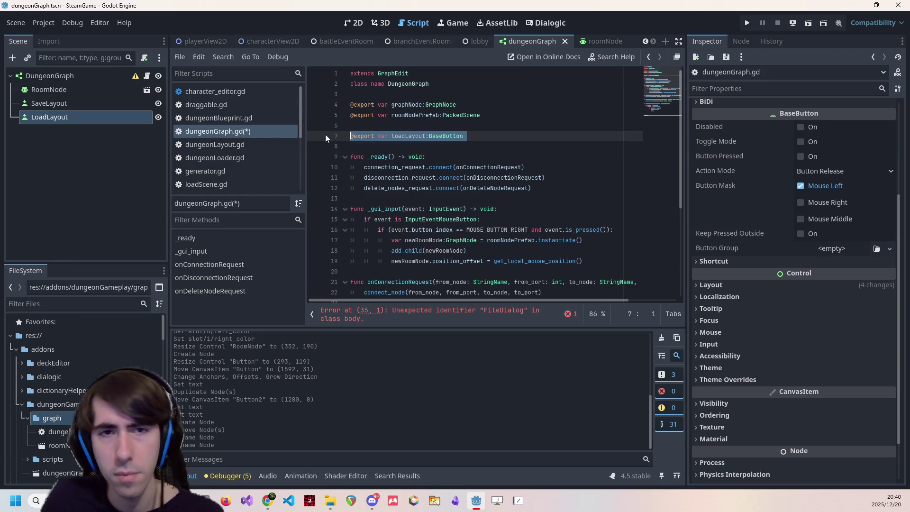
pyautogui.press('Return')
pyautogui.press('Up')
pyautogui.press('Up')
pyautogui.hotkey('ctrl', 'shift', 'd')
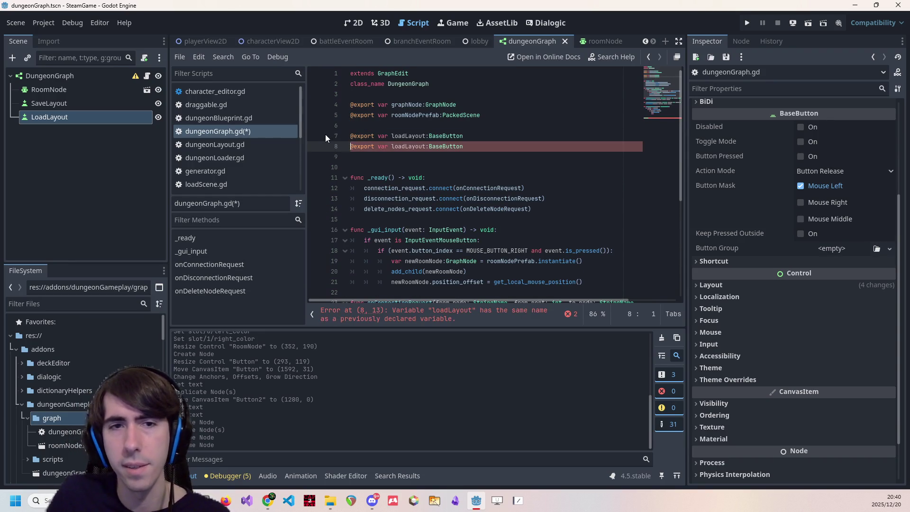
pyautogui.press('BackSpace')
pyautogui.press('BackSpace')
pyautogui.press('BackSpace')
pyautogui.write('save')
pyautogui.press('End')
pyautogui.press('Delete')
pyautogui.scroll(-1, 457, 160)
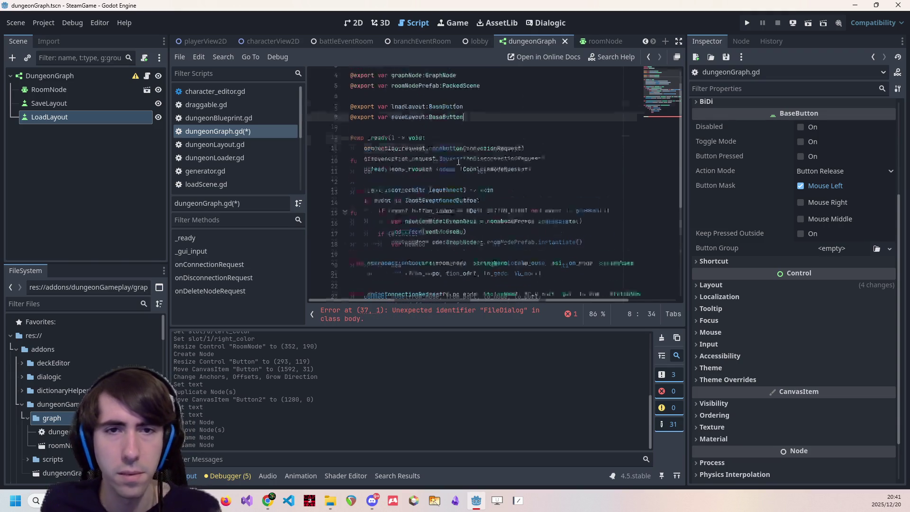
pyautogui.scroll(-5, 457, 160)
pyautogui.scroll(1, 402, 280)
pyautogui.click(399, 279)
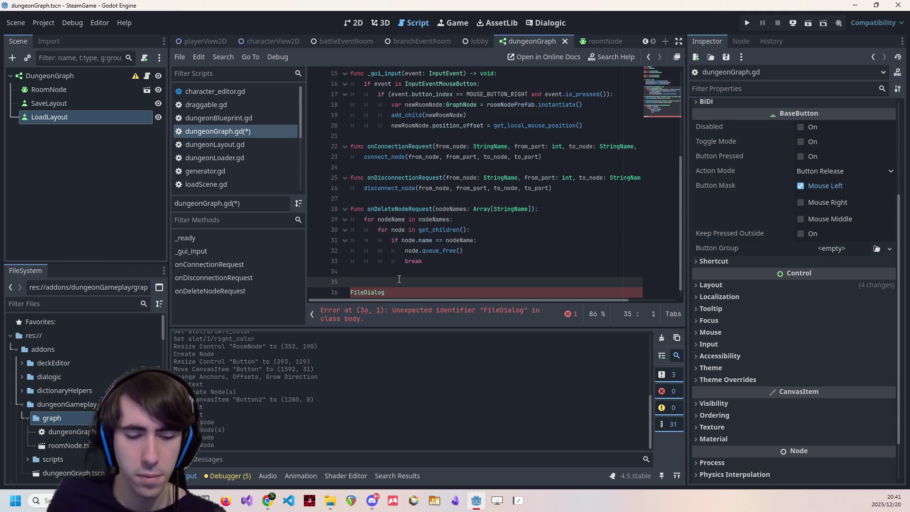
# - Define func onLayoutLoadRequest() with an indented FileDialog.new() call in its body
pyautogui.write('nc onLayout')
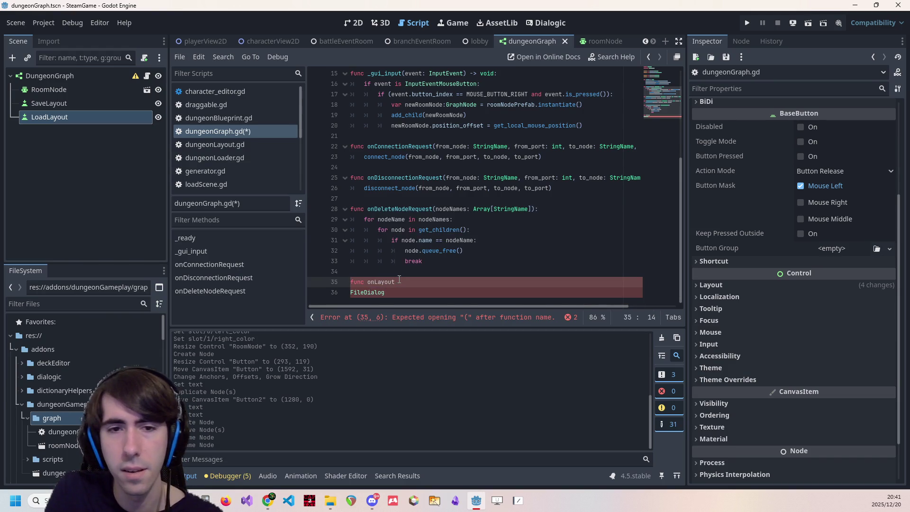
pyautogui.write('LoadR')
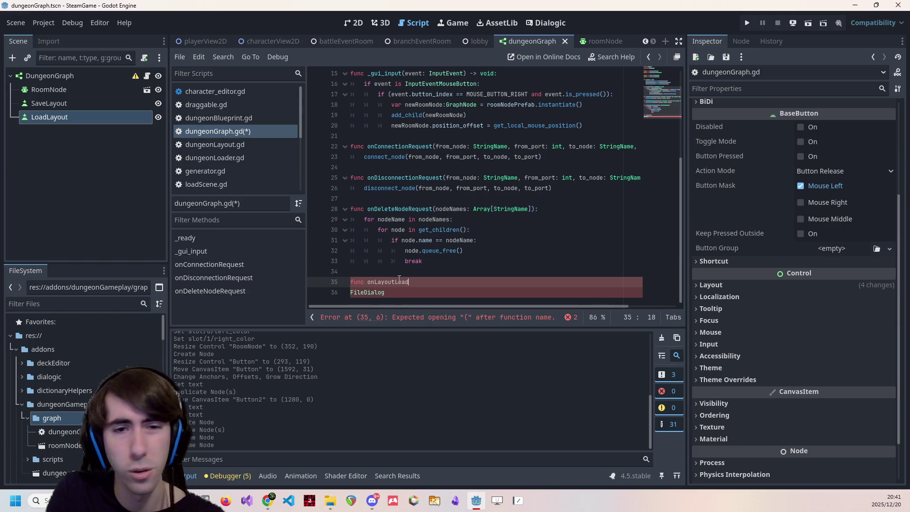
pyautogui.write('equest')
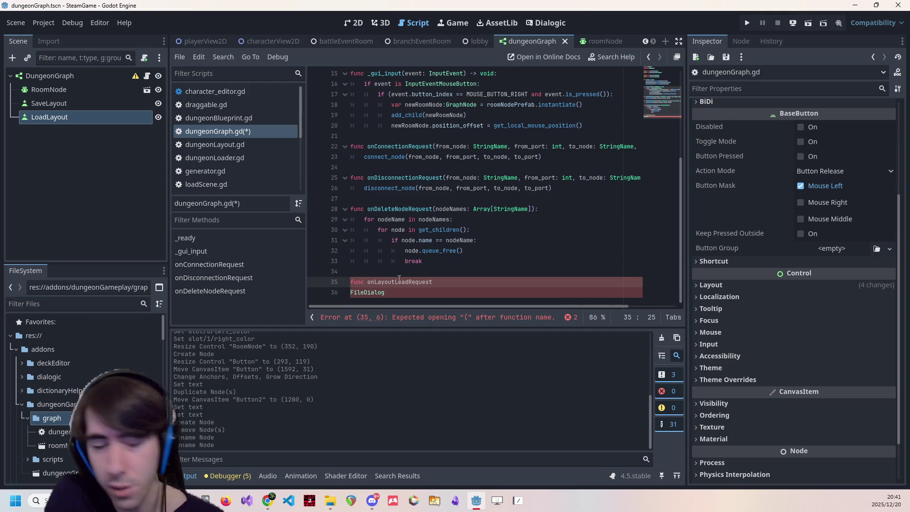
pyautogui.write('):')
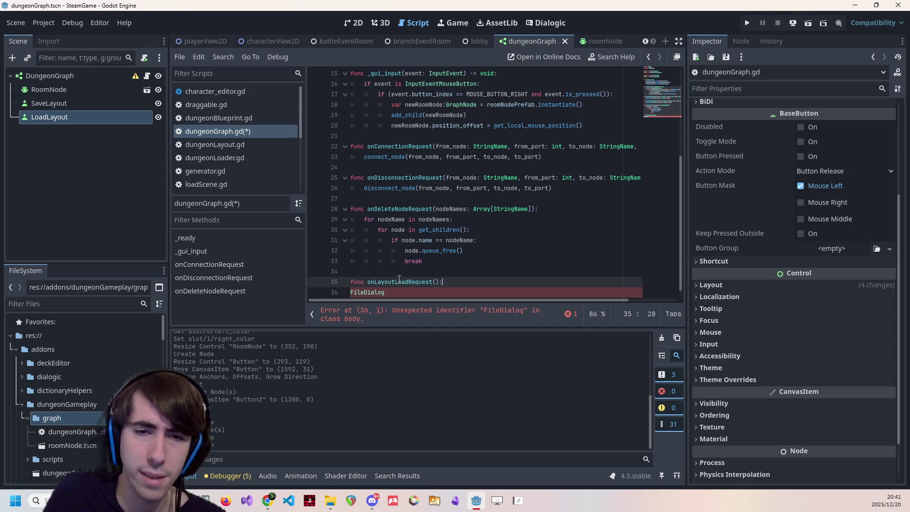
pyautogui.press('Down')
pyautogui.press('Home')
pyautogui.press('Tab')
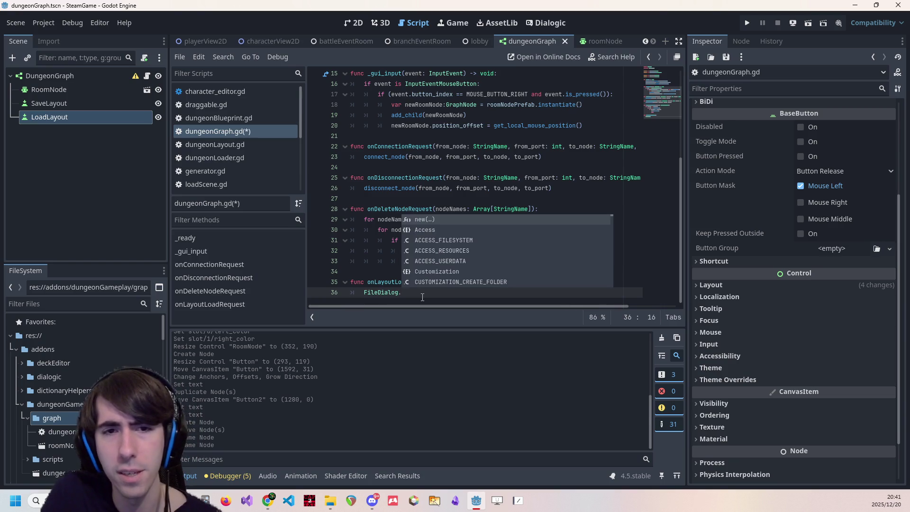
pyautogui.press('BackSpace')
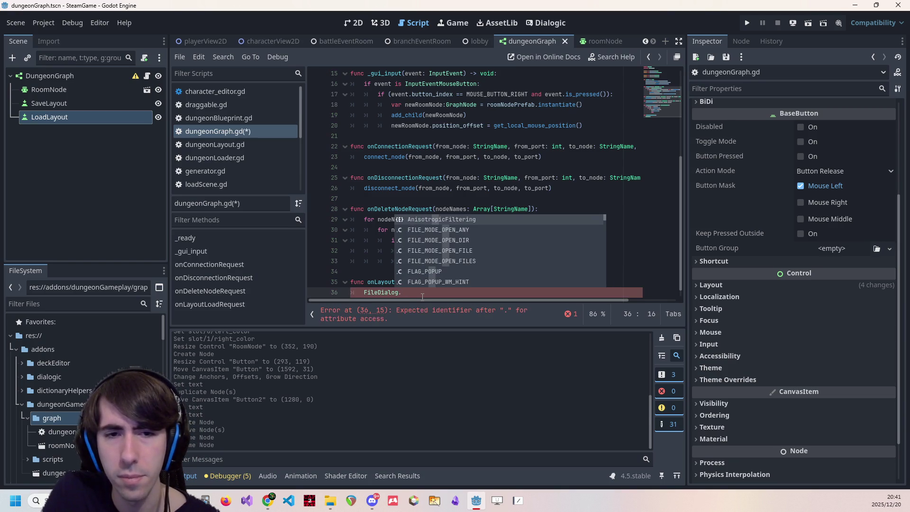
pyautogui.write('.')
pyautogui.press('Return')
# - Assign the new dialog to 'var fileDialog' and save dungeonGraph.gd
pyautogui.write('fileD')
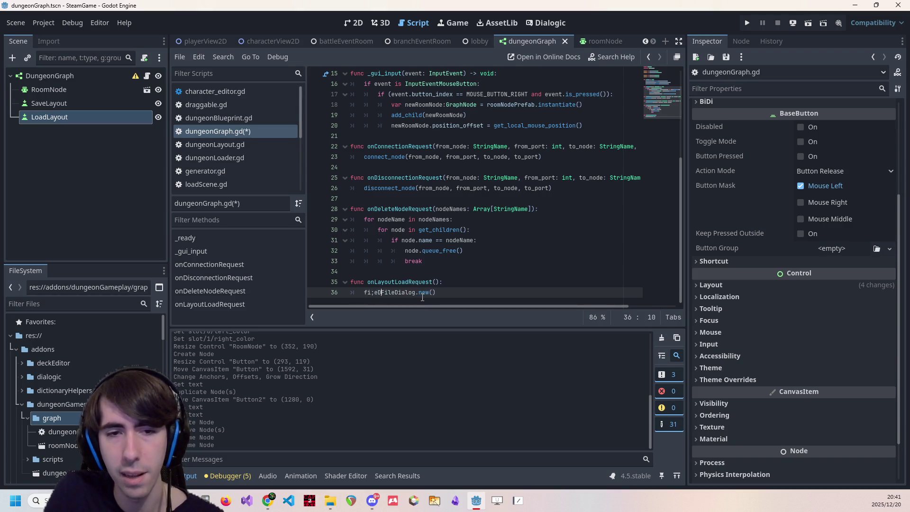
pyautogui.write('ialog =')
pyautogui.press('Home')
pyautogui.write('var')
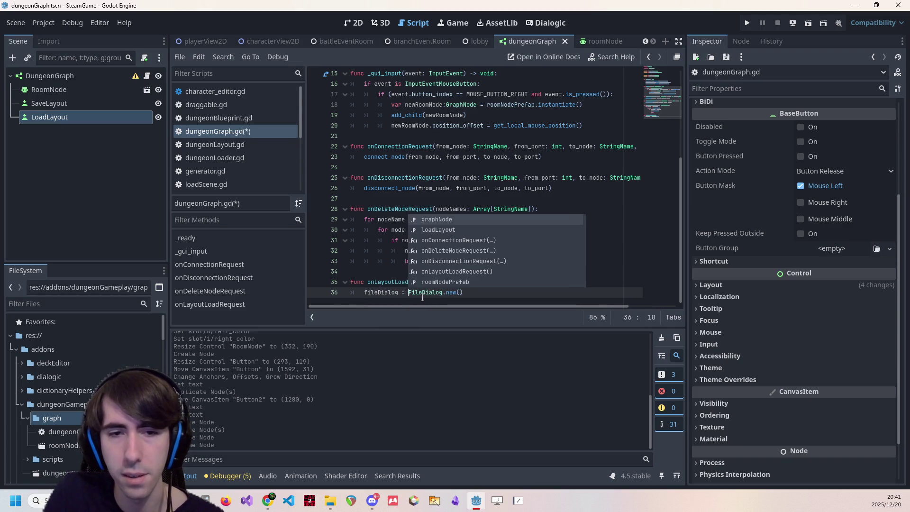
pyautogui.press('End')
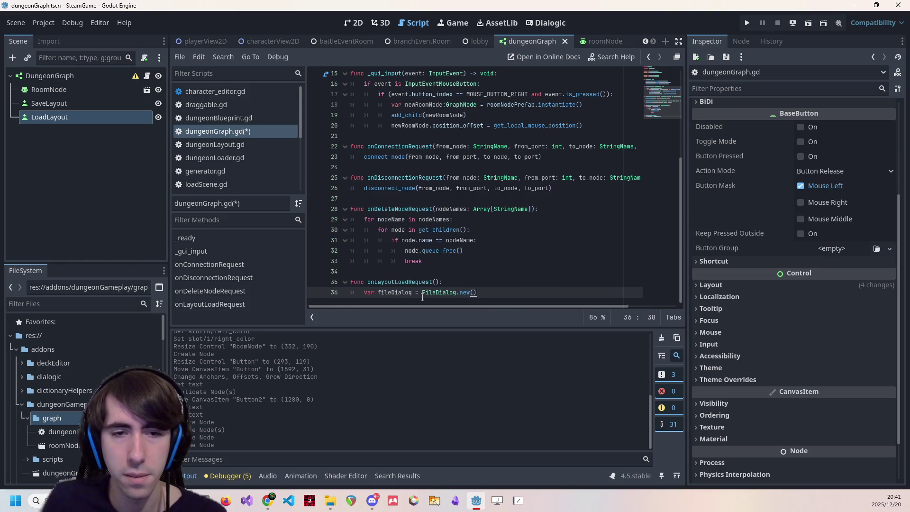
pyautogui.press('Return')
pyautogui.press('Return')
pyautogui.hotkey('ctrl', 's')
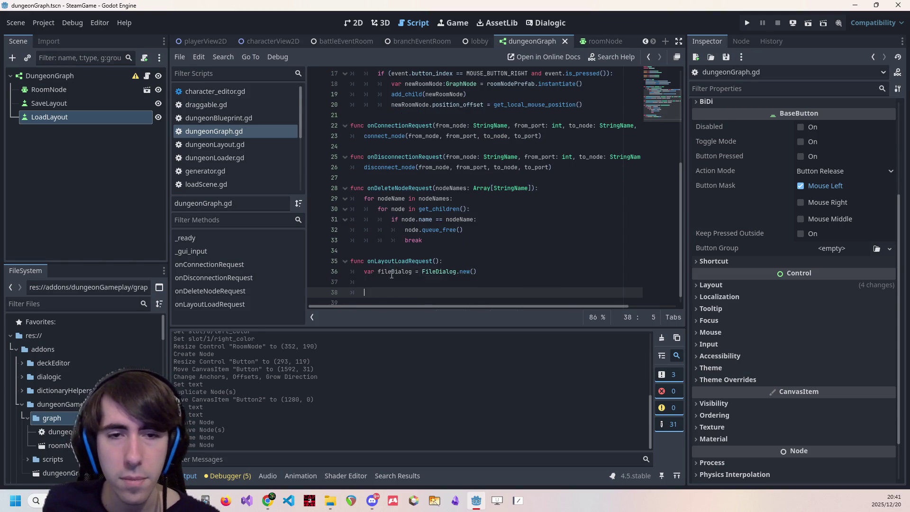
# - Begin 'fileDialog.on_' and open the FileDialog class reference to read it
pyautogui.press('Up')
pyautogui.write('fileDialog.')
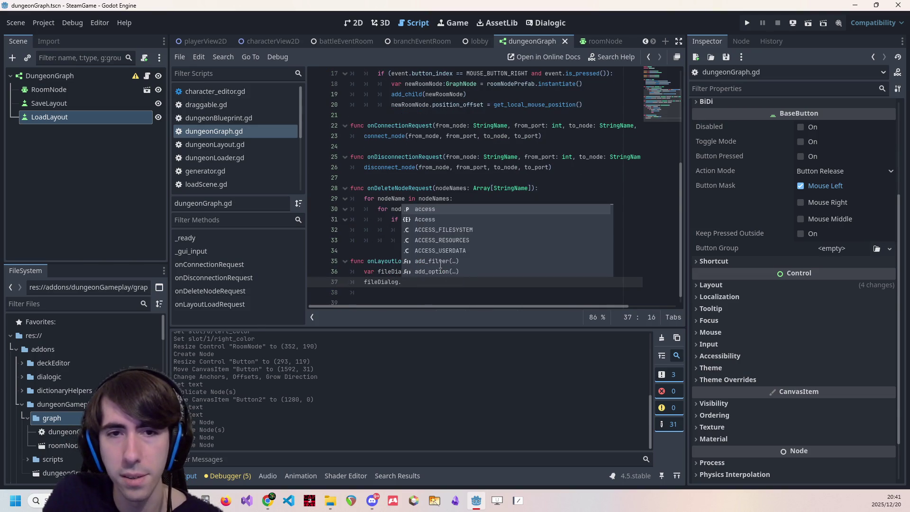
pyautogui.write('on_')
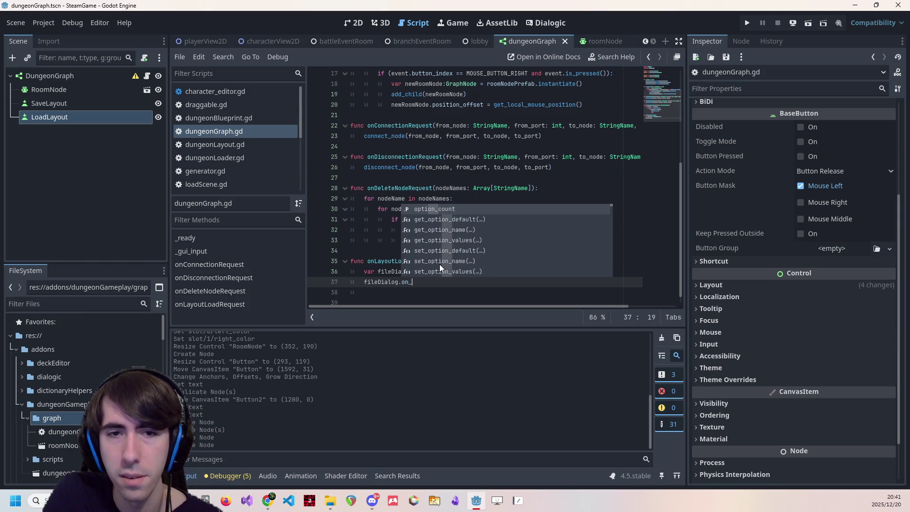
pyautogui.press('Escape')
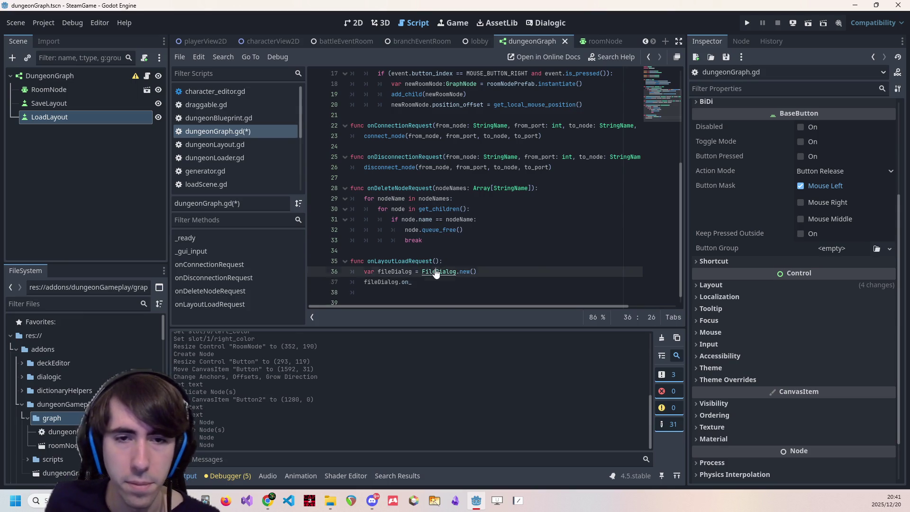
pyautogui.keyDown('ctrl'); pyautogui.click(439, 271); pyautogui.keyUp('ctrl')
pyautogui.moveTo(394, 149); pyautogui.dragTo(461, 149)
pyautogui.click(461, 150)
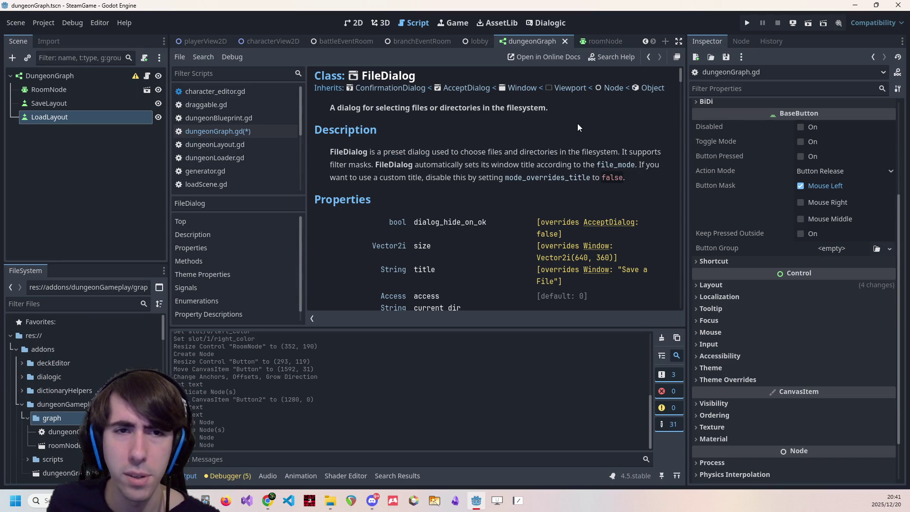
pyautogui.moveTo(457, 164); pyautogui.dragTo(543, 164)
pyautogui.click(545, 159)
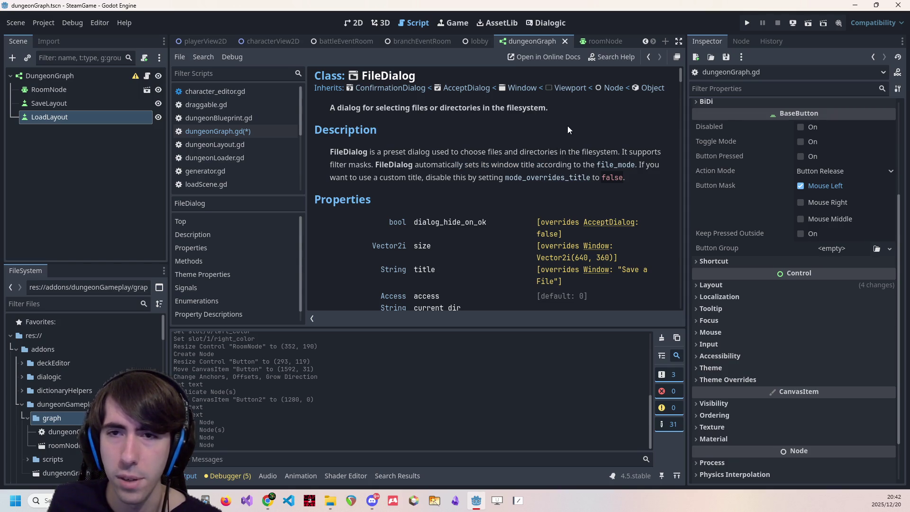
pyautogui.scroll(-3, 559, 133)
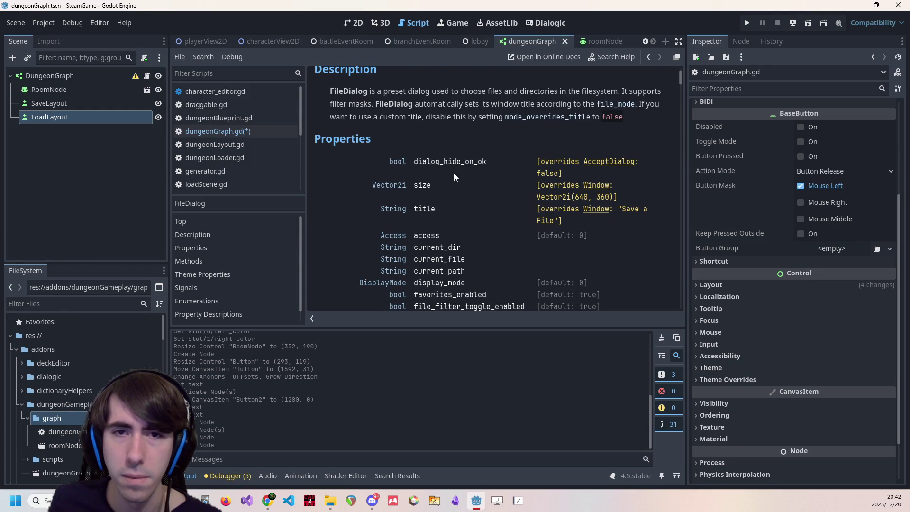
pyautogui.moveTo(377, 121)
pyautogui.mouseDown()
pyautogui.moveTo(624, 117)
pyautogui.moveTo(360, 123)
pyautogui.moveTo(625, 117)
pyautogui.moveTo(396, 117)
pyautogui.moveTo(446, 117)
pyautogui.mouseUp()
pyautogui.click(444, 118)
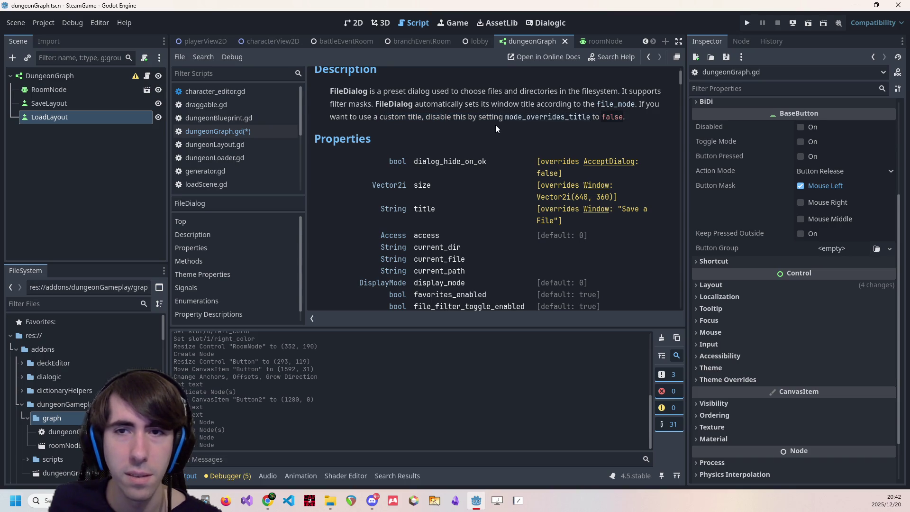
pyautogui.scroll(-2, 489, 131)
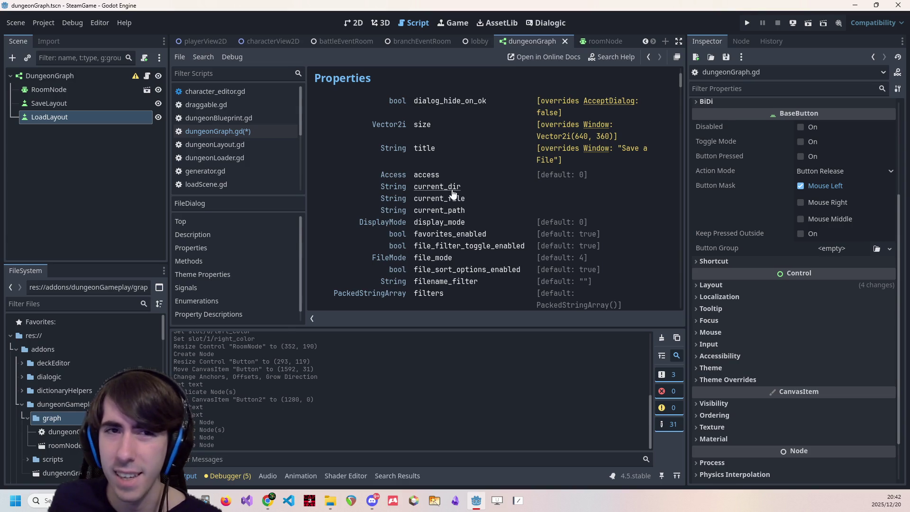
pyautogui.scroll(-4, 452, 193)
pyautogui.scroll(-3, 453, 194)
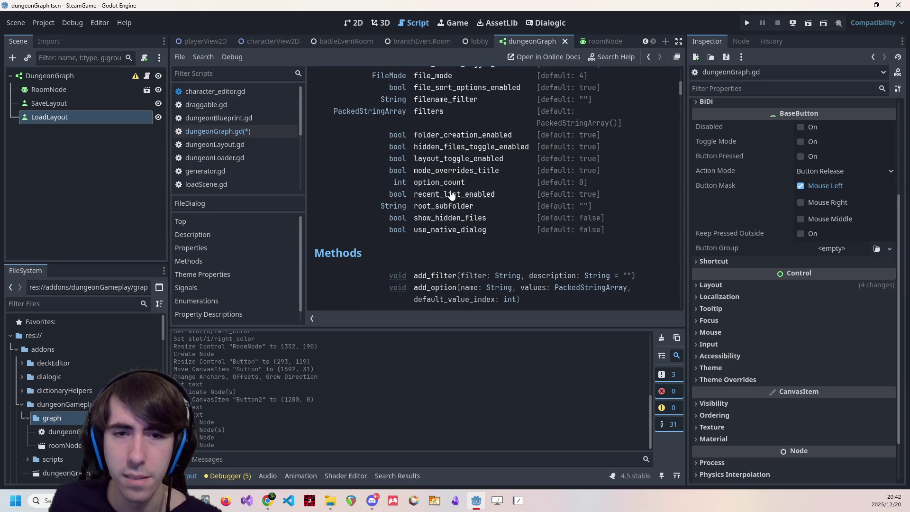
pyautogui.scroll(4, 453, 197)
pyautogui.scroll(-1, 453, 202)
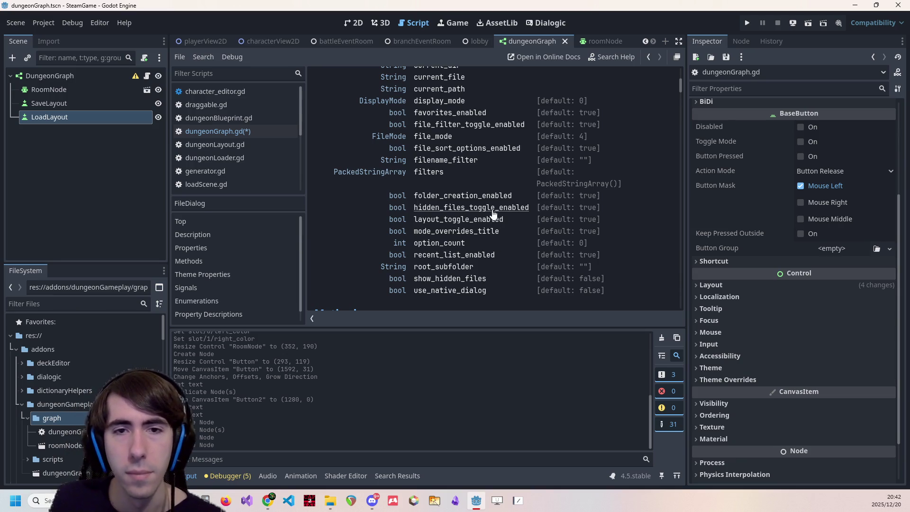
pyautogui.scroll(1, 487, 210)
pyautogui.scroll(7, 486, 213)
pyautogui.scroll(-8, 486, 213)
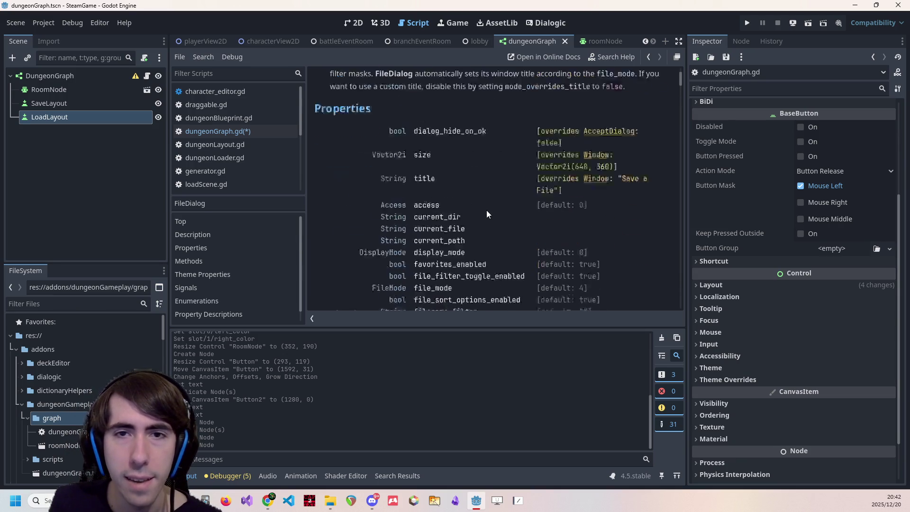
pyautogui.scroll(-15, 478, 258)
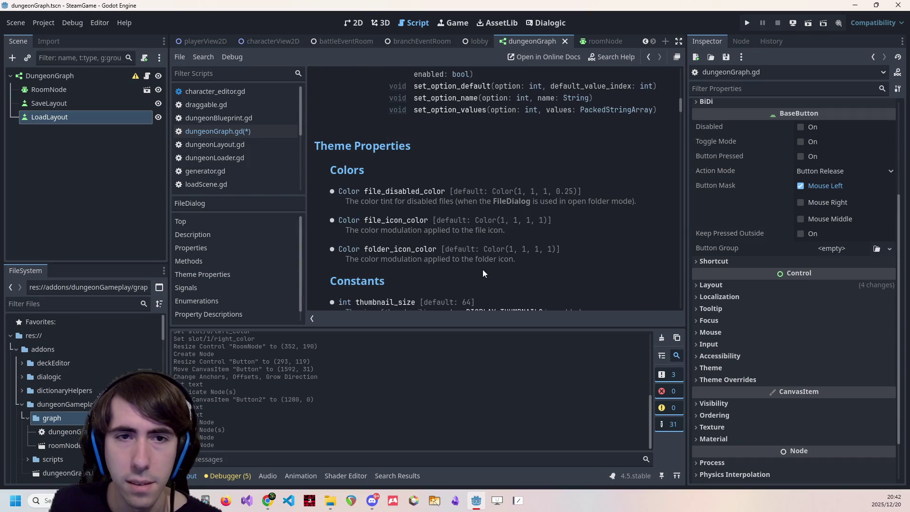
pyautogui.scroll(-15, 482, 255)
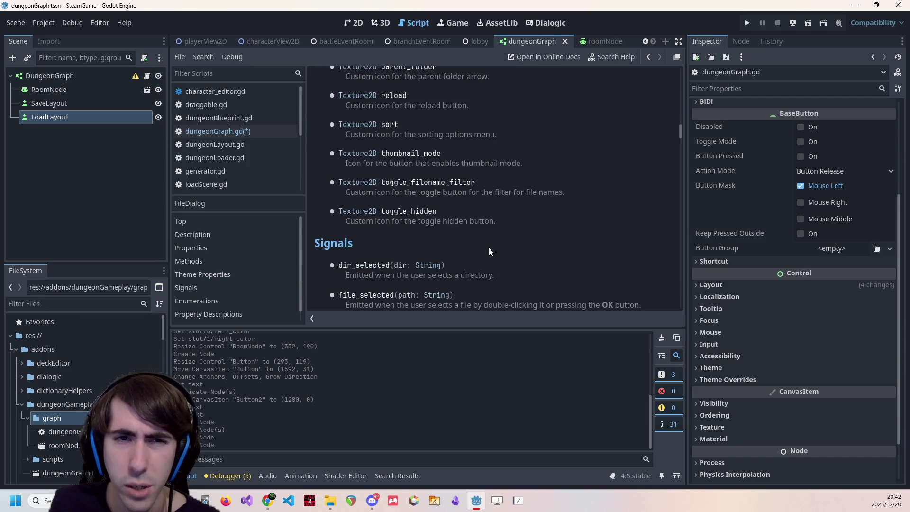
pyautogui.scroll(3, 521, 211)
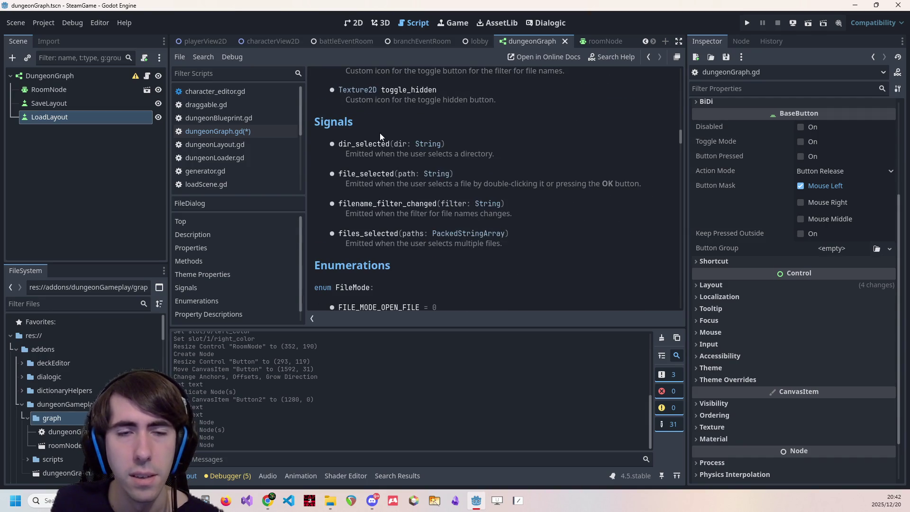
pyautogui.moveTo(342, 175); pyautogui.dragTo(389, 172)
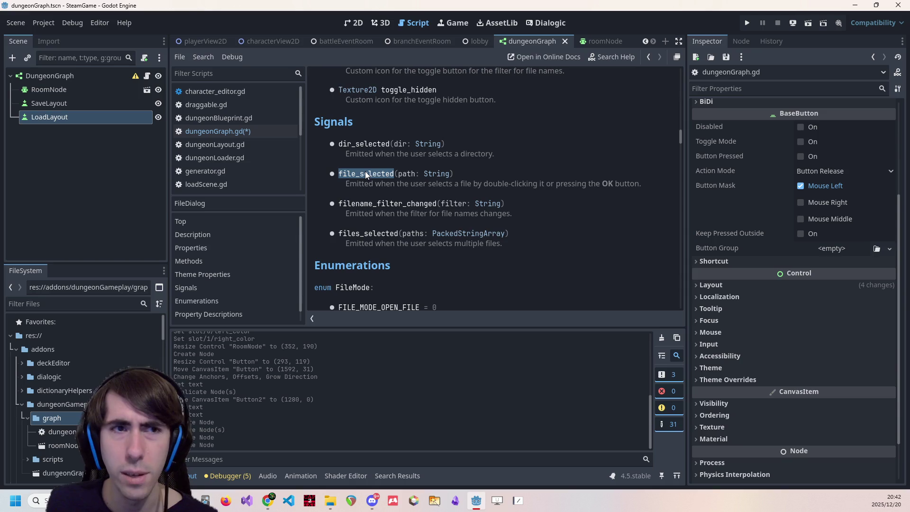
pyautogui.click(359, 20)
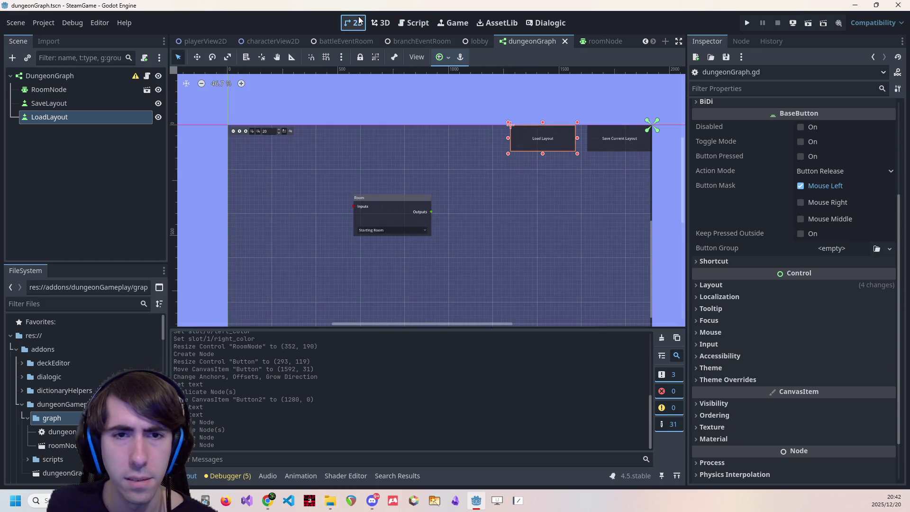
# - On line 37 of dungeonGraph.gd, write fileDialog.file_selected.connect( and copy the signal's path: String parameter
pyautogui.click(413, 23)
pyautogui.click(249, 131)
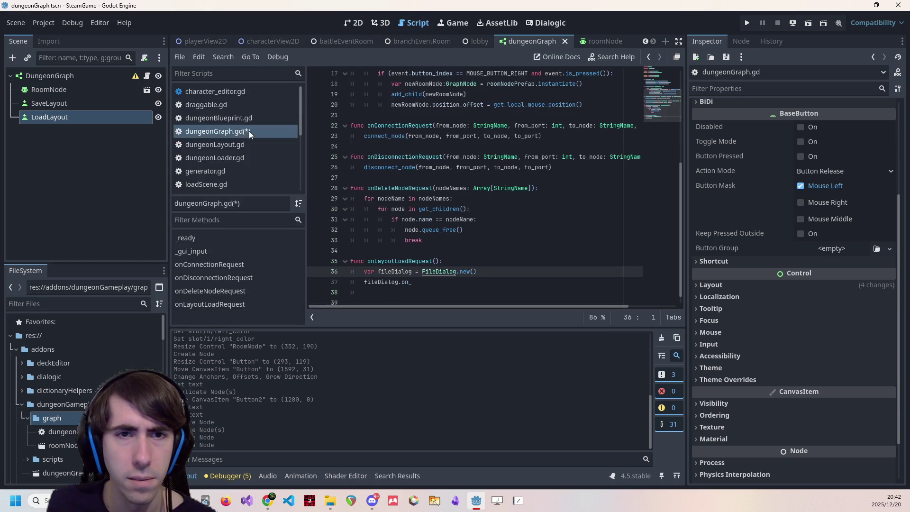
pyautogui.click(434, 282)
pyautogui.press('BackSpace')
pyautogui.press('BackSpace')
pyautogui.press('BackSpace')
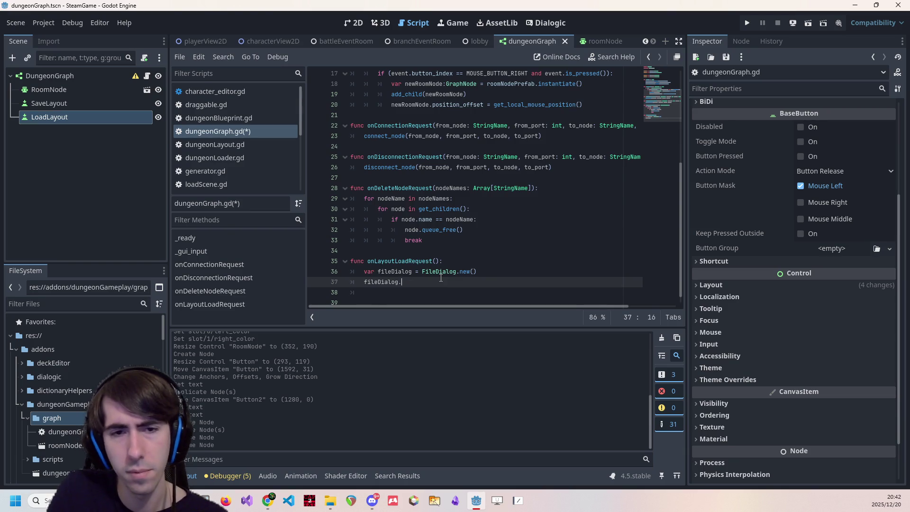
pyautogui.write('fiel')
pyautogui.press('Return')
pyautogui.write('.c')
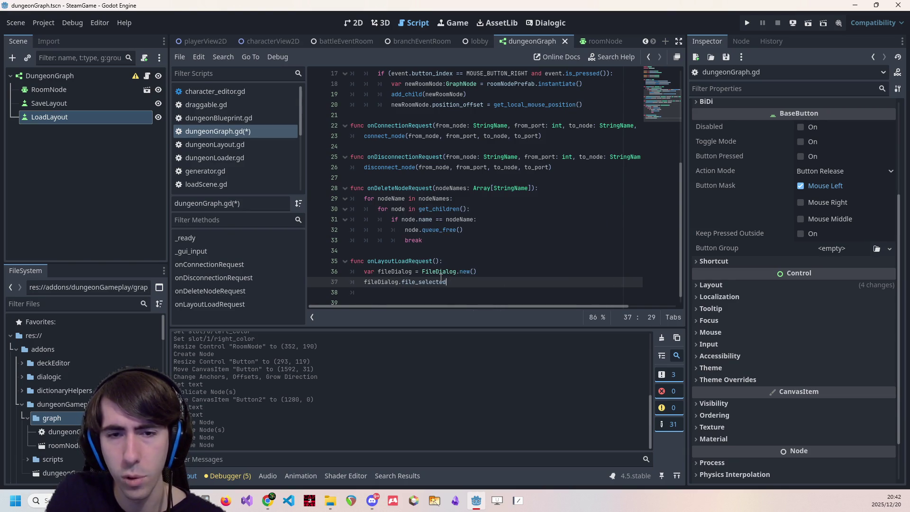
pyautogui.write('onnect(')
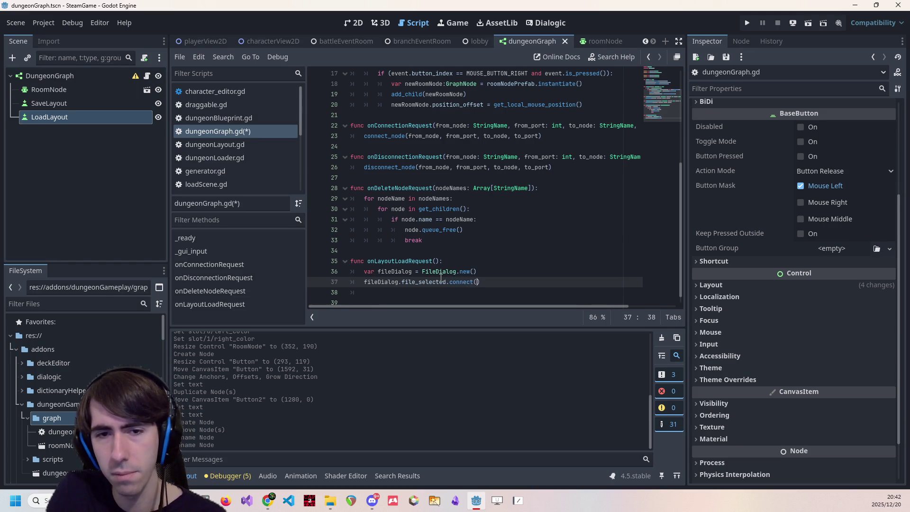
pyautogui.keyDown('ctrl'); pyautogui.click(440, 277); pyautogui.keyUp('ctrl')
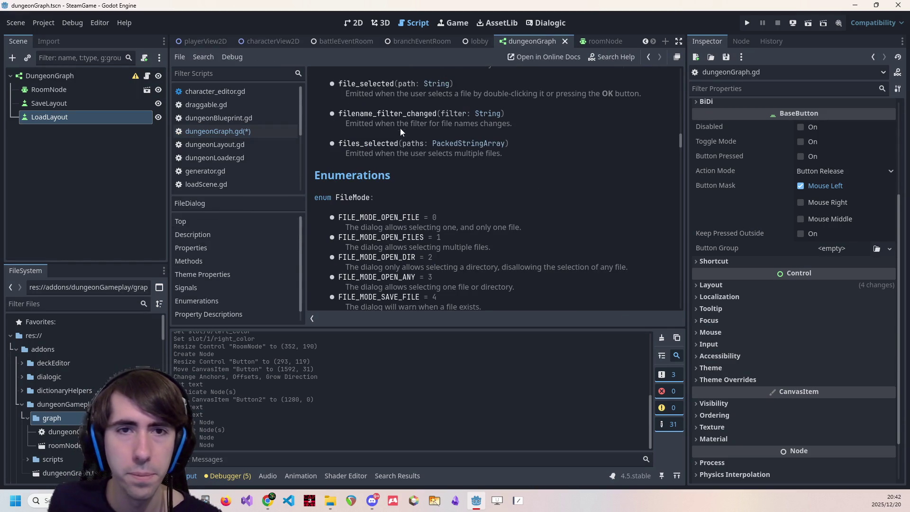
pyautogui.moveTo(401, 84)
pyautogui.mouseDown()
pyautogui.moveTo(450, 84)
pyautogui.moveTo(440, 84)
pyautogui.mouseUp()
pyautogui.hotkey('ctrl', 'c')
pyautogui.hotkey('alt', 'Left')
# - Paste path: String on a new line below the connect call
pyautogui.press('Down')
pyautogui.press('Down')
pyautogui.press('Return')
pyautogui.hotkey('ctrl', 'v')
pyautogui.click(500, 272)
pyautogui.click(501, 282)
pyautogui.click(498, 262)
pyautogui.click(498, 272)
pyautogui.click(496, 280)
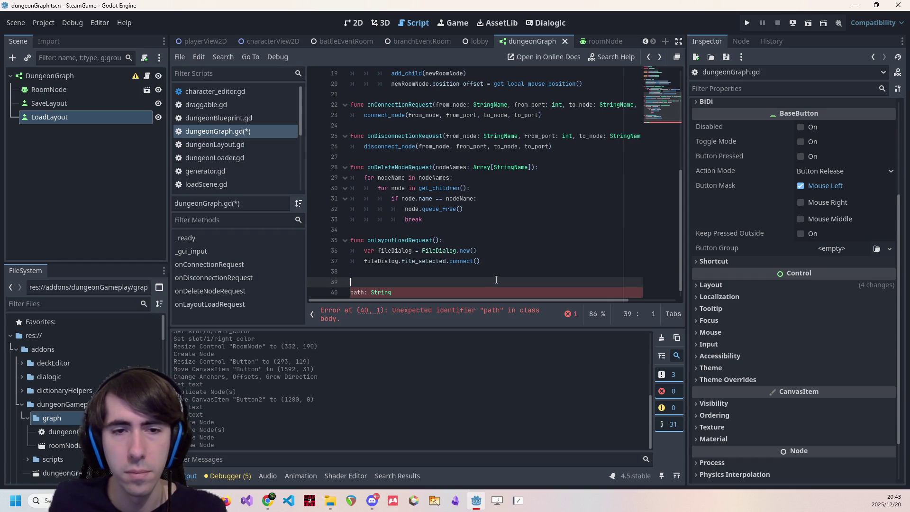
# - Declare func loadLayoutFromFile(path: String) on line 39
pyautogui.write('func onLayout')
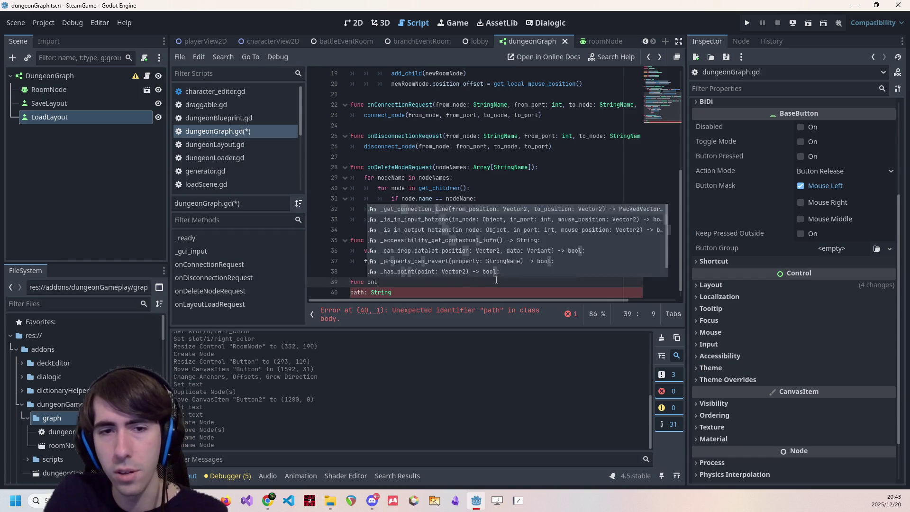
pyautogui.write('Loaded()')
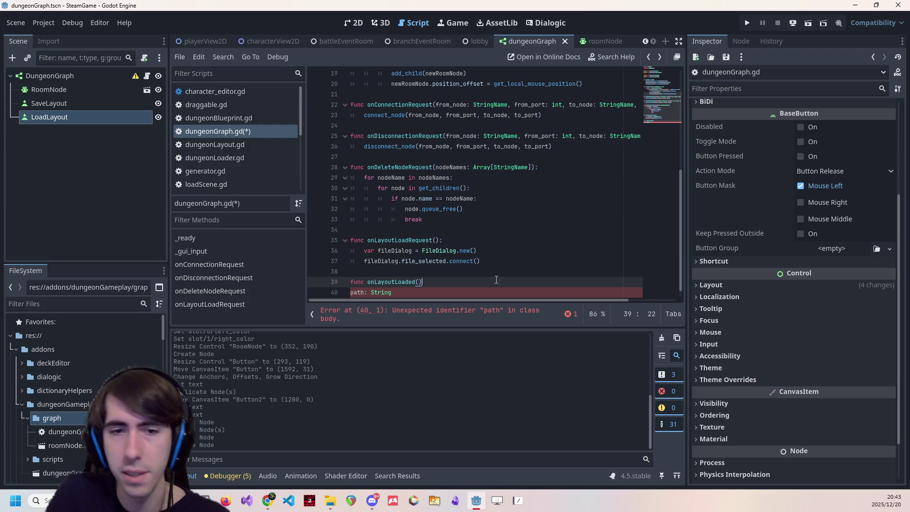
pyautogui.press('Left')
pyautogui.press('Left')
pyautogui.press('Left')
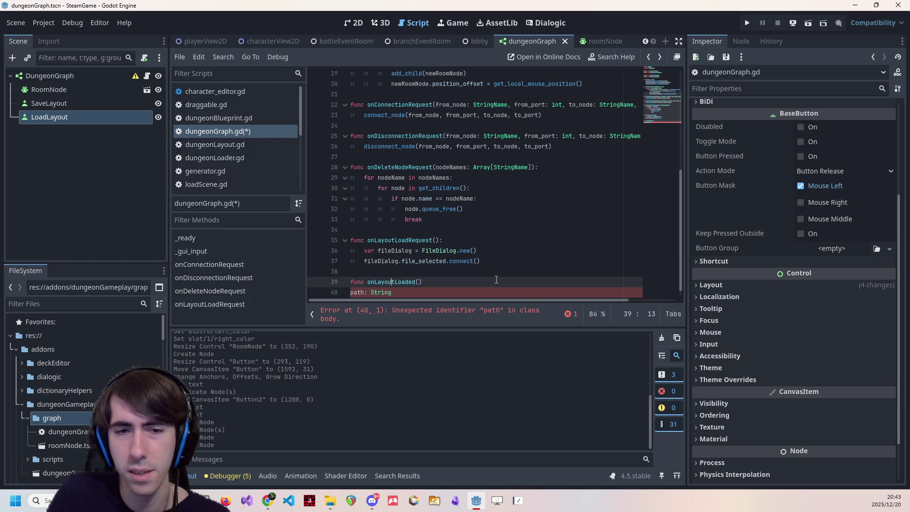
pyautogui.press('Down')
pyautogui.hotkey('ctrl', 'shift', 'Left')
pyautogui.hotkey('ctrl', 'shift', 'Left')
pyautogui.hotkey('ctrl', 'x')
pyautogui.press('Up')
pyautogui.press('End')
pyautogui.press('Left')
pyautogui.hotkey('ctrl', 'v')
pyautogui.hotkey('ctrl', 'shift', 'Left')
pyautogui.write('loadLayout')
pyautogui.press('Left')
pyautogui.press('Right')
pyautogui.write('FromFile')
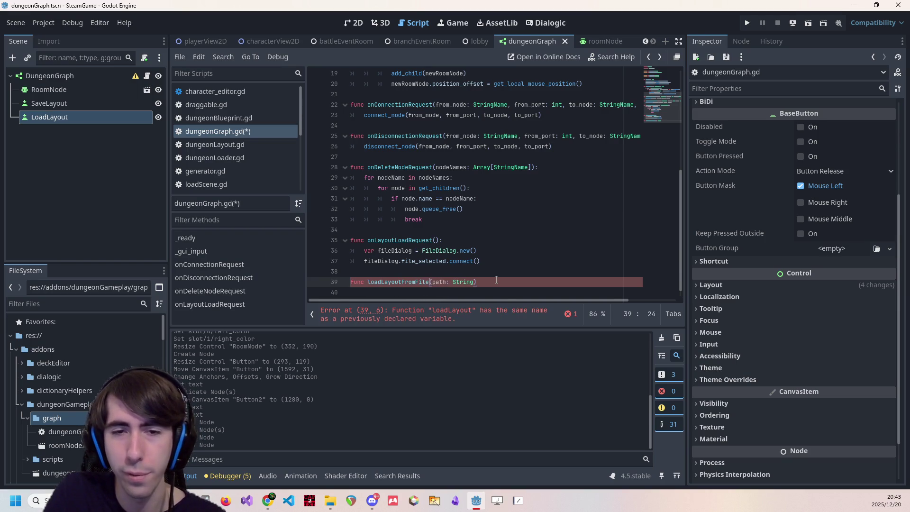
# - Make loadLayoutFromFile the file_selected connect callback and save the script
pyautogui.hotkey('ctrl', 's')
pyautogui.hotkey('ctrl', 'shift', 'Left')
pyautogui.hotkey('ctrl', 'c')
pyautogui.click(478, 261)
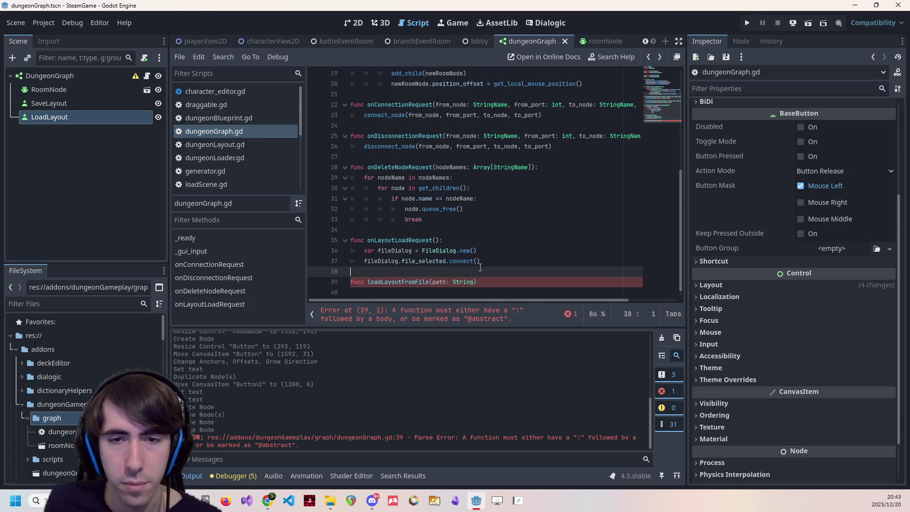
pyautogui.hotkey('ctrl', 'v')
pyautogui.hotkey('ctrl', 's')
# - Give loadLayoutFromFile a colon and a pass body
pyautogui.click(492, 282)
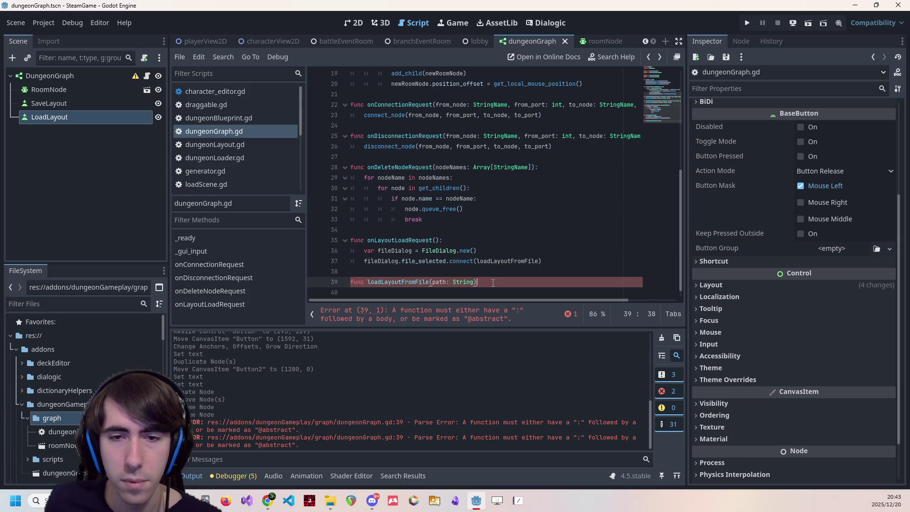
pyautogui.write(':')
pyautogui.press('Return')
pyautogui.write('p[')
pyautogui.press('BackSpace')
pyautogui.write('ass')
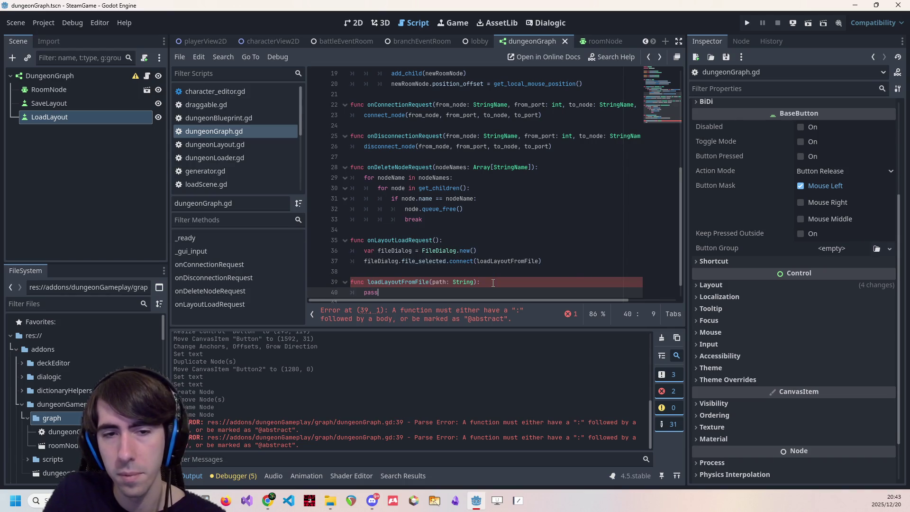
pyautogui.press('Return')
pyautogui.press('Return')
pyautogui.press('Return')
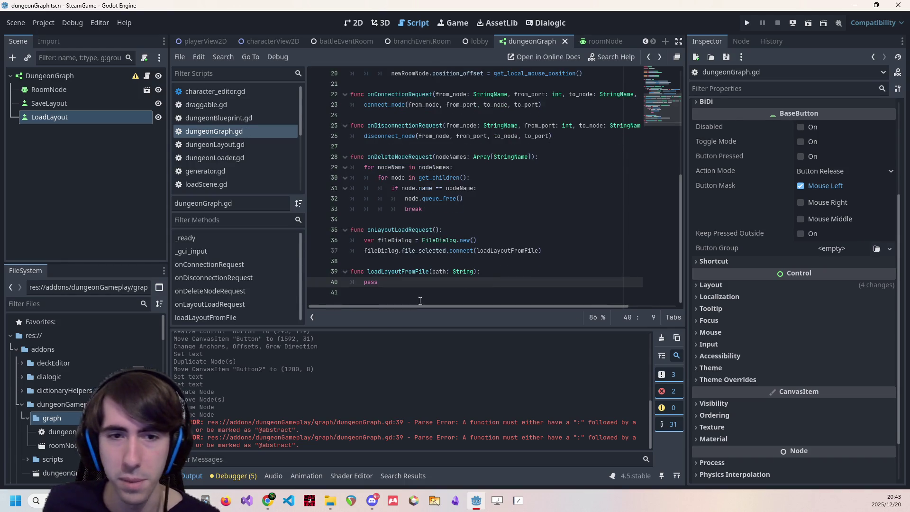
pyautogui.press('BackSpace')
pyautogui.press('BackSpace')
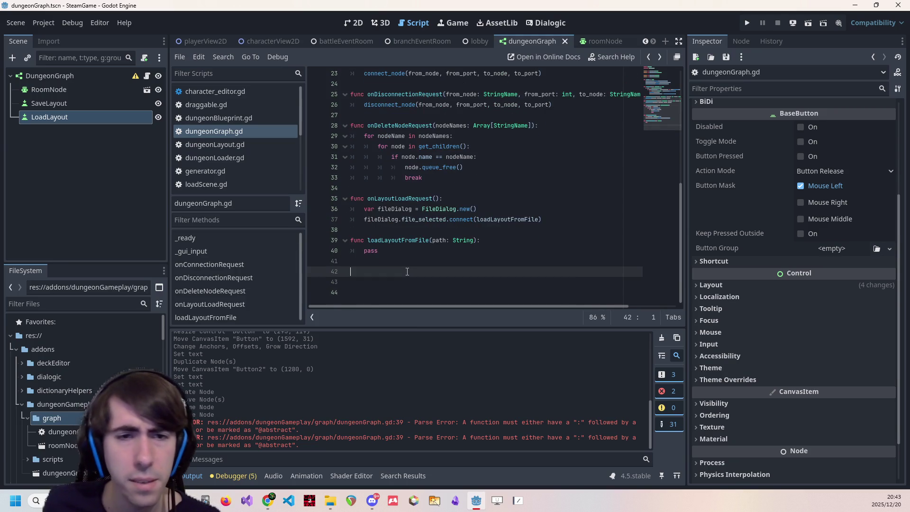
# - Scroll back up to the loadLayout export variable near the top of the script
pyautogui.moveTo(569, 221); pyautogui.dragTo(303, 197)
pyautogui.scroll(2, 509, 184)
pyautogui.scroll(-1, 509, 184)
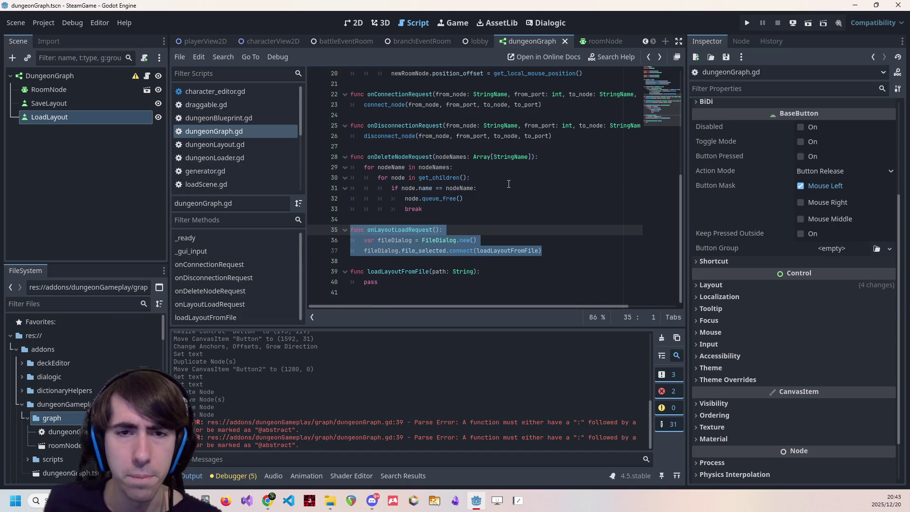
pyautogui.scroll(5, 464, 260)
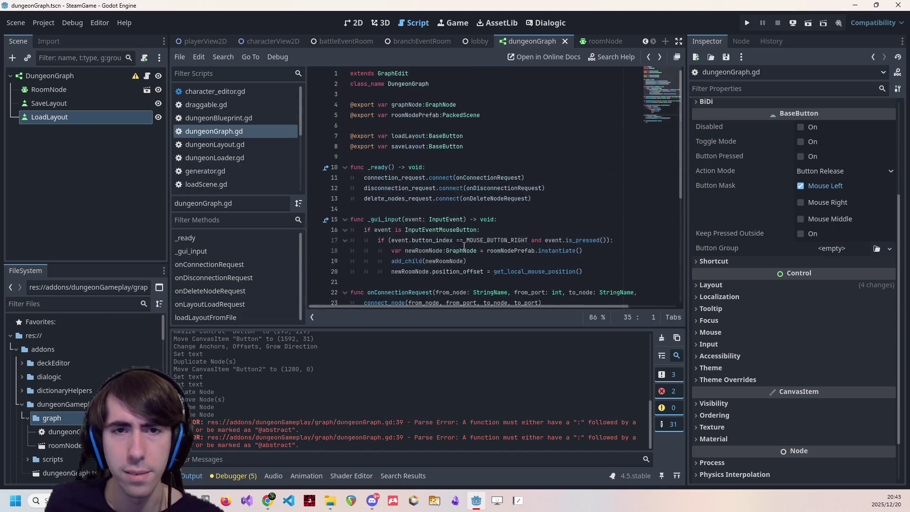
pyautogui.click(414, 134)
# - In _ready, add loadLayout.pressed.connect(onLayoutLoadRequest)
pyautogui.doubleClick(413, 135)
pyautogui.scroll(-5, 407, 213)
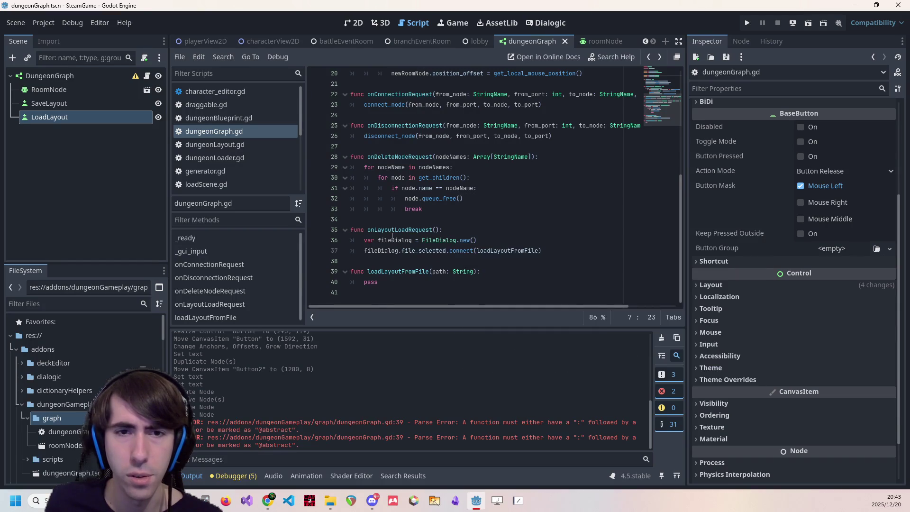
pyautogui.scroll(5, 495, 226)
pyautogui.click(571, 199)
pyautogui.press('Return')
pyautogui.hotkey('ctrl', 'v')
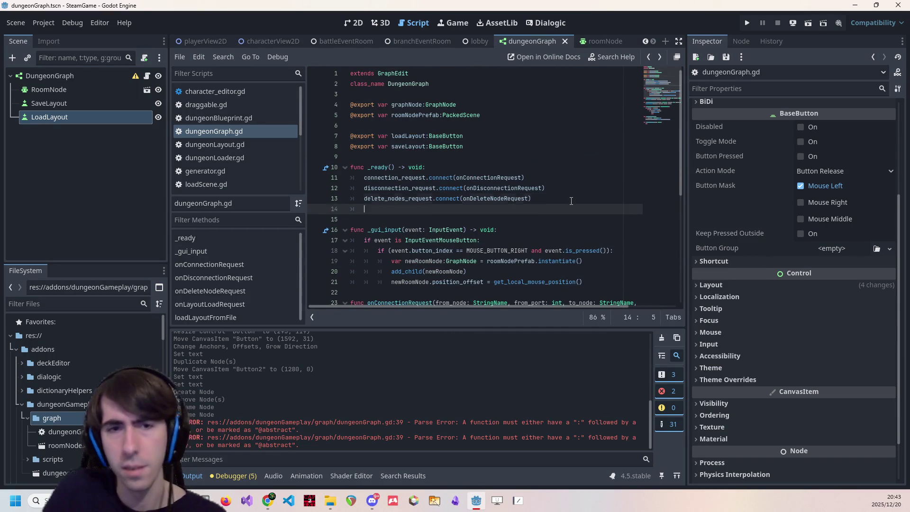
pyautogui.press('Home')
pyautogui.press('Return')
pyautogui.write('.pressed')
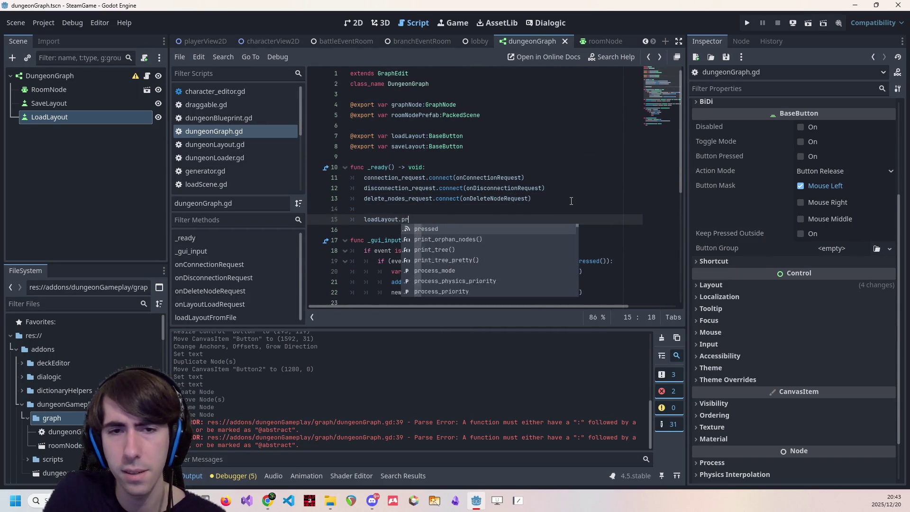
pyautogui.write('connect(')
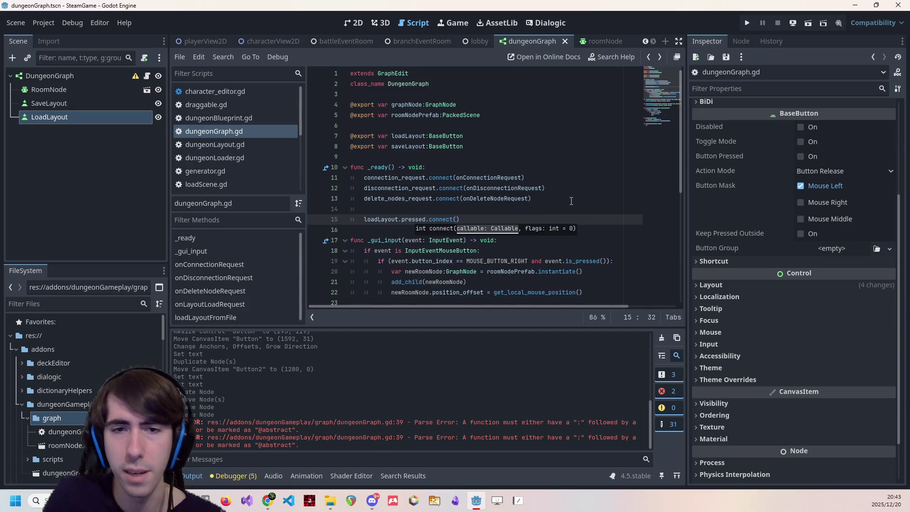
pyautogui.scroll(-5, 411, 235)
pyautogui.doubleClick(400, 230)
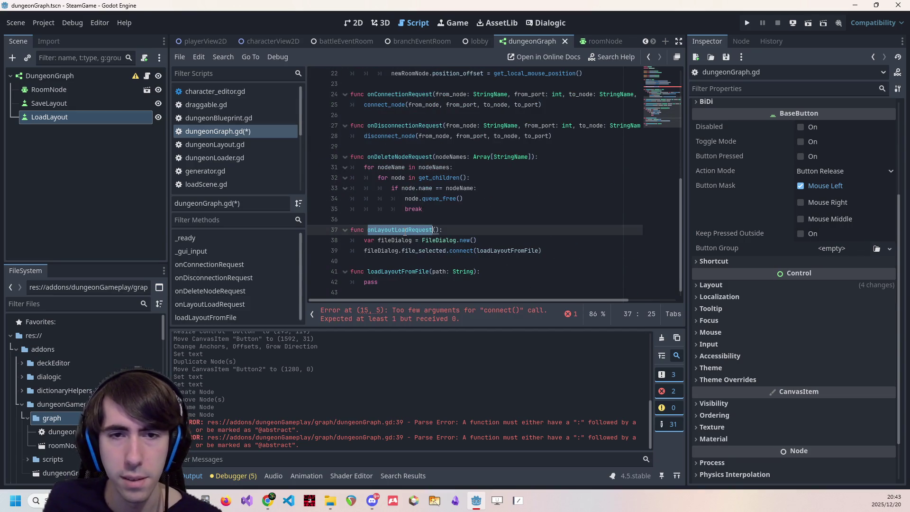
pyautogui.scroll(5, 454, 209)
pyautogui.click(456, 220)
pyautogui.hotkey('ctrl', 'v')
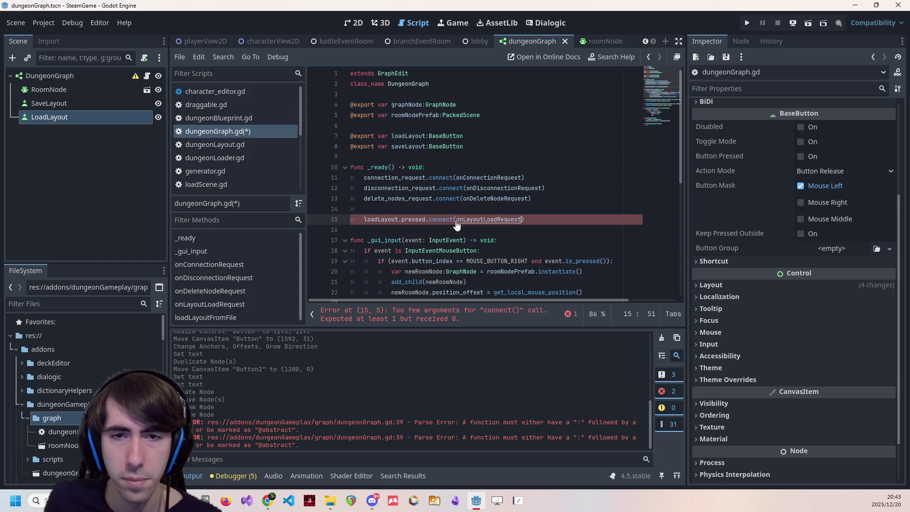
# - Duplicate that line as saveLayout.pressed.connect(onLayoutSaveRequest)
pyautogui.click(475, 226)
pyautogui.hotkey('shift', 'Up')
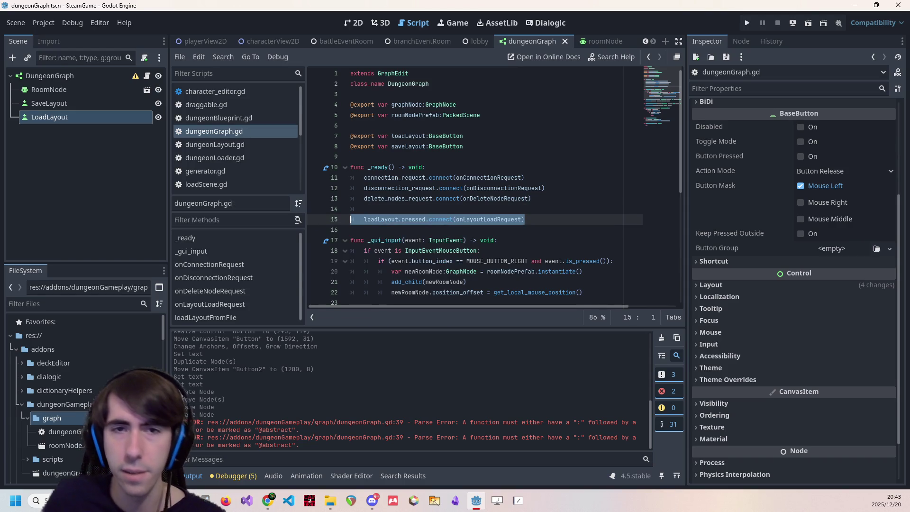
pyautogui.press('End')
pyautogui.press('Return')
pyautogui.hotkey('ctrl', 'v')
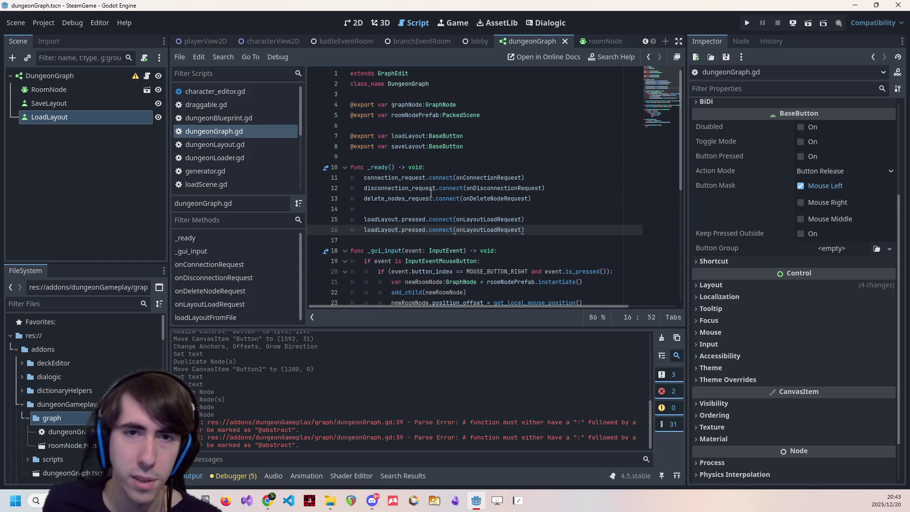
pyautogui.doubleClick(400, 146)
pyautogui.hotkey('ctrl', 'c')
pyautogui.doubleClick(379, 230)
pyautogui.hotkey('ctrl', 'v')
pyautogui.moveTo(497, 230); pyautogui.dragTo(483, 230)
pyautogui.write('Save')
pyautogui.scroll(-8, 462, 205)
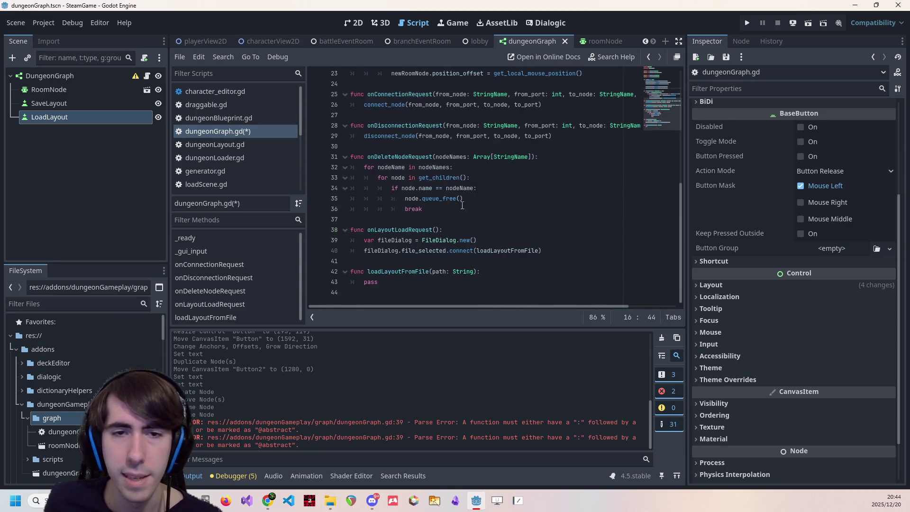
# - Paste a copy of onLayoutLoadRequest below loadLayoutFromFile and rename it onLayoutSaveRequest
pyautogui.click(564, 256)
pyautogui.hotkey('shift', 'Up')
pyautogui.hotkey('shift', 'Up')
pyautogui.click(565, 259)
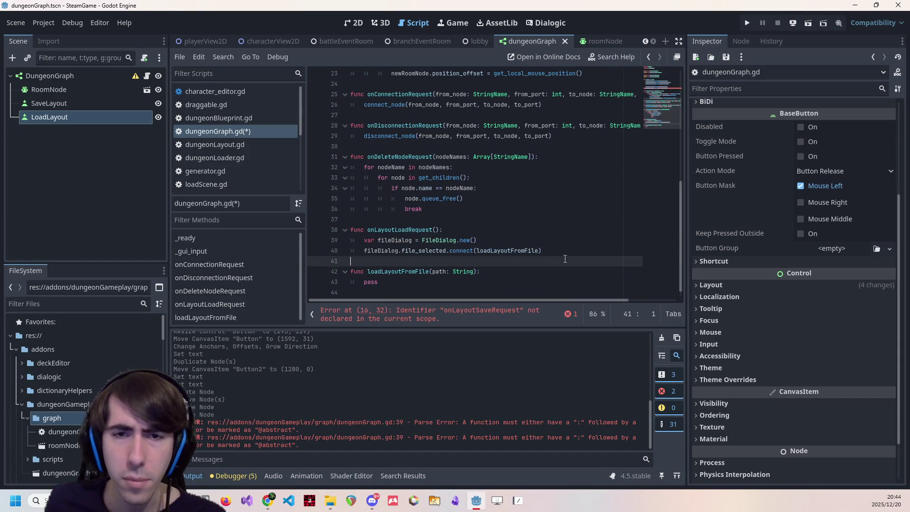
pyautogui.click(424, 283)
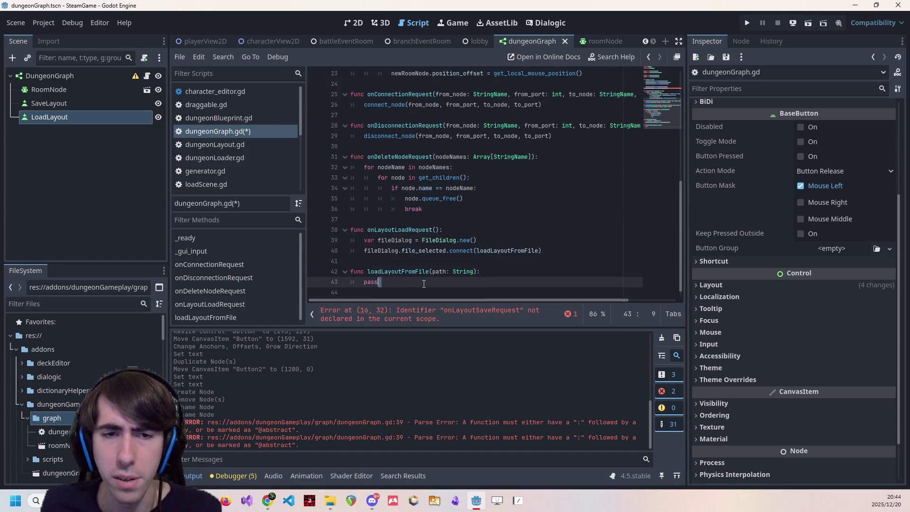
pyautogui.click(449, 293)
pyautogui.press('Return')
pyautogui.hotkey('ctrl', 'v')
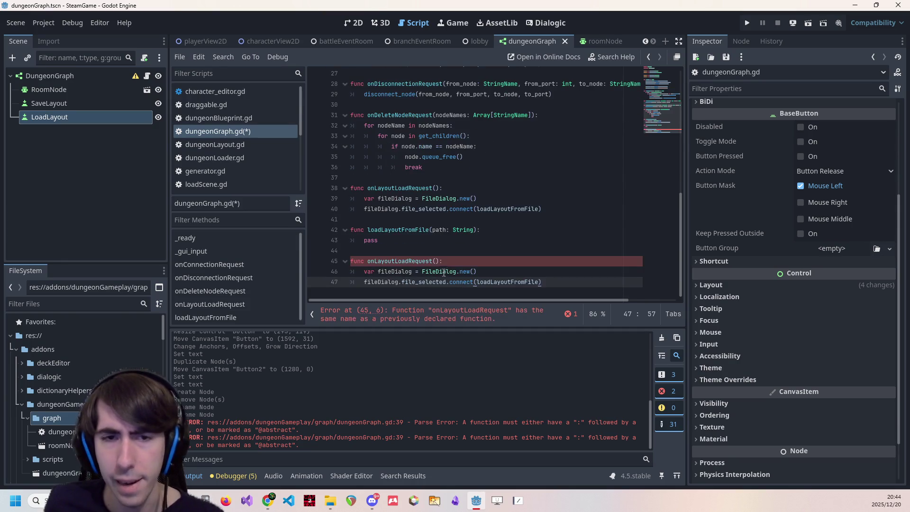
pyautogui.moveTo(394, 261); pyautogui.dragTo(409, 261)
pyautogui.write('Save')
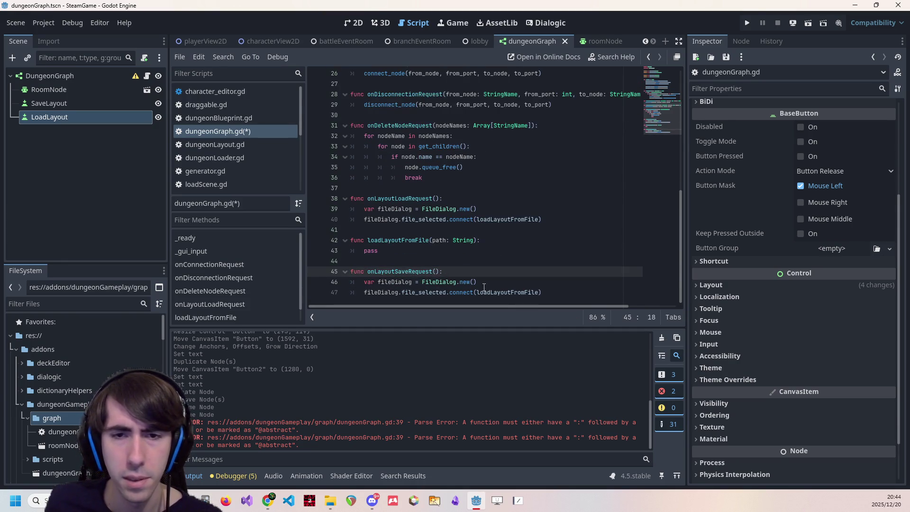
# - Change its file_selected callback to saveLayoutToFile and save the script
pyautogui.click(496, 283)
pyautogui.click(490, 293)
pyautogui.press('BackSpace')
pyautogui.press('BackSpace')
pyautogui.press('BackSpace')
pyautogui.write('save')
pyautogui.hotkey('ctrl', 's')
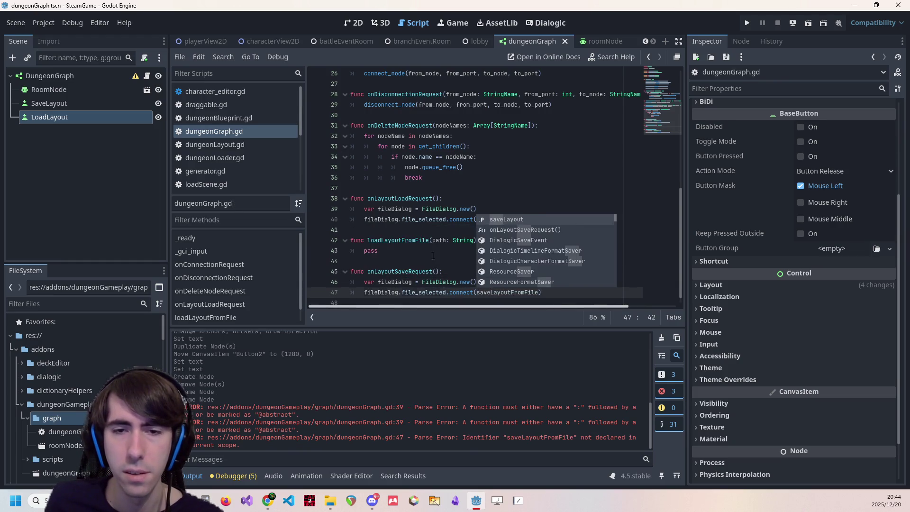
pyautogui.click(433, 256)
pyautogui.click(515, 293)
pyautogui.press('BackSpace')
pyautogui.write('To')
pyautogui.press('Delete')
pyautogui.press('Delete')
pyautogui.press('Delete')
pyautogui.hotkey('ctrl', 's')
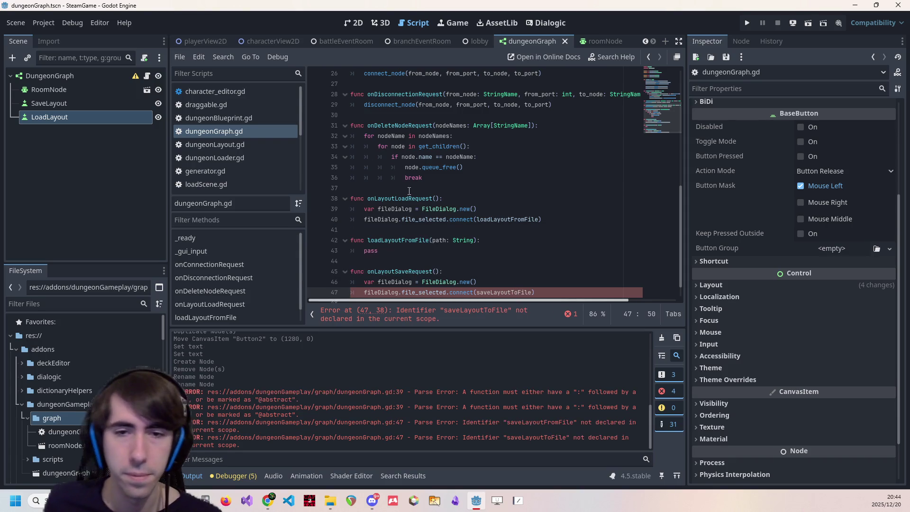
pyautogui.click(590, 290)
pyautogui.press('Return')
pyautogui.press('Return')
pyautogui.press('Return')
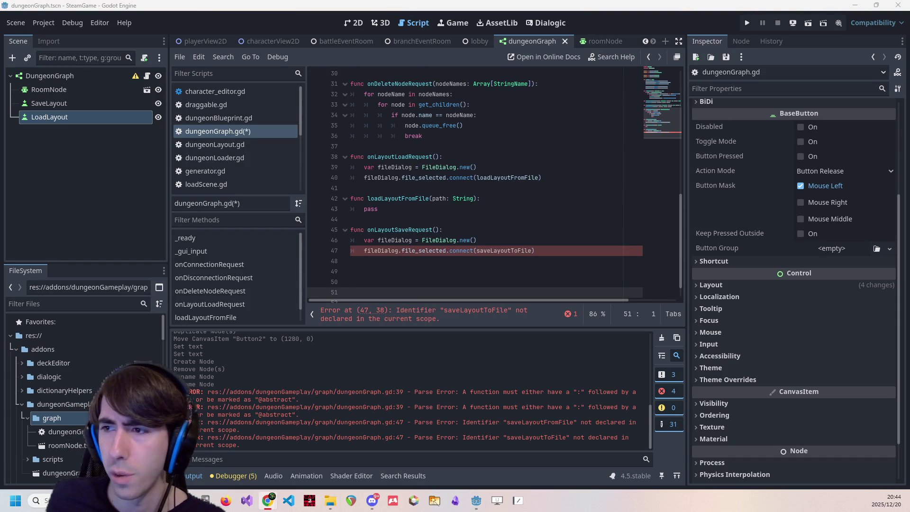
pyautogui.hotkey('alt', 'Tab')
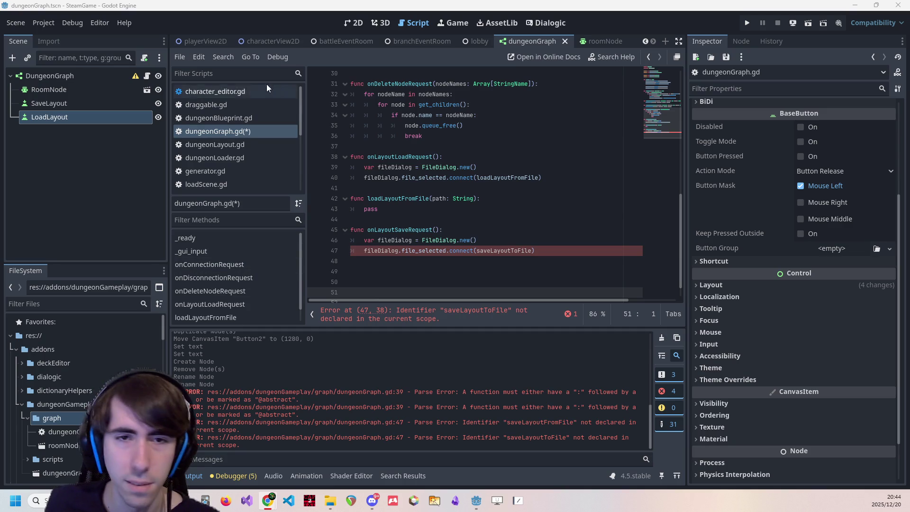
# - Open the FileDialog class reference from the script and read its properties, signals and theme sections
pyautogui.click(525, 194)
pyautogui.keyDown('ctrl'); pyautogui.click(447, 240); pyautogui.keyUp('ctrl')
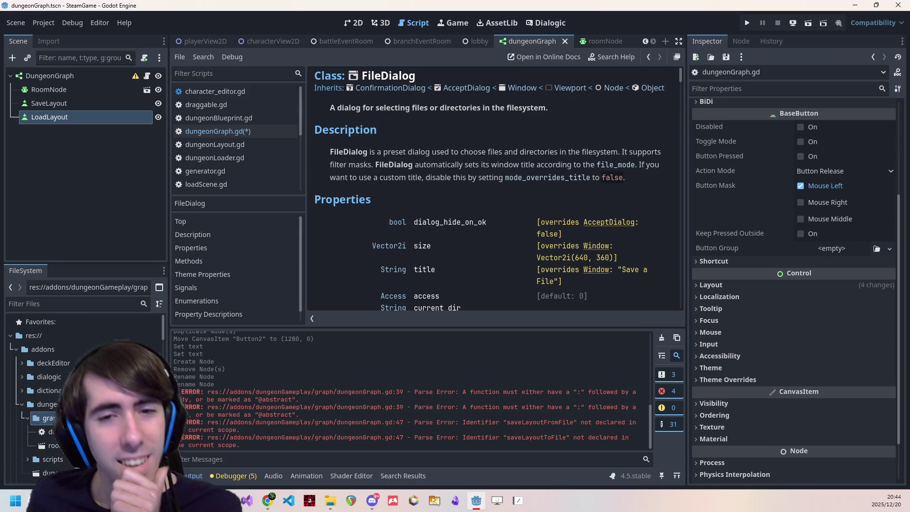
pyautogui.scroll(-5, 456, 222)
pyautogui.scroll(5, 455, 222)
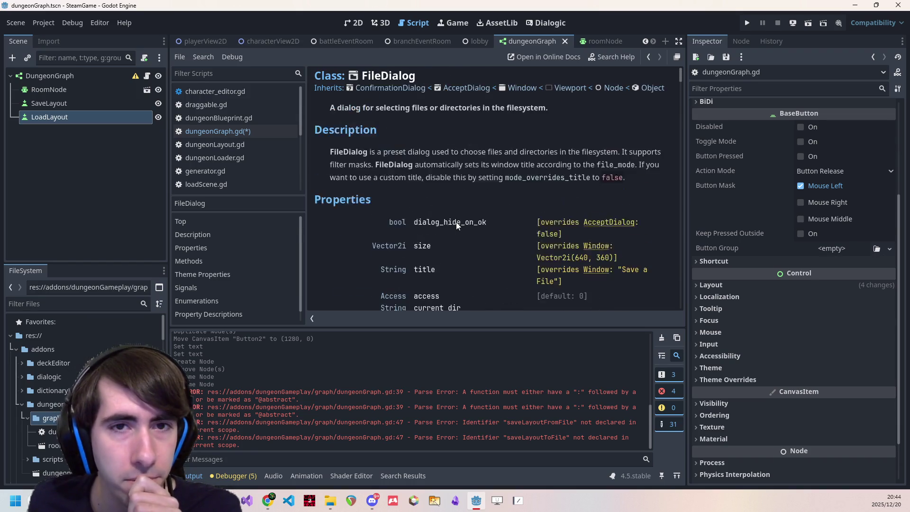
pyautogui.scroll(-15, 456, 225)
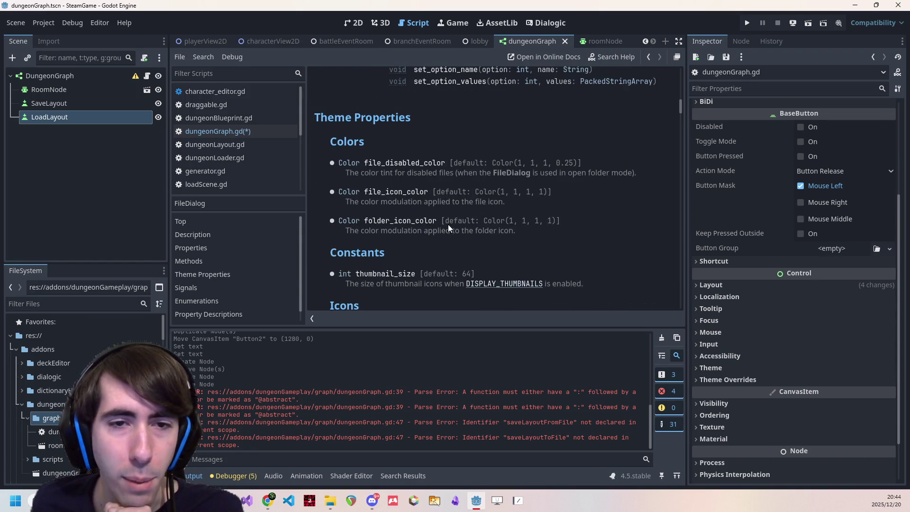
pyautogui.scroll(-10, 445, 217)
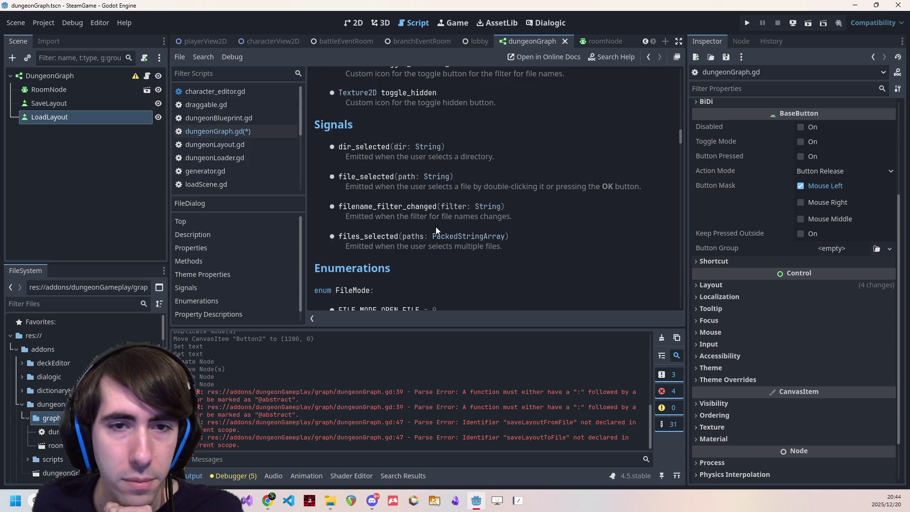
pyautogui.scroll(-5, 436, 228)
pyautogui.scroll(12, 440, 199)
pyautogui.scroll(6, 447, 167)
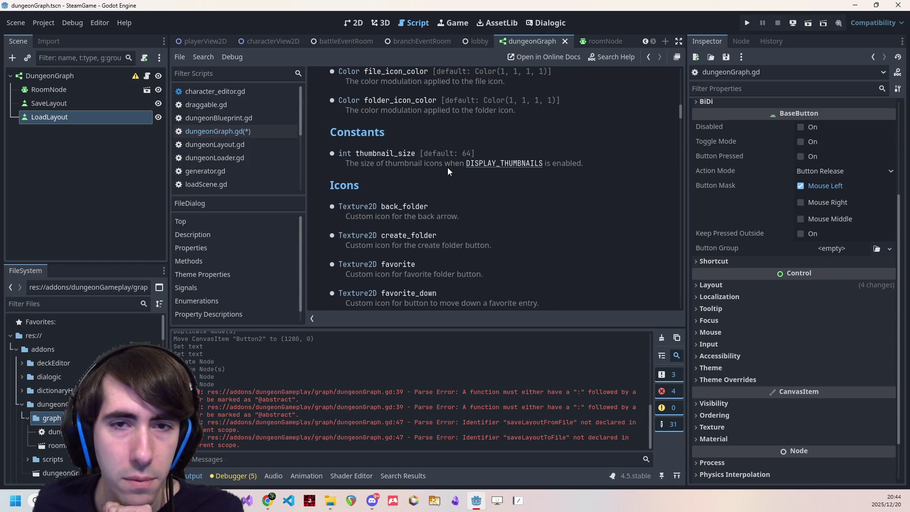
pyautogui.hotkey('alt', 'Tab')
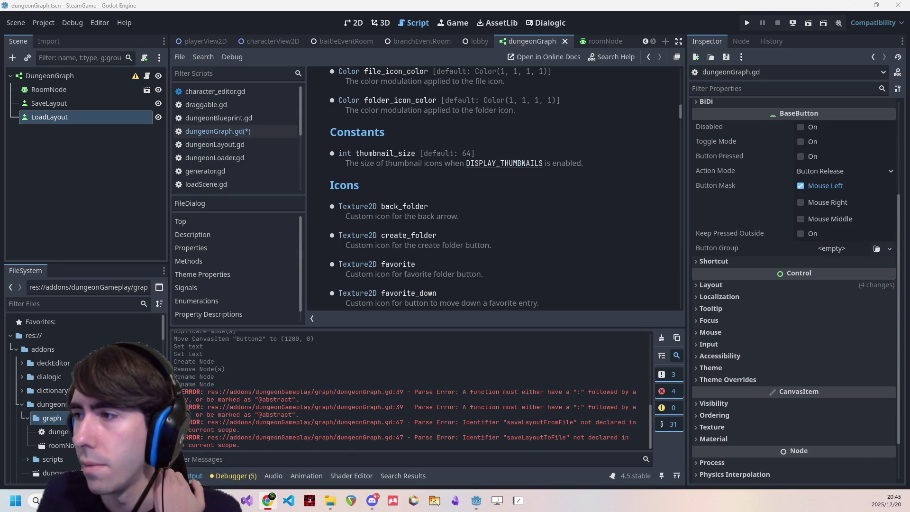
pyautogui.hotkey('alt', 'Tab')
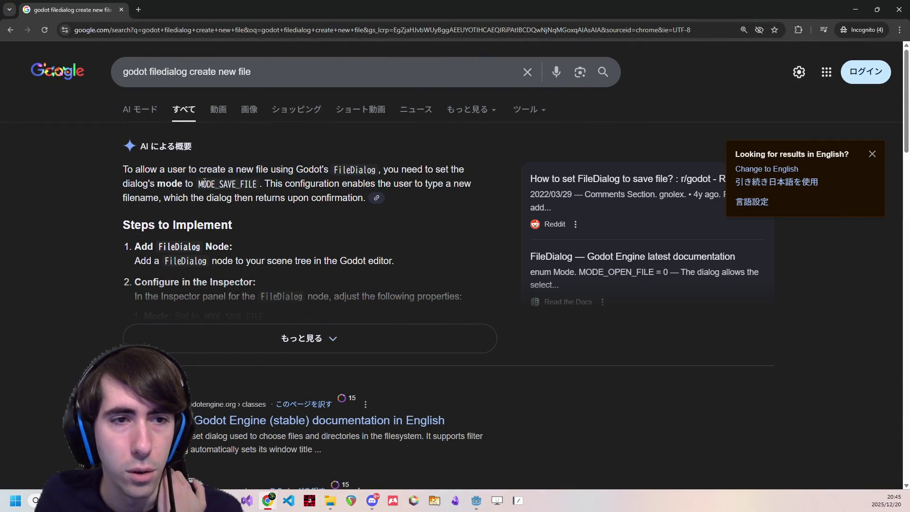
# - Read the expanded AI overview for 'godot filedialog create new file' and its FileAccess.open example
pyautogui.scroll(-2, 243, 202)
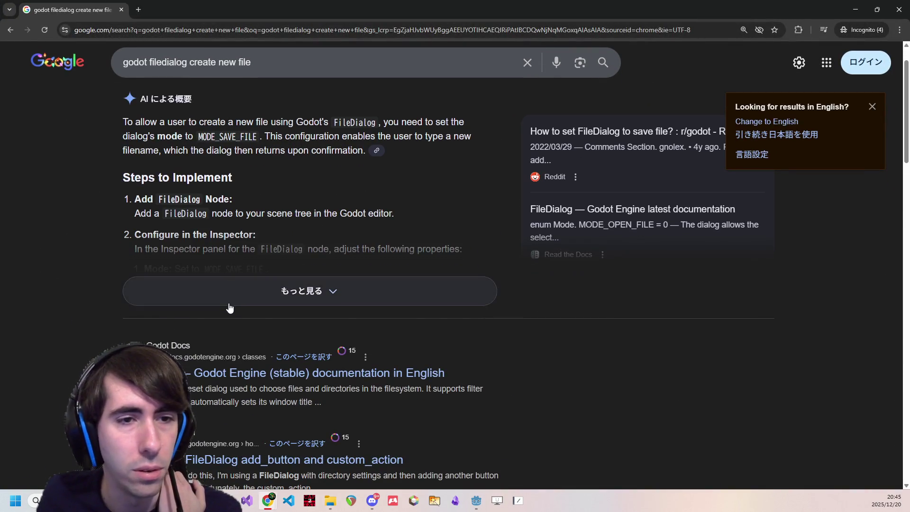
pyautogui.click(228, 294)
pyautogui.scroll(-5, 230, 271)
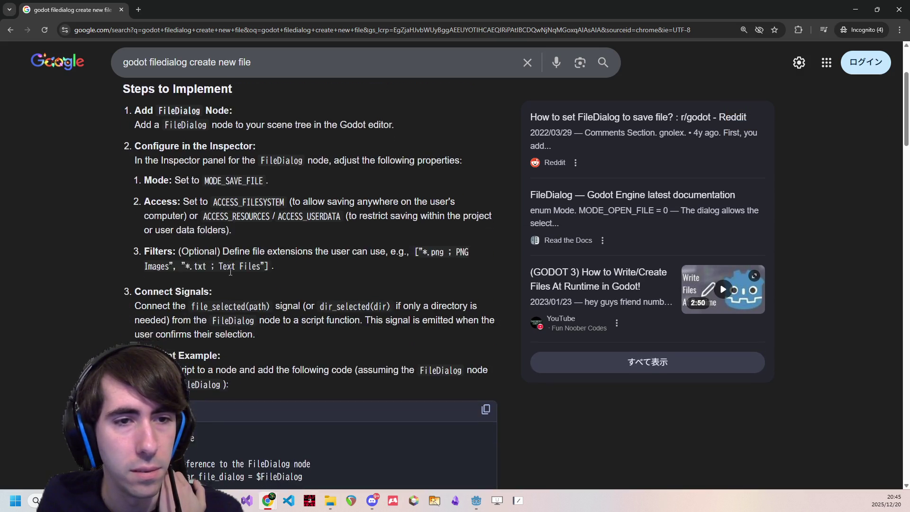
pyautogui.scroll(-4, 230, 274)
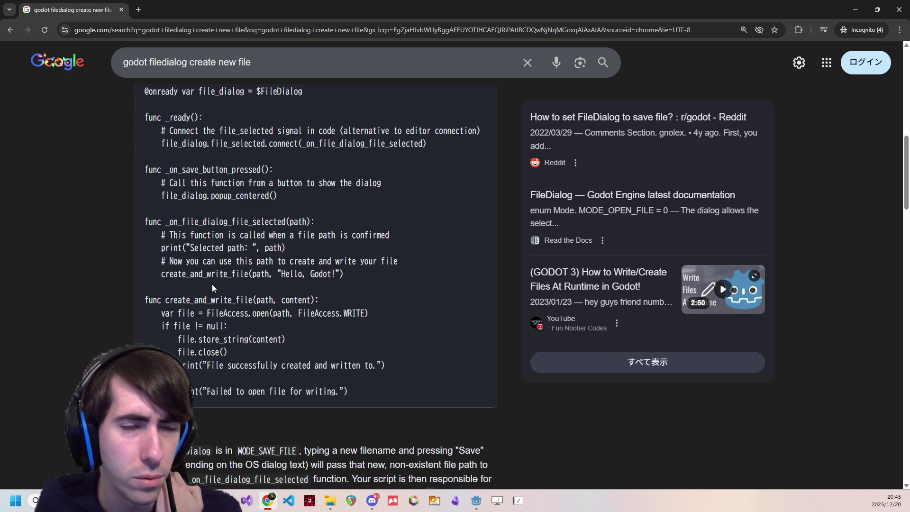
pyautogui.doubleClick(211, 220)
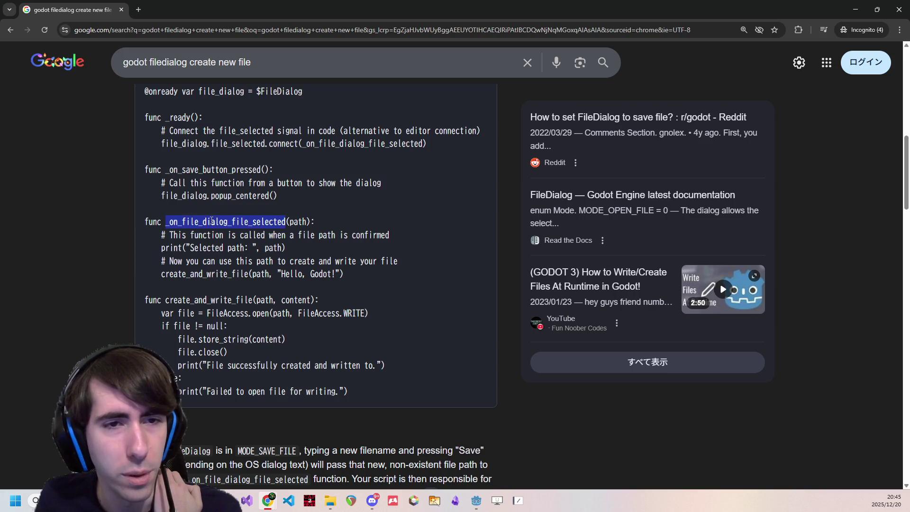
pyautogui.doubleClick(308, 144)
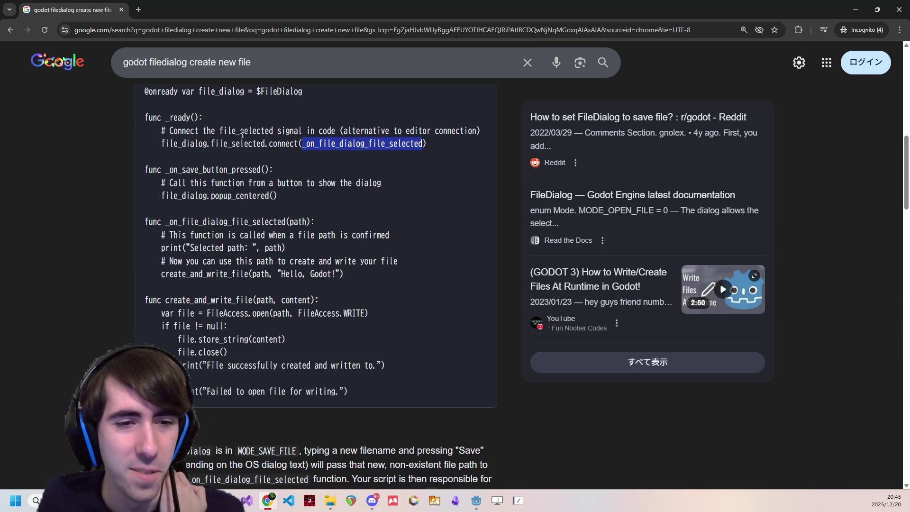
pyautogui.moveTo(209, 313); pyautogui.dragTo(333, 312)
pyautogui.click(334, 312)
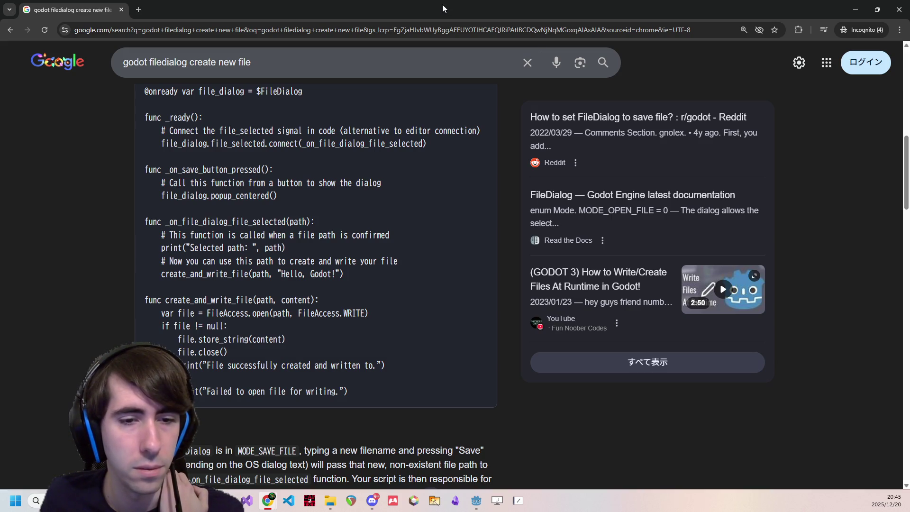
pyautogui.hotkey('alt', 'Tab')
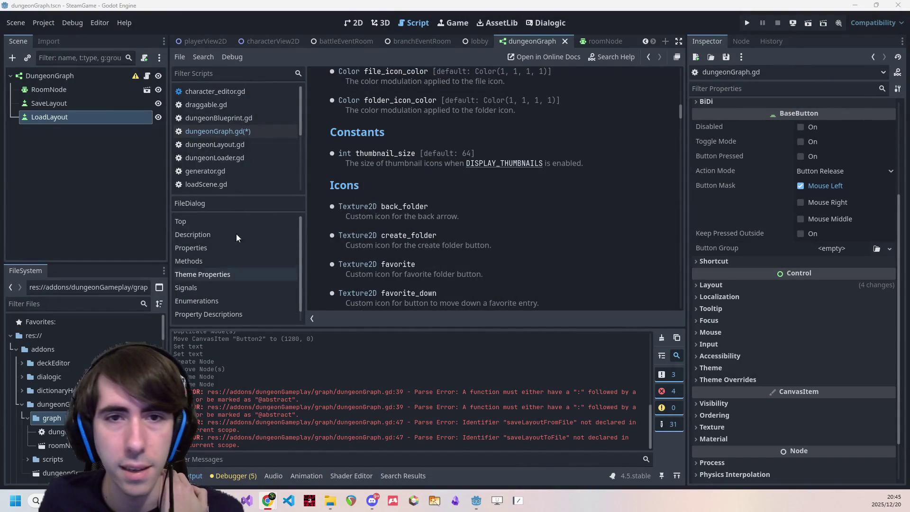
# - Insert FileAccess.open() before FileDialog.new() on line 39 of onLayoutLoadRequest
pyautogui.hotkey('alt', 'Left')
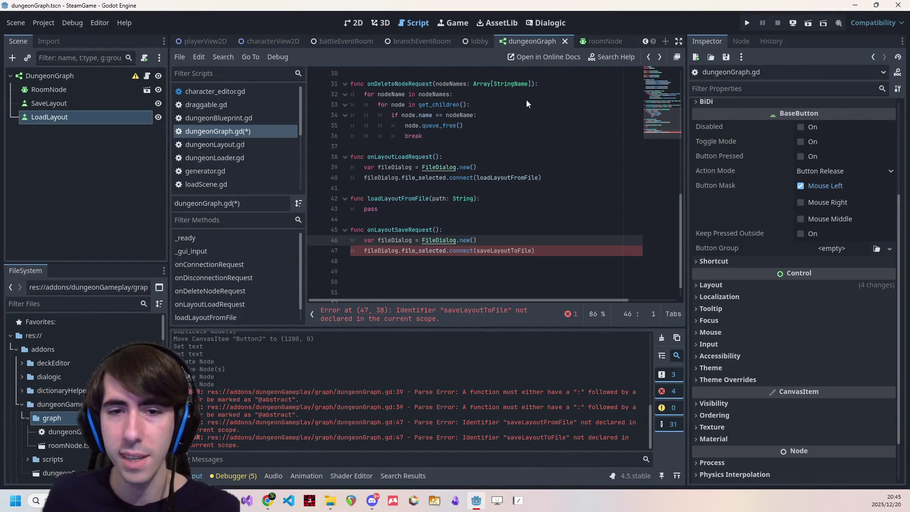
pyautogui.click(467, 240)
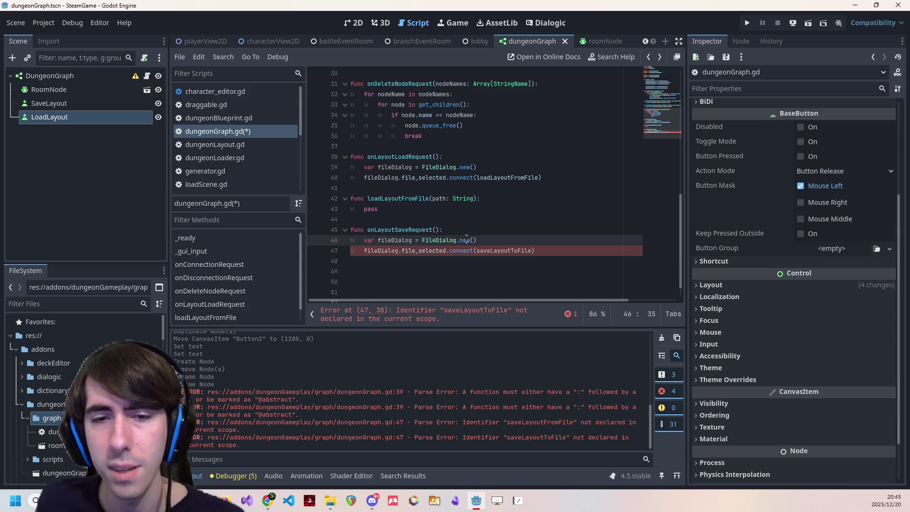
pyautogui.click(466, 166)
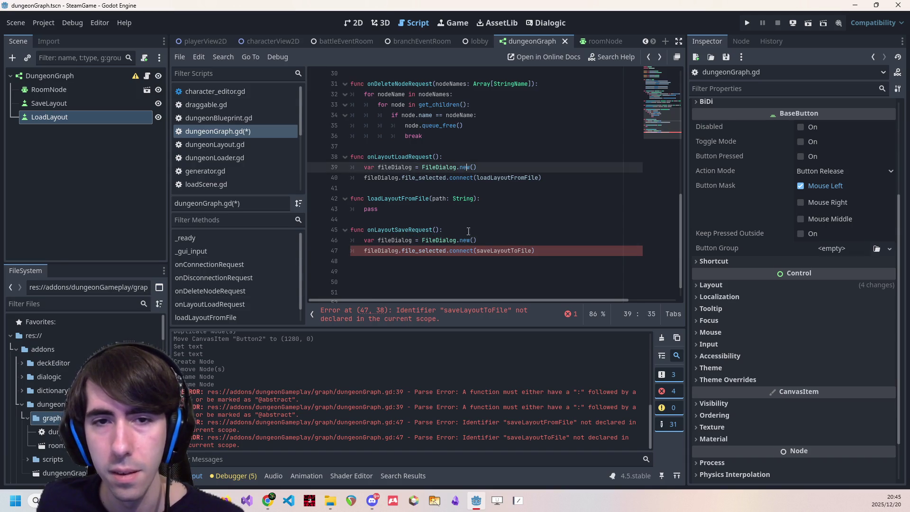
pyautogui.click(430, 177)
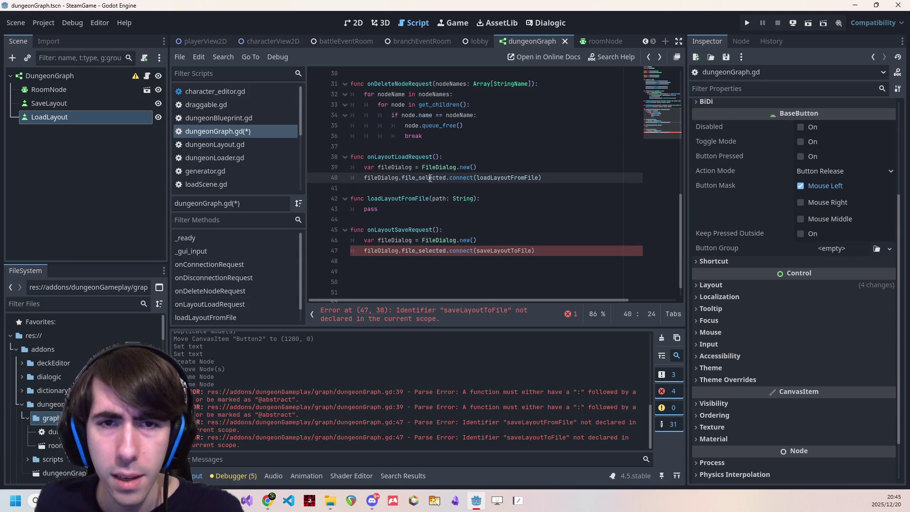
pyautogui.click(457, 169)
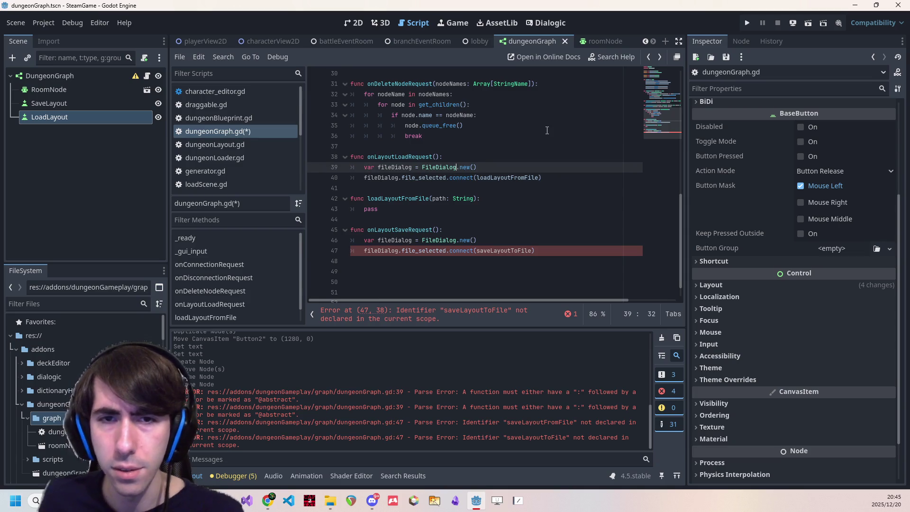
pyautogui.write('.open.')
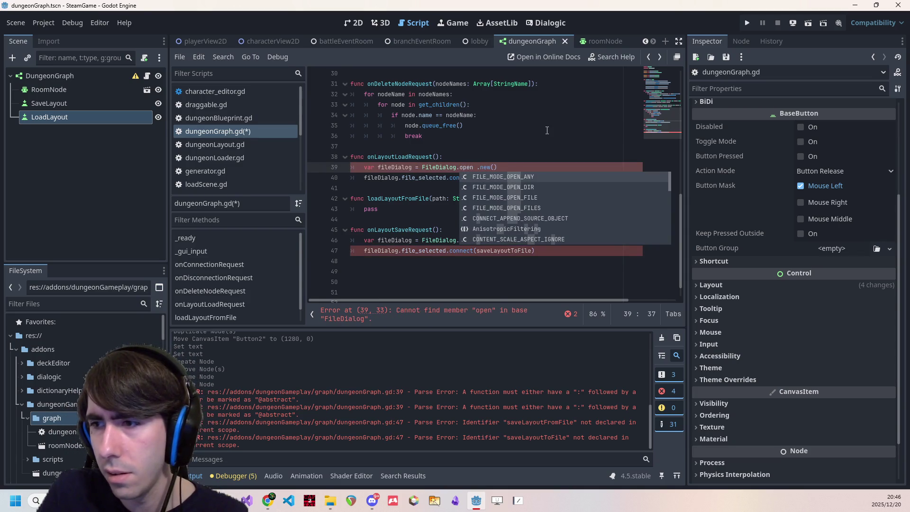
pyautogui.hotkey('ctrl', 'z')
pyautogui.hotkey('ctrl', 'z')
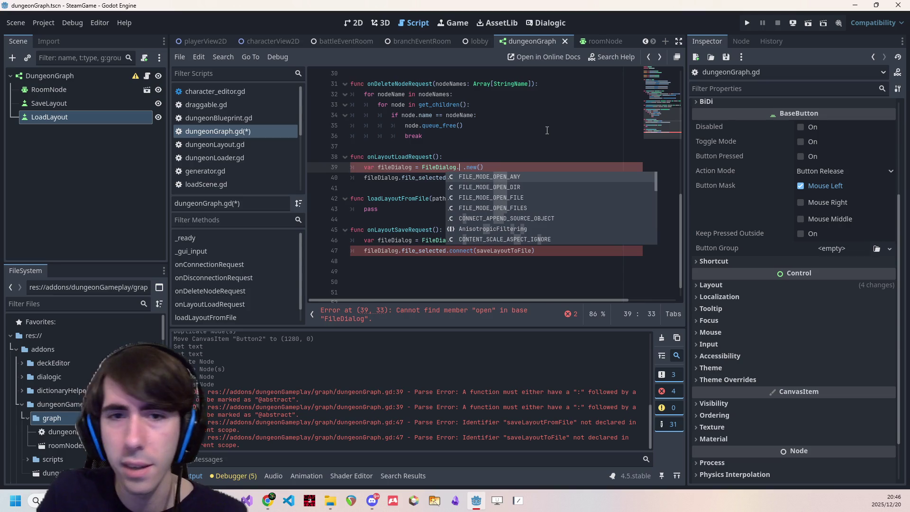
pyautogui.write('FieAc Fi')
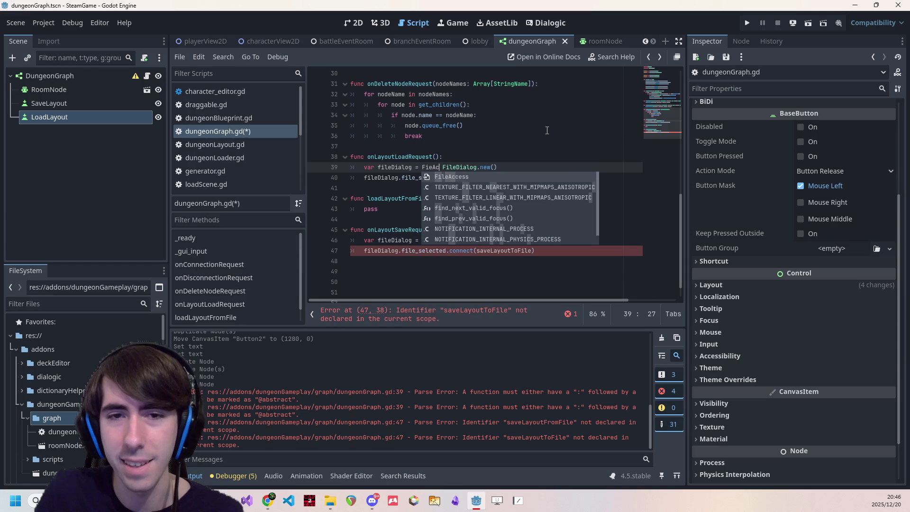
pyautogui.press('Return')
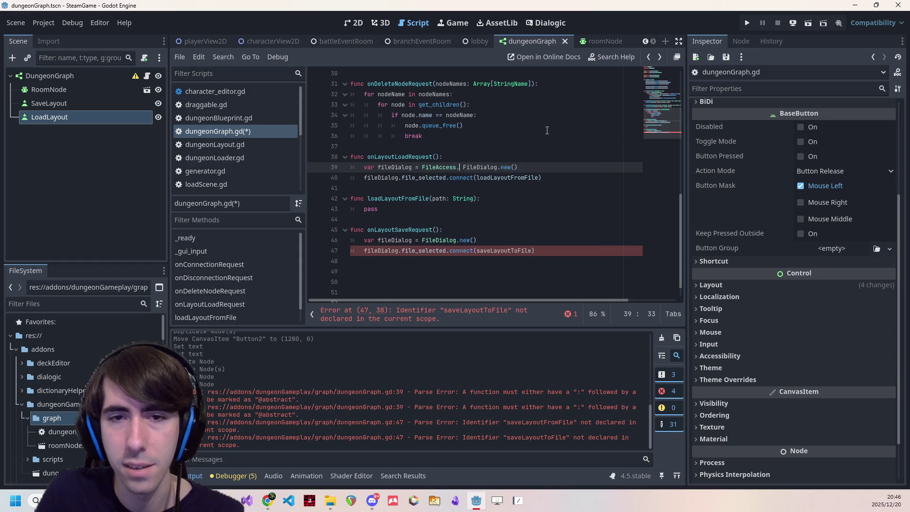
pyautogui.write('.open')
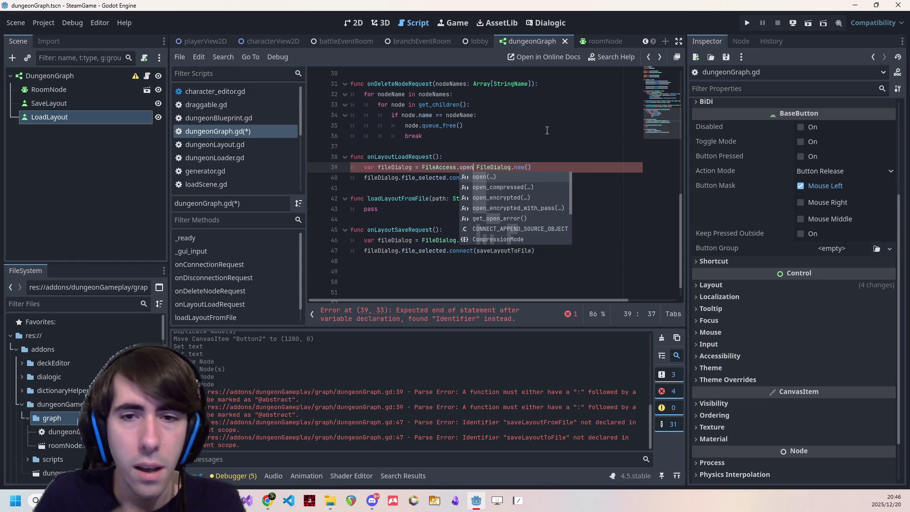
pyautogui.press('Return')
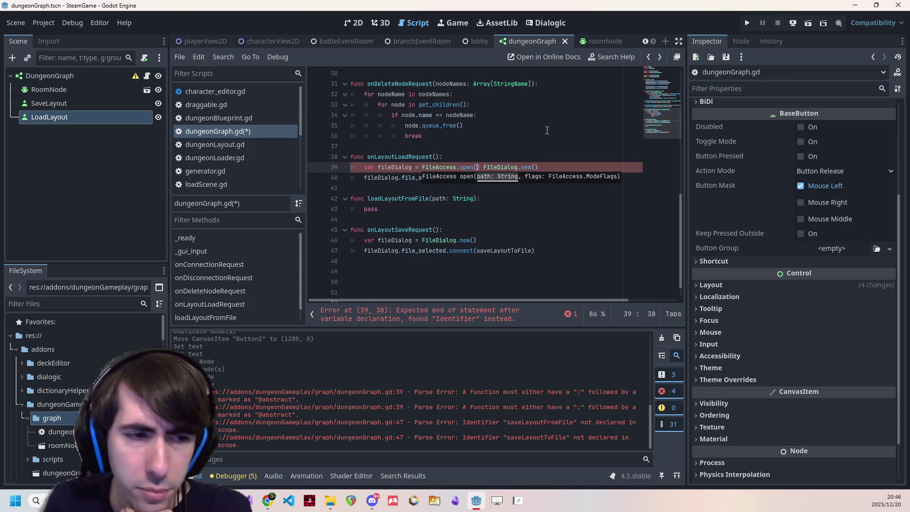
pyautogui.scroll(-2, 65, 410)
pyautogui.scroll(3, 66, 410)
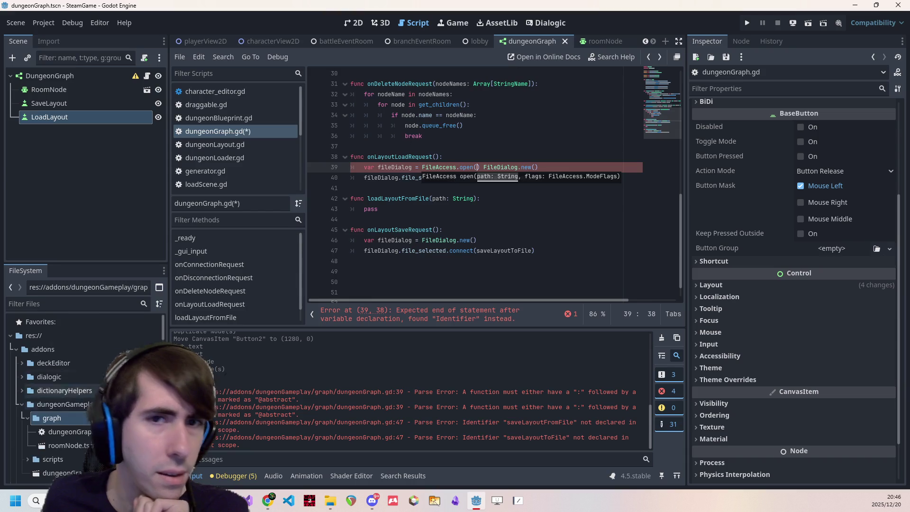
pyautogui.scroll(10, 496, 125)
pyautogui.click(496, 125)
pyautogui.click(505, 146)
pyautogui.press('Return')
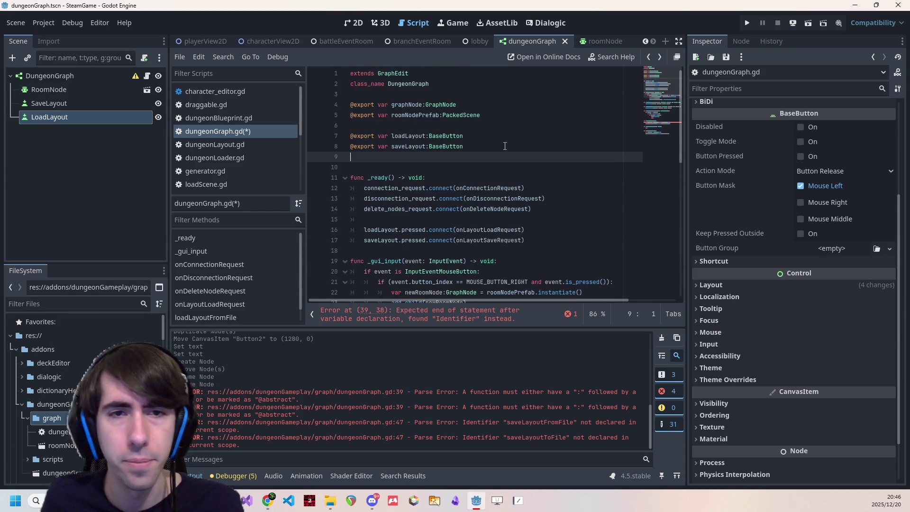
pyautogui.write('@export ')
pyautogui.write('var sourcePat')
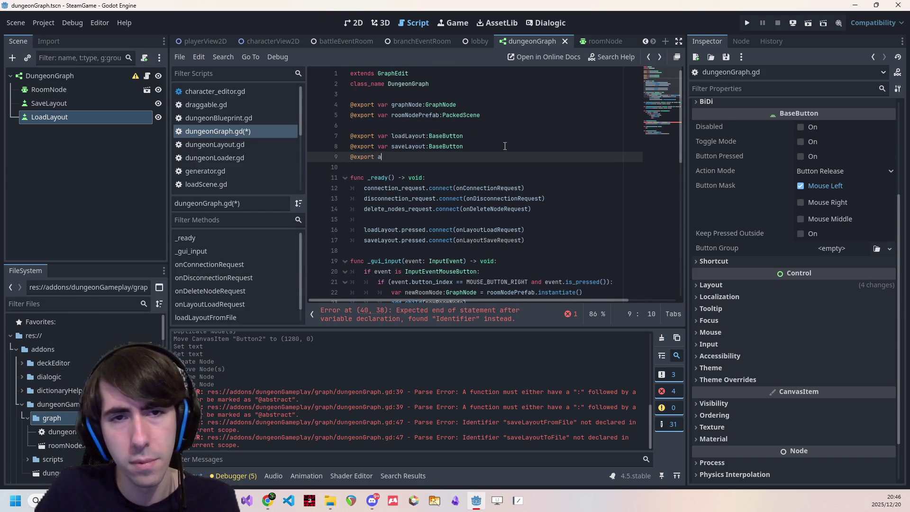
pyautogui.write('h:St')
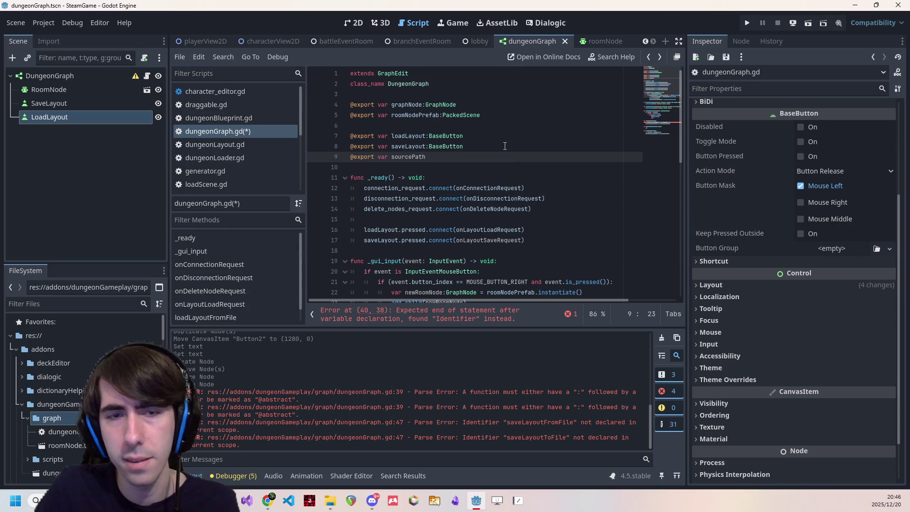
pyautogui.write('ring')
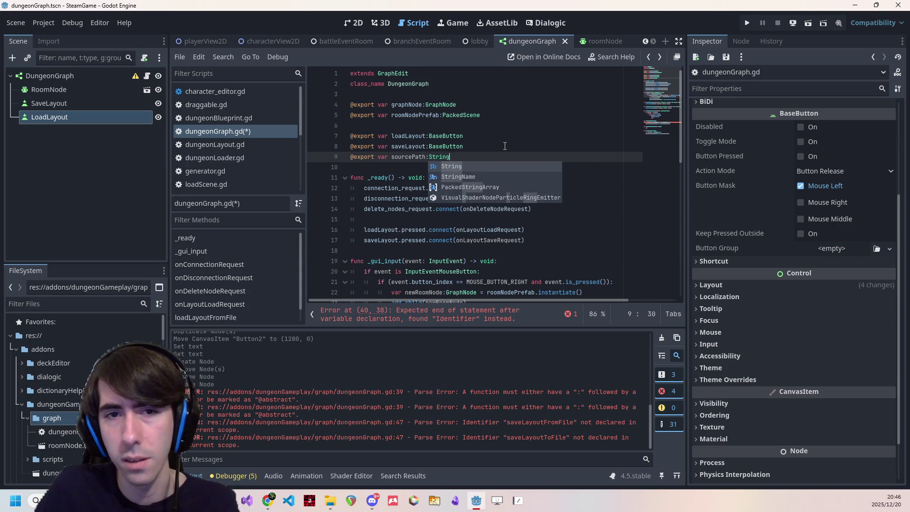
pyautogui.hotkey('ctrl', 'Left')
pyautogui.hotkey('ctrl', 'Left')
pyautogui.hotkey('ctrl', 'Left')
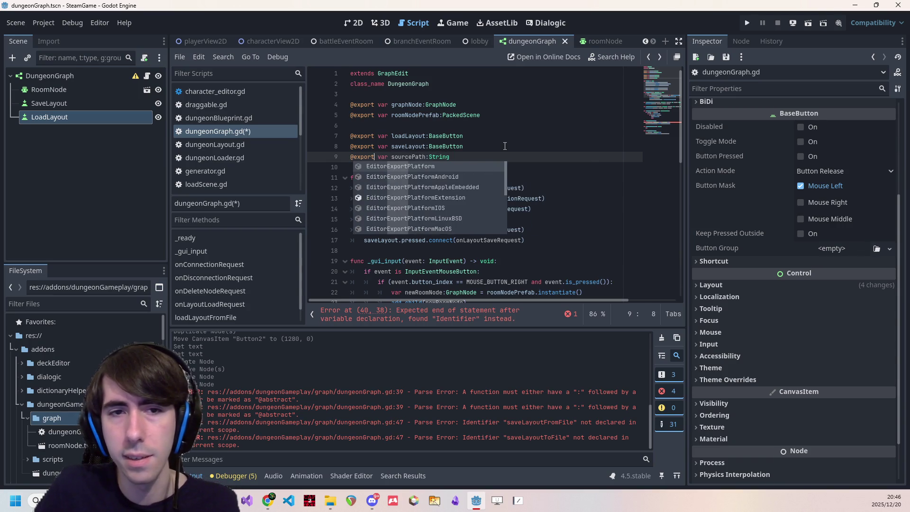
pyautogui.press('BackSpace')
pyautogui.write('_')
pyautogui.press('End')
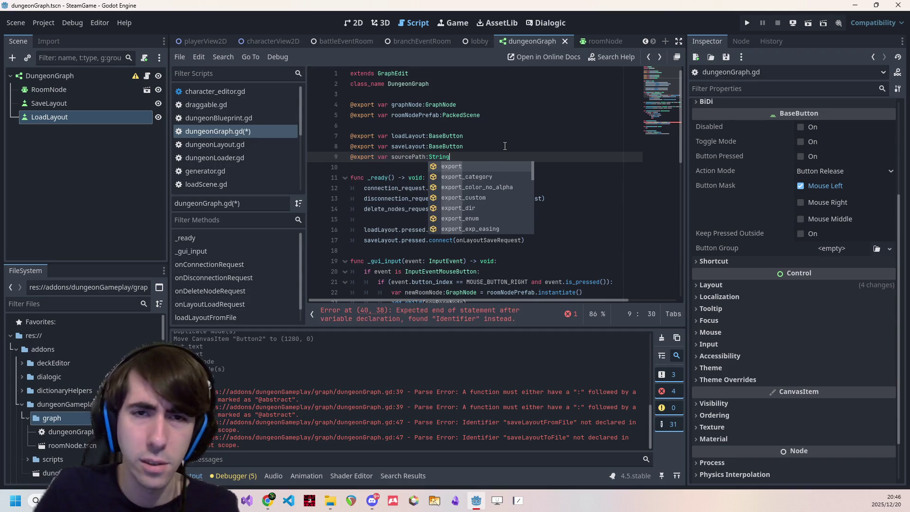
pyautogui.write('= "')
pyautogui.hotkey('ctrl', 's')
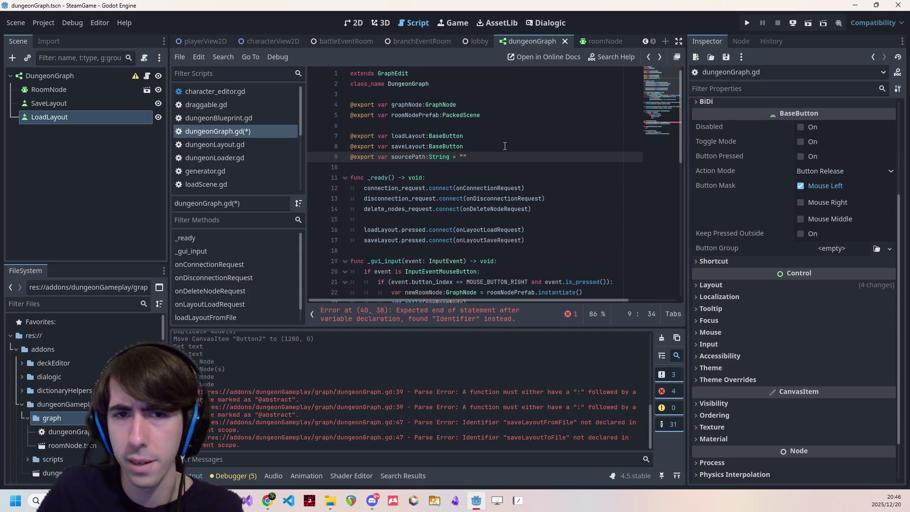
# - Select the assets/gameplay folder in the FileSystem dock
pyautogui.scroll(-3, 61, 413)
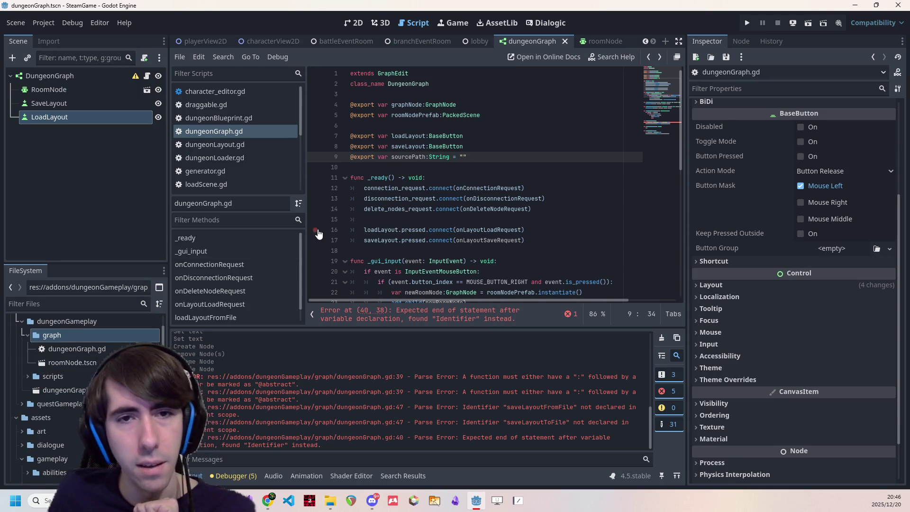
pyautogui.scroll(1, 72, 336)
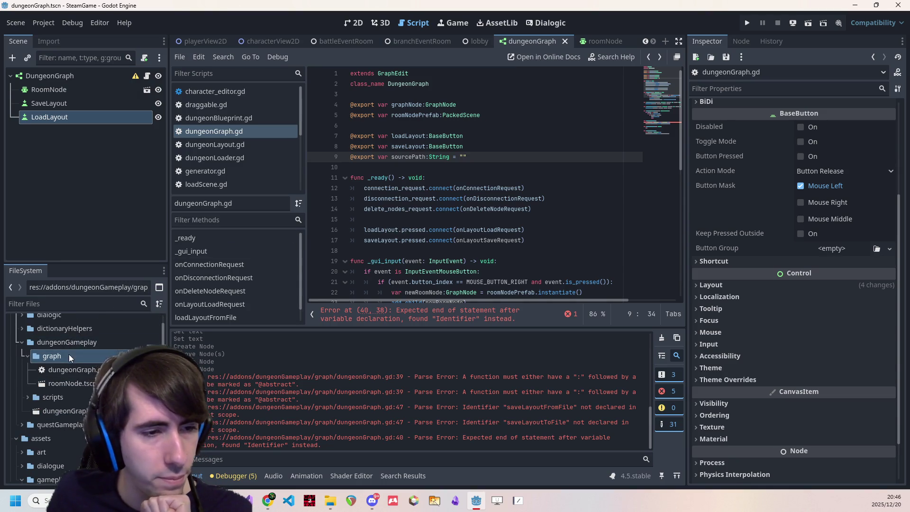
pyautogui.scroll(3, 76, 370)
pyautogui.scroll(-6, 75, 365)
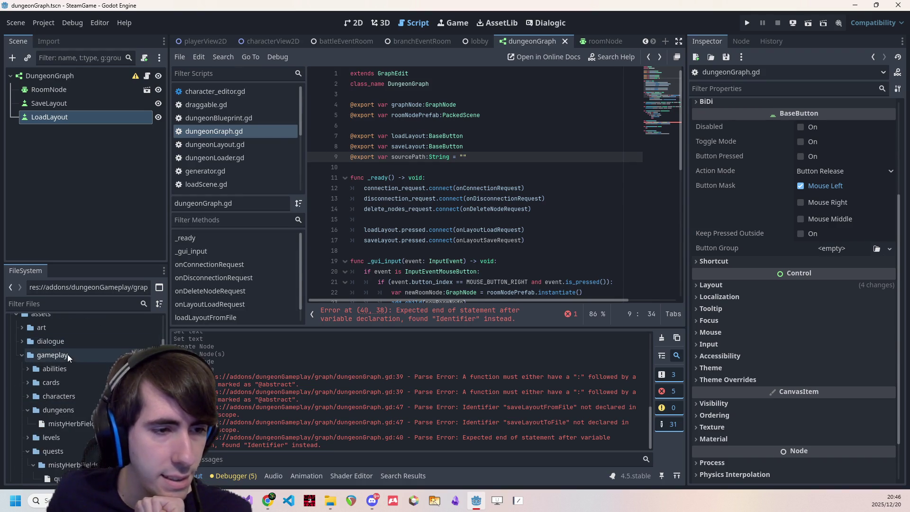
pyautogui.click(66, 353)
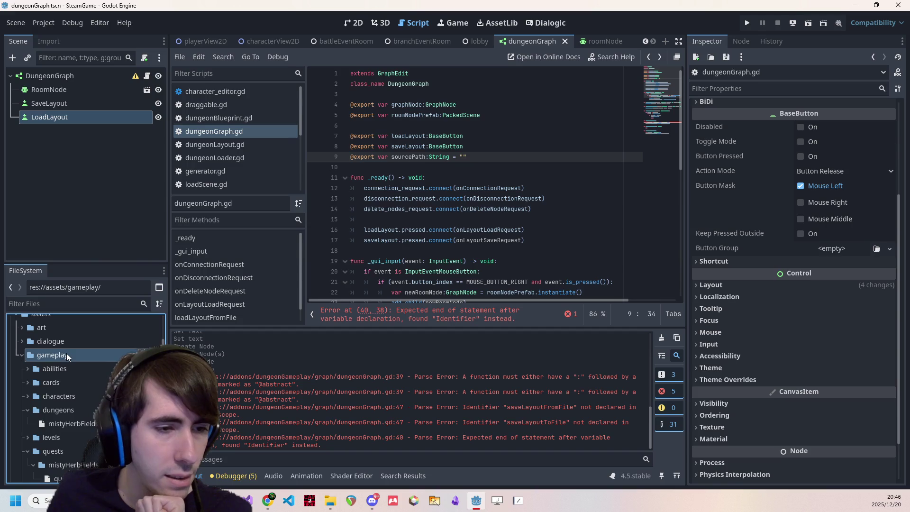
# - Open mistyHerbFields.json and collapse the dungeons folder
pyautogui.click(78, 423)
pyautogui.doubleClick(77, 425)
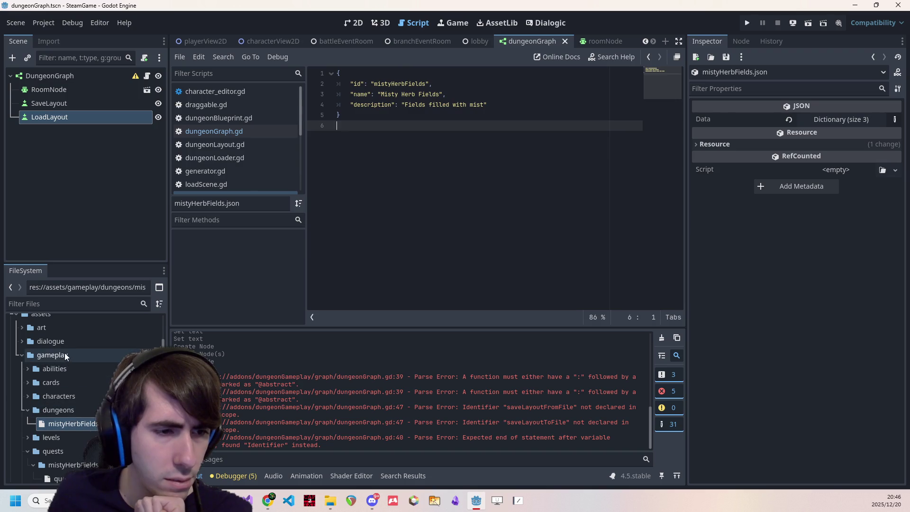
pyautogui.doubleClick(70, 410)
pyautogui.scroll(-2, 70, 408)
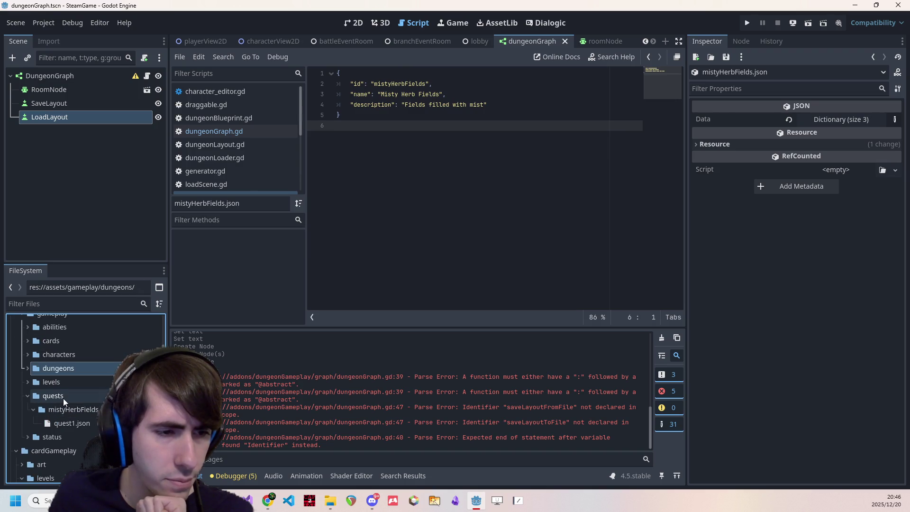
pyautogui.scroll(3, 61, 396)
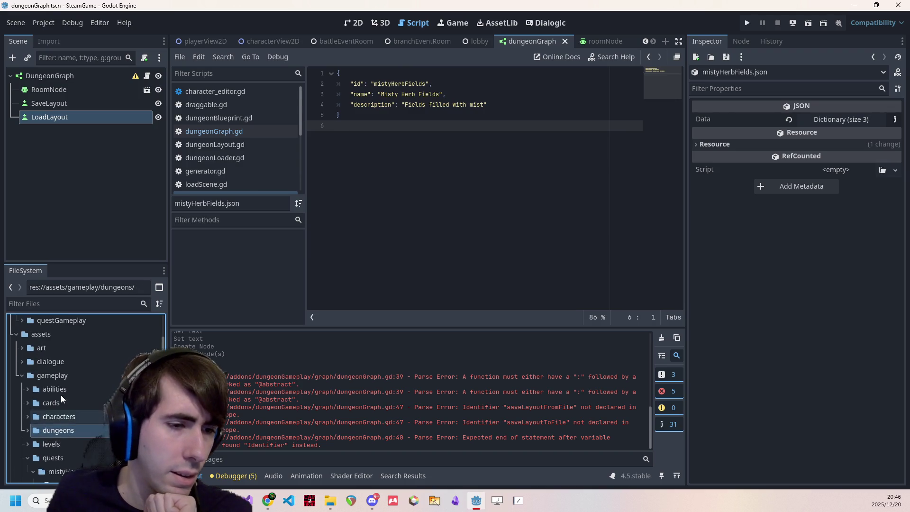
# - Copy the gameplay folder's path and paste it as the sourcePath default in dungeonGraph.gd
pyautogui.click(64, 438)
pyautogui.rightClick(55, 380)
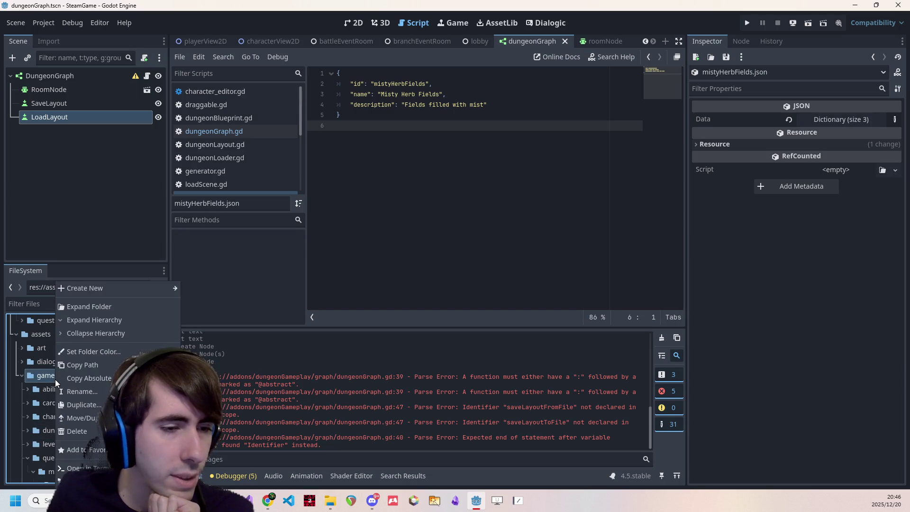
pyautogui.click(89, 368)
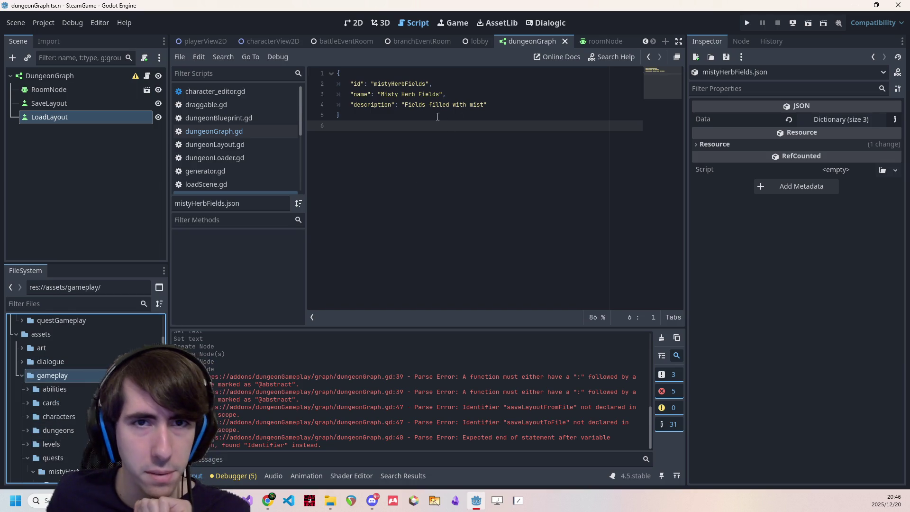
pyautogui.click(502, 104)
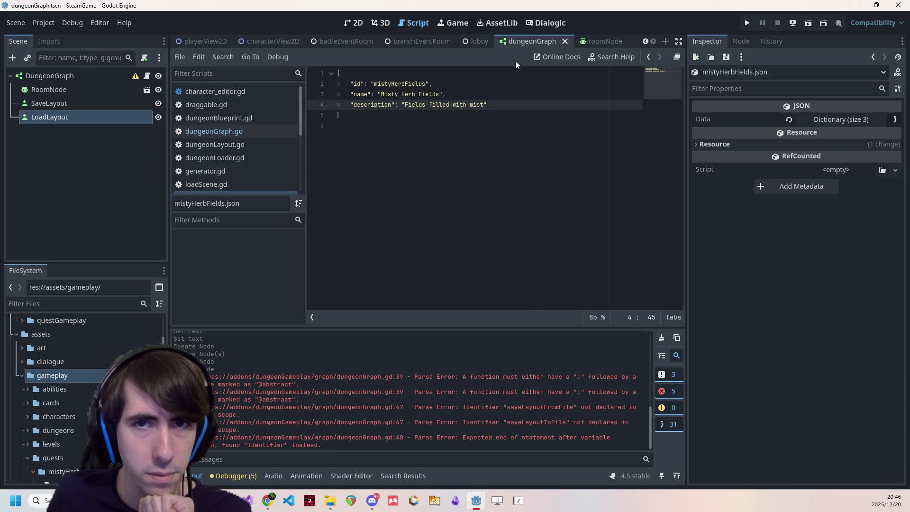
pyautogui.hotkey('ctrl', 'w')
pyautogui.write('res://assets/gameplay/')
# - Copy the sourcePath name into the open call on line 40 and save
pyautogui.scroll(-4, 487, 111)
pyautogui.scroll(4, 487, 110)
pyautogui.scroll(-9, 487, 110)
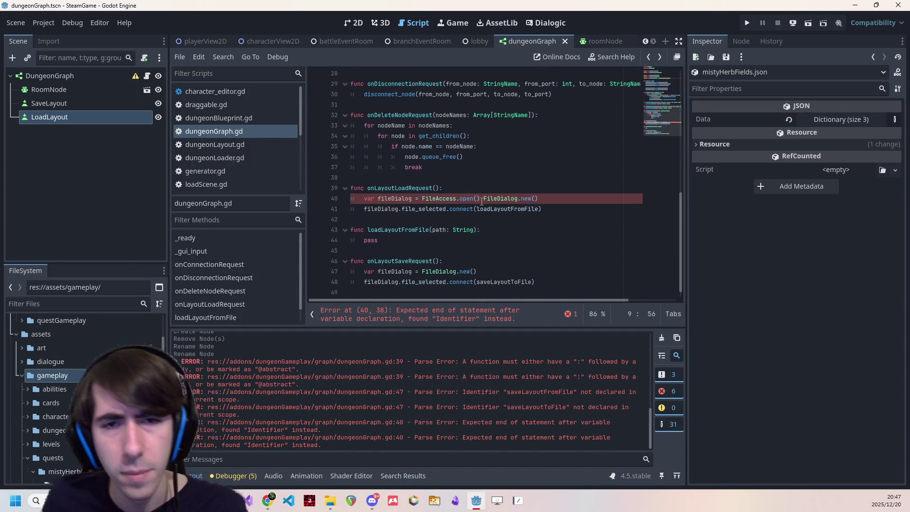
pyautogui.scroll(9, 467, 203)
pyautogui.doubleClick(407, 157)
pyautogui.hotkey('ctrl', 'c')
pyautogui.scroll(-9, 474, 189)
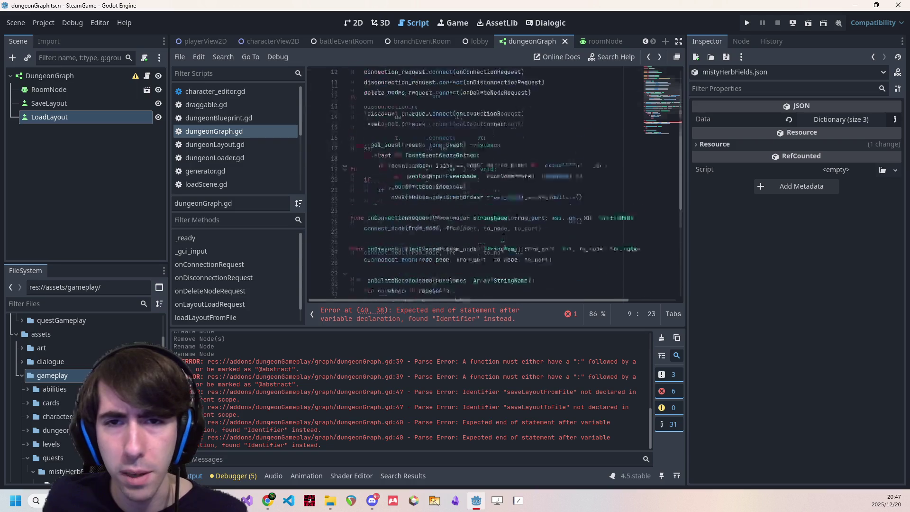
pyautogui.click(476, 198)
pyautogui.hotkey('ctrl', 'v')
pyautogui.hotkey('ctrl', 's')
# - Remove the leftover FileDialog.new() text and add FileAccess.READ as the open mode, then save
pyautogui.hotkey('shift', 'End')
pyautogui.press('BackSpace')
pyautogui.press('Up')
pyautogui.press('Up')
pyautogui.hotkey('ctrl', 's')
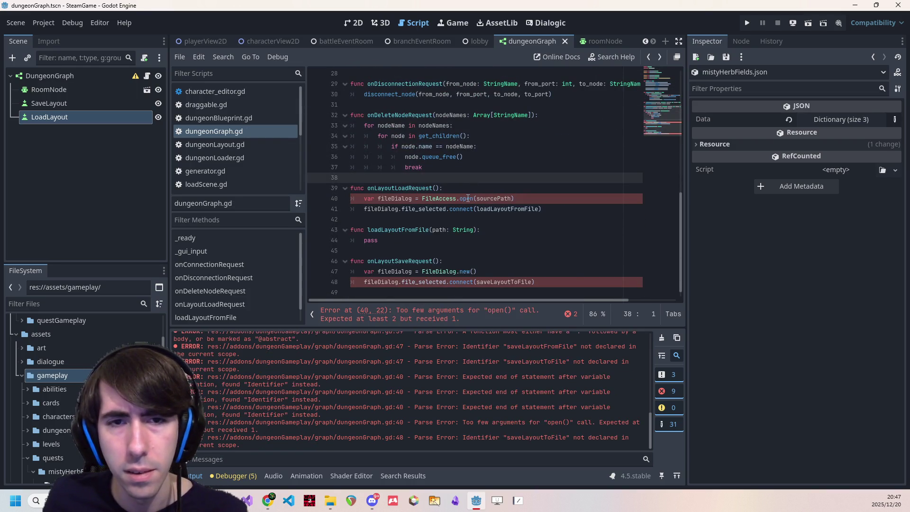
pyautogui.click(508, 198)
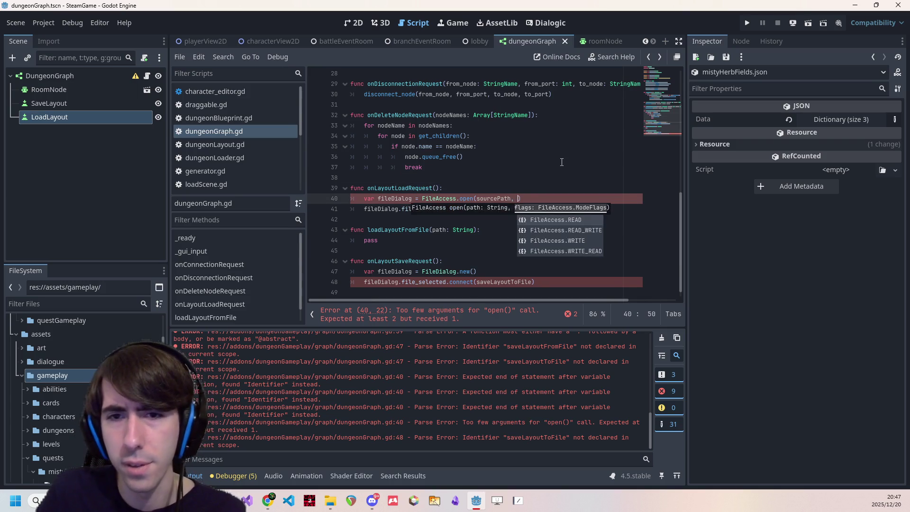
pyautogui.press('Down')
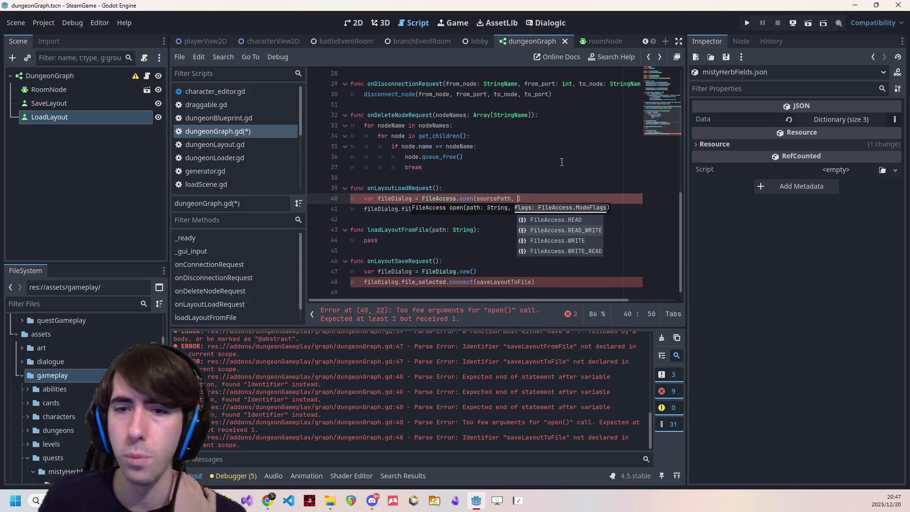
pyautogui.press('Up')
pyautogui.press('Return')
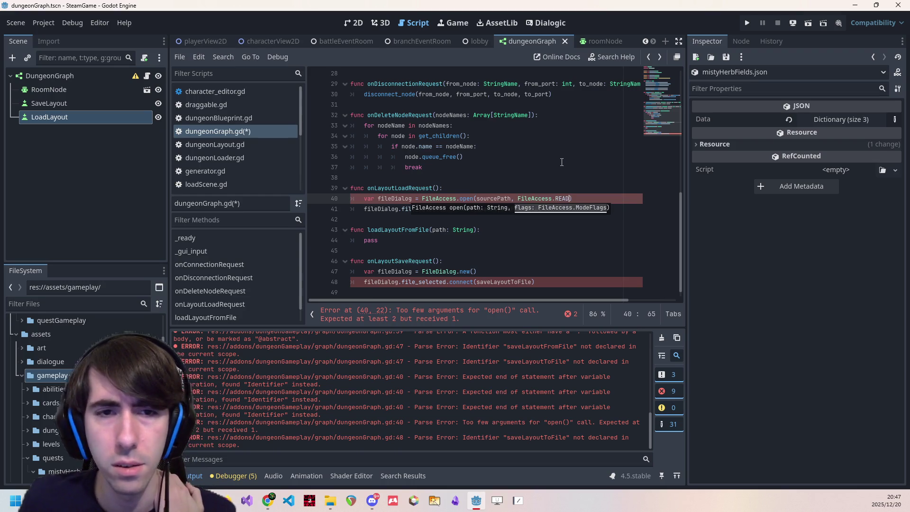
pyautogui.hotkey('ctrl', 's')
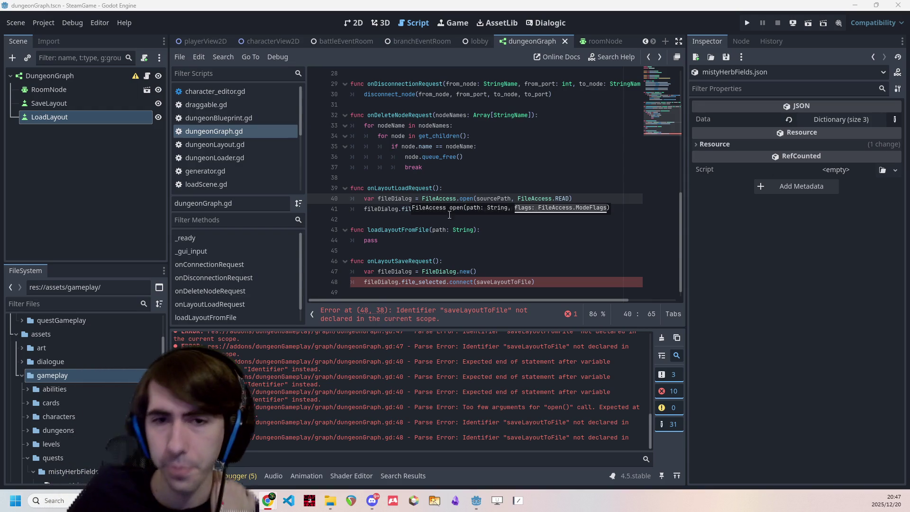
# - Check sourcePath's declaration, then delete the FileAccess.open call so line 40 reads FileDialog.new()
pyautogui.moveTo(452, 196)
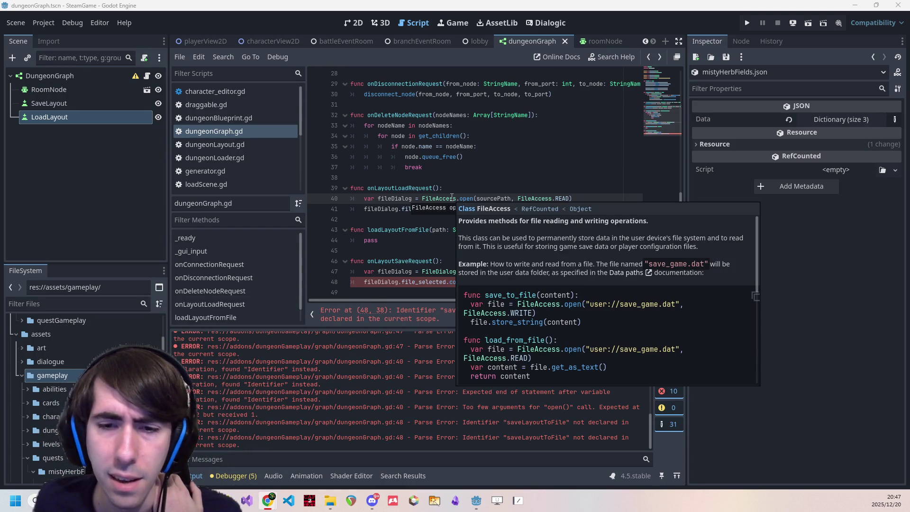
pyautogui.keyDown('ctrl'); pyautogui.click(479, 198); pyautogui.keyUp('ctrl')
pyautogui.hotkey('ctrl', 'z')
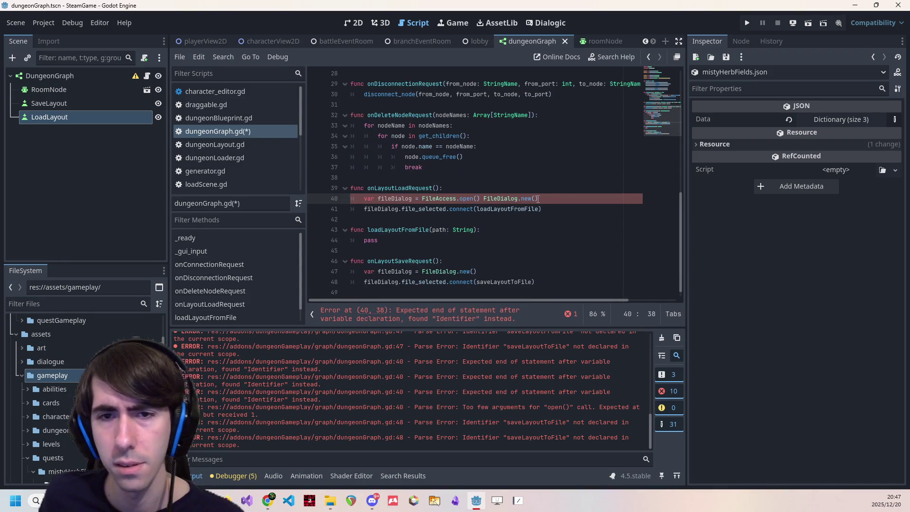
pyautogui.moveTo(483, 198); pyautogui.dragTo(421, 198)
pyautogui.press('BackSpace')
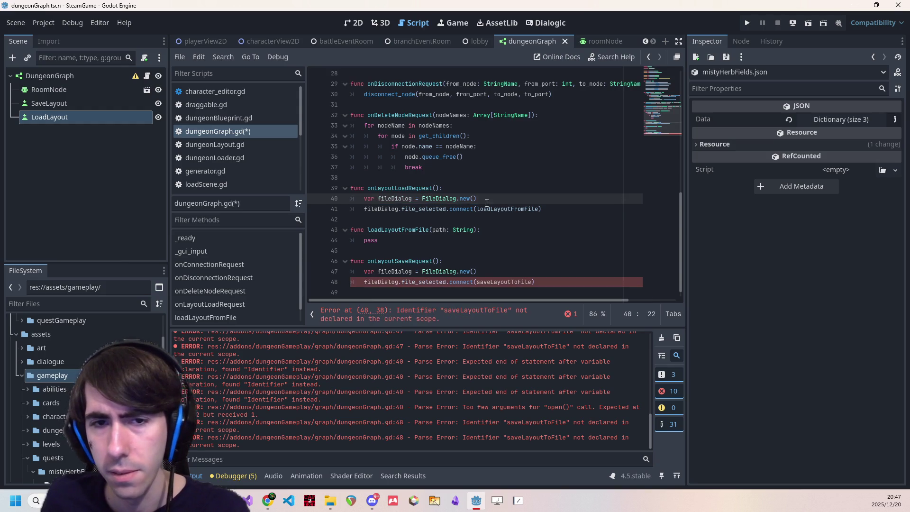
pyautogui.keyDown('ctrl'); pyautogui.click(454, 199); pyautogui.keyUp('ctrl')
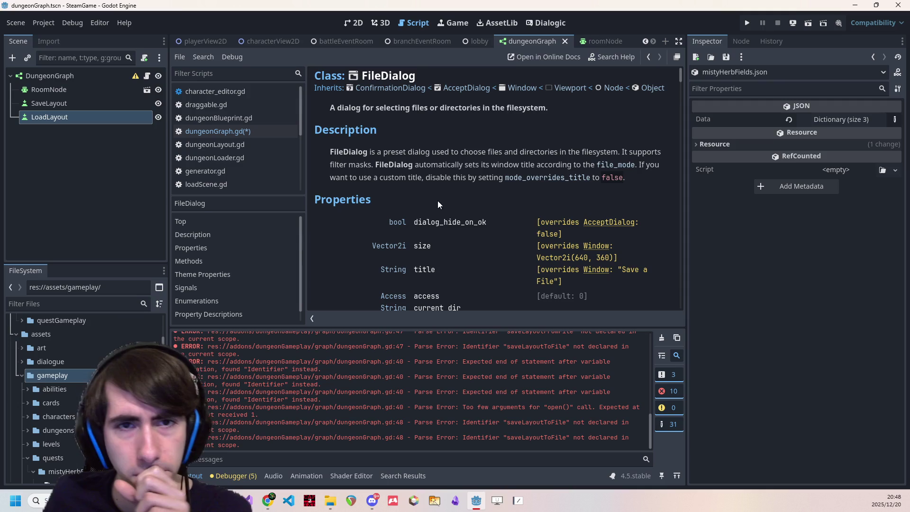
# - Read through the FileDialog class reference description and members
pyautogui.moveTo(403, 152); pyautogui.dragTo(542, 151)
pyautogui.click(542, 152)
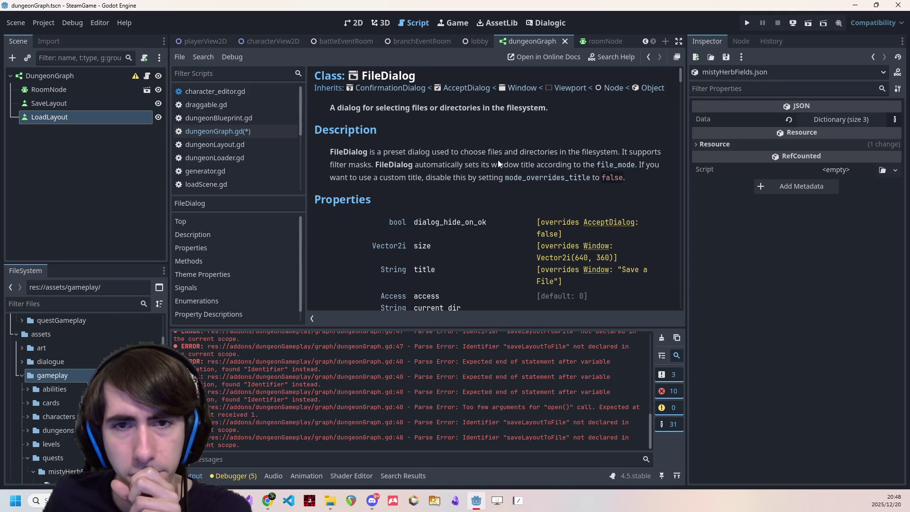
pyautogui.scroll(-2, 498, 160)
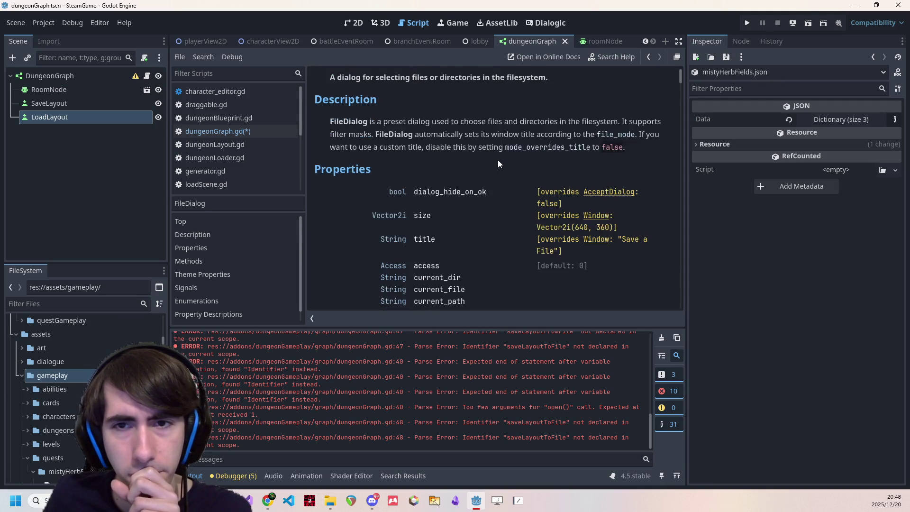
pyautogui.scroll(1, 496, 161)
pyautogui.scroll(-5, 493, 163)
pyautogui.scroll(1, 491, 165)
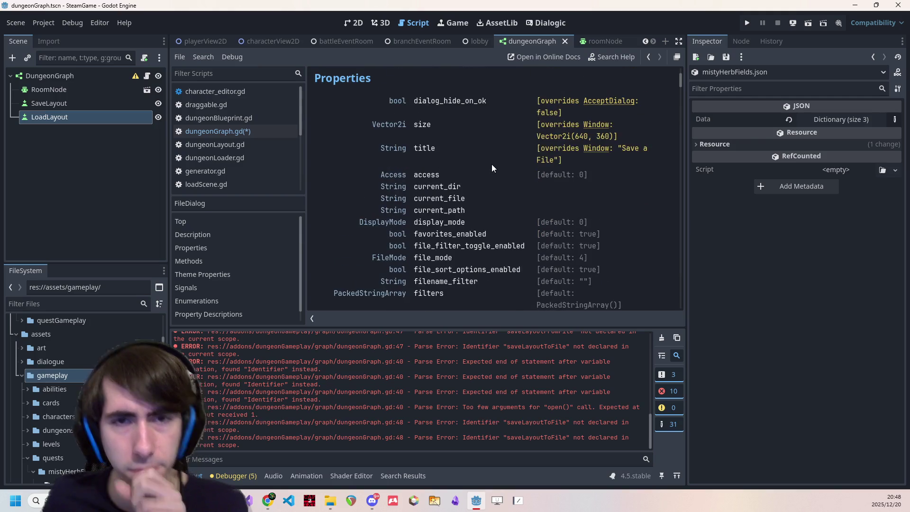
pyautogui.scroll(-3, 488, 155)
pyautogui.scroll(3, 483, 138)
pyautogui.scroll(1, 503, 126)
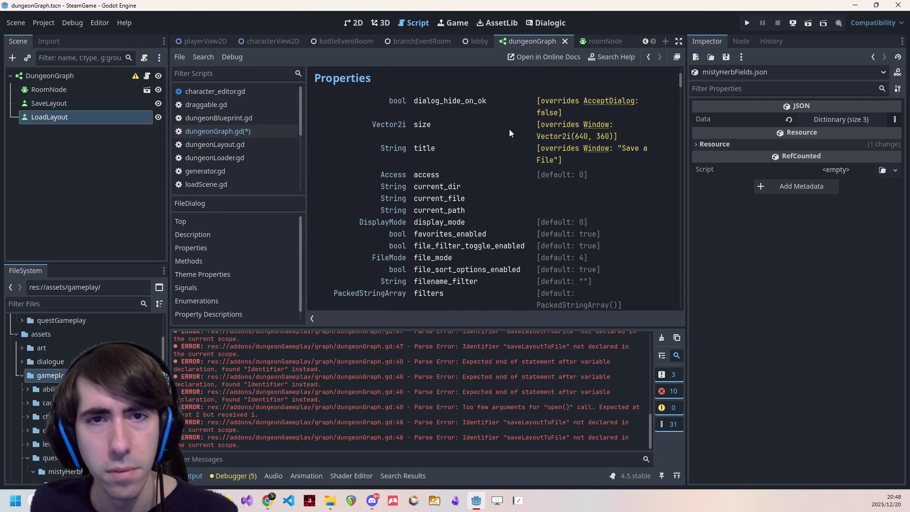
pyautogui.scroll(-6, 507, 129)
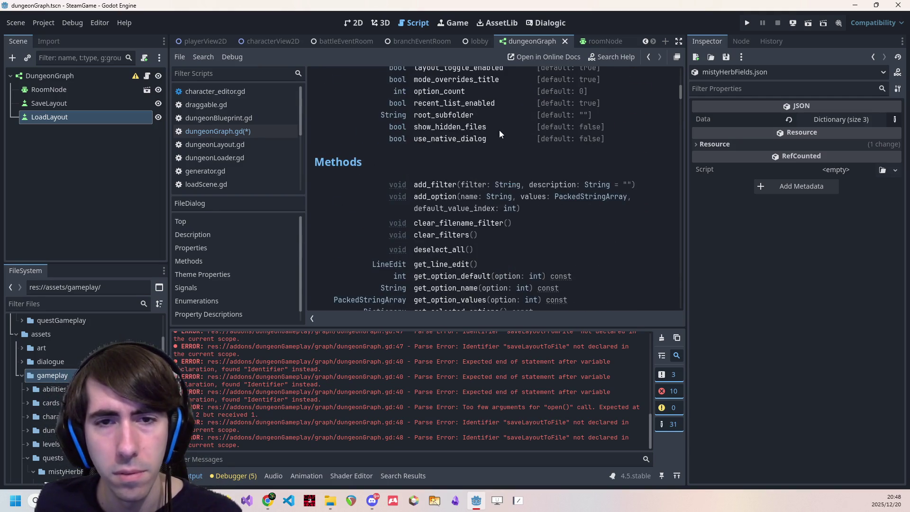
pyautogui.scroll(-5, 499, 130)
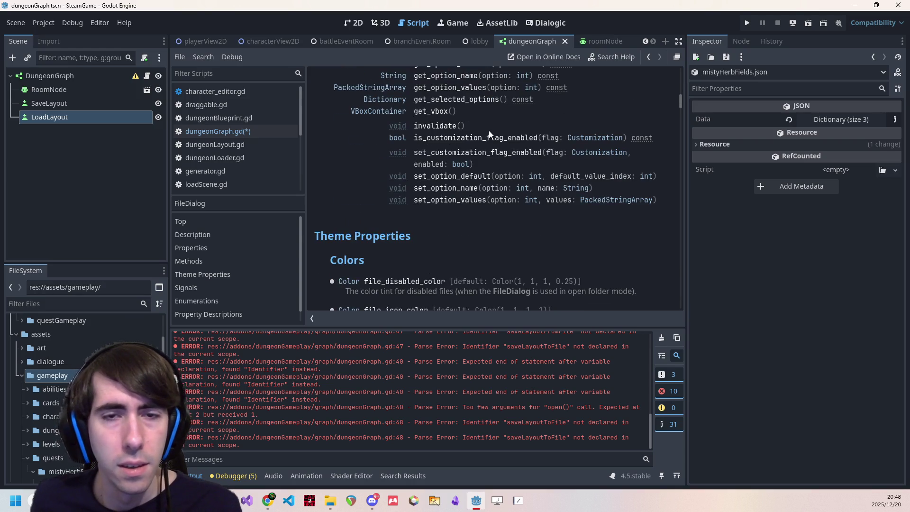
pyautogui.scroll(-10, 488, 133)
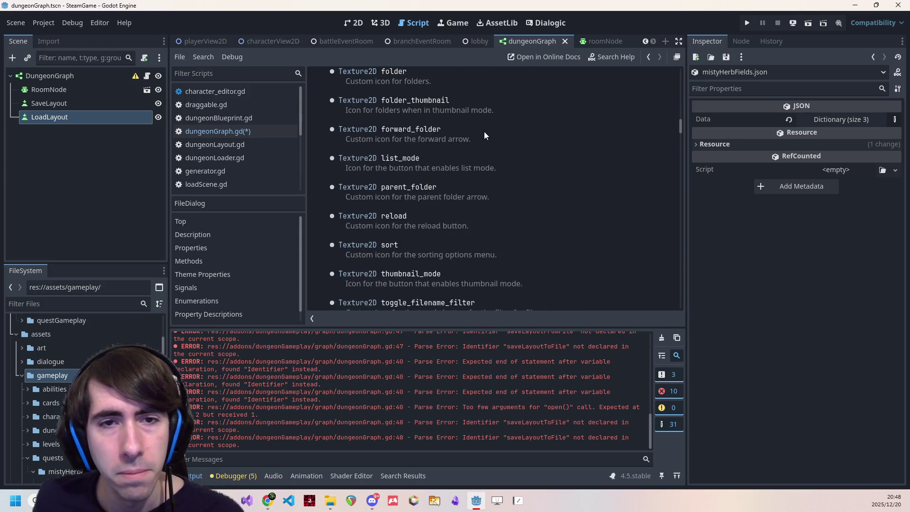
pyautogui.scroll(5, 484, 136)
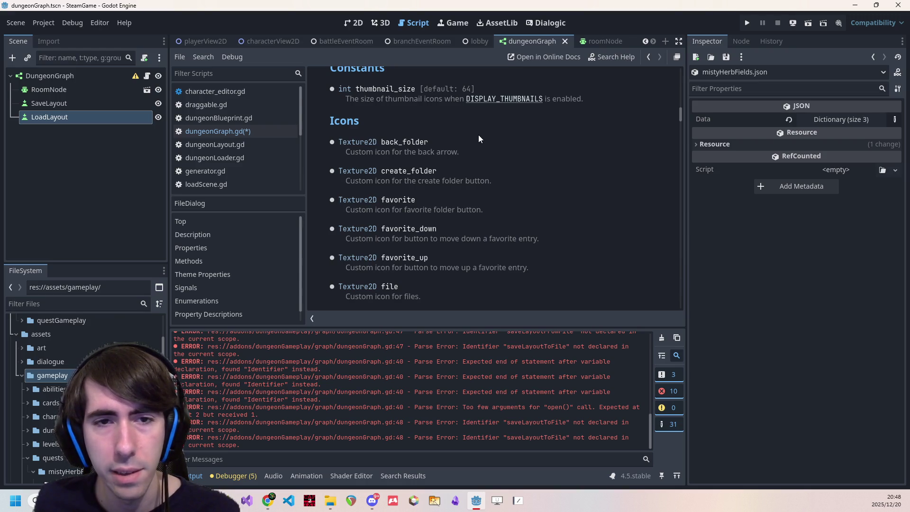
pyautogui.scroll(-10, 453, 208)
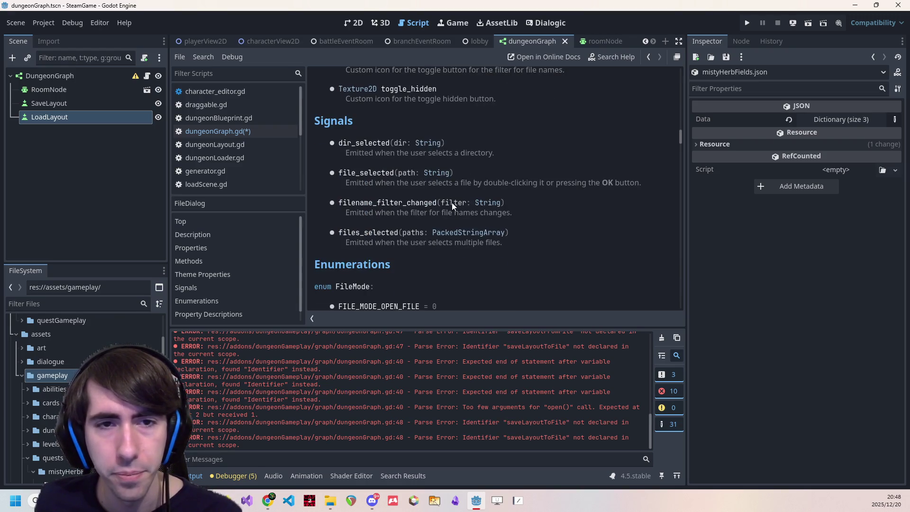
pyautogui.scroll(-3, 451, 204)
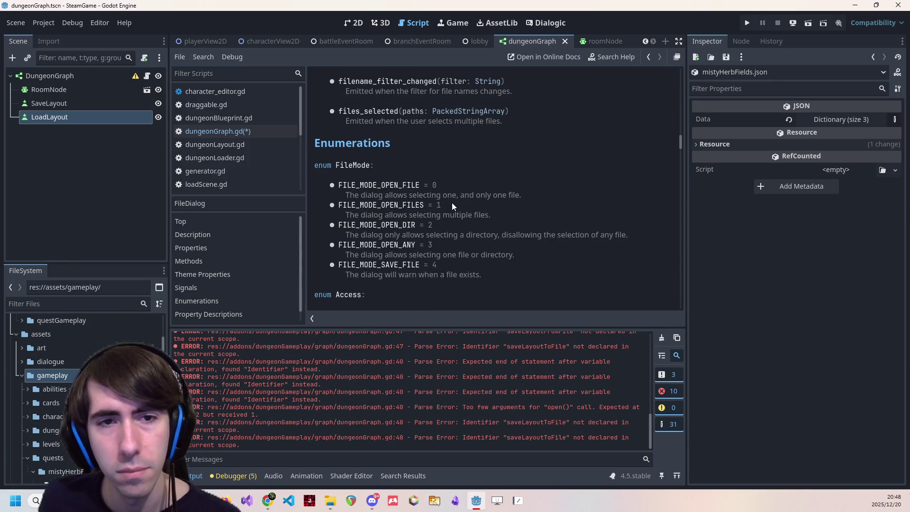
pyautogui.scroll(-2, 453, 197)
pyautogui.scroll(2, 431, 190)
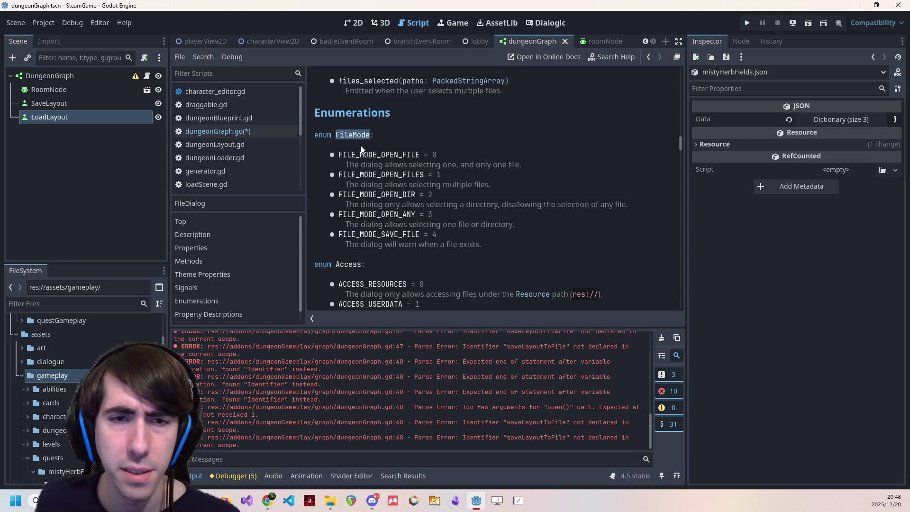
pyautogui.scroll(-3, 360, 149)
pyautogui.scroll(2, 360, 150)
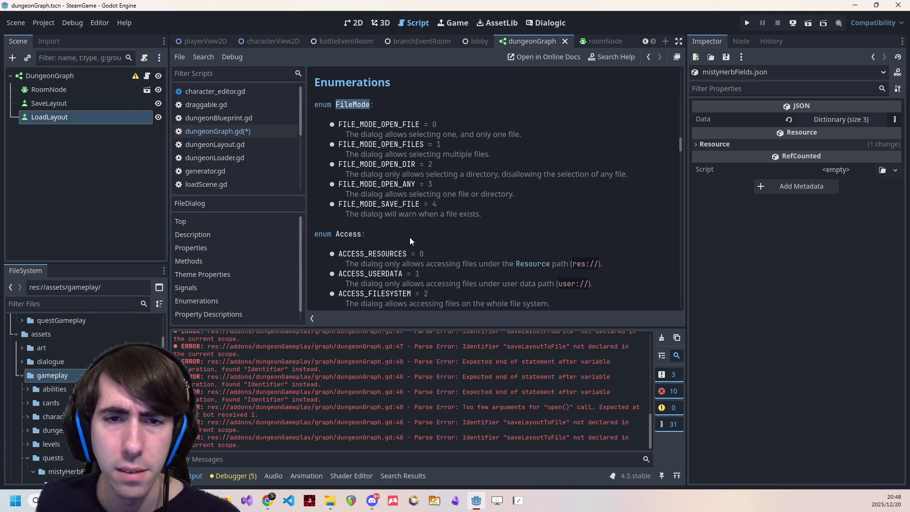
# - Study the FileMode enum, search the docs for FileMode matches, then return to the 2D view
pyautogui.moveTo(490, 220)
pyautogui.mouseDown()
pyautogui.moveTo(365, 144)
pyautogui.moveTo(385, 125)
pyautogui.mouseUp()
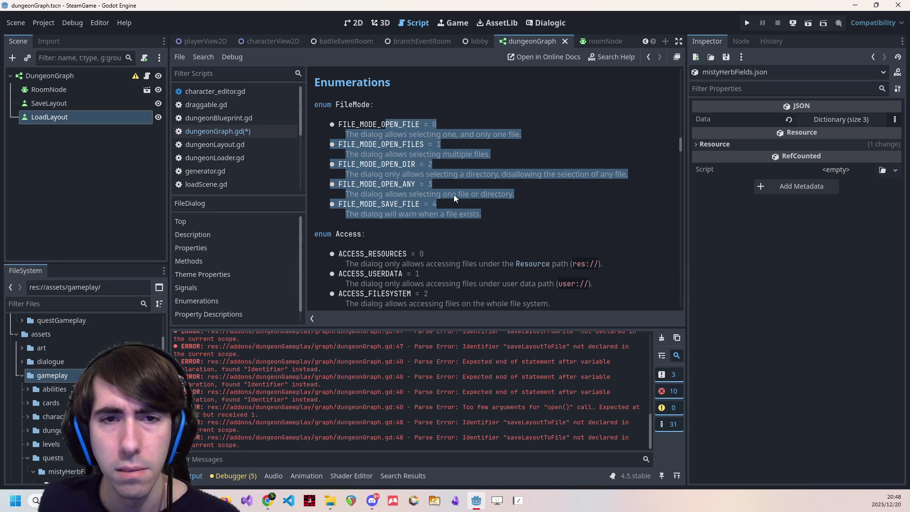
pyautogui.click(439, 144)
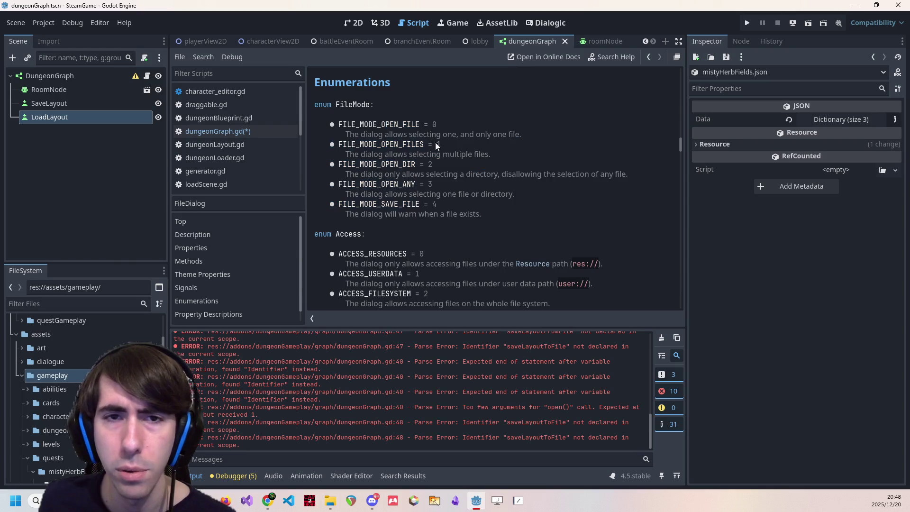
pyautogui.scroll(-5, 407, 240)
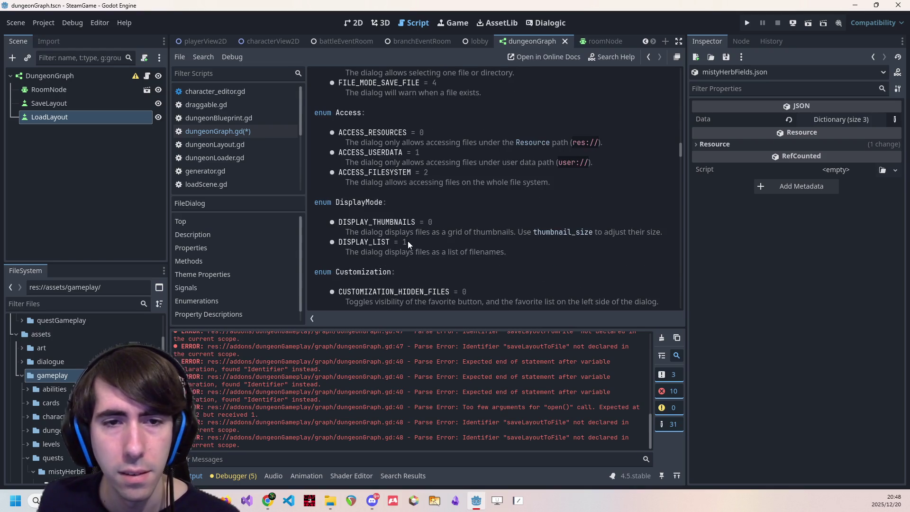
pyautogui.scroll(-3, 407, 230)
pyautogui.scroll(8, 407, 231)
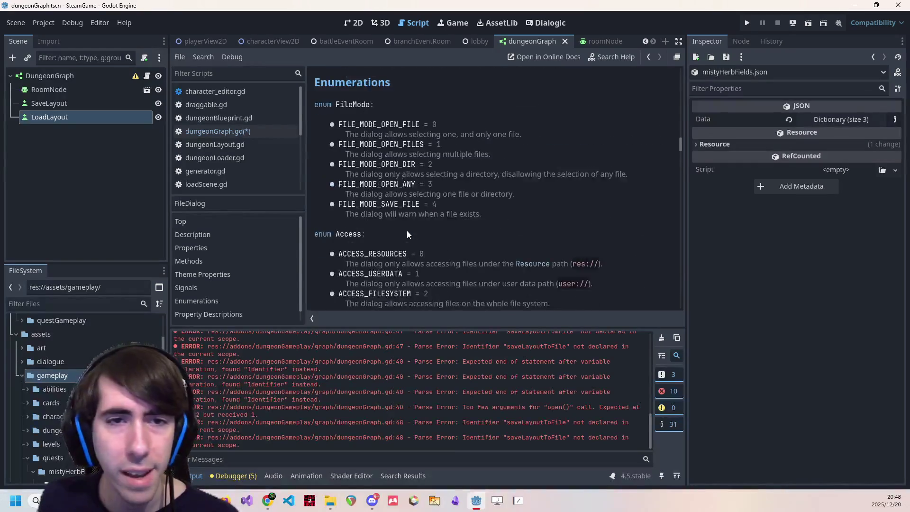
pyautogui.doubleClick(351, 165)
pyautogui.hotkey('ctrl', 'f')
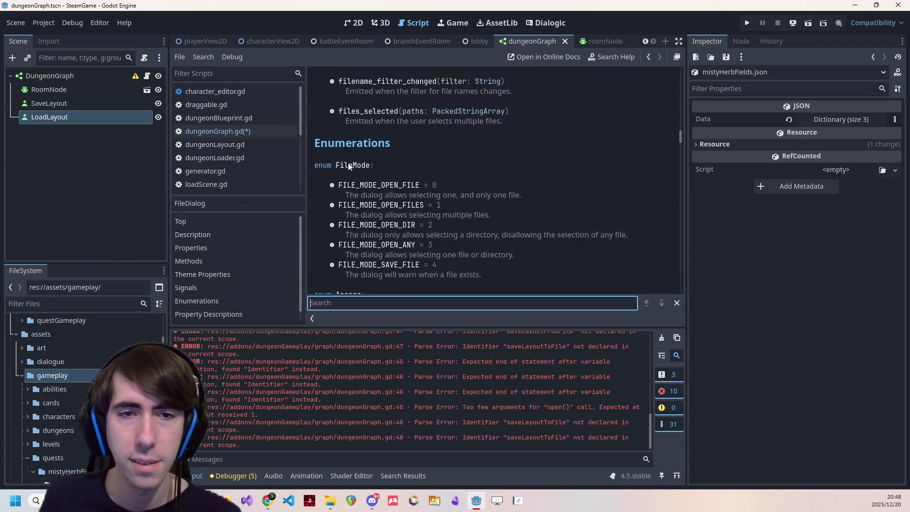
pyautogui.press('Return')
pyautogui.scroll(2, 474, 190)
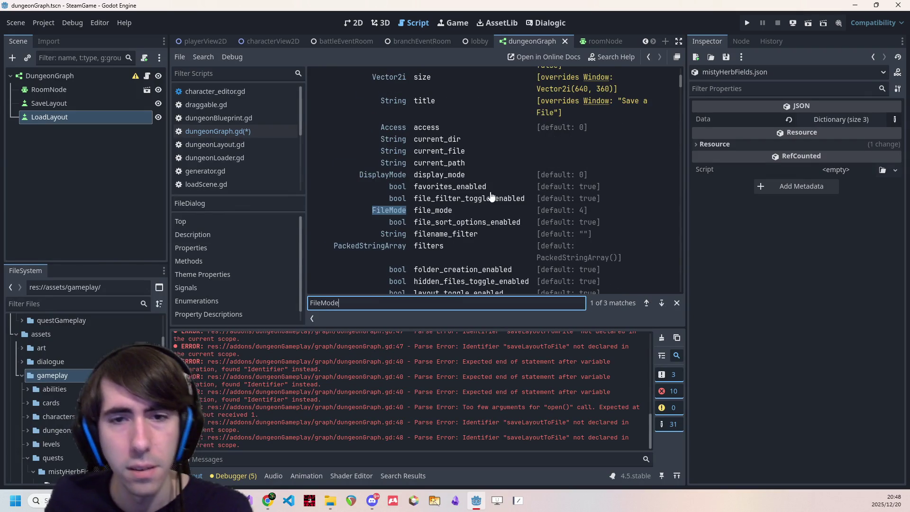
pyautogui.press('Return')
pyautogui.press('Return')
pyautogui.scroll(2, 491, 197)
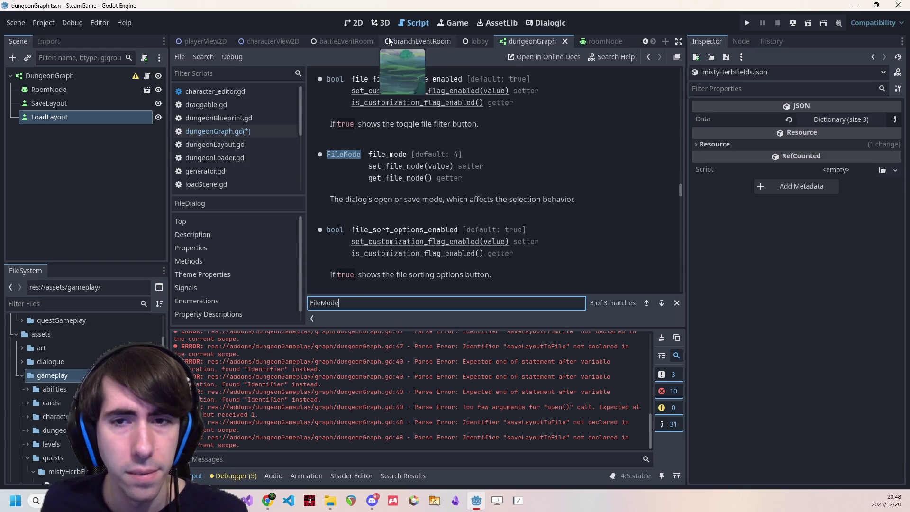
pyautogui.click(362, 21)
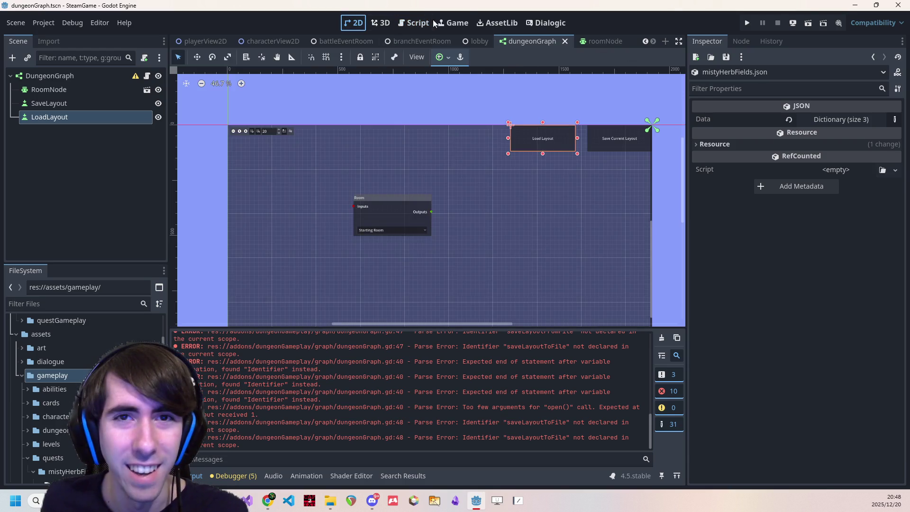
# - In onLayoutLoadRequest, add 'fileDialog.file_mode = FileDialog.FILE_MODE_OPEN_FILE' below line 40
pyautogui.click(414, 23)
pyautogui.click(228, 131)
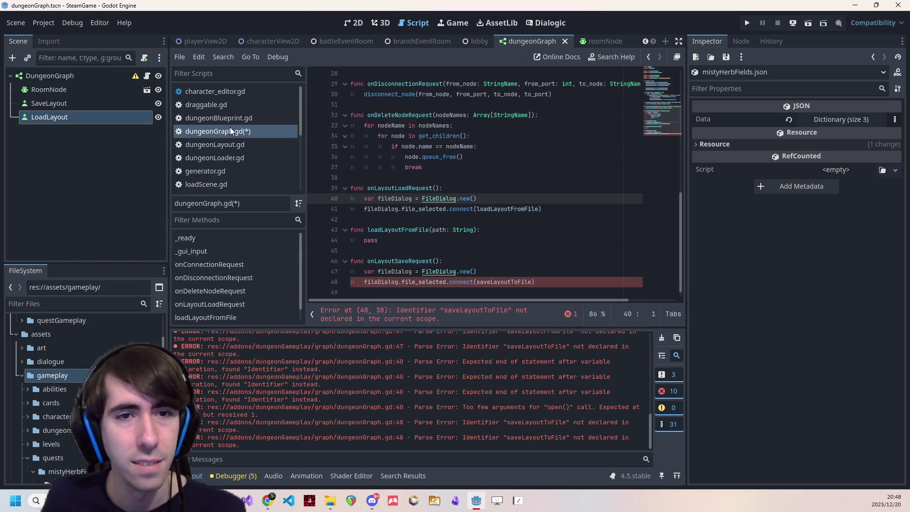
pyautogui.doubleClick(398, 198)
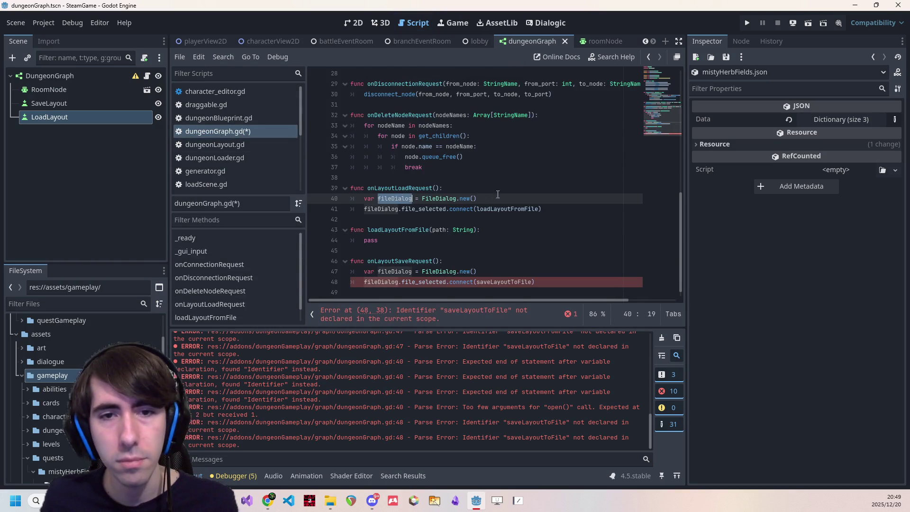
pyautogui.hotkey('ctrl', 'c')
pyautogui.press('End')
pyautogui.press('Return')
pyautogui.hotkey('ctrl', 'v')
pyautogui.write('.file')
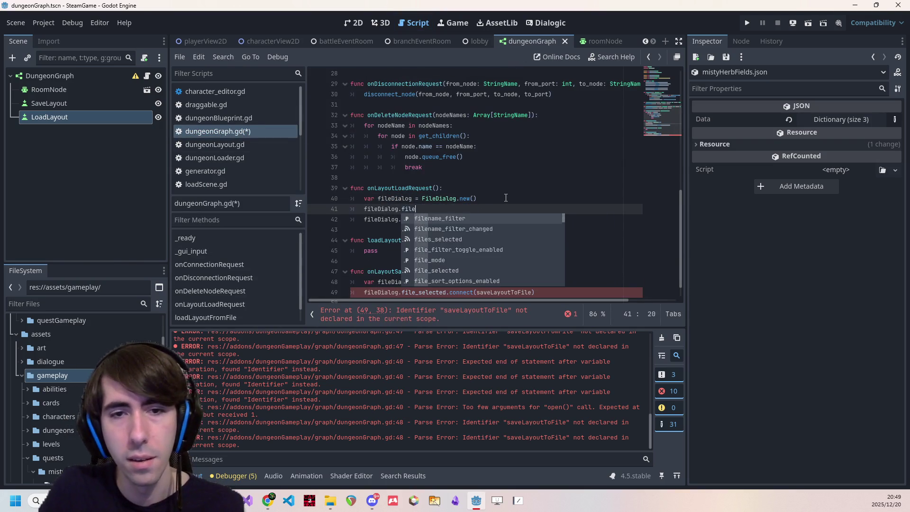
pyautogui.write('_mode =')
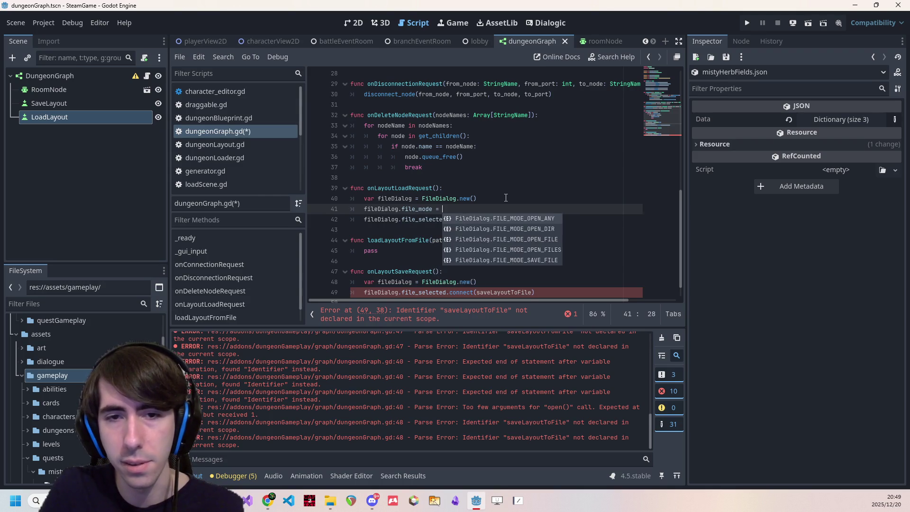
pyautogui.press('Down')
pyautogui.press('Down')
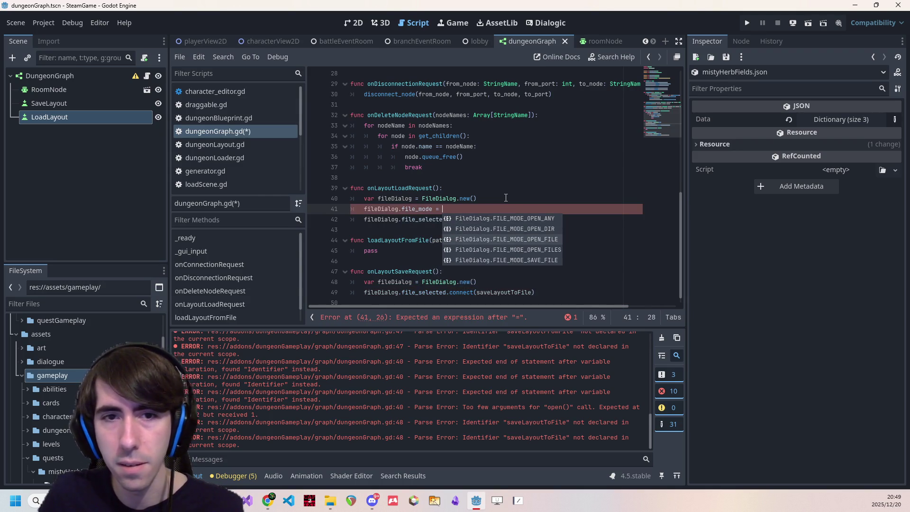
pyautogui.press('Return')
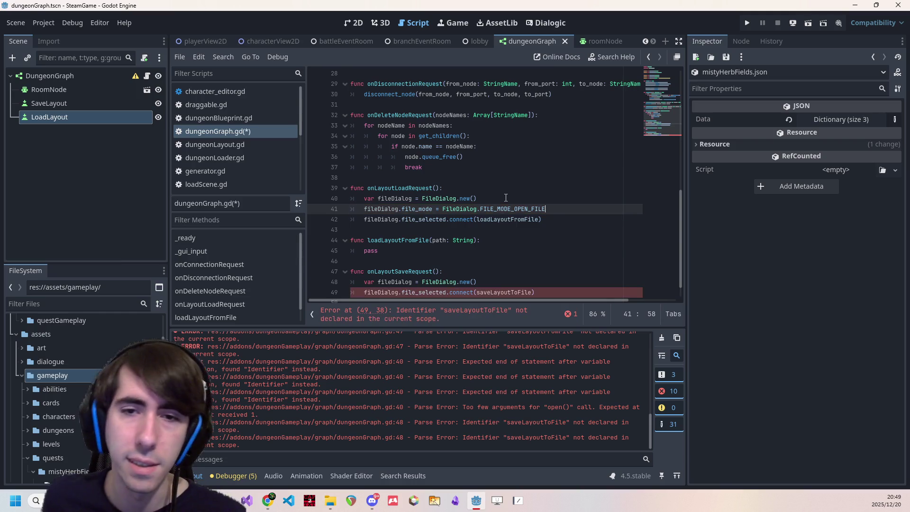
# - Copy that line into onLayoutSaveRequest, change it to FILE_MODE_SAVE_FILE, and save
pyautogui.moveTo(549, 209); pyautogui.dragTo(335, 211)
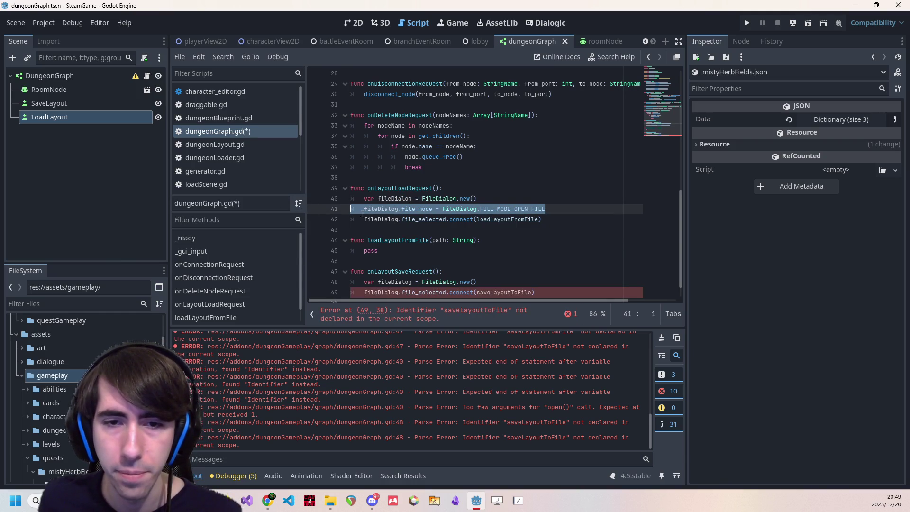
pyautogui.scroll(-1, 448, 252)
pyautogui.hotkey('ctrl', 'c')
pyautogui.click(504, 261)
pyautogui.press('Return')
pyautogui.hotkey('ctrl', 'v')
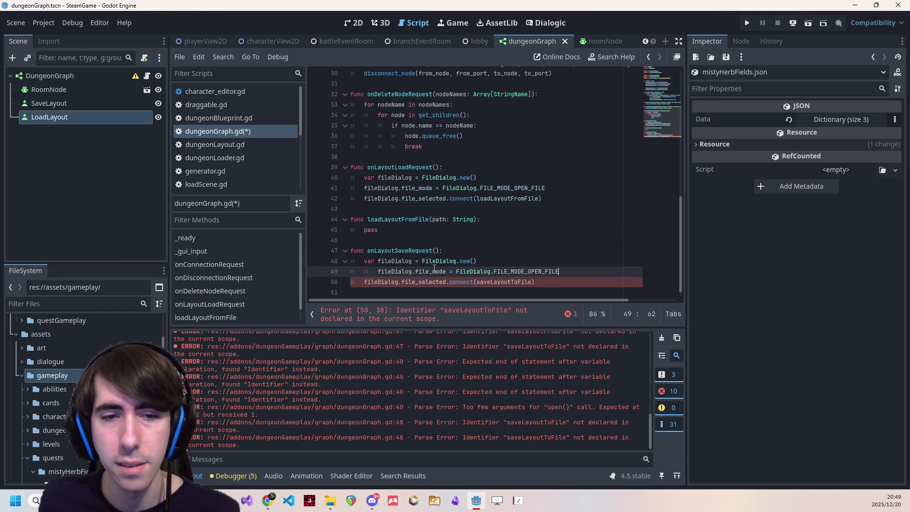
pyautogui.doubleClick(525, 271)
pyautogui.press('BackSpace')
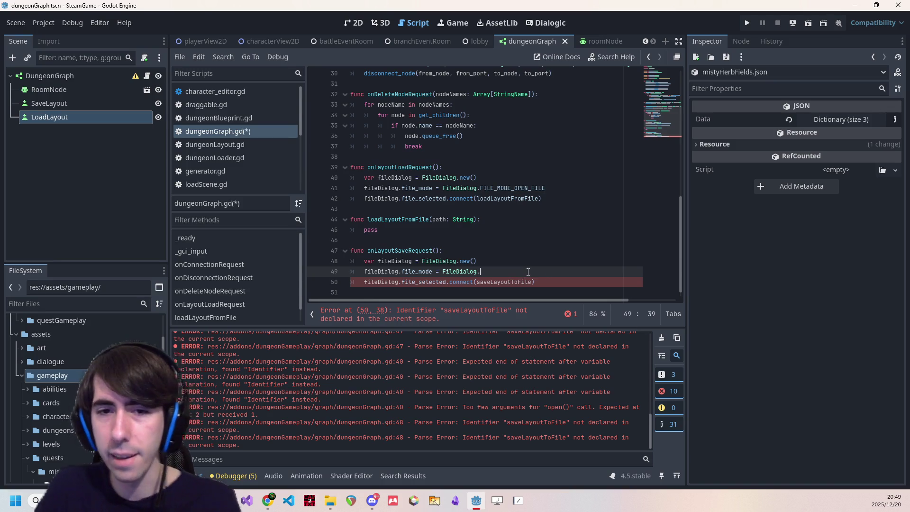
pyautogui.write('save')
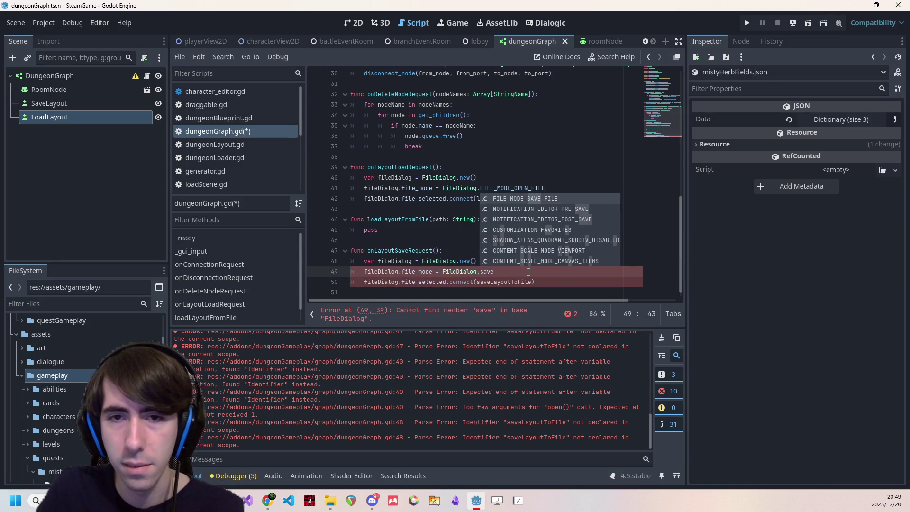
pyautogui.press('Return')
pyautogui.hotkey('ctrl', 's')
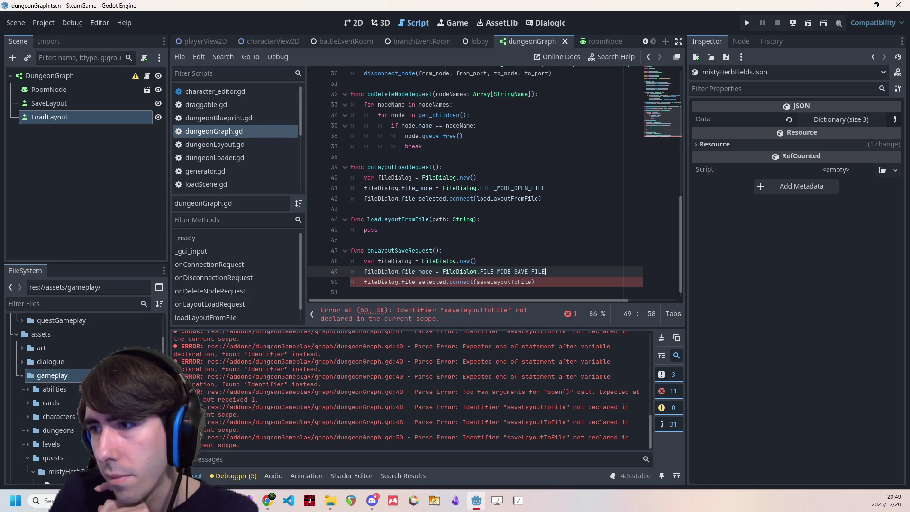
# - Give loadLayoutFromFile a pass body and duplicate the function below onLayoutSaveRequest
pyautogui.click(479, 310)
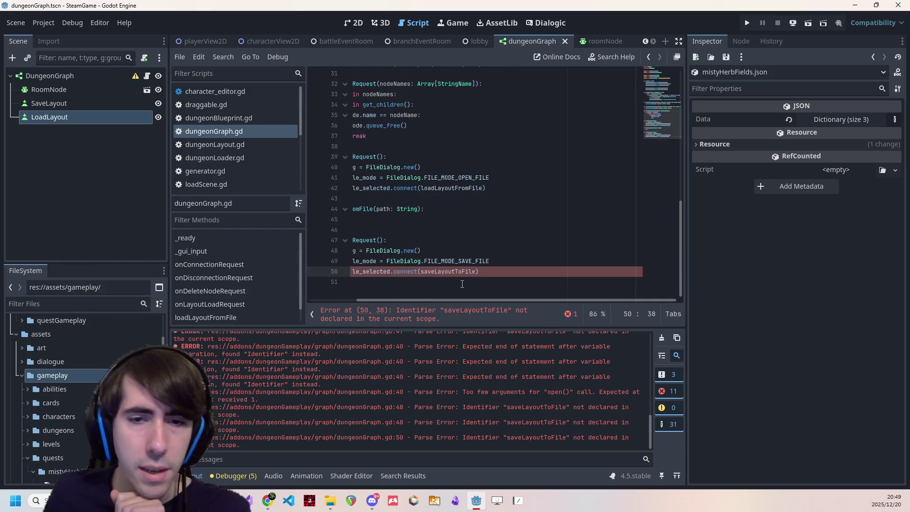
pyautogui.moveTo(479, 299); pyautogui.dragTo(431, 299)
pyautogui.click(398, 219)
pyautogui.write('pass')
pyautogui.moveTo(409, 209); pyautogui.dragTo(286, 203)
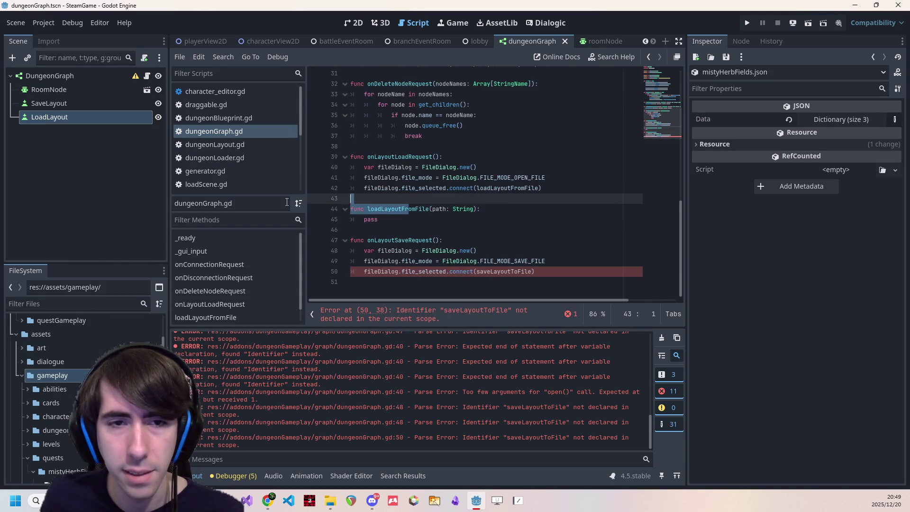
pyautogui.keyDown('shift'); pyautogui.click(394, 219); pyautogui.keyUp('shift')
pyautogui.hotkey('ctrl', 'c')
pyautogui.click(567, 271)
pyautogui.hotkey('ctrl', 'v')
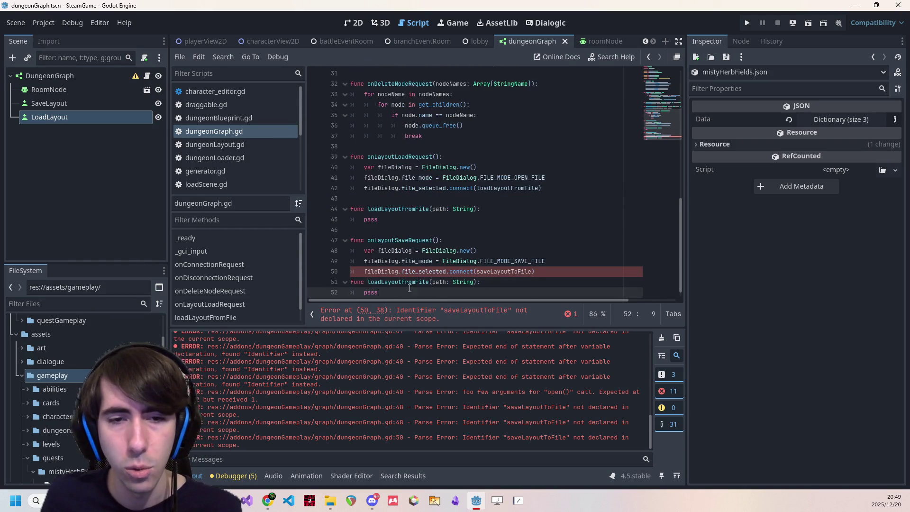
pyautogui.click(567, 266)
pyautogui.press('Return')
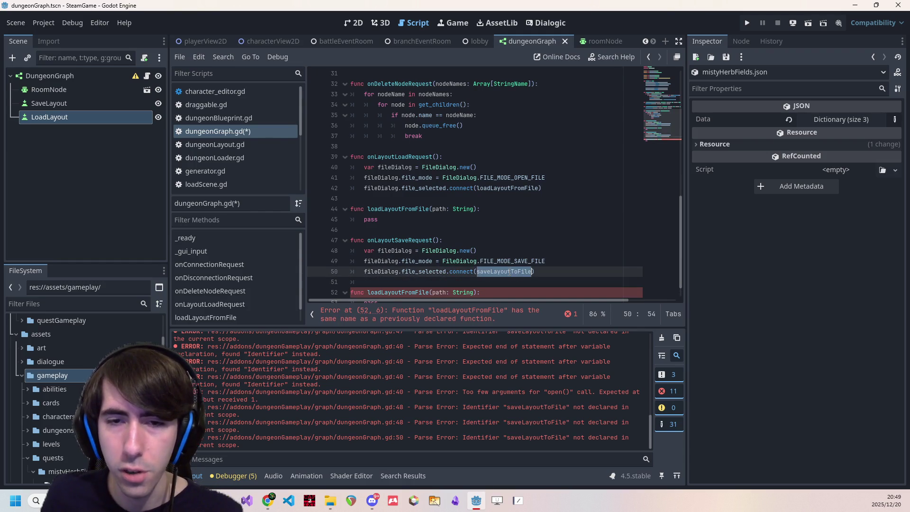
# - Name the copy saveLayoutToFile, add breakpoints on lines 45 and 53, and run the scene
pyautogui.click(392, 292)
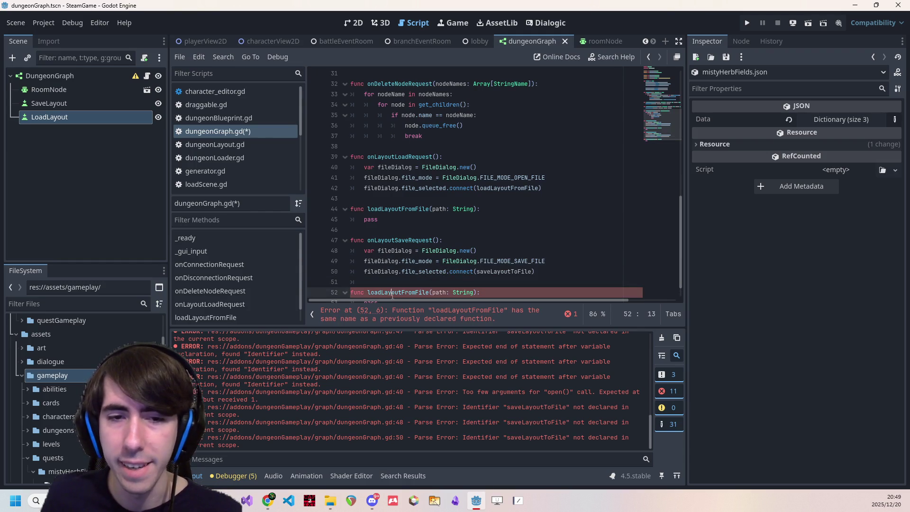
pyautogui.keyDown('ctrl'); pyautogui.click(429, 271); pyautogui.keyUp('ctrl')
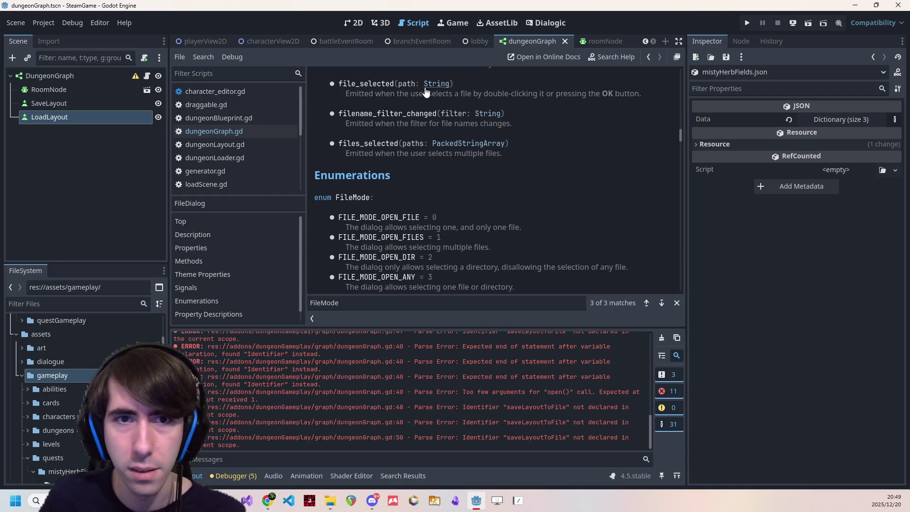
pyautogui.hotkey('alt', 'Left')
pyautogui.hotkey('alt', 'Right')
pyautogui.hotkey('alt', 'Left')
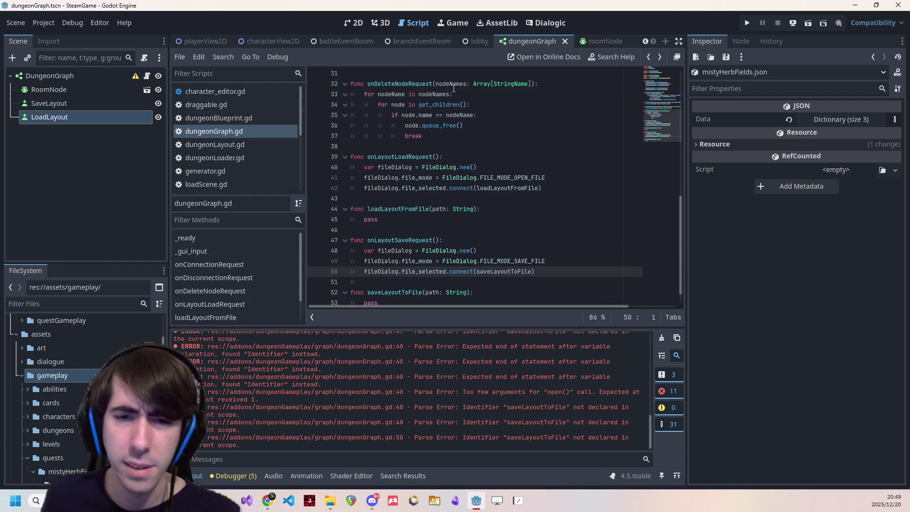
pyautogui.scroll(-1, 346, 288)
pyautogui.press('Down')
pyautogui.press('Down')
pyautogui.press('Down')
pyautogui.press('End')
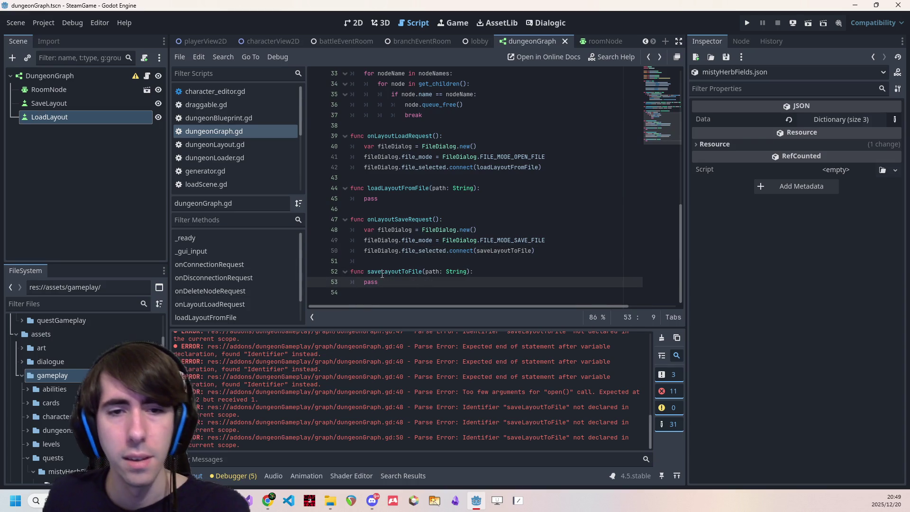
pyautogui.click(315, 198)
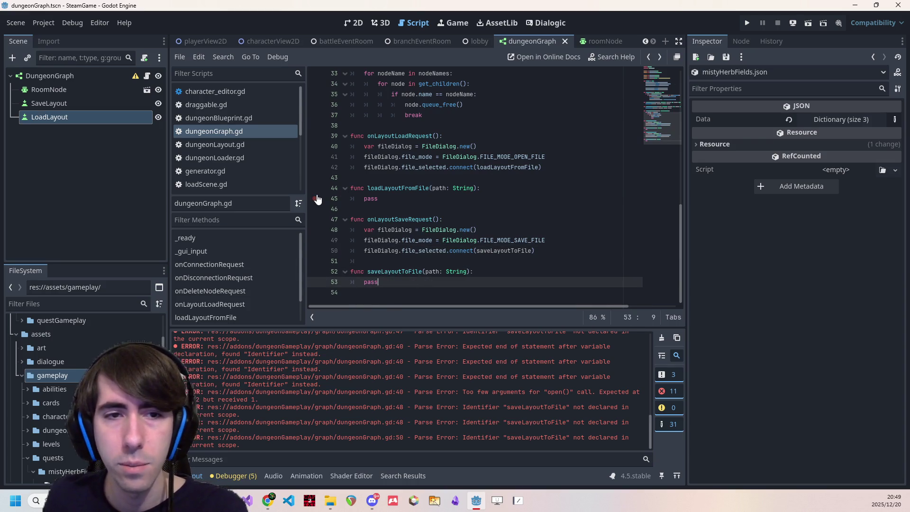
pyautogui.click(315, 282)
pyautogui.click(803, 24)
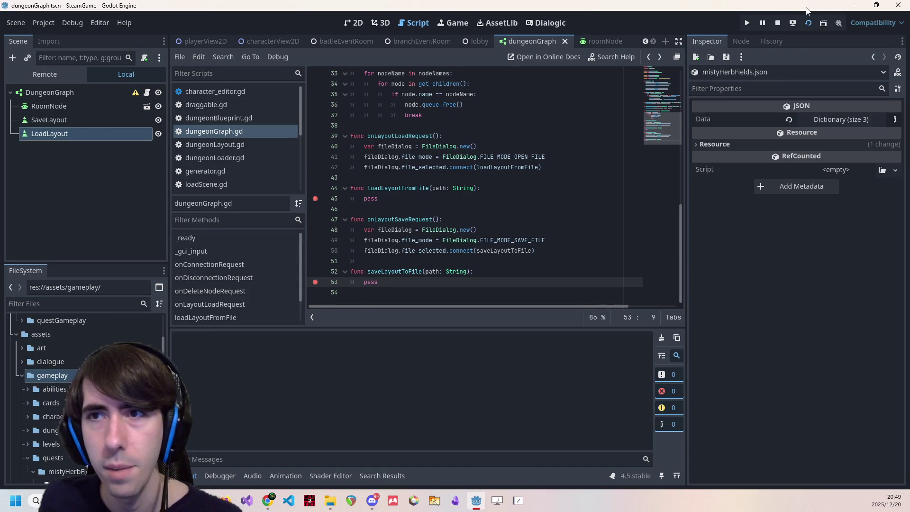
# - Stop the running scene and add a fileDialog.current_dir line below the dialog creation on line 41
pyautogui.click(777, 23)
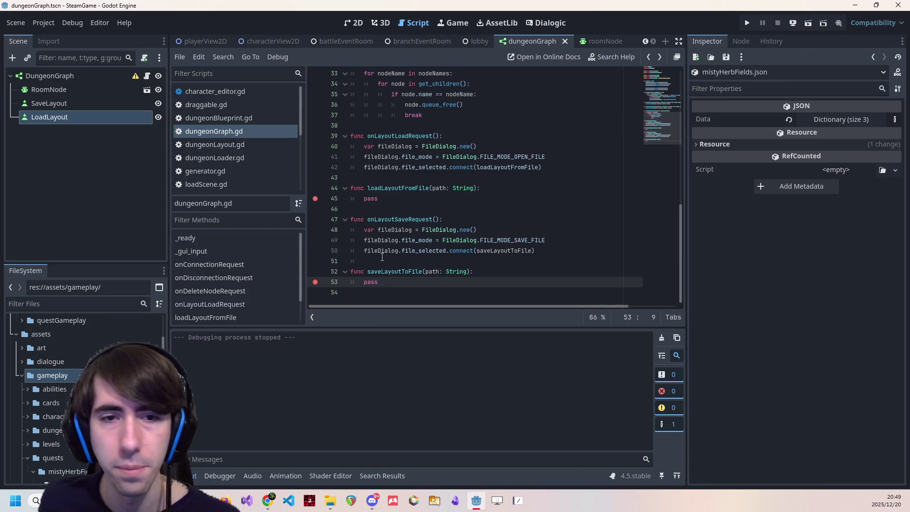
pyautogui.doubleClick(411, 146)
pyautogui.hotkey('ctrl', 'c')
pyautogui.click(508, 146)
pyautogui.press('Return')
pyautogui.hotkey('ctrl', 'v')
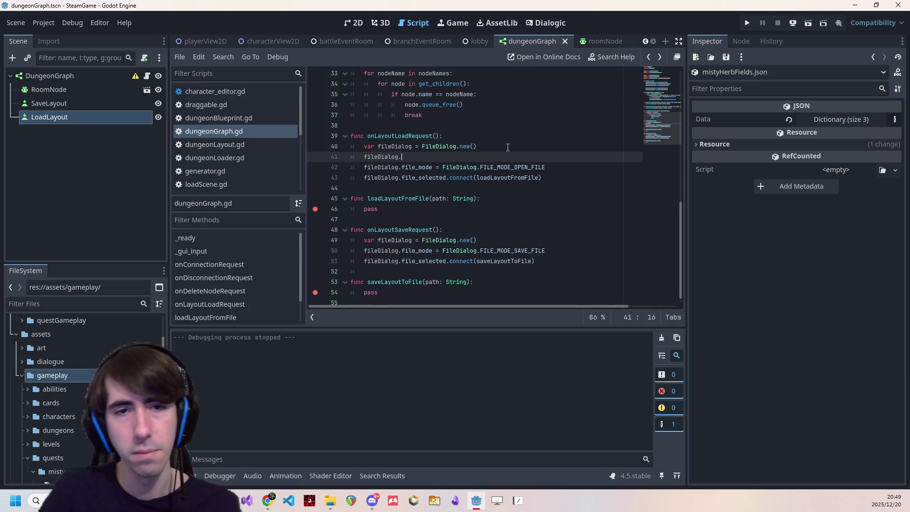
pyautogui.write('.')
pyautogui.press('Down')
pyautogui.press('Down')
pyautogui.press('Down')
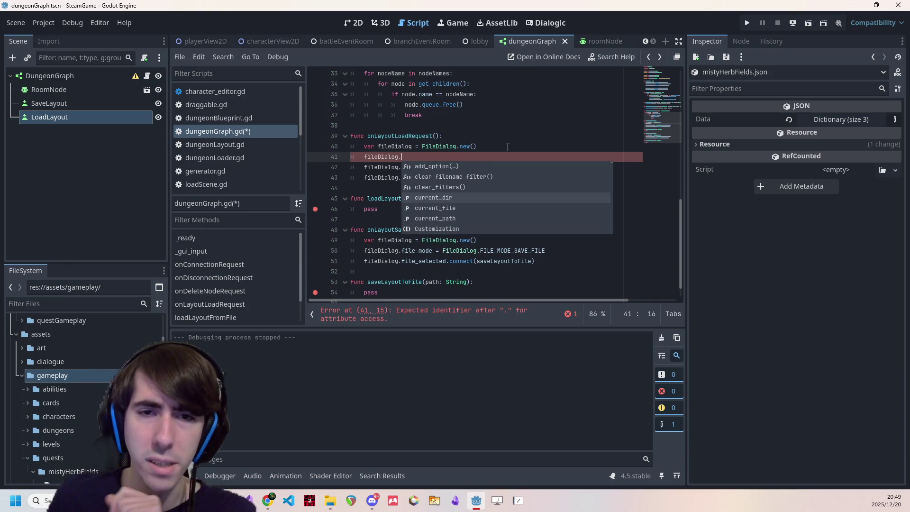
pyautogui.press('Down')
pyautogui.press('Down')
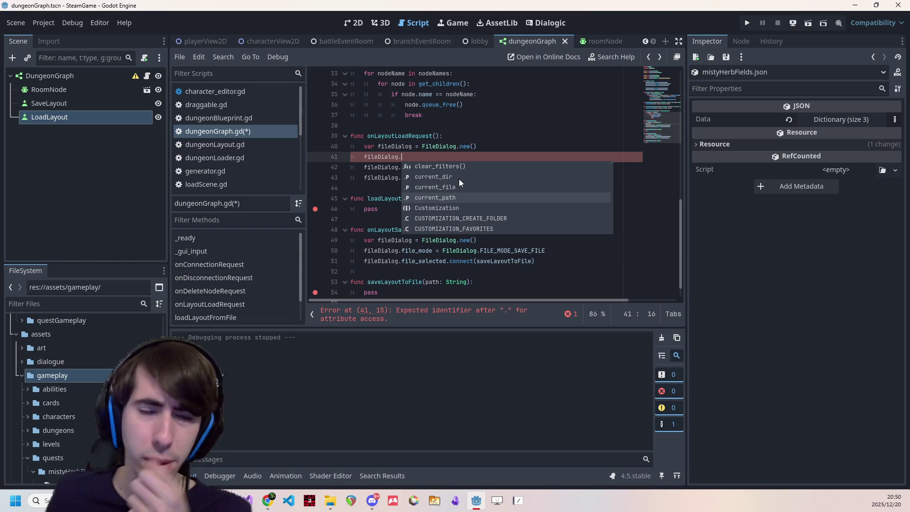
pyautogui.press('Up')
pyautogui.press('Up')
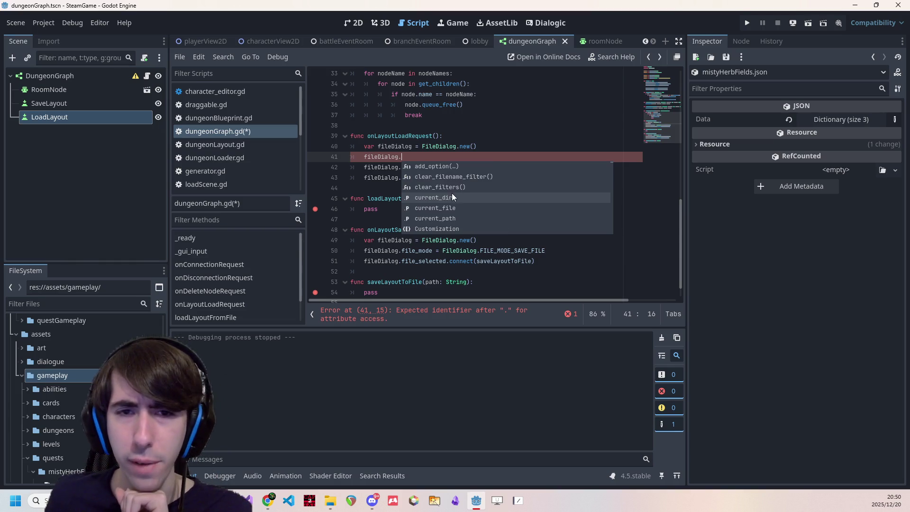
pyautogui.click(463, 198)
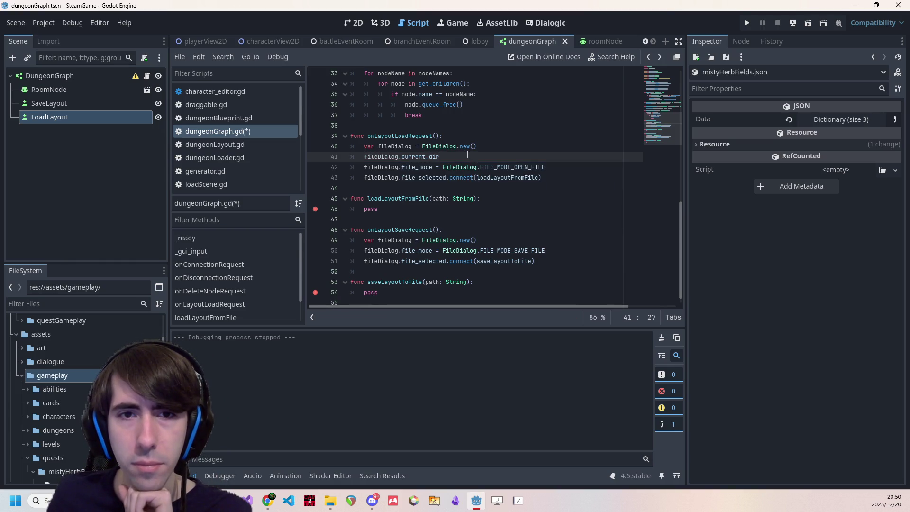
# - Read the FileDialog docs for current_dir, pick out root_subfolder, and return to dungeonGraph.gd
pyautogui.keyDown('ctrl'); pyautogui.click(422, 157); pyautogui.keyUp('ctrl')
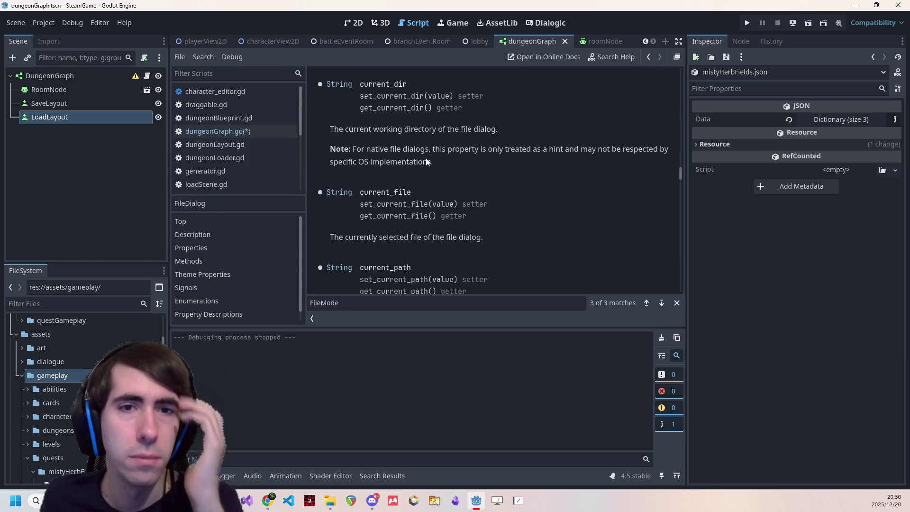
pyautogui.moveTo(413, 129); pyautogui.dragTo(455, 127)
pyautogui.click(453, 128)
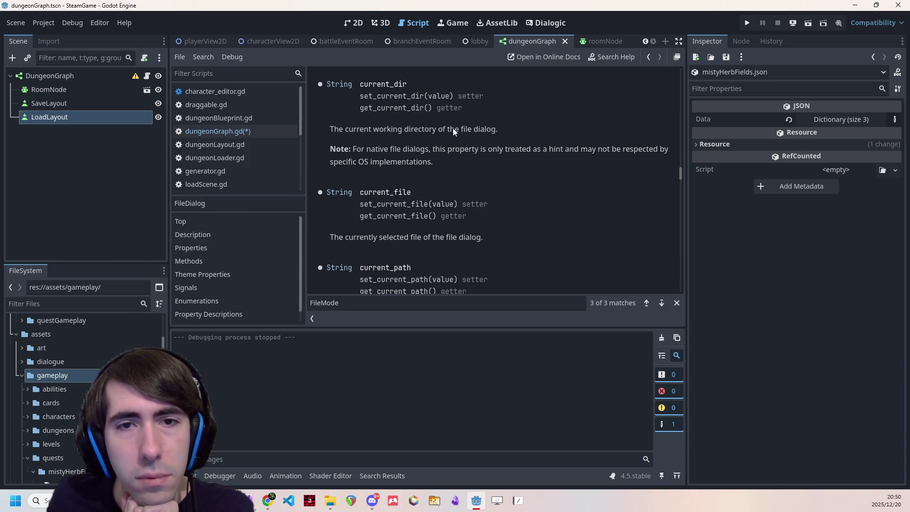
pyautogui.scroll(-5, 423, 178)
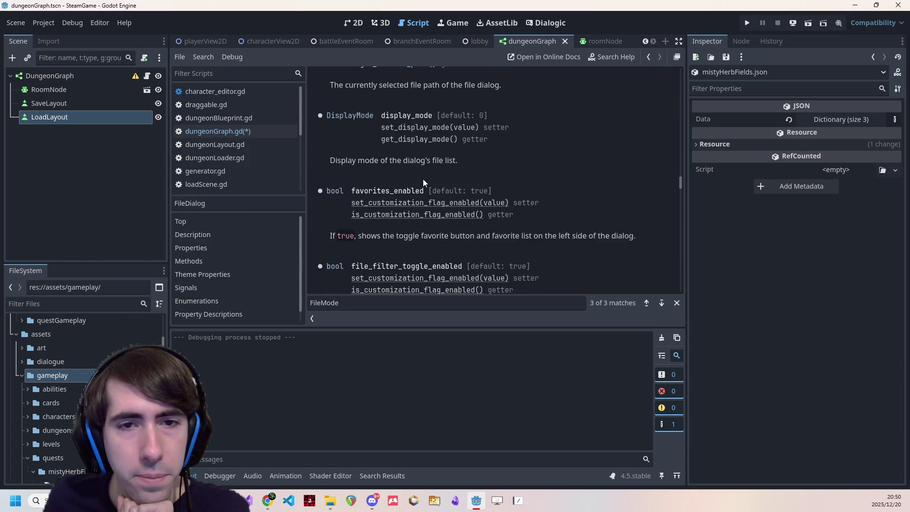
pyautogui.scroll(-5, 424, 180)
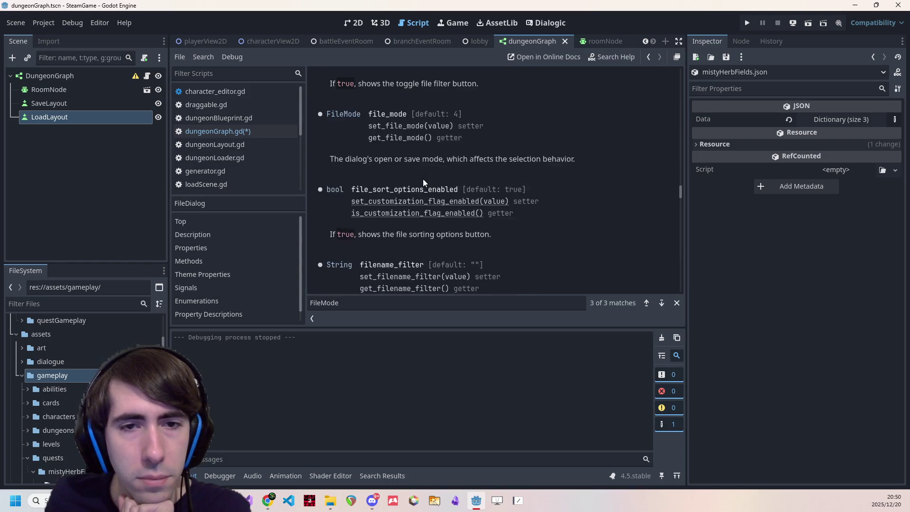
pyautogui.scroll(-3, 423, 180)
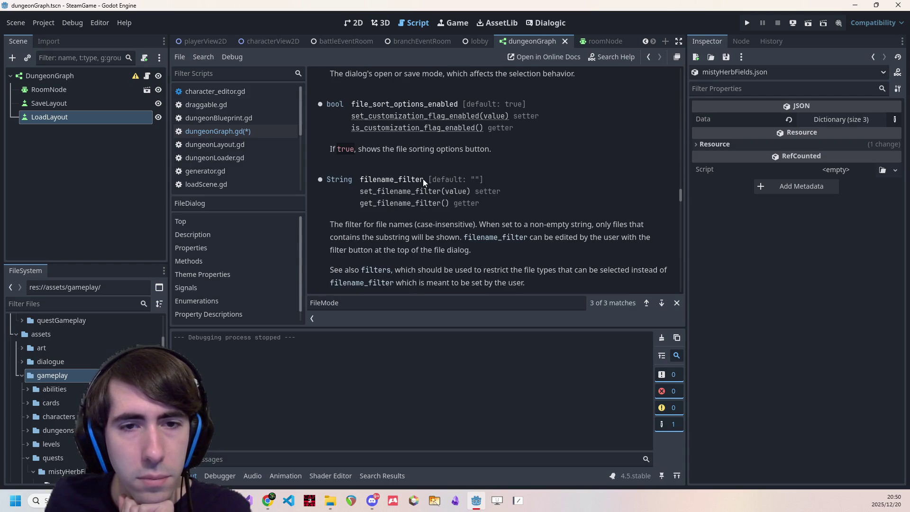
pyautogui.scroll(-7, 423, 178)
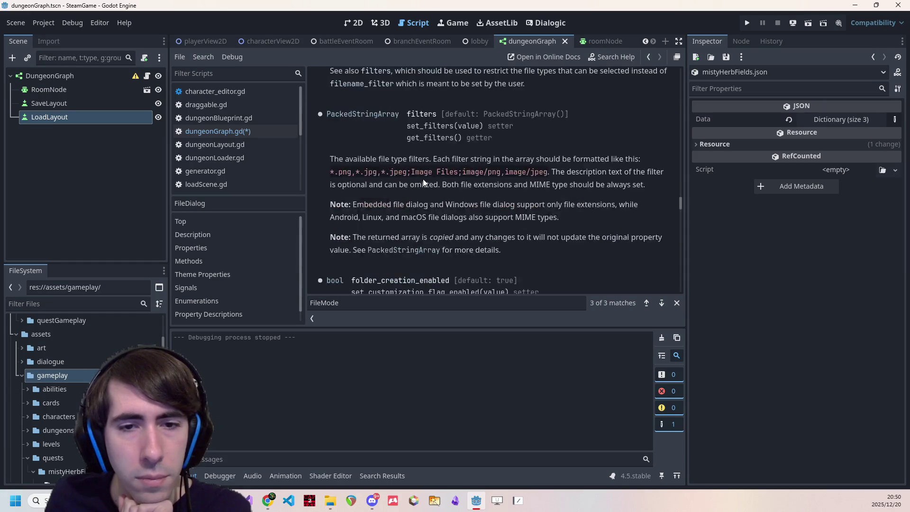
pyautogui.scroll(-3, 423, 180)
pyautogui.scroll(5, 426, 190)
pyautogui.scroll(-4, 428, 196)
pyautogui.scroll(-7, 428, 195)
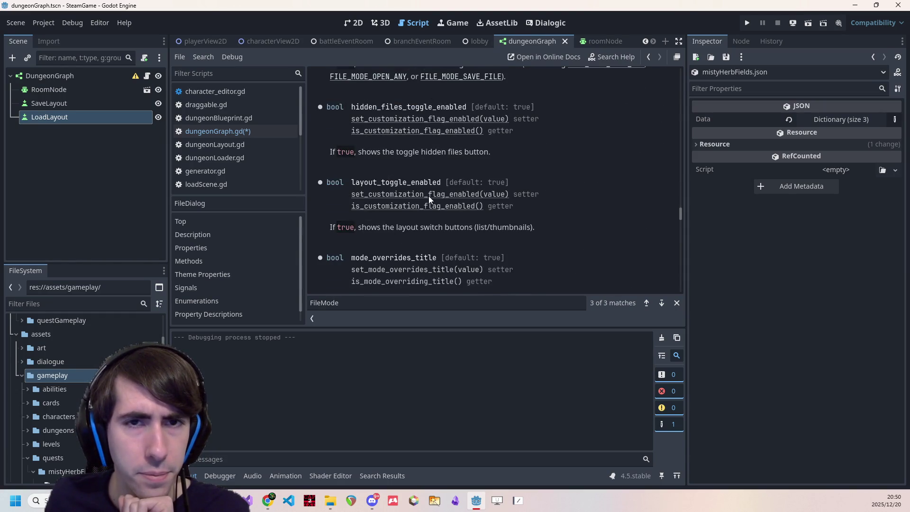
pyautogui.scroll(3, 428, 195)
pyautogui.scroll(-5, 454, 215)
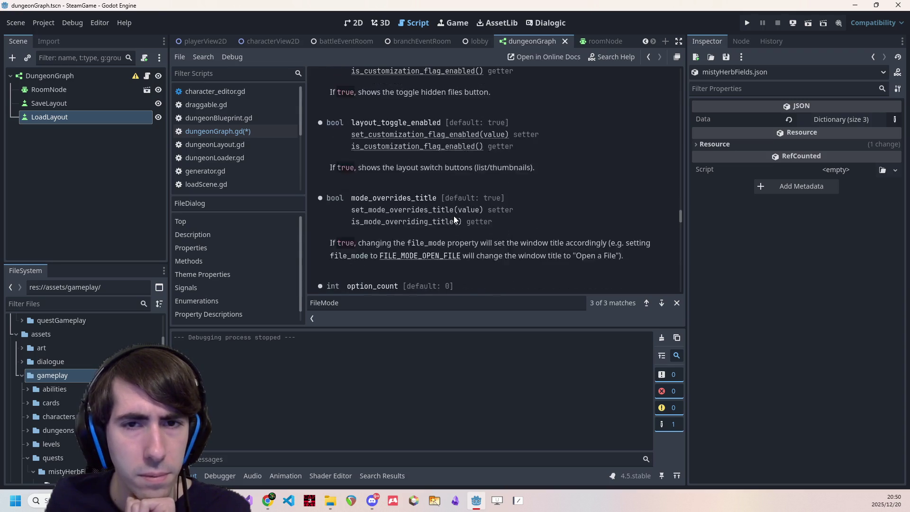
pyautogui.scroll(-14, 451, 215)
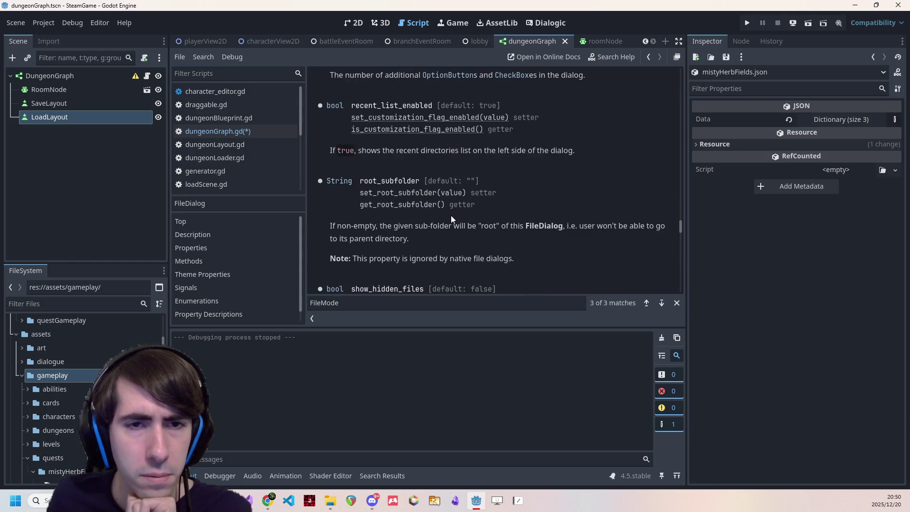
pyautogui.scroll(3, 450, 215)
pyautogui.doubleClick(388, 148)
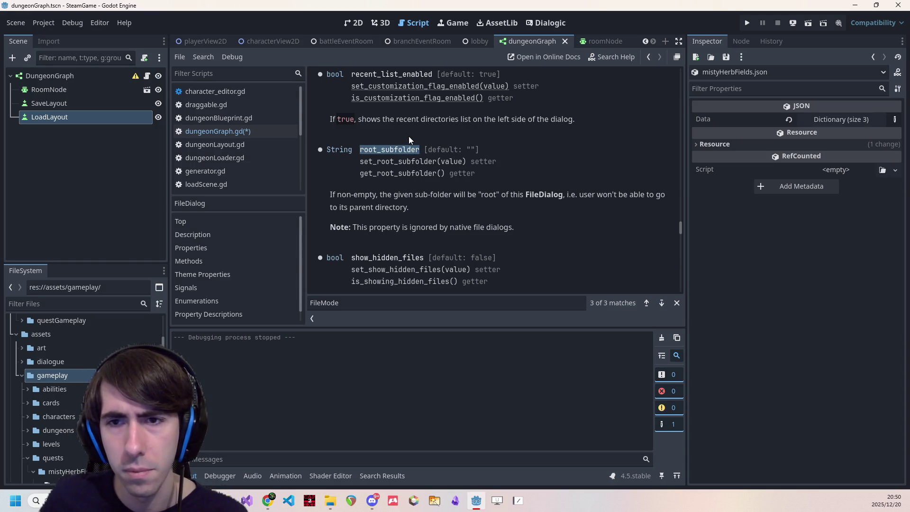
pyautogui.hotkey('alt', 'Left')
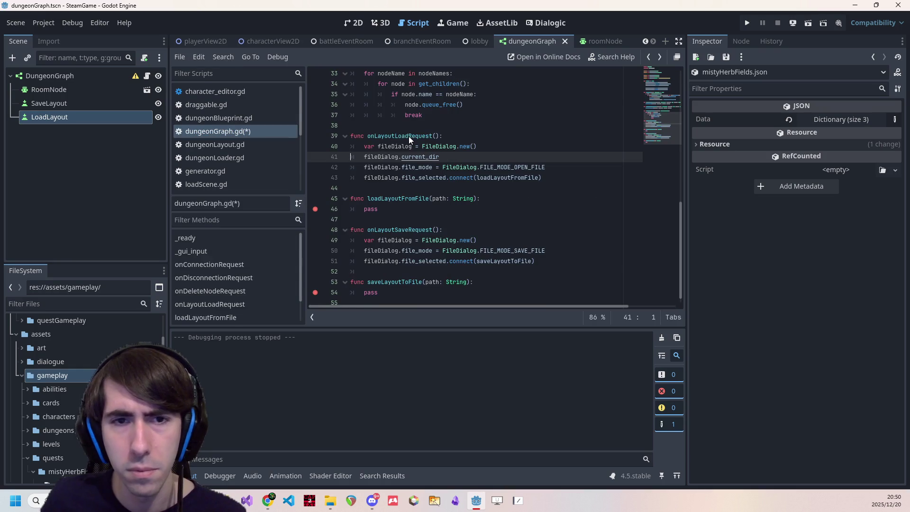
# - Change line 41 to fileDialog.root_subfolder = sourcePath and save the script
pyautogui.doubleClick(420, 157)
pyautogui.hotkey('ctrl', 'v')
pyautogui.press('Return')
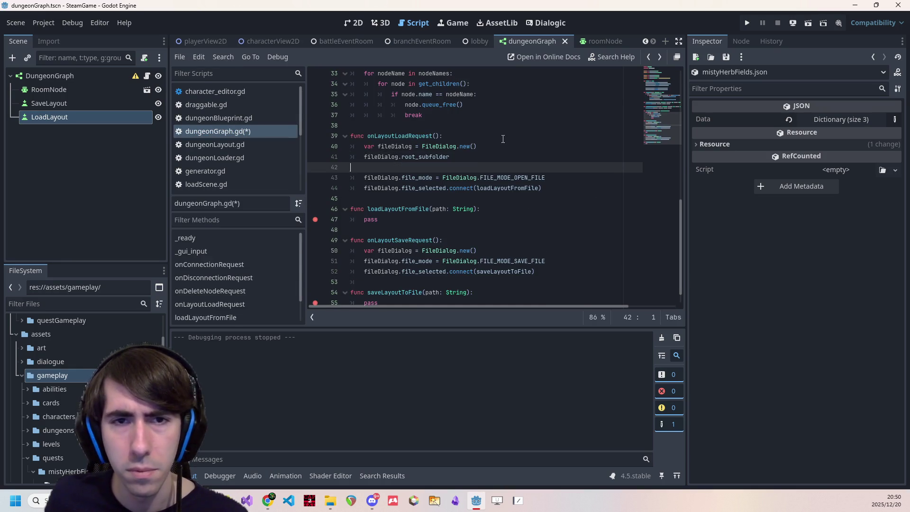
pyautogui.press('BackSpace')
pyautogui.write('= roo')
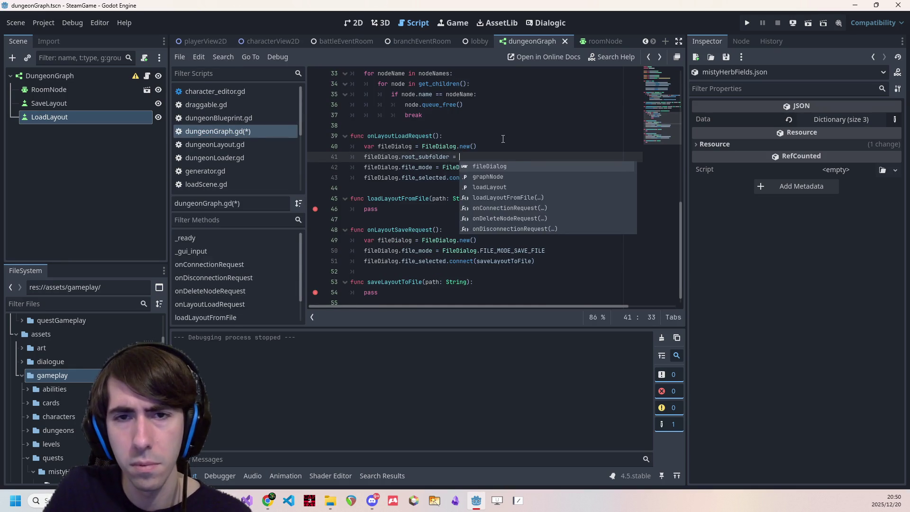
pyautogui.scroll(10, 501, 136)
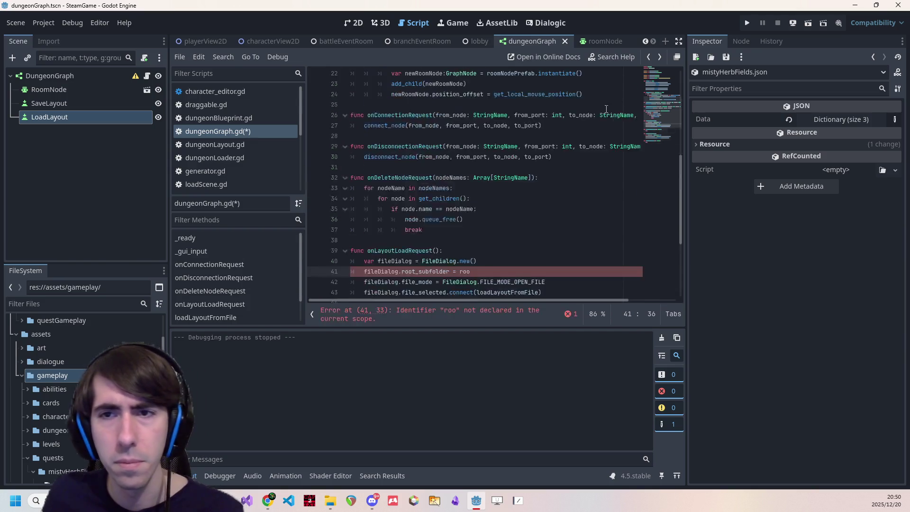
pyautogui.click(421, 135)
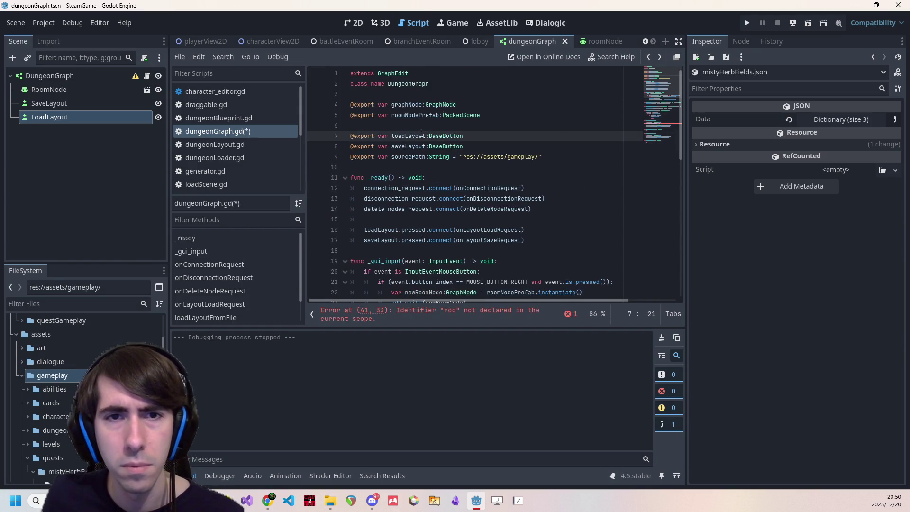
pyautogui.click(417, 157)
pyautogui.scroll(-9, 474, 189)
pyautogui.click(499, 209)
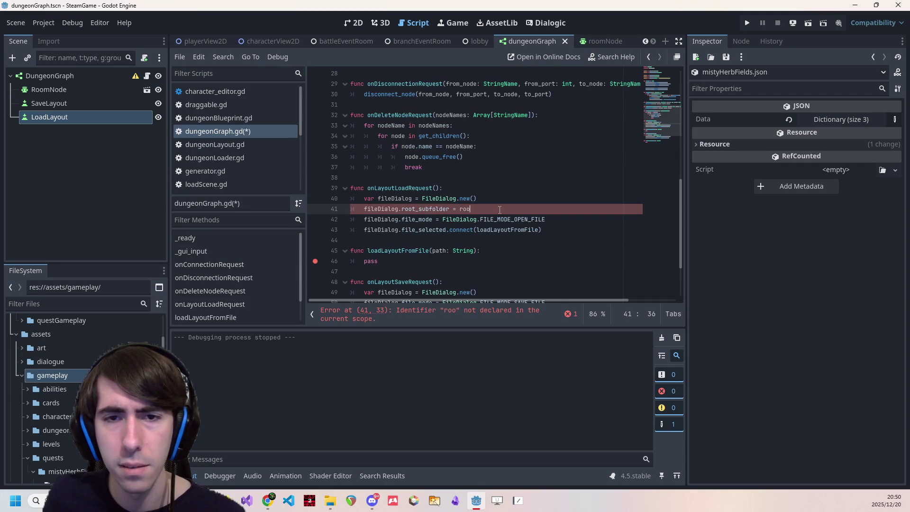
pyautogui.press('BackSpace')
pyautogui.press('BackSpace')
pyautogui.press('BackSpace')
pyautogui.write('sourcePath')
pyautogui.hotkey('ctrl', 's')
# - Copy the root_subfolder = sourcePath line into onLayoutSaveRequest and save the script
pyautogui.hotkey('ctrl', 'shift', 'Left')
pyautogui.hotkey('ctrl', 'shift', 'Left')
pyautogui.hotkey('ctrl', 'shift', 'Left')
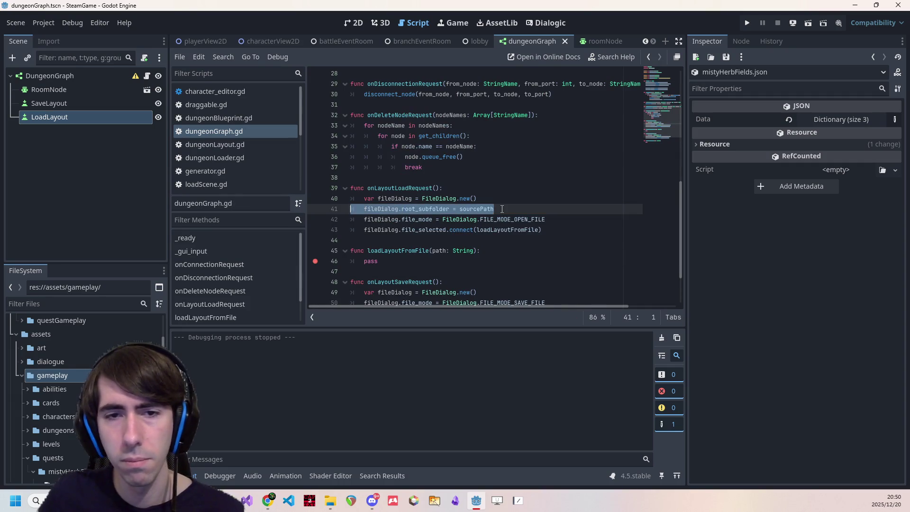
pyautogui.scroll(-2, 499, 216)
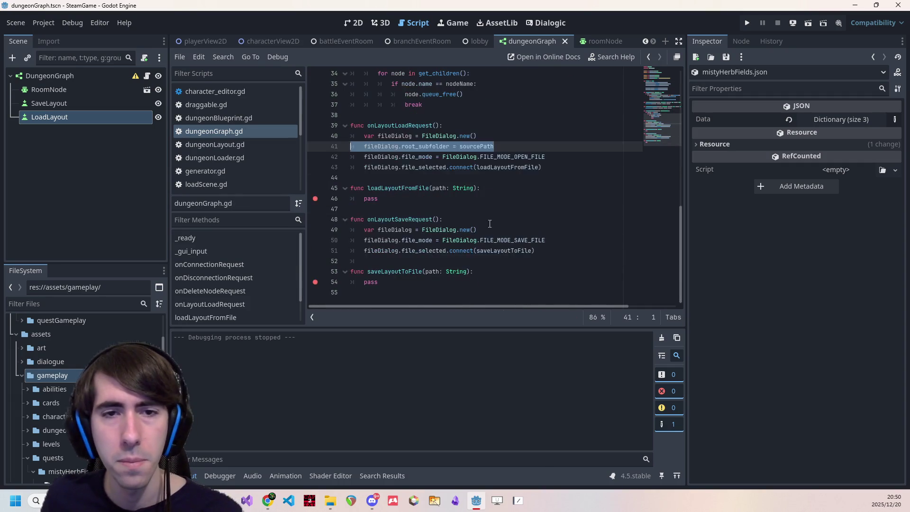
pyautogui.hotkey('ctrl', 'c')
pyautogui.click(499, 232)
pyautogui.press('Return')
pyautogui.hotkey('ctrl', 'v')
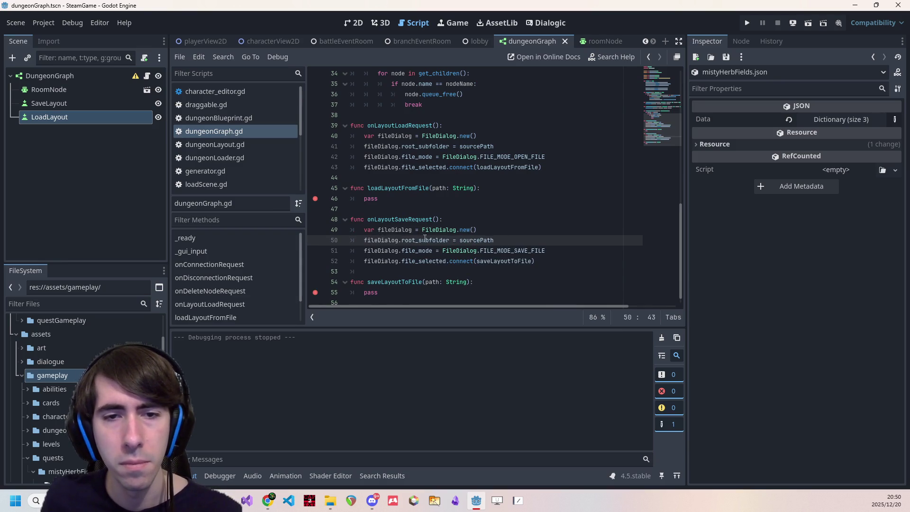
pyautogui.hotkey('ctrl', 's')
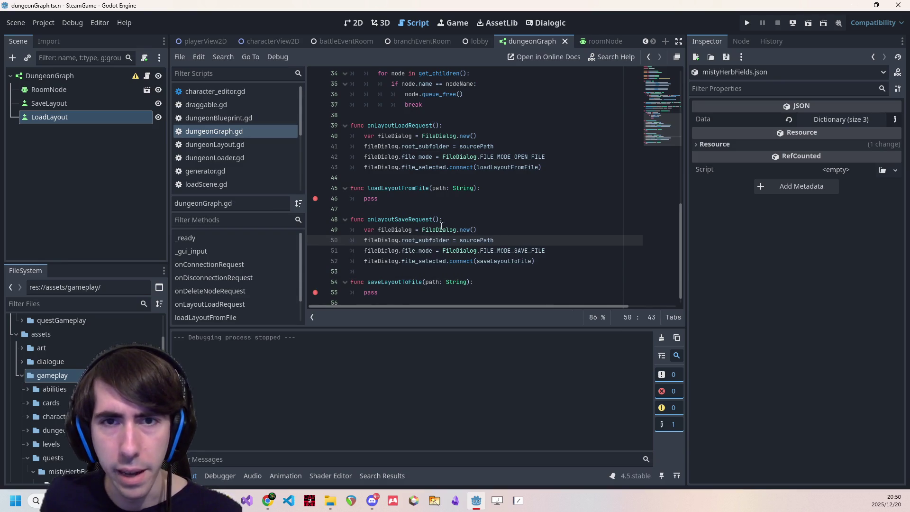
pyautogui.click(508, 144)
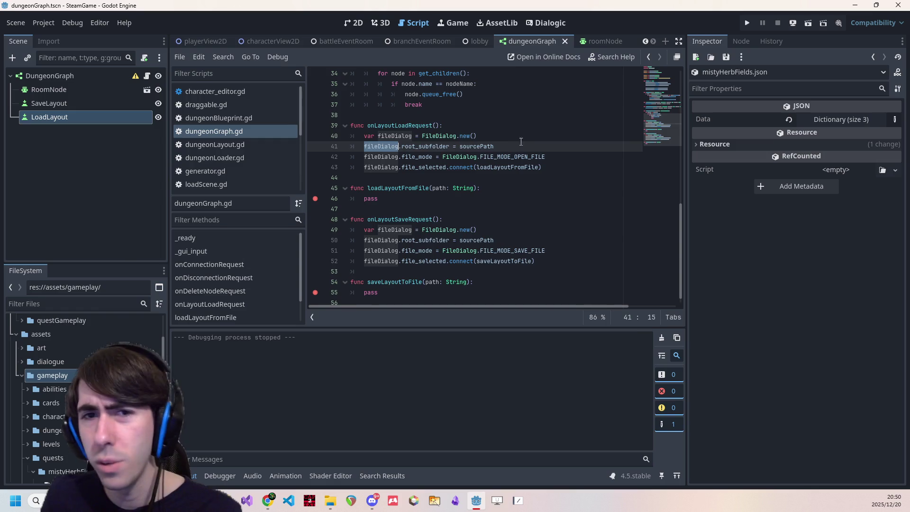
pyautogui.press('Return')
# - Add fileDialog.filename_filter = "*.json" in onLayoutLoadRequest, checking its documentation
pyautogui.write('fileDialog')
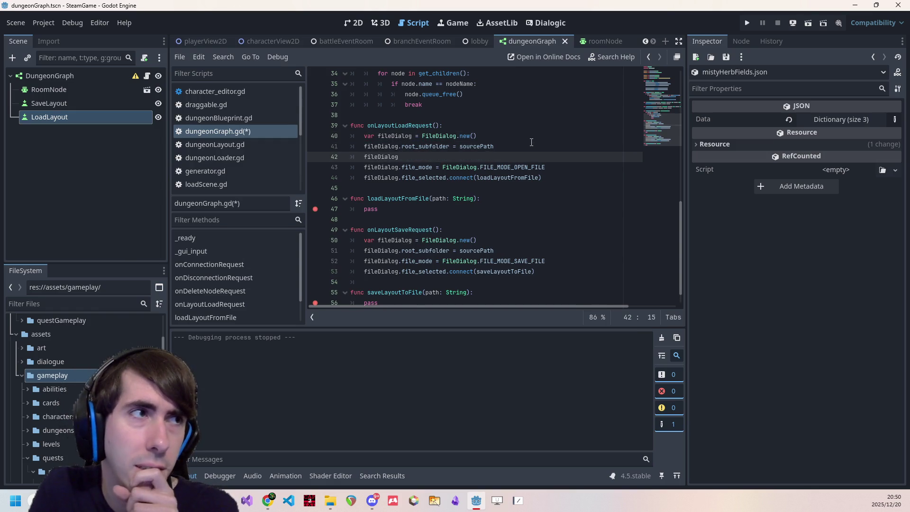
pyautogui.write('.filter')
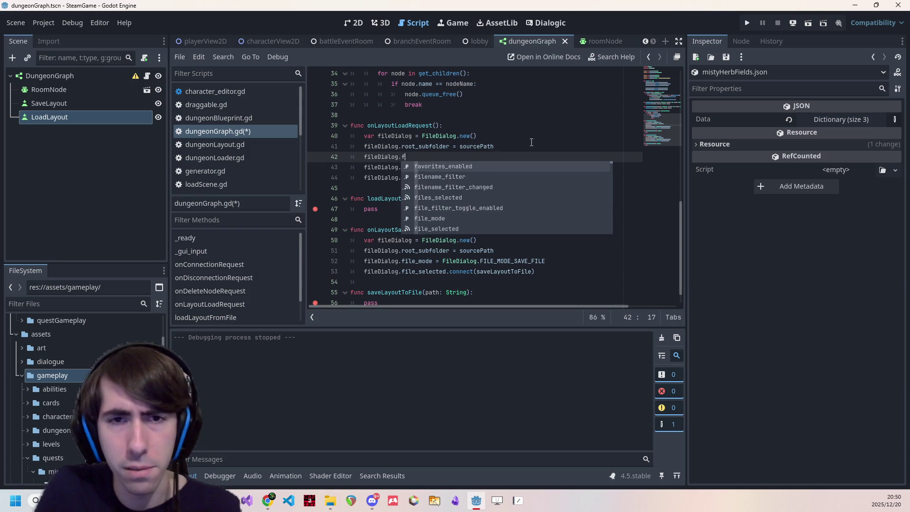
pyautogui.press('Down')
pyautogui.press('Down')
pyautogui.press('Down')
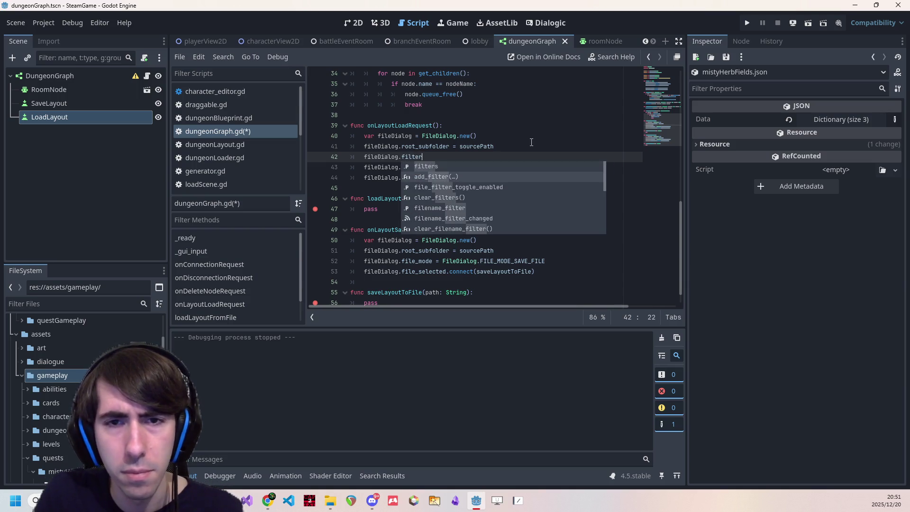
pyautogui.press('Down')
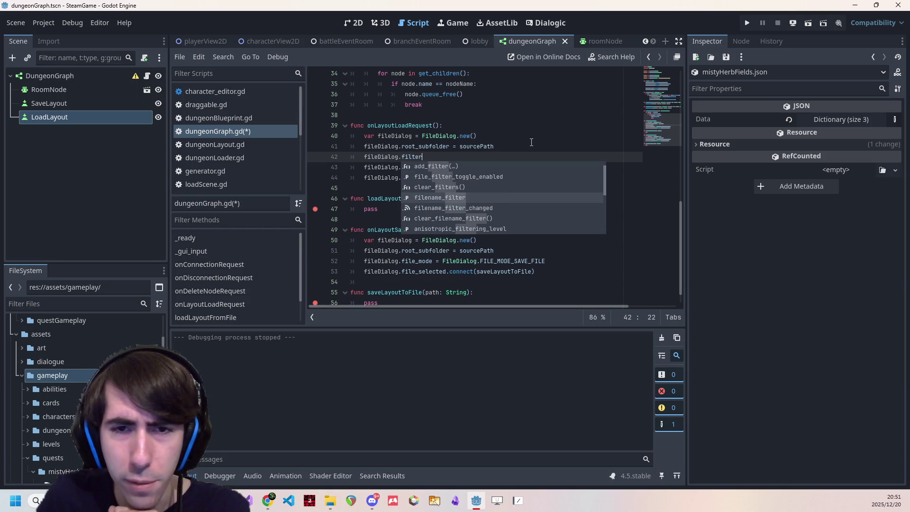
pyautogui.press('Return')
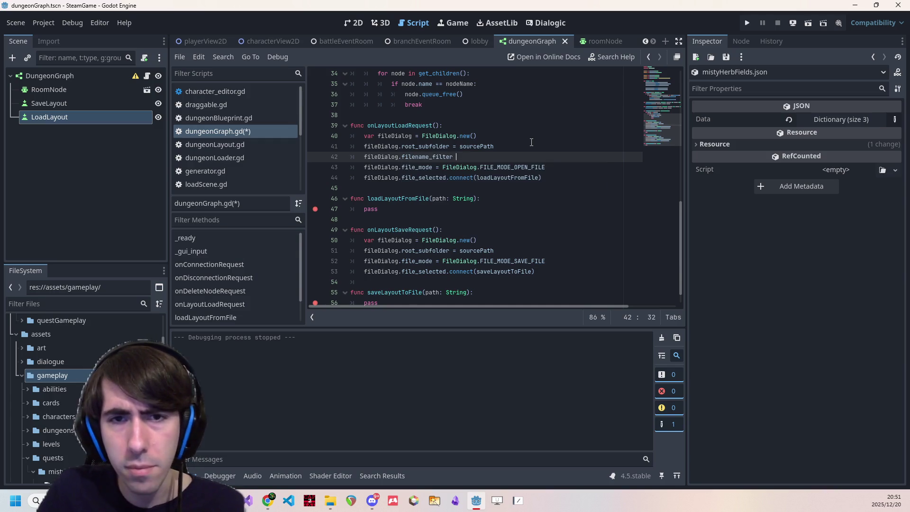
pyautogui.keyDown('ctrl'); pyautogui.click(428, 156); pyautogui.keyUp('ctrl')
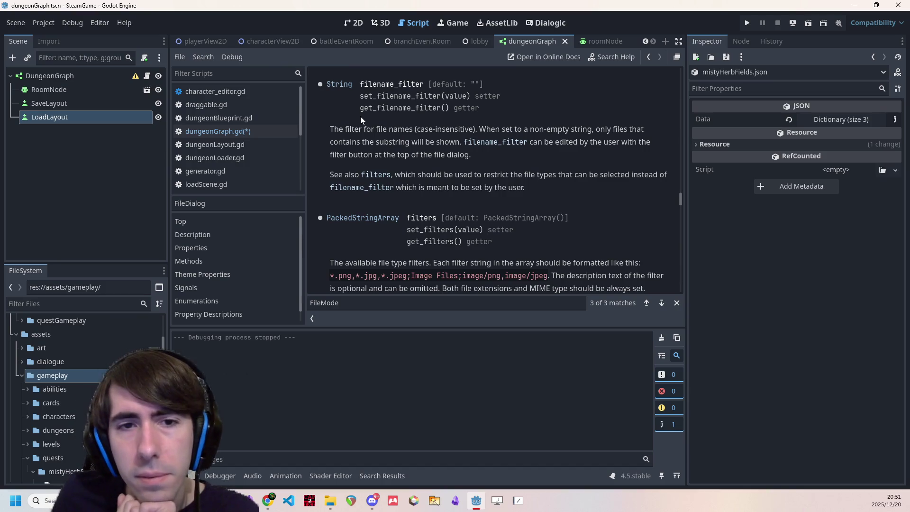
pyautogui.hotkey('alt', 'Left')
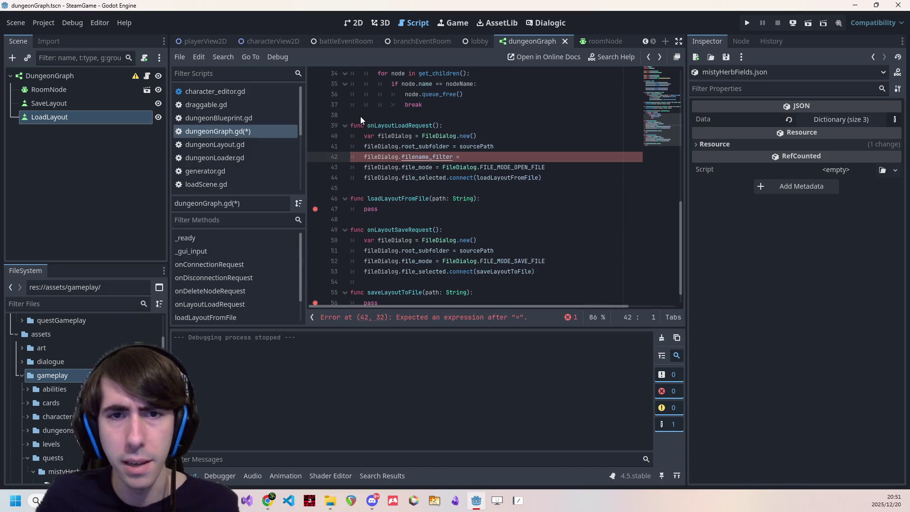
pyautogui.press('End')
pyautogui.write('"*')
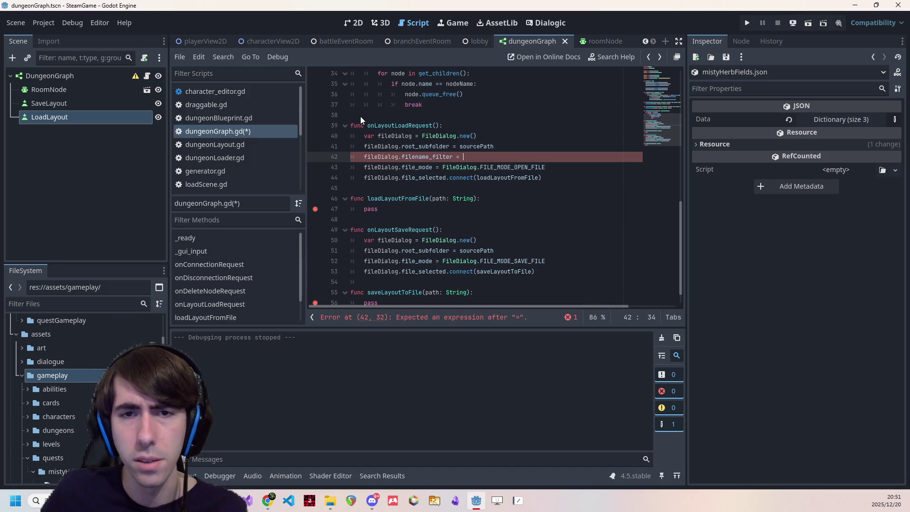
pyautogui.write('.json"')
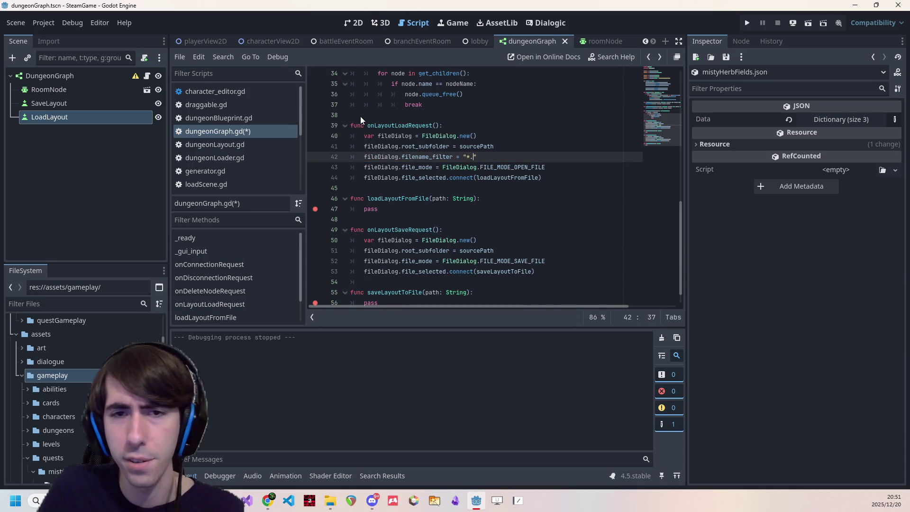
# - Copy the filename_filter line into onLayoutSaveRequest, save, and launch the scene to test
pyautogui.hotkey('shift', 'Home')
pyautogui.hotkey('shift', 'Home')
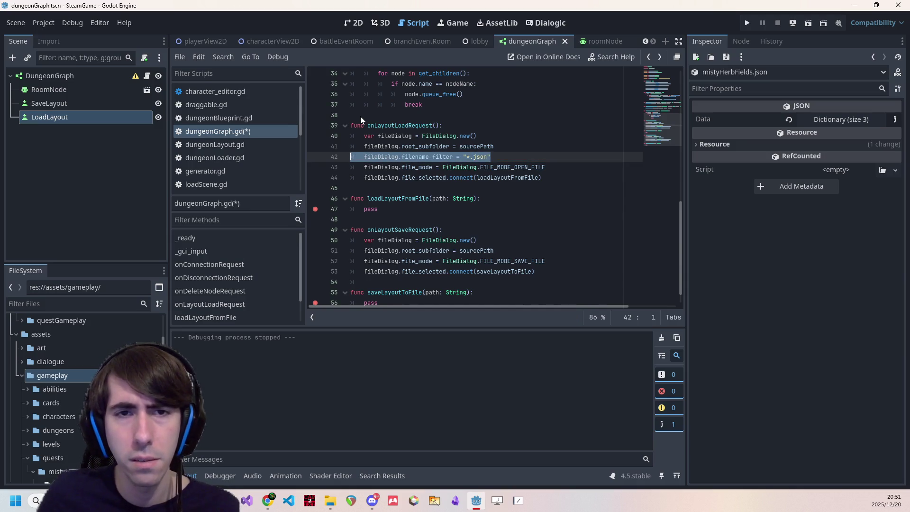
pyautogui.hotkey('ctrl', 'c')
pyautogui.click(521, 246)
pyautogui.press('Return')
pyautogui.hotkey('ctrl', 'v')
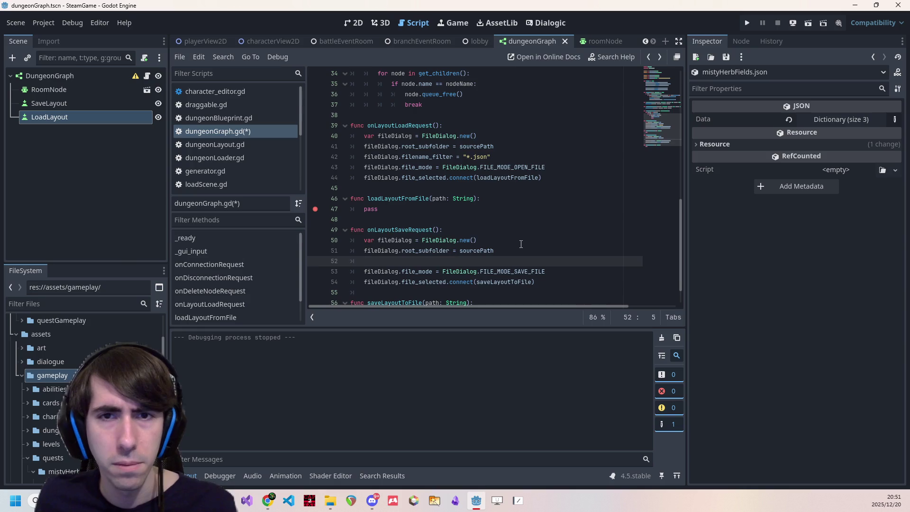
pyautogui.hotkey('shift', 'Tab')
pyautogui.hotkey('ctrl', 's')
pyautogui.scroll(-1, 521, 244)
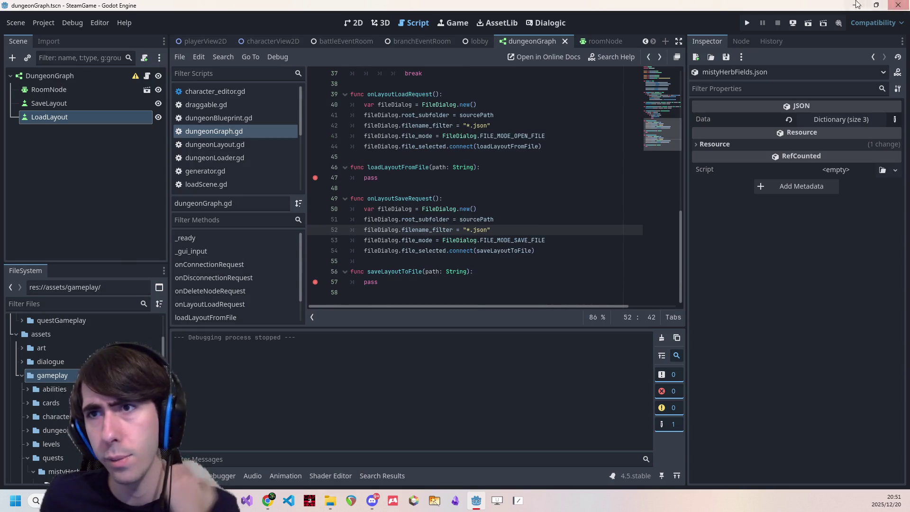
pyautogui.click(802, 24)
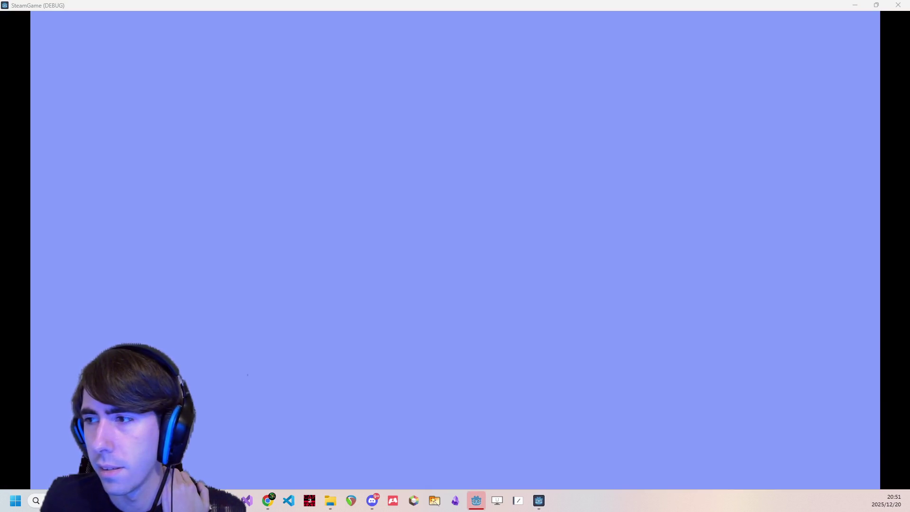
# - Close the crashed game window after the Nil error and end the debug session
pyautogui.click(895, 5)
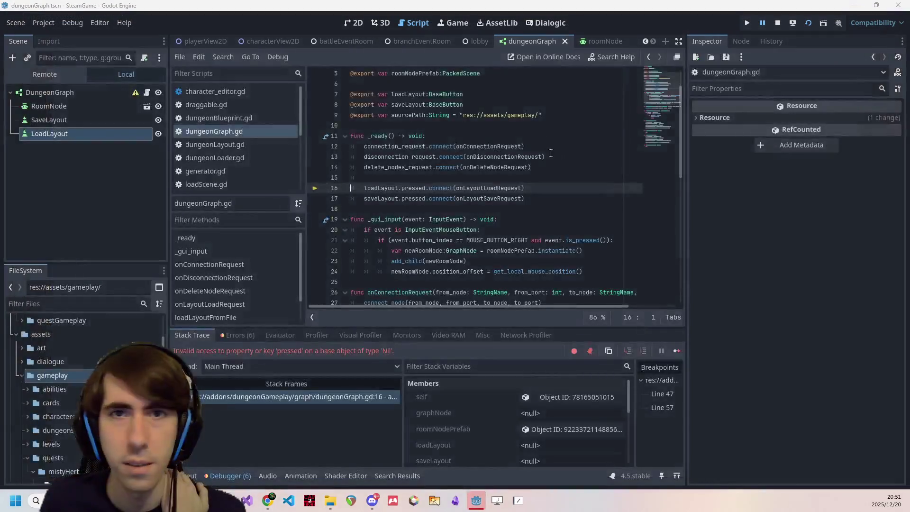
pyautogui.click(362, 25)
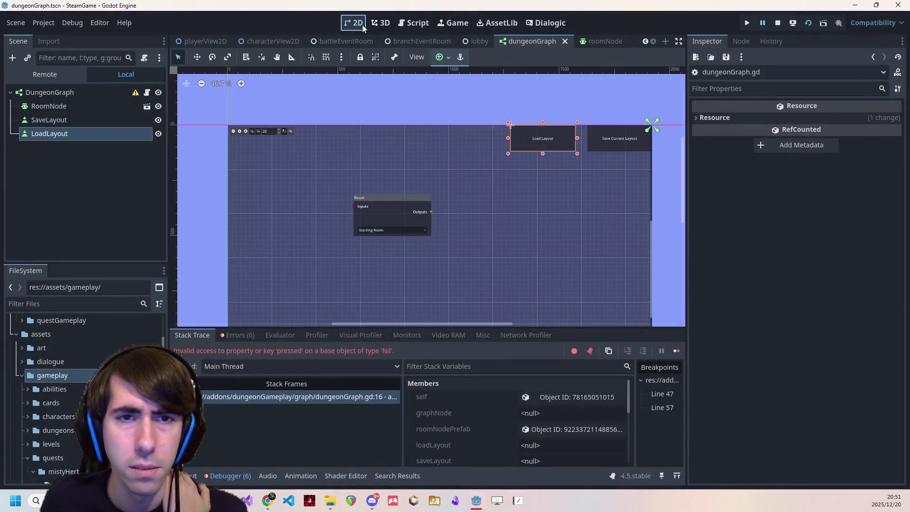
pyautogui.scroll(-2, 454, 181)
pyautogui.click(261, 167)
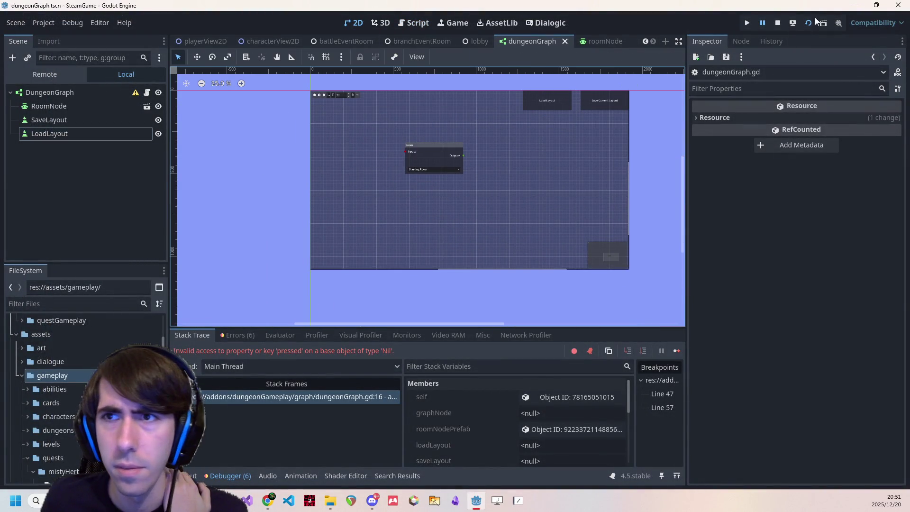
pyautogui.click(777, 23)
pyautogui.click(808, 23)
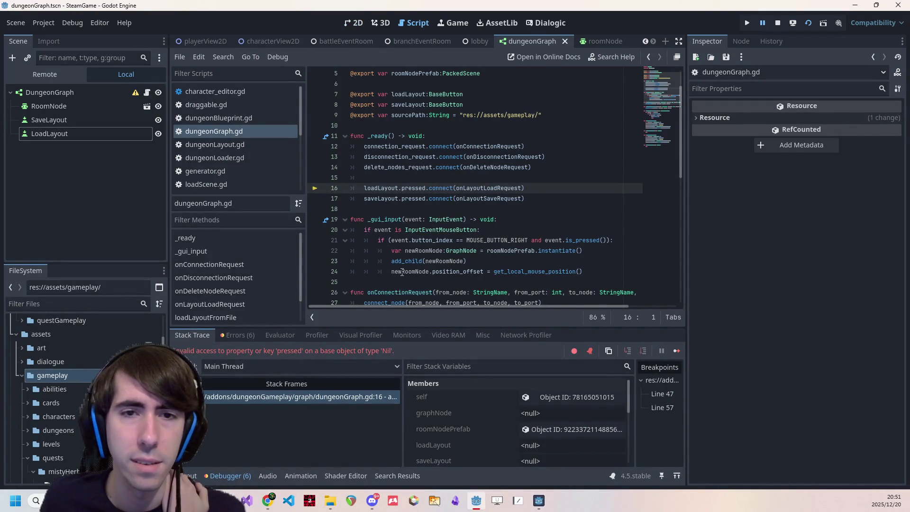
pyautogui.click(777, 27)
# - Assign LoadLayout and SaveLayout buttons to DungeonGraph's layout properties, save, and rerun the scene
pyautogui.click(106, 71)
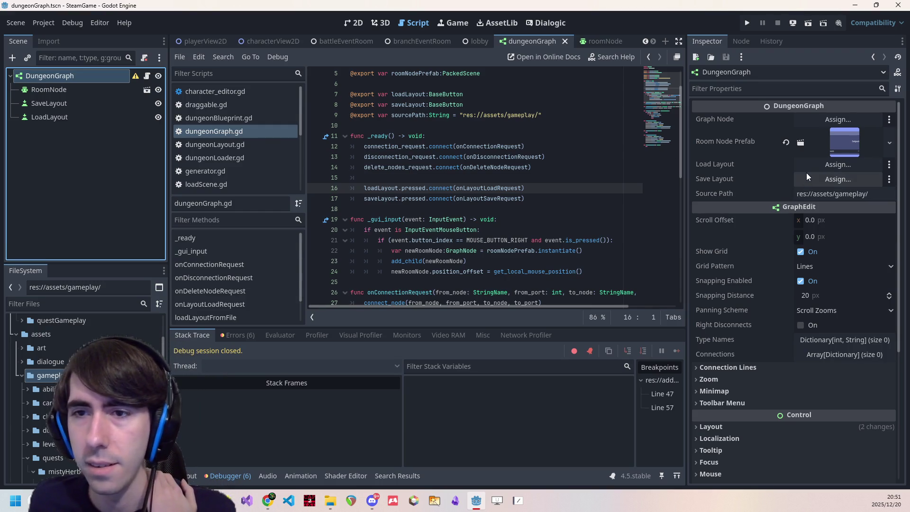
pyautogui.click(838, 165)
pyautogui.doubleClick(433, 178)
pyautogui.click(848, 180)
pyautogui.doubleClick(434, 163)
pyautogui.click(483, 188)
pyautogui.hotkey('ctrl', 's')
pyautogui.click(793, 22)
pyautogui.click(798, 22)
pyautogui.click(806, 23)
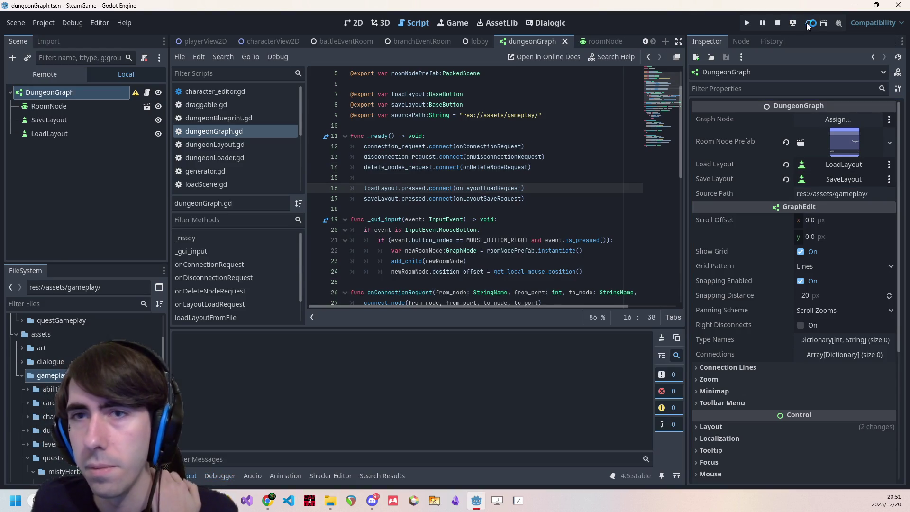
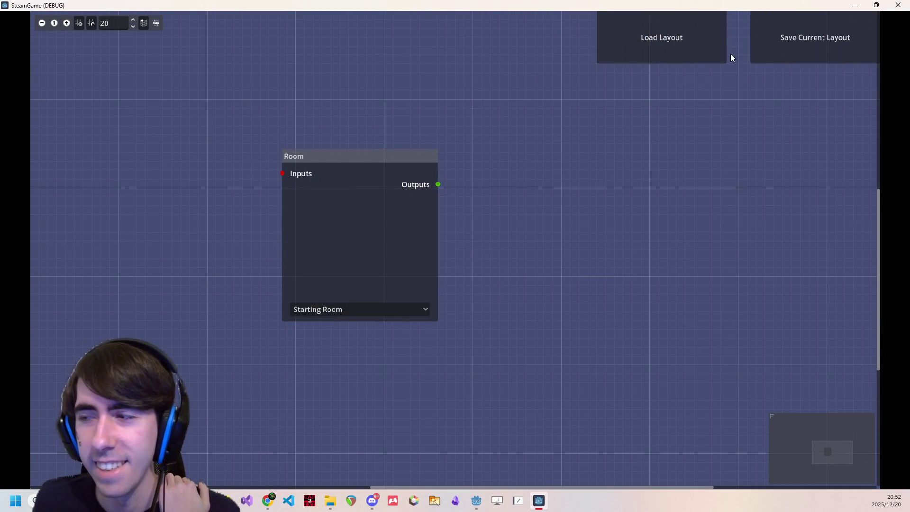
# - Add a breakpoint on line 44 of dungeonGraph.gd, then trigger Load Layout to pause there and inspect fileDialog
pyautogui.click(854, 5)
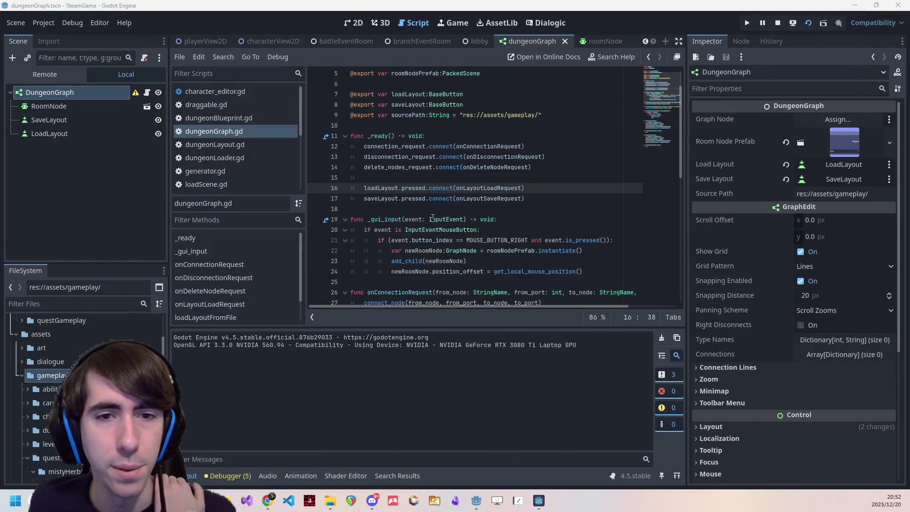
pyautogui.scroll(-10, 402, 217)
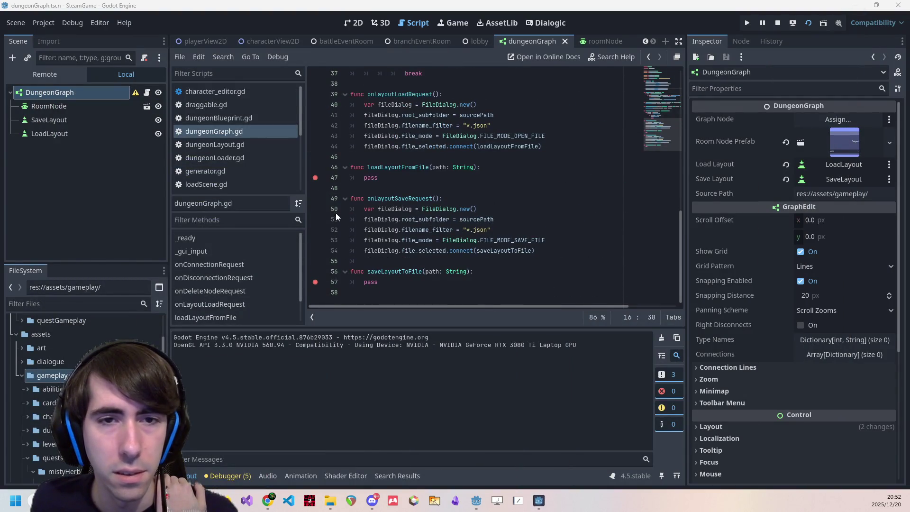
pyautogui.keyDown('shift'); pyautogui.click(315, 146); pyautogui.keyUp('shift')
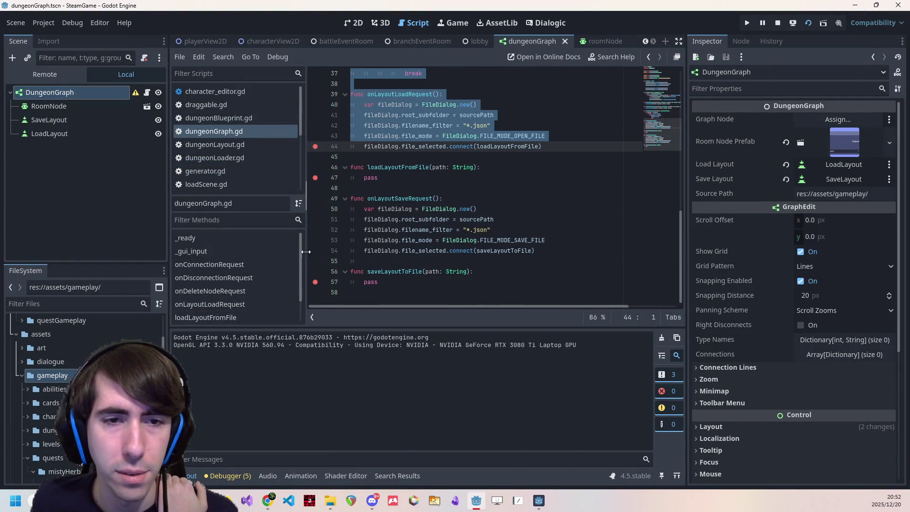
pyautogui.click(539, 501)
pyautogui.click(662, 37)
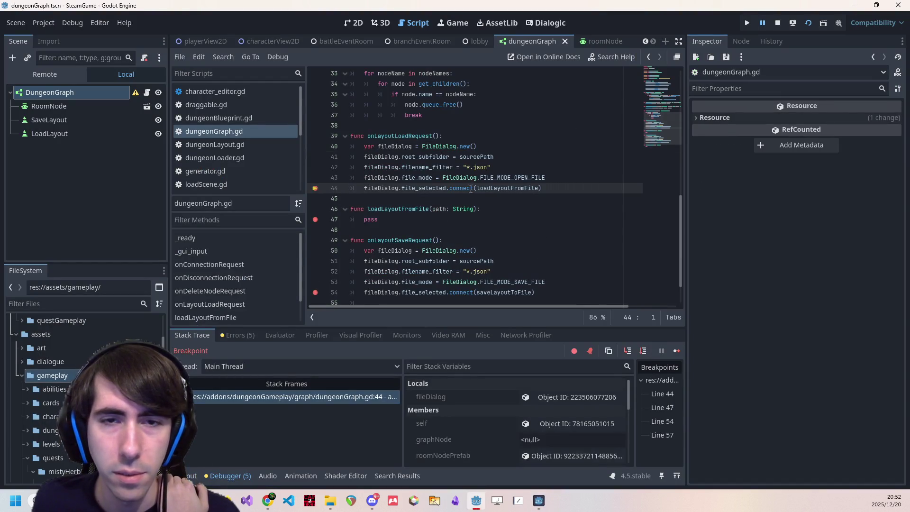
pyautogui.click(513, 215)
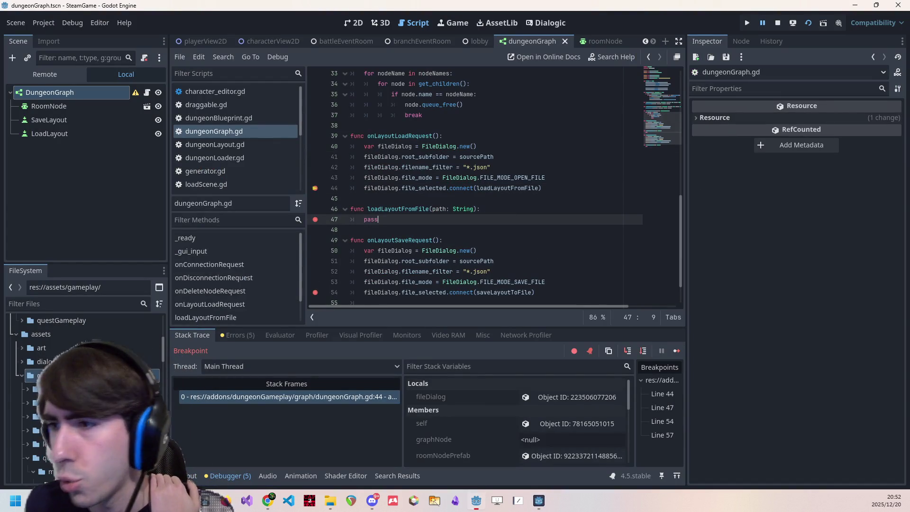
pyautogui.click(453, 147)
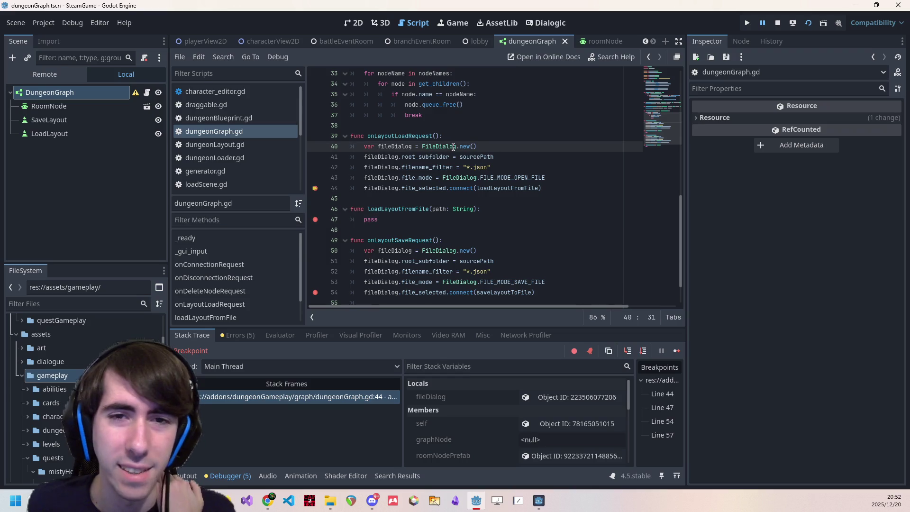
pyautogui.keyDown('ctrl'); pyautogui.click(441, 146); pyautogui.keyUp('ctrl')
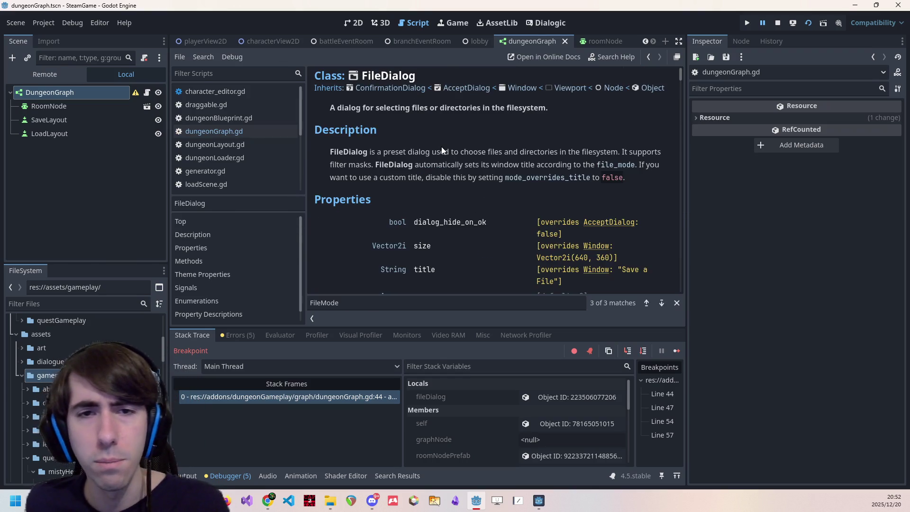
pyautogui.scroll(-1, 443, 156)
pyautogui.scroll(1, 442, 155)
pyautogui.scroll(-3, 446, 155)
pyautogui.scroll(-2, 446, 155)
pyautogui.scroll(3, 447, 155)
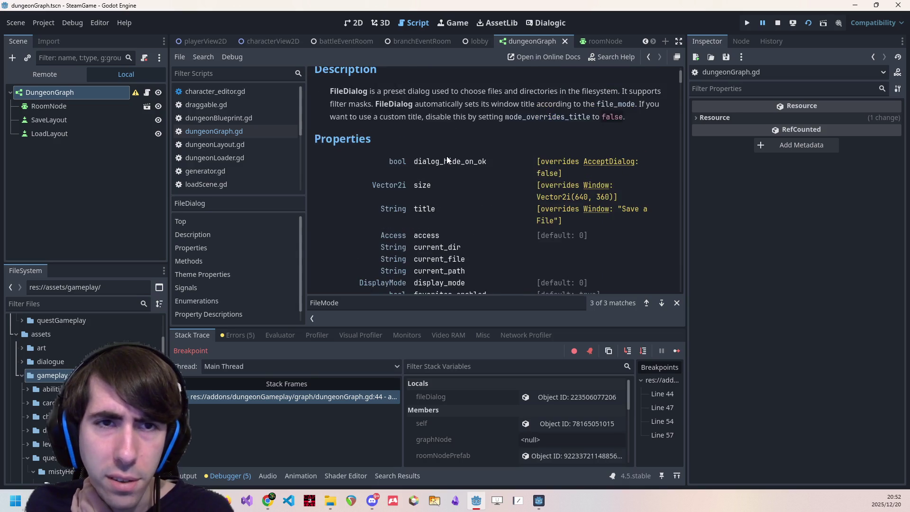
pyautogui.scroll(2, 446, 159)
pyautogui.scroll(-6, 447, 158)
pyautogui.scroll(-3, 447, 155)
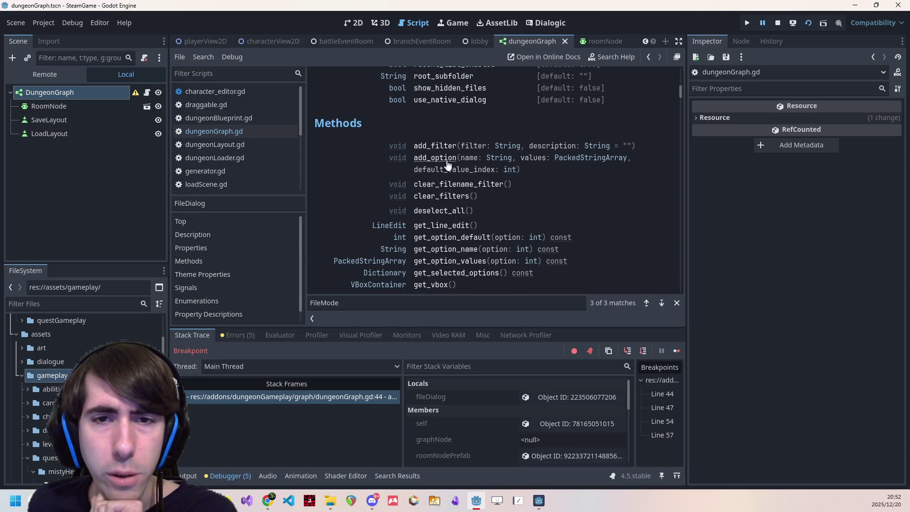
pyautogui.scroll(-2, 447, 164)
pyautogui.scroll(-1, 469, 168)
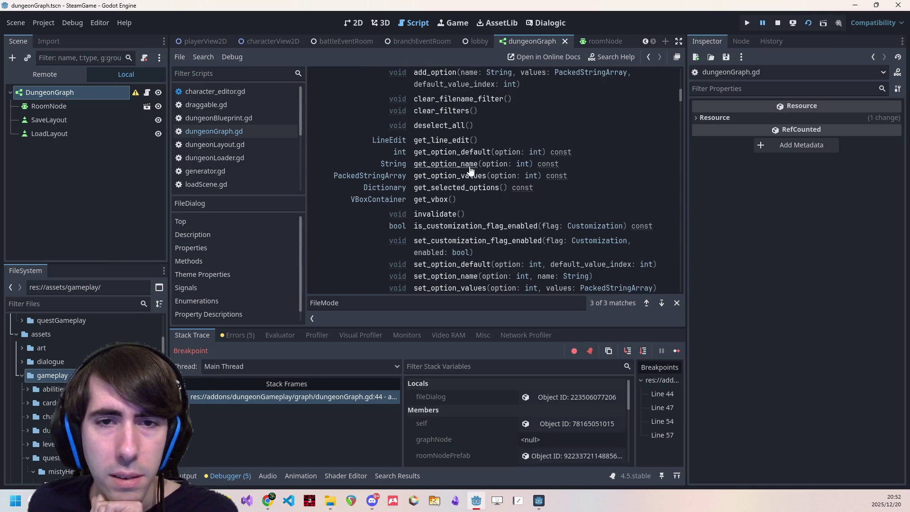
pyautogui.scroll(-2, 469, 168)
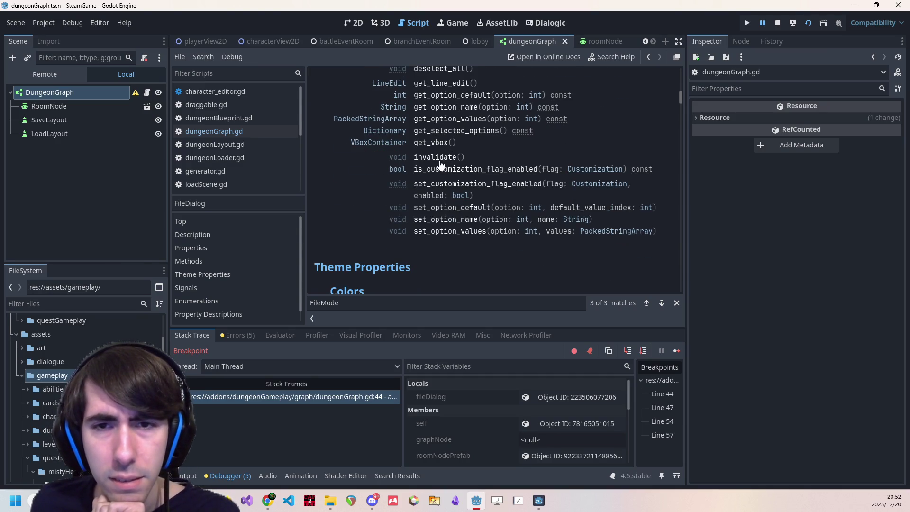
pyautogui.scroll(-20, 441, 164)
pyautogui.scroll(-8, 439, 177)
pyautogui.scroll(5, 445, 176)
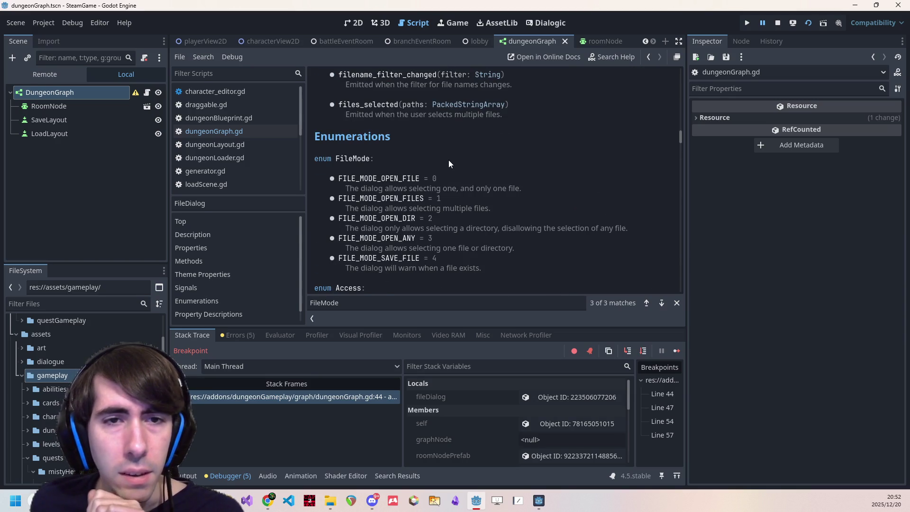
pyautogui.scroll(-12, 441, 147)
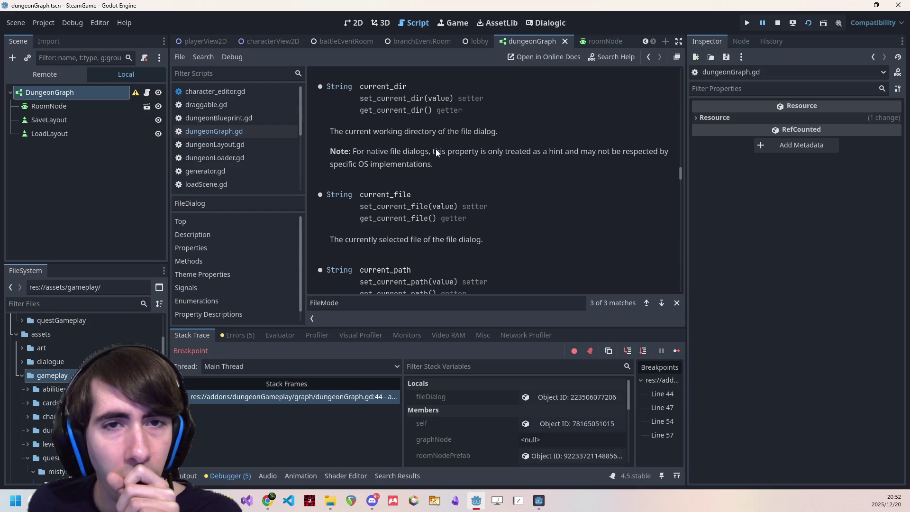
pyautogui.scroll(-20, 435, 149)
pyautogui.scroll(7, 432, 231)
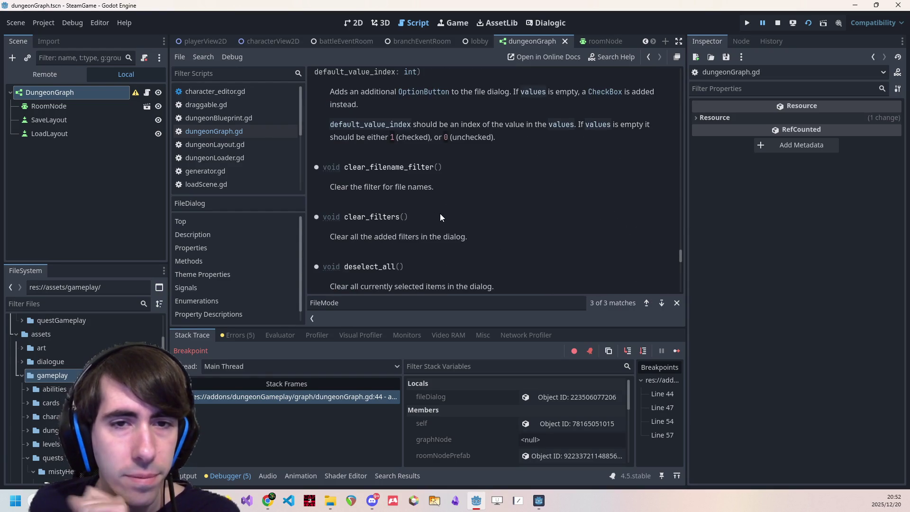
pyautogui.scroll(-10, 439, 214)
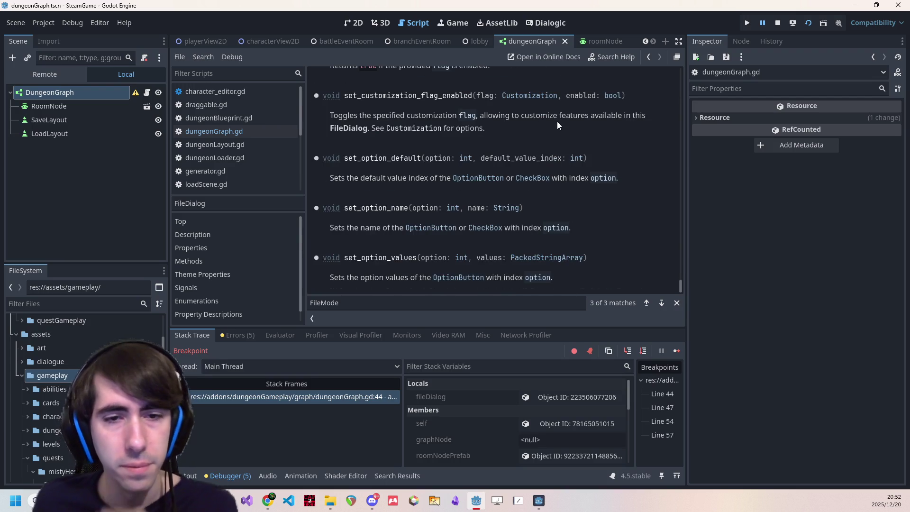
pyautogui.hotkey('alt', 'Left')
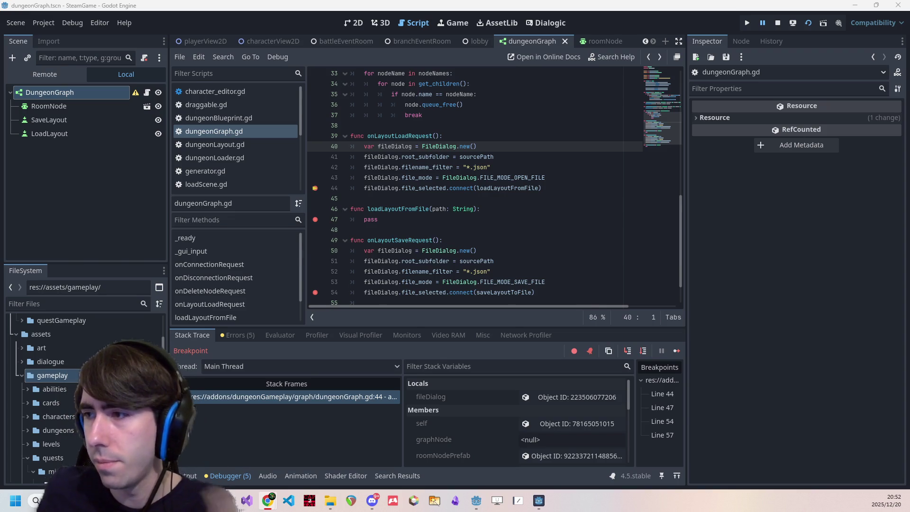
pyautogui.hotkey('alt', 'Tab')
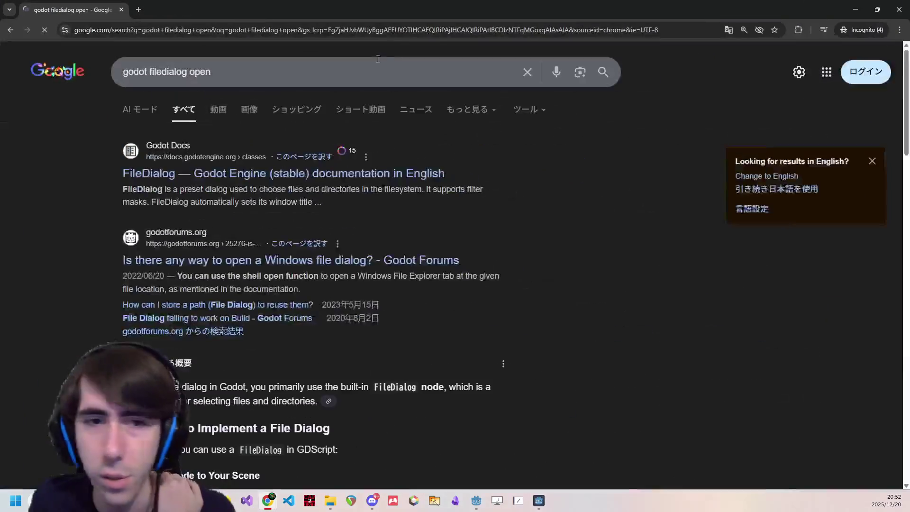
pyautogui.middleClick(218, 261)
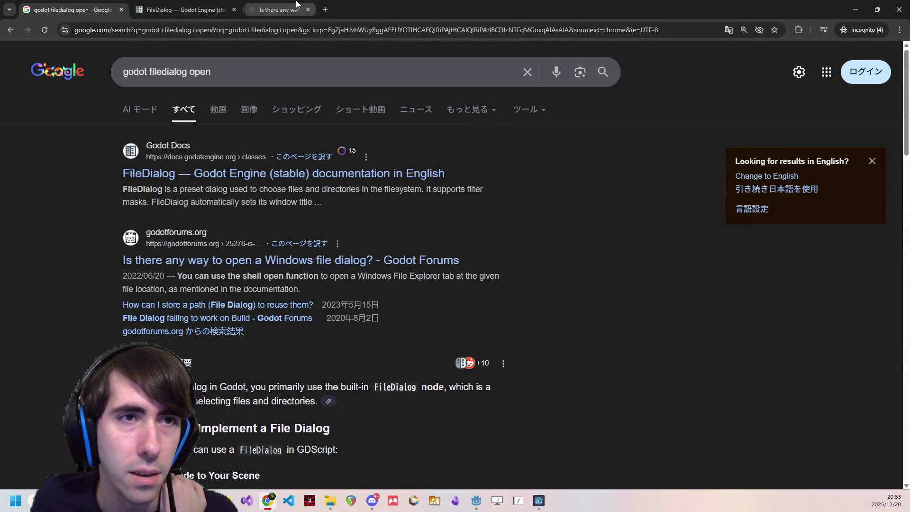
pyautogui.click(346, 9)
pyautogui.click(185, 9)
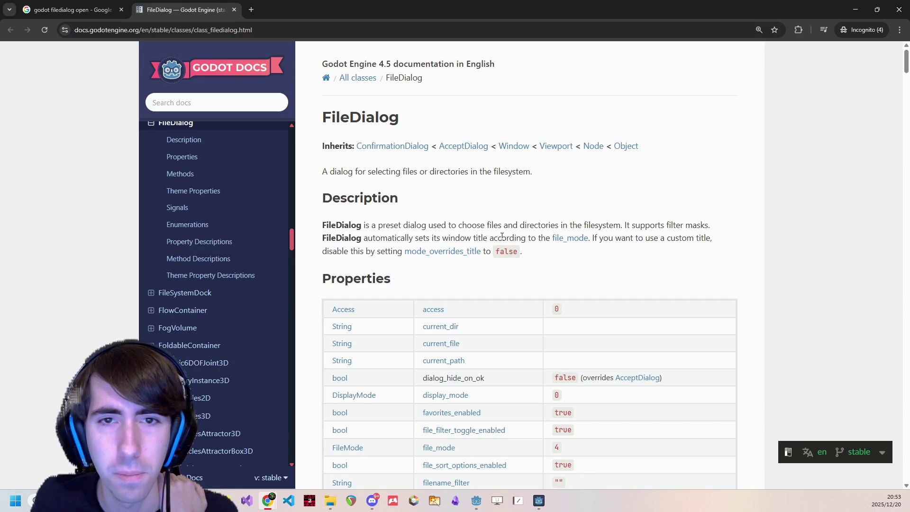
pyautogui.moveTo(392, 225); pyautogui.dragTo(524, 226)
pyautogui.click(526, 228)
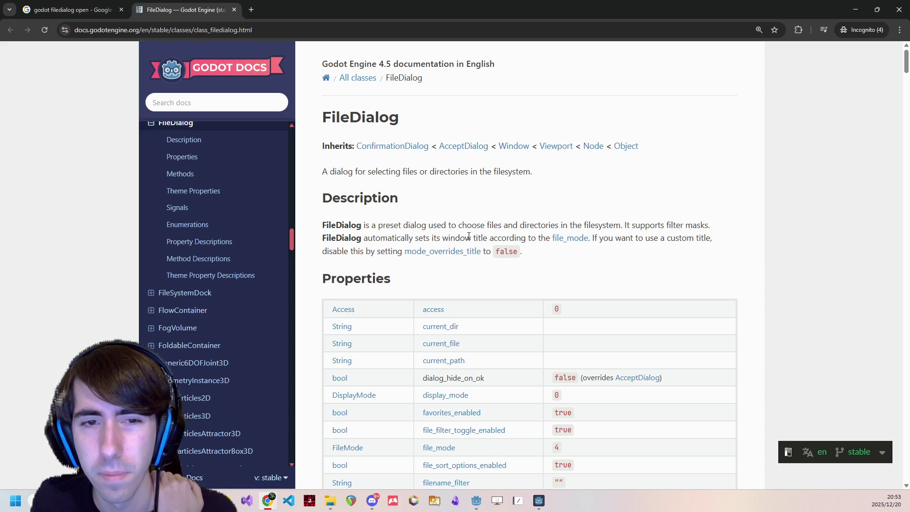
pyautogui.scroll(-1, 483, 213)
pyautogui.moveTo(443, 192); pyautogui.dragTo(495, 191)
pyautogui.click(494, 193)
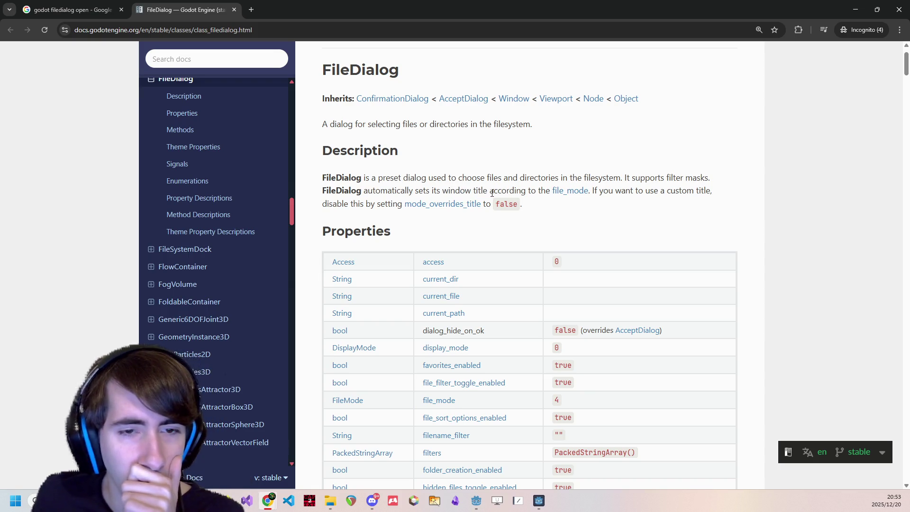
pyautogui.scroll(-20, 492, 193)
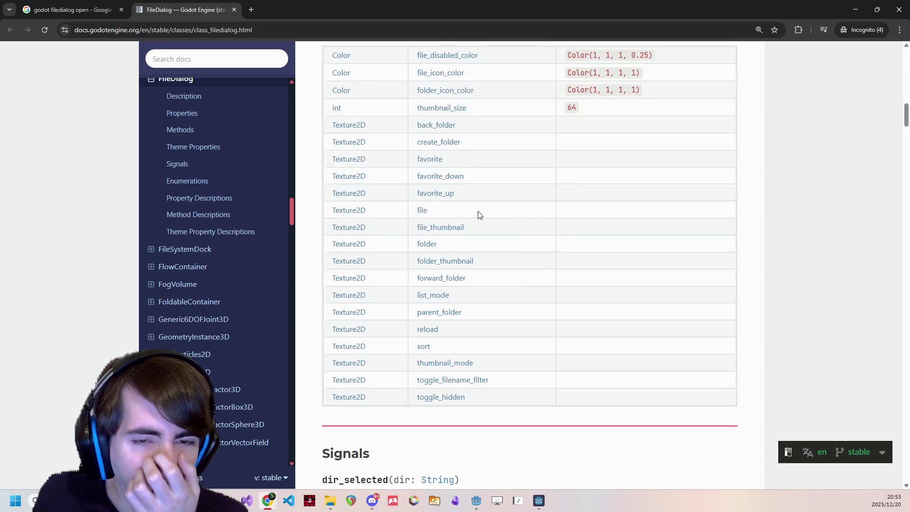
pyautogui.scroll(-20, 475, 233)
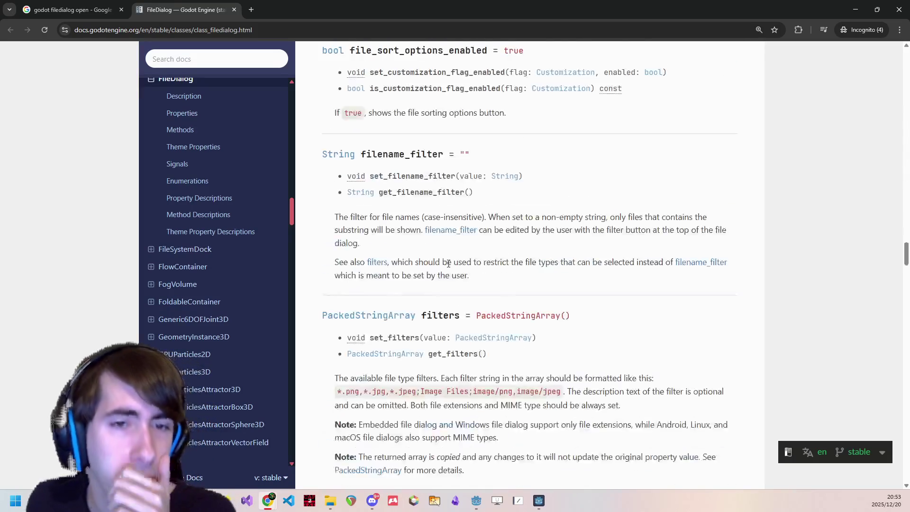
pyautogui.scroll(-20, 482, 328)
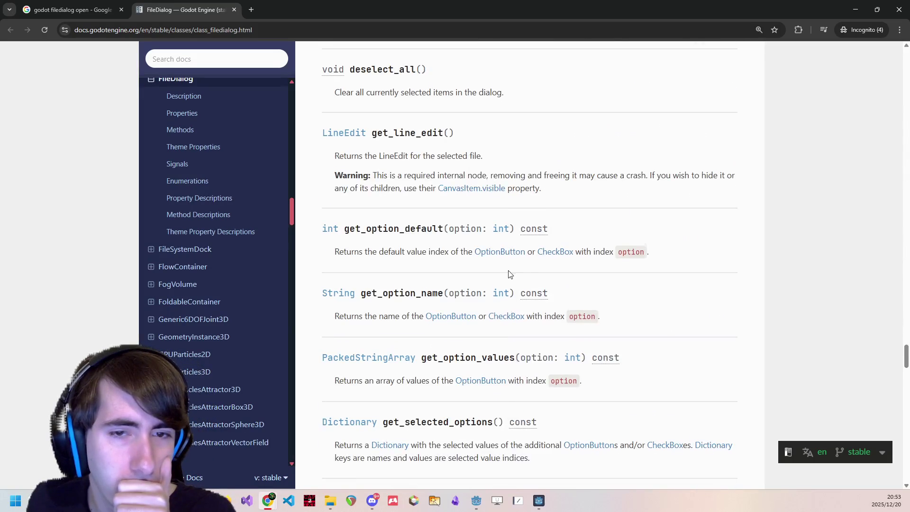
pyautogui.click(59, 5)
pyautogui.scroll(-4, 251, 370)
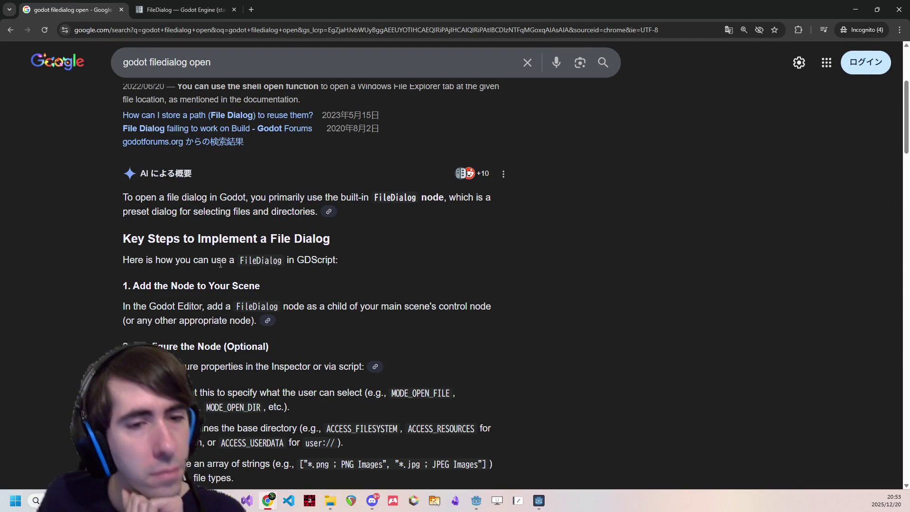
pyautogui.scroll(-3, 171, 318)
pyautogui.moveTo(183, 144)
pyautogui.mouseDown()
pyautogui.moveTo(281, 147)
pyautogui.moveTo(420, 183)
pyautogui.mouseUp()
pyautogui.click(420, 181)
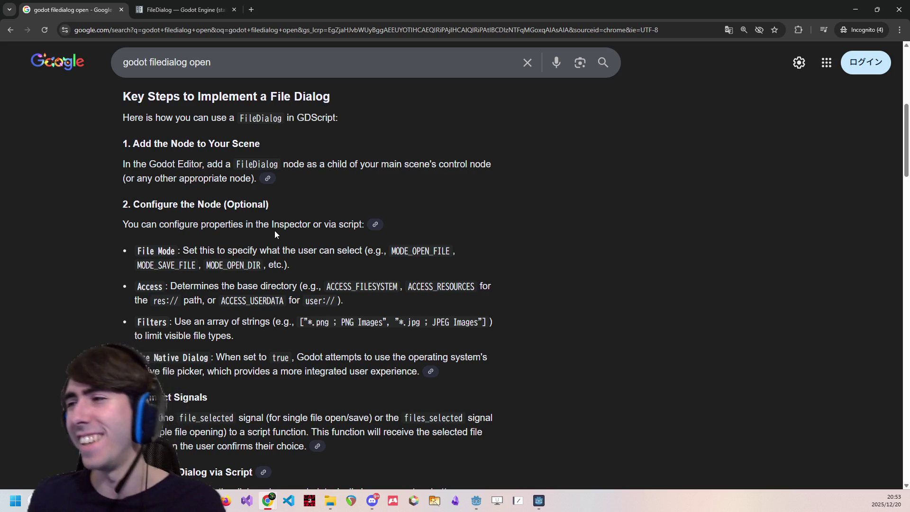
pyautogui.scroll(-3, 252, 224)
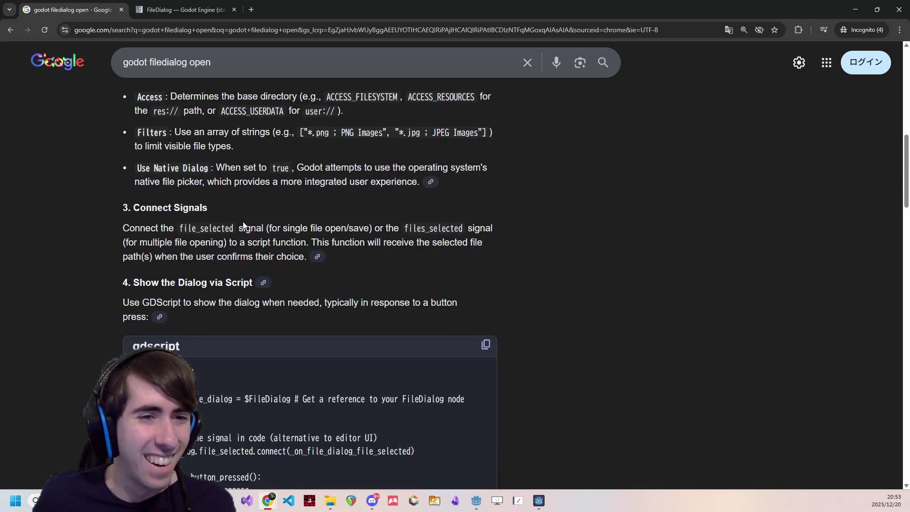
pyautogui.scroll(1, 245, 214)
pyautogui.scroll(-3, 247, 206)
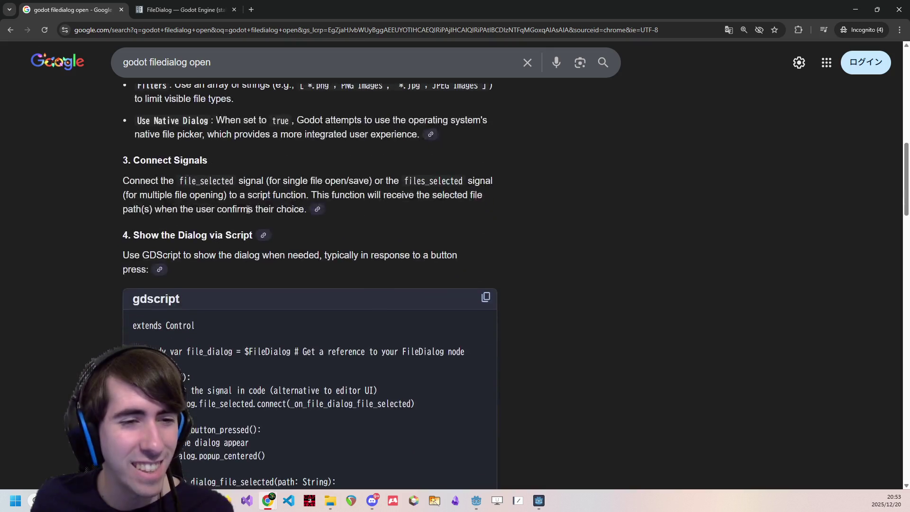
pyautogui.scroll(1, 247, 210)
pyautogui.scroll(-1, 249, 212)
pyautogui.scroll(-3, 247, 209)
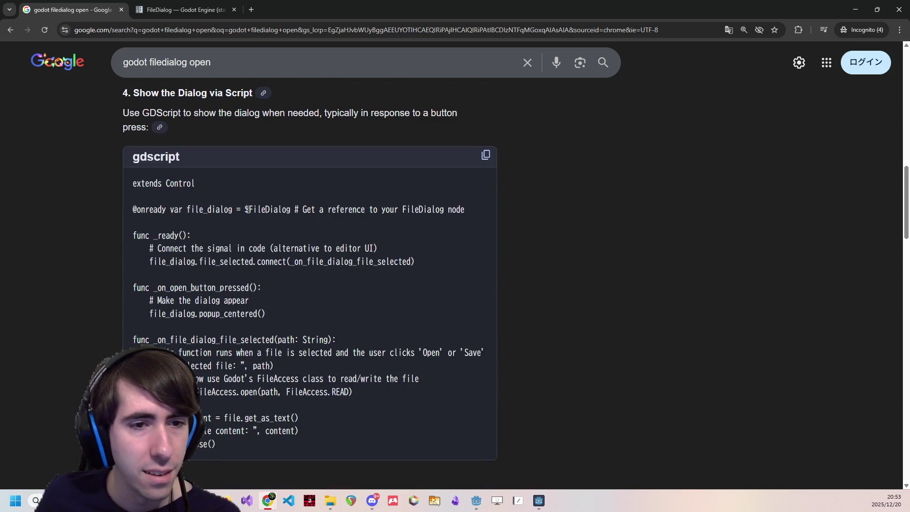
pyautogui.hotkey('alt', 'Tab')
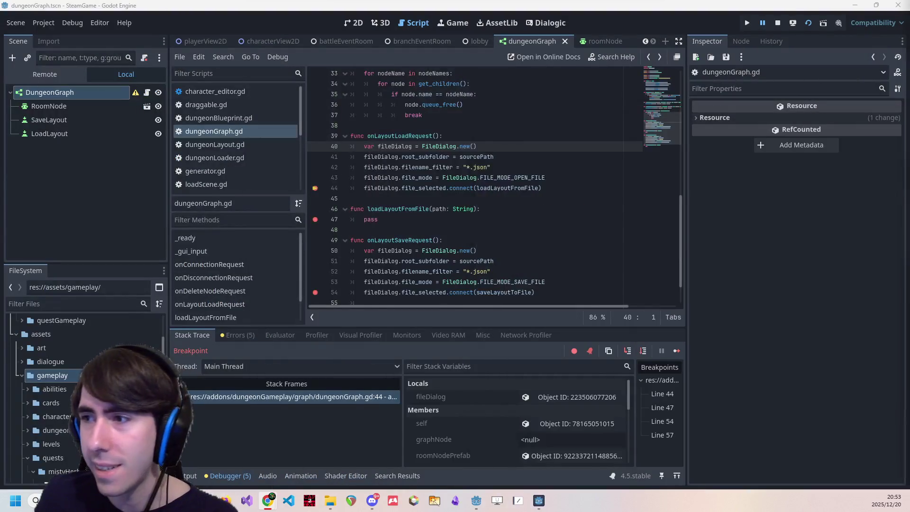
# - Stop debugging and add get_tree().root.add_child(fileDialog) after the load dialog's connect line
pyautogui.click(777, 23)
pyautogui.click(583, 189)
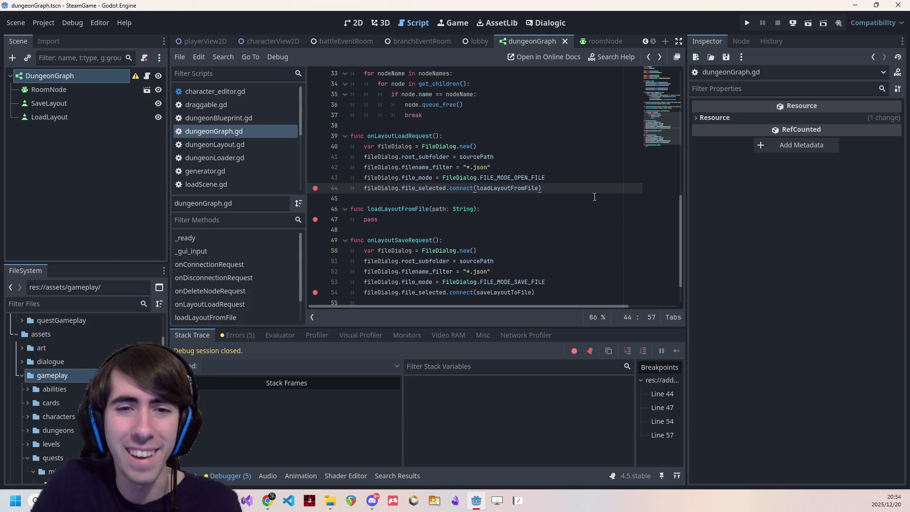
pyautogui.press('Return')
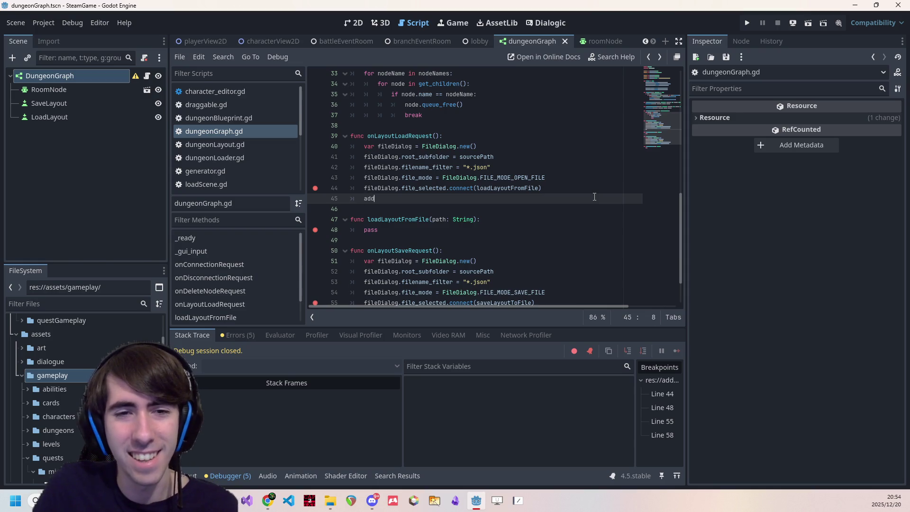
pyautogui.press('BackSpace')
pyautogui.press('BackSpace')
pyautogui.press('BackSpace')
pyautogui.write('get_tree')
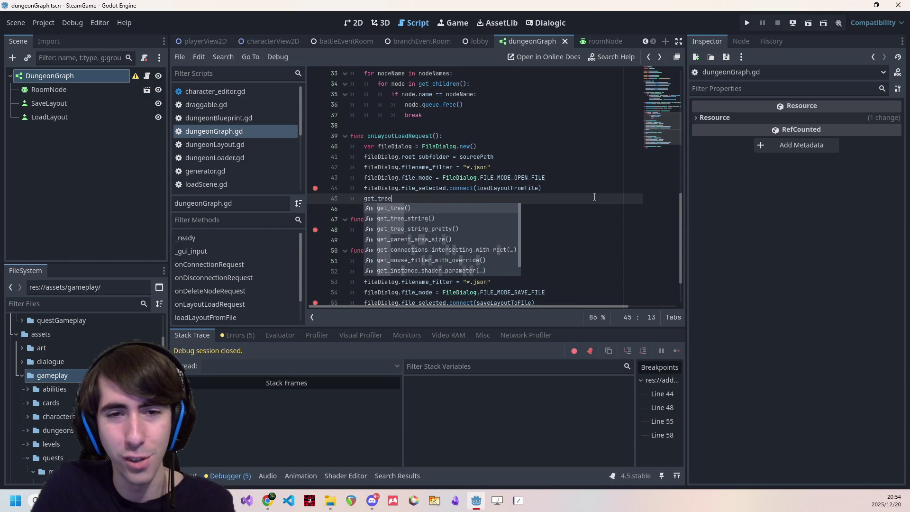
pyautogui.press('Return')
pyautogui.write('.adD_c')
pyautogui.press('BackSpace')
pyautogui.press('BackSpace')
pyautogui.press('BackSpace')
pyautogui.write('root.add_')
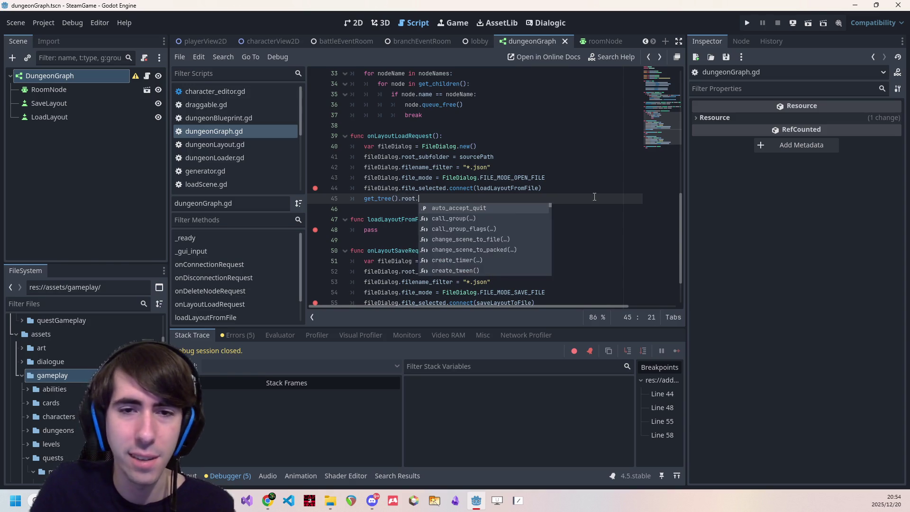
pyautogui.write('chil')
pyautogui.press('Return')
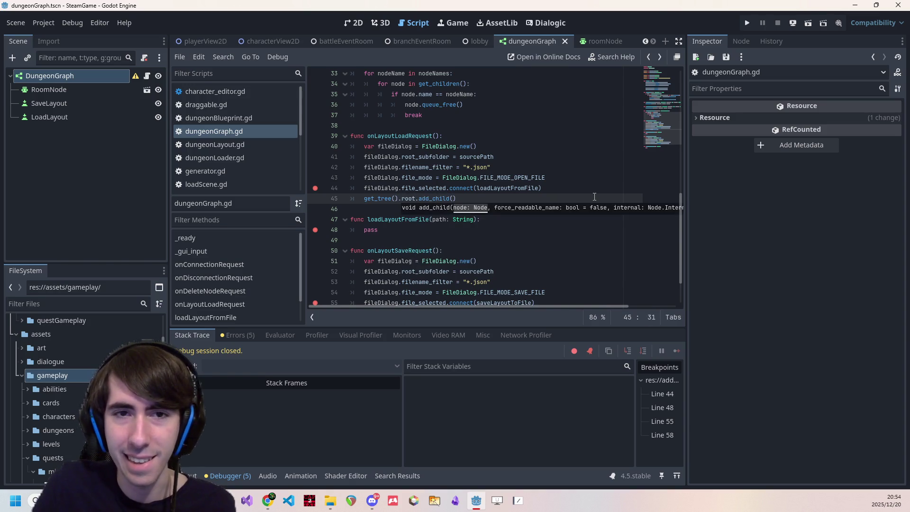
pyautogui.write('fileDialog')
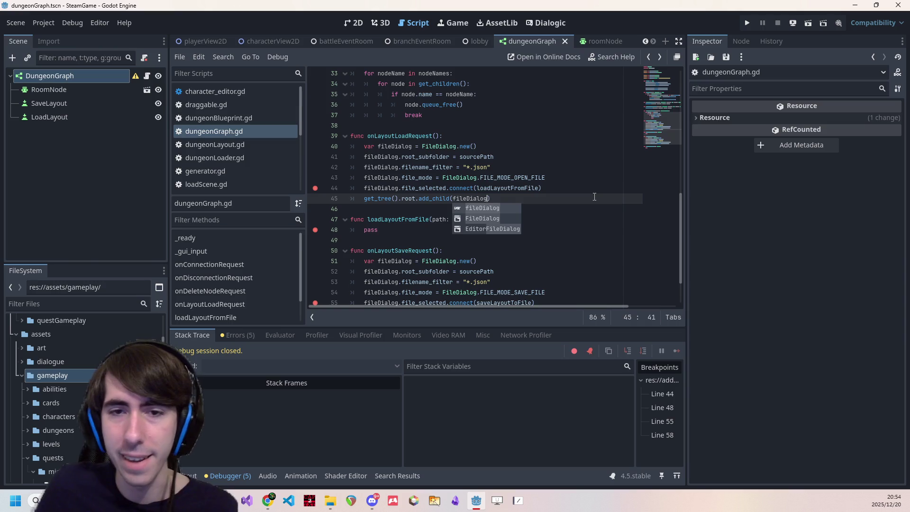
# - Copy the add_child line into the save request after its connect line, and save the script
pyautogui.scroll(-2, 594, 196)
pyautogui.moveTo(492, 147); pyautogui.dragTo(310, 149)
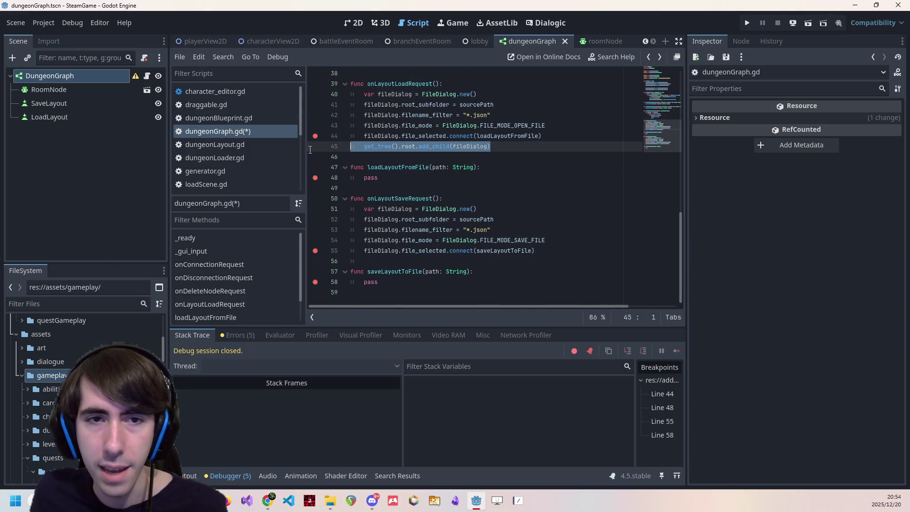
pyautogui.hotkey('ctrl', 'c')
pyautogui.click(597, 250)
pyautogui.press('Return')
pyautogui.hotkey('ctrl', 'v')
pyautogui.hotkey('ctrl', 's')
# - Run the current scene, clear both connect-line breakpoints, and bring the game window forward
pyautogui.click(808, 23)
pyautogui.click(315, 136)
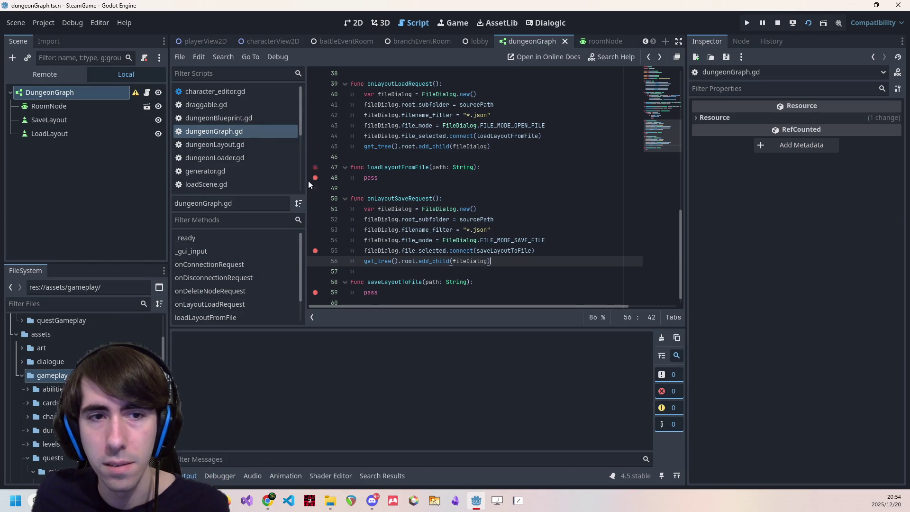
pyautogui.click(315, 240)
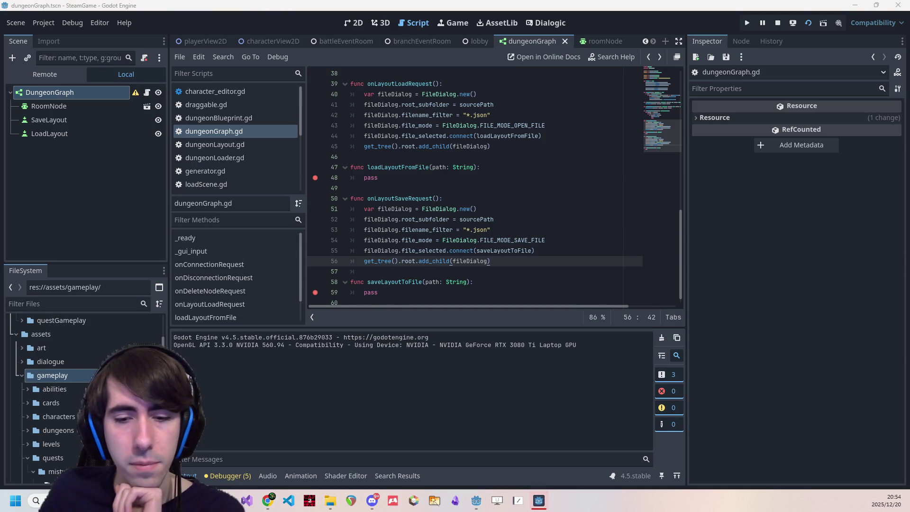
pyautogui.click(540, 503)
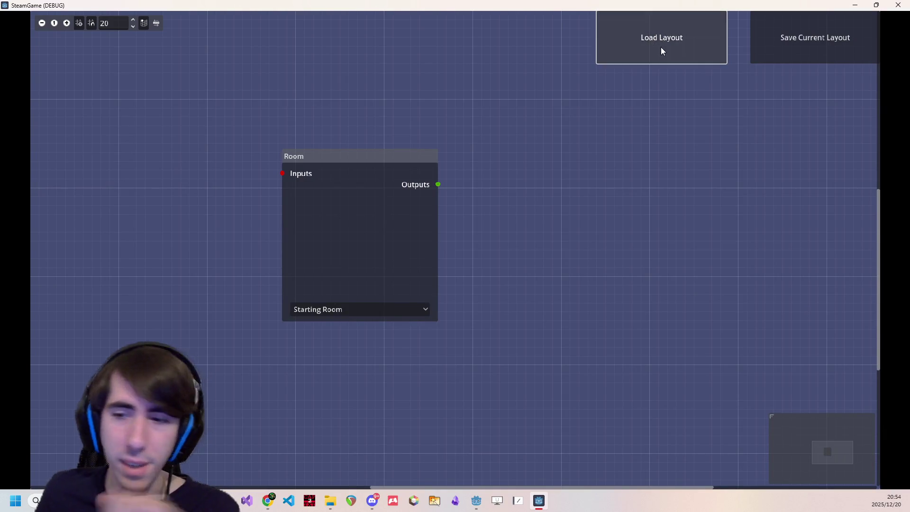
# - Show the Remote scene tree of the running game and make the first FileDialog node visible
pyautogui.moveTo(676, 2)
pyautogui.mouseDown()
pyautogui.moveTo(663, 74)
pyautogui.moveTo(668, 1)
pyautogui.mouseUp()
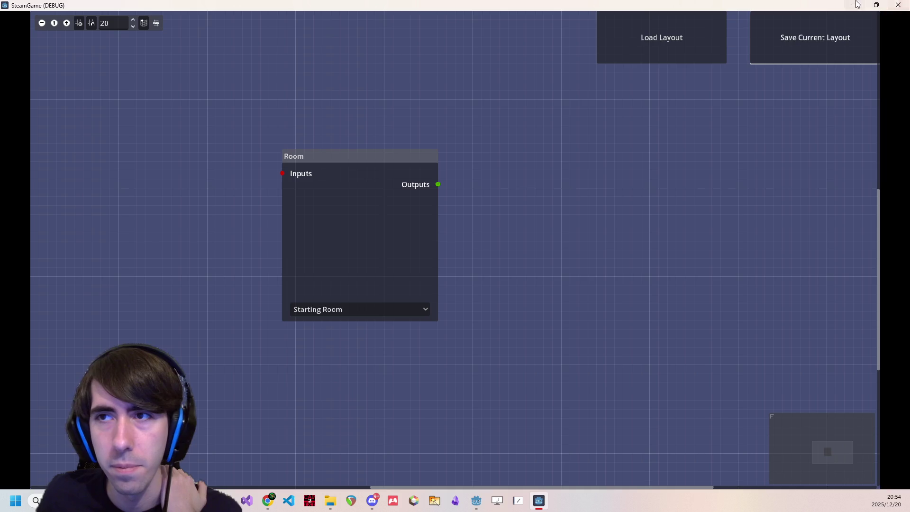
pyautogui.click(898, 5)
pyautogui.click(60, 75)
pyautogui.scroll(-5, 47, 197)
pyautogui.scroll(5, 55, 156)
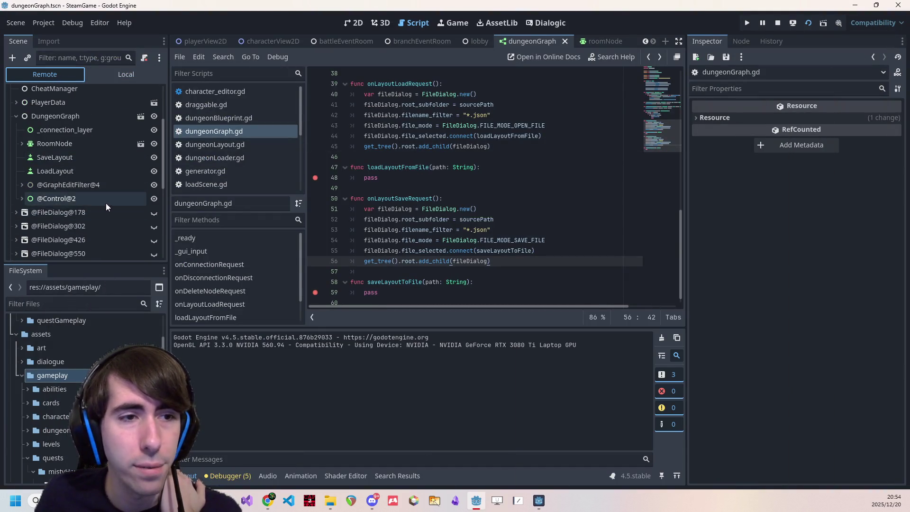
pyautogui.click(154, 211)
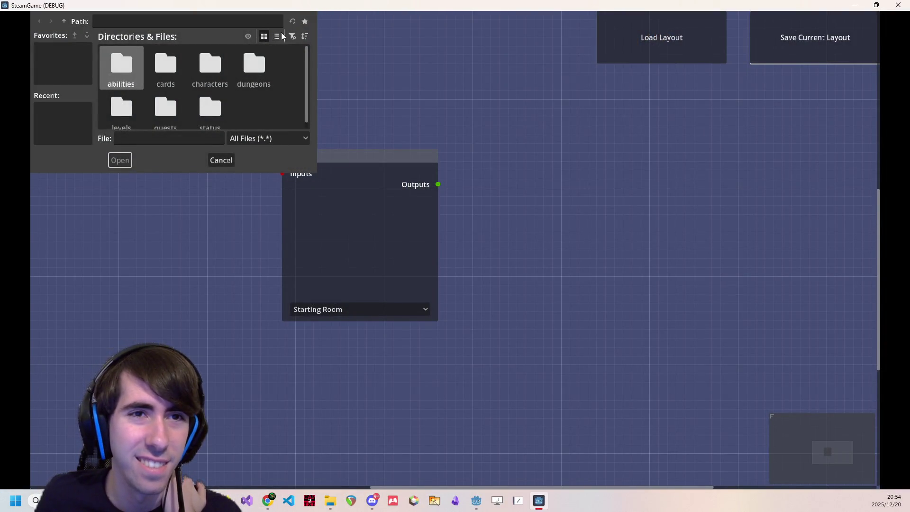
# - Resize the in-game file dialog larger to view its contents
pyautogui.moveTo(316, 47); pyautogui.dragTo(332, 57)
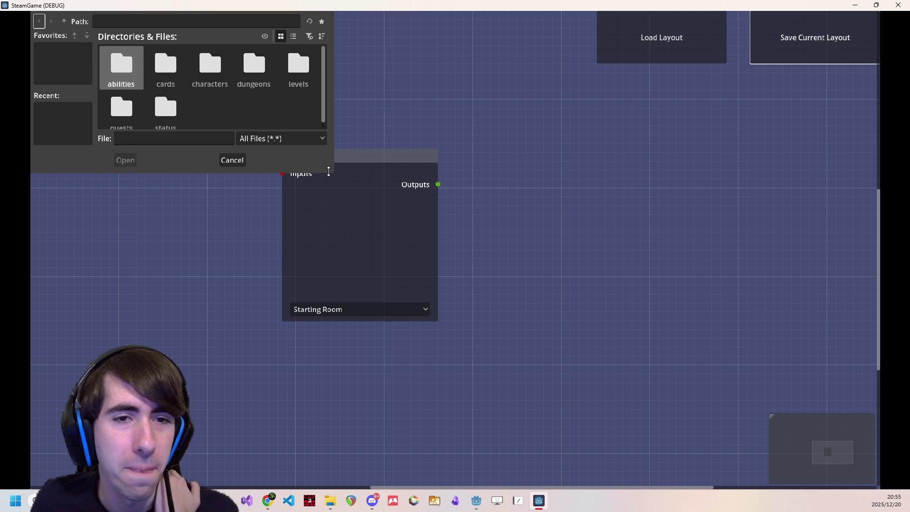
pyautogui.moveTo(331, 171)
pyautogui.mouseDown()
pyautogui.moveTo(420, 275)
pyautogui.moveTo(458, 291)
pyautogui.mouseUp()
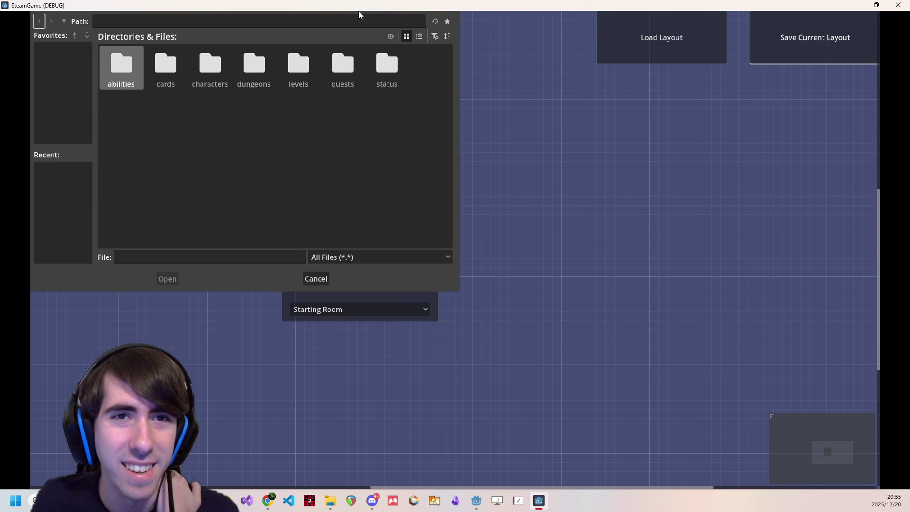
pyautogui.moveTo(458, 88); pyautogui.dragTo(474, 88)
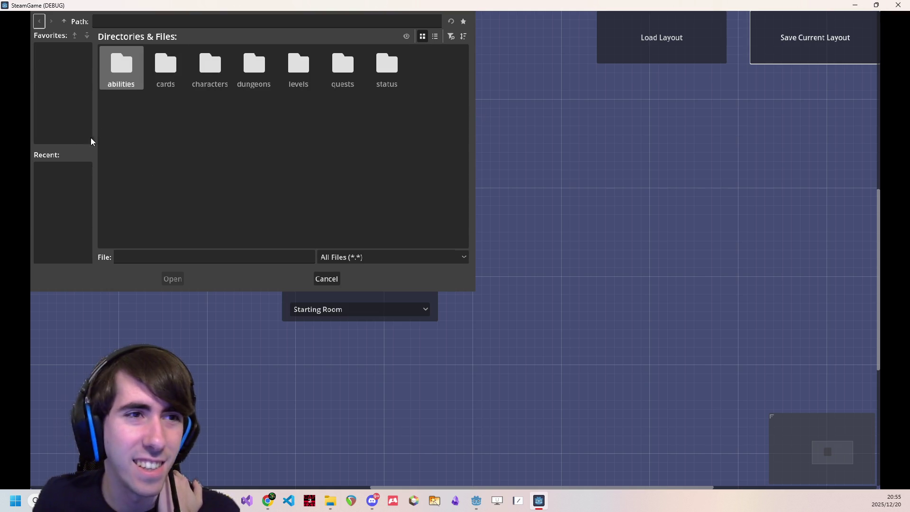
pyautogui.click(856, 5)
pyautogui.scroll(-5, 103, 208)
pyautogui.scroll(2, 140, 162)
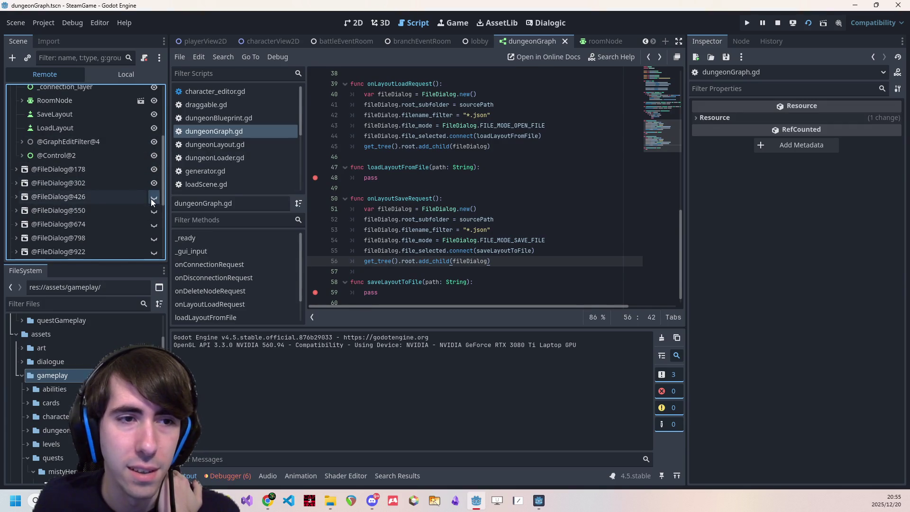
pyautogui.click(539, 499)
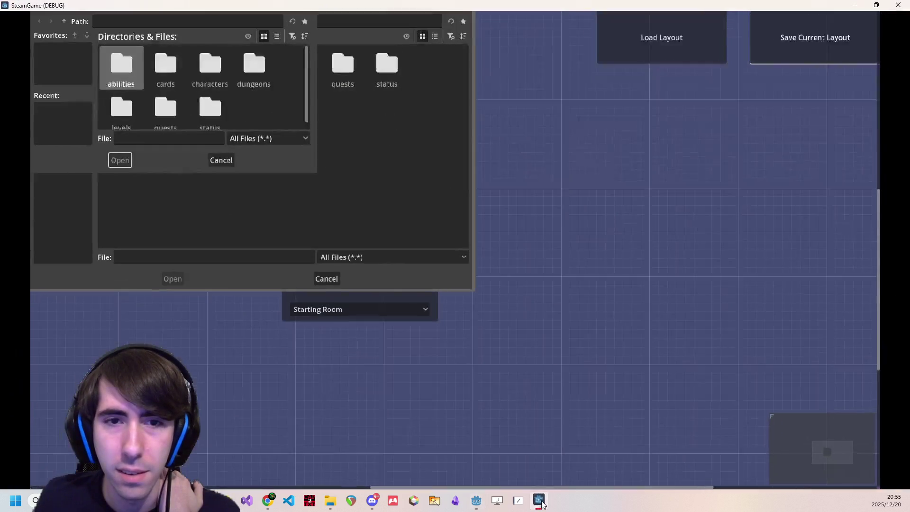
pyautogui.moveTo(315, 172); pyautogui.dragTo(360, 215)
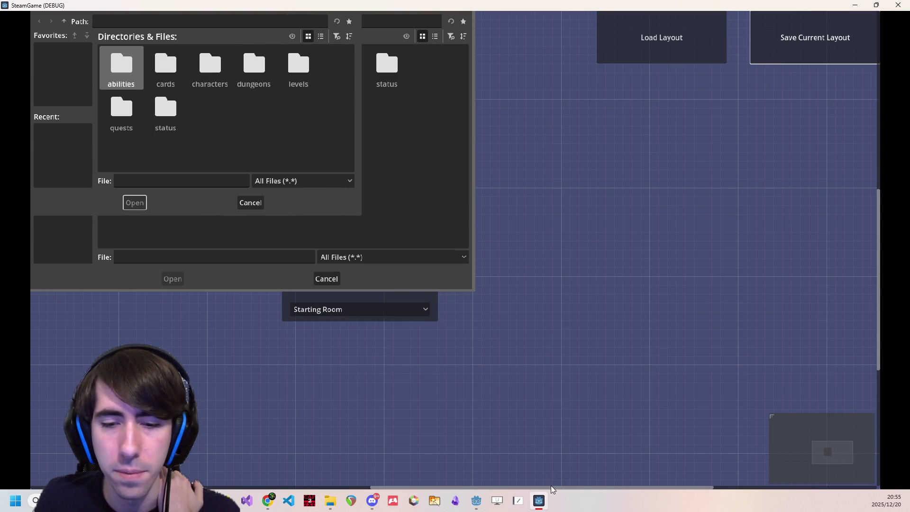
# - Stop the running game in Godot and switch to the FileDialog search results in the browser
pyautogui.moveTo(539, 501)
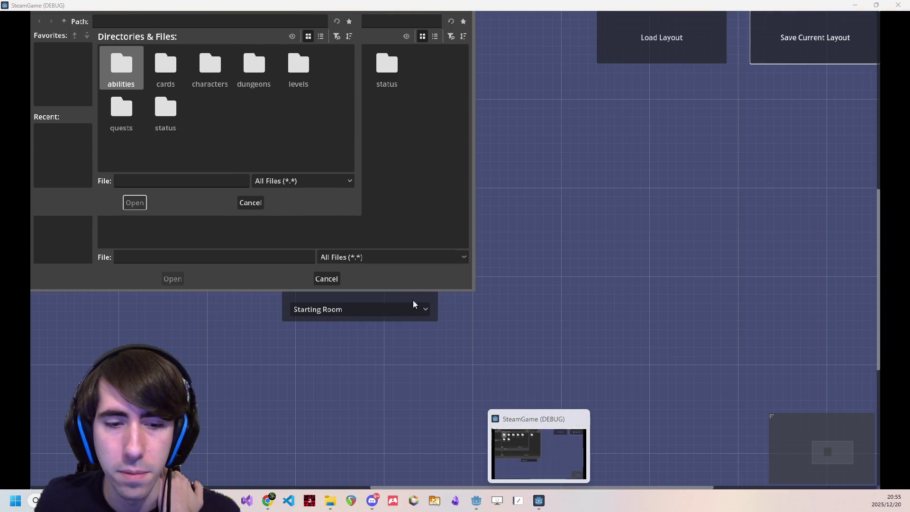
pyautogui.click(477, 500)
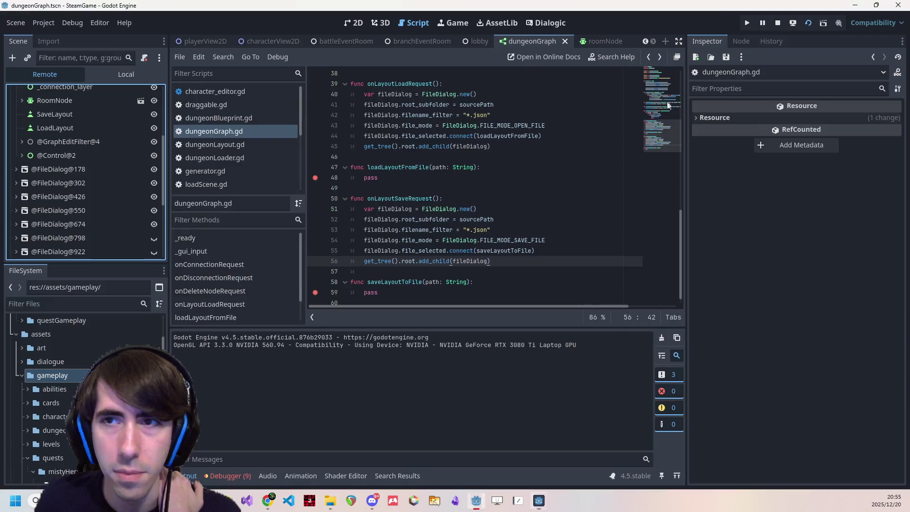
pyautogui.click(777, 22)
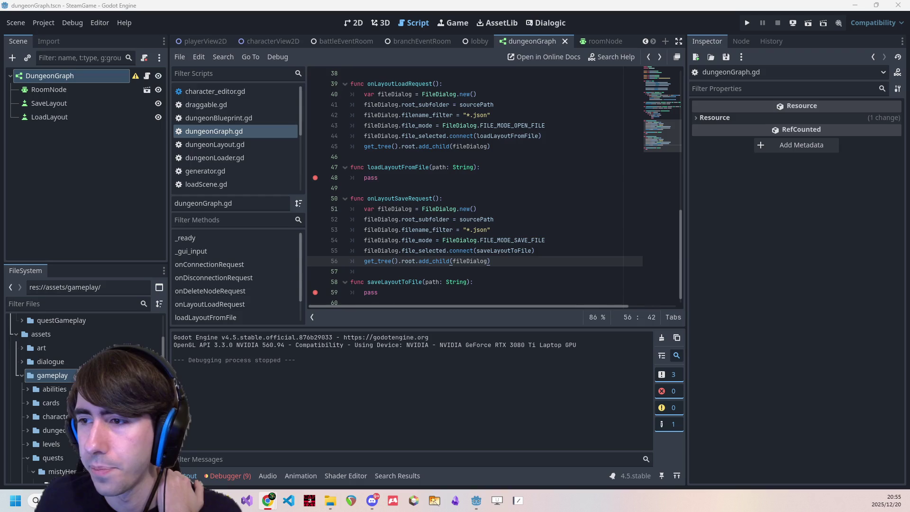
pyautogui.hotkey('alt', 'Tab')
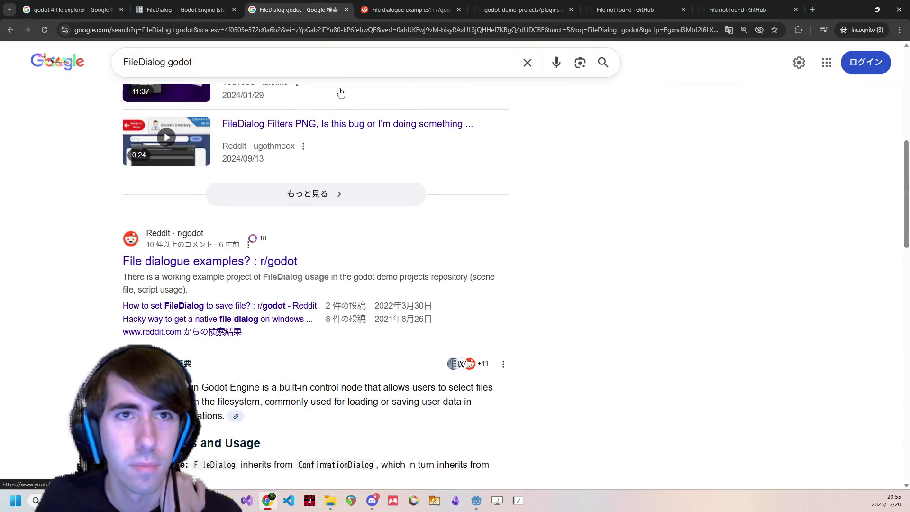
# - Search Google for 'FileDialog godot open window' and skim the AI overview before returning to Godot
pyautogui.click(332, 62)
pyautogui.write('ope')
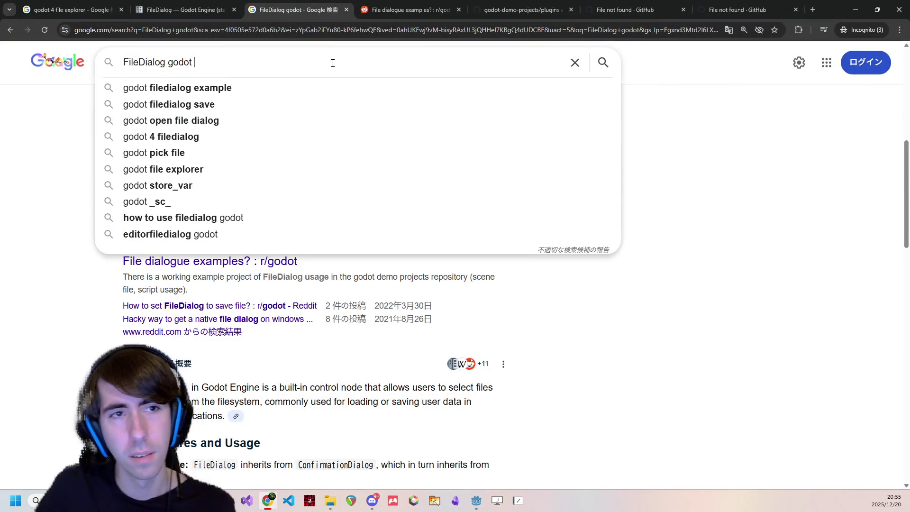
pyautogui.write('n window')
pyautogui.press('Return')
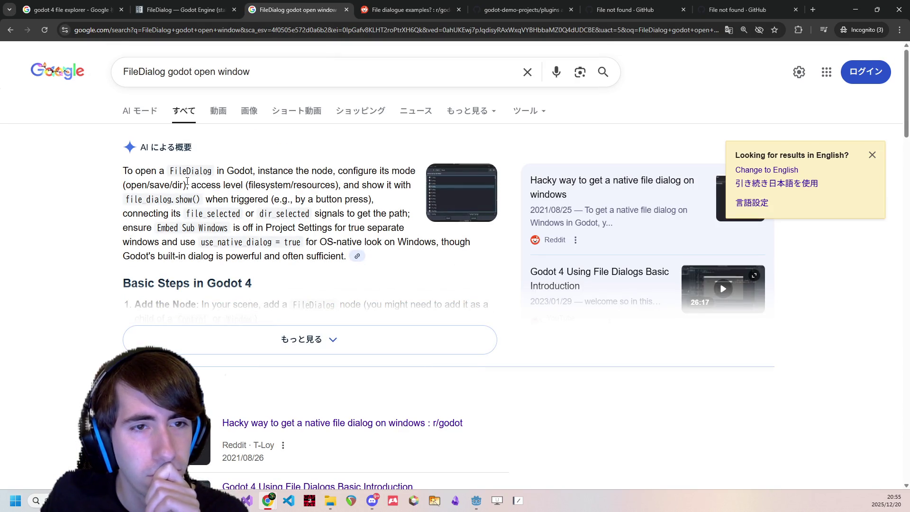
pyautogui.moveTo(201, 184); pyautogui.dragTo(320, 199)
pyautogui.click(320, 199)
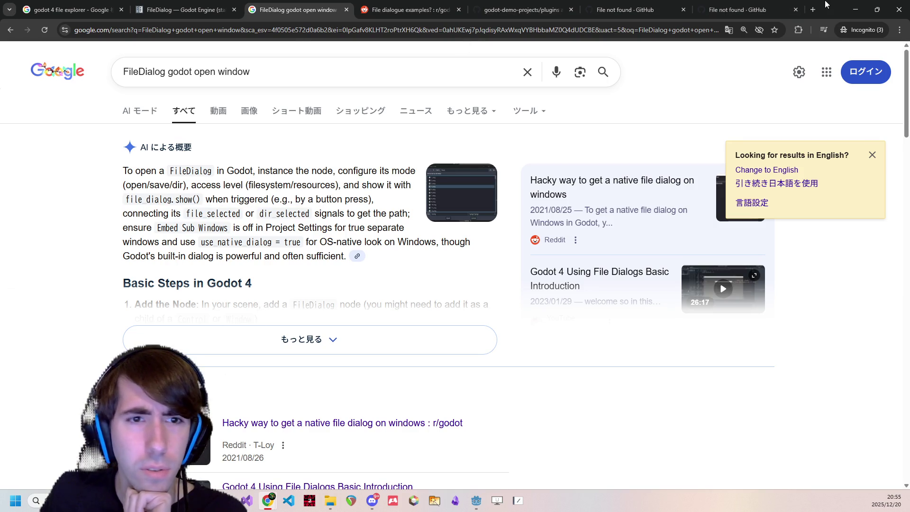
pyautogui.click(856, 10)
# - Comment out the save request's add_child call, add fileDialog.show() after its connect line, and save
pyautogui.hotkey('ctrl', 'k')
pyautogui.press('Up')
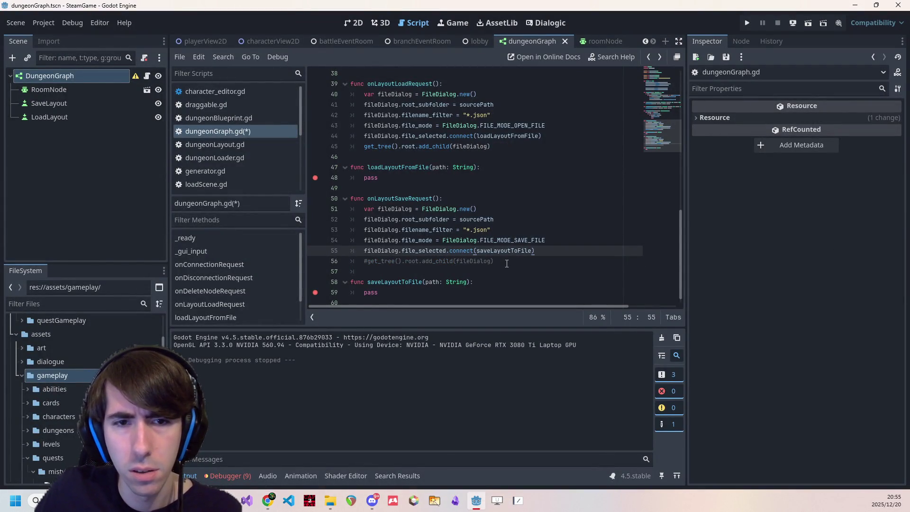
pyautogui.press('Return')
pyautogui.write('Dialog.sho')
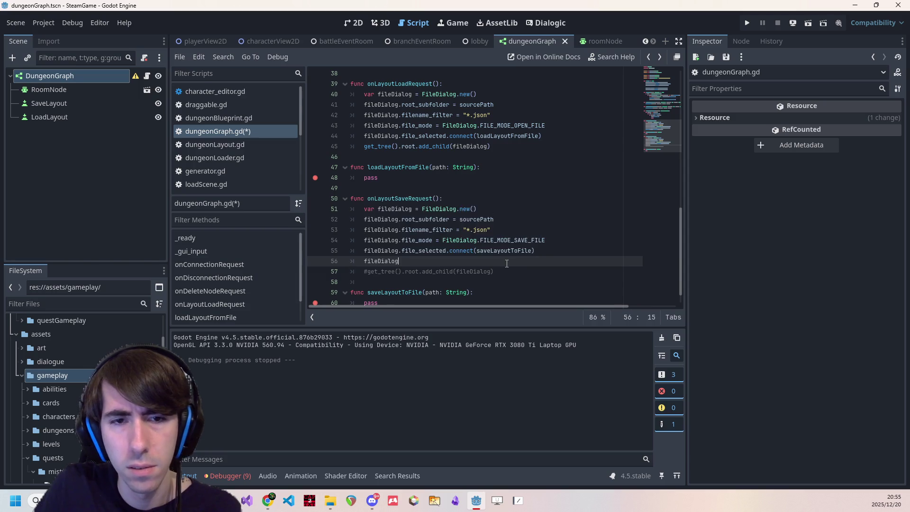
pyautogui.write('w')
pyautogui.press('Return')
pyautogui.hotkey('ctrl', 's')
# - Replace line 45's add_child call in onLayoutLoadRequest with fileDialog.show()
pyautogui.hotkey('shift', 'Home')
pyautogui.hotkey('shift', 'Home')
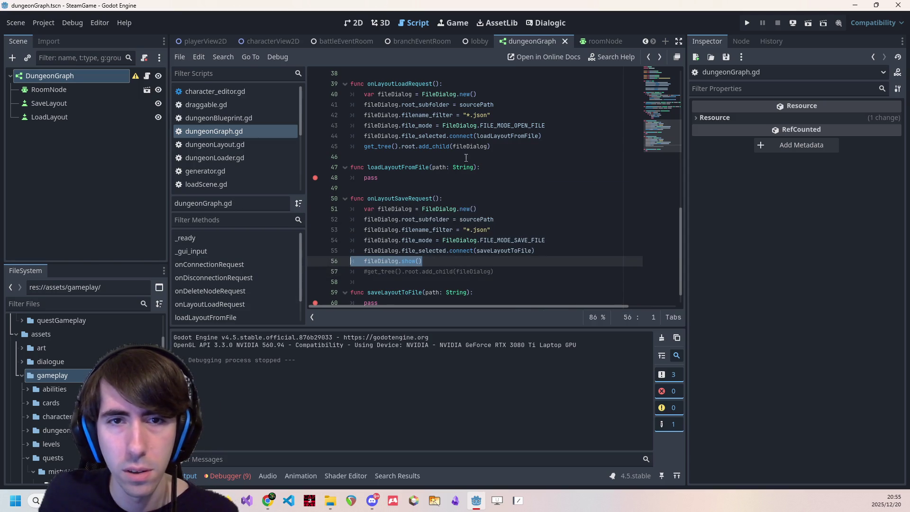
pyautogui.hotkey('ctrl', 'c')
pyautogui.click(514, 148)
pyautogui.hotkey('shift', 'Home')
pyautogui.hotkey('ctrl', 'v')
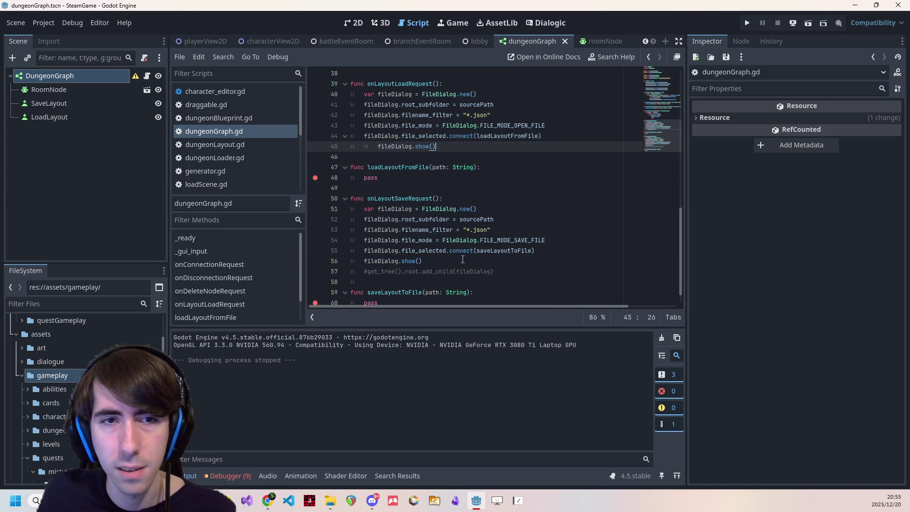
# - Delete the commented add_child line, fix line 45's indentation, and save
pyautogui.click(506, 277)
pyautogui.hotkey('shift', 'Home')
pyautogui.press('BackSpace')
pyautogui.press('BackSpace')
pyautogui.click(377, 146)
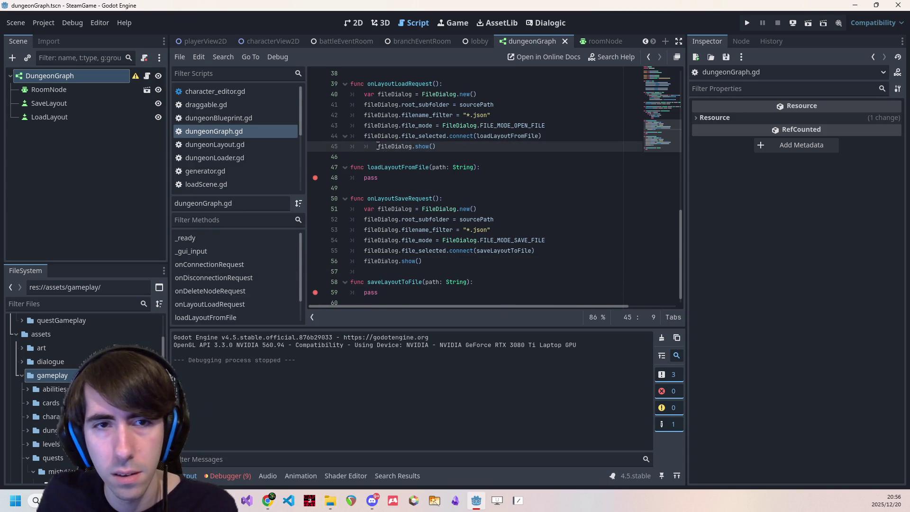
pyautogui.press('BackSpace')
pyautogui.click(430, 198)
pyautogui.hotkey('ctrl', 's')
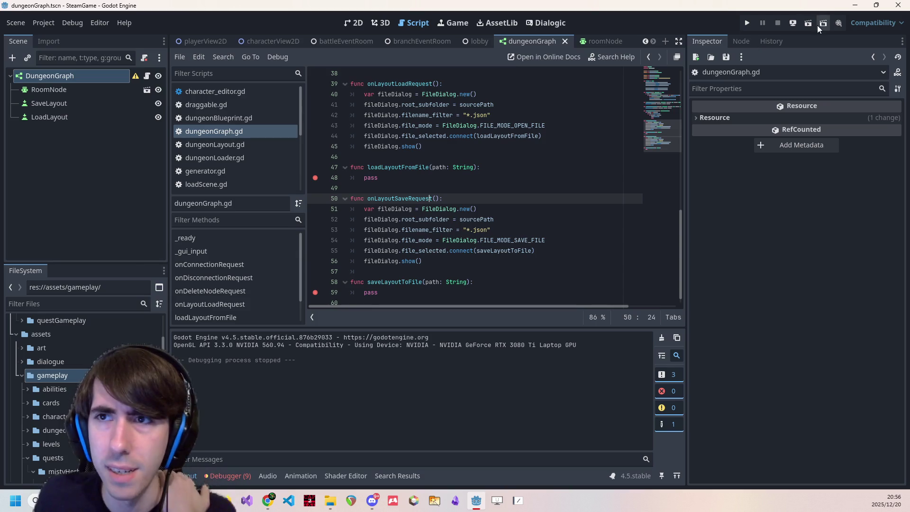
pyautogui.click(807, 24)
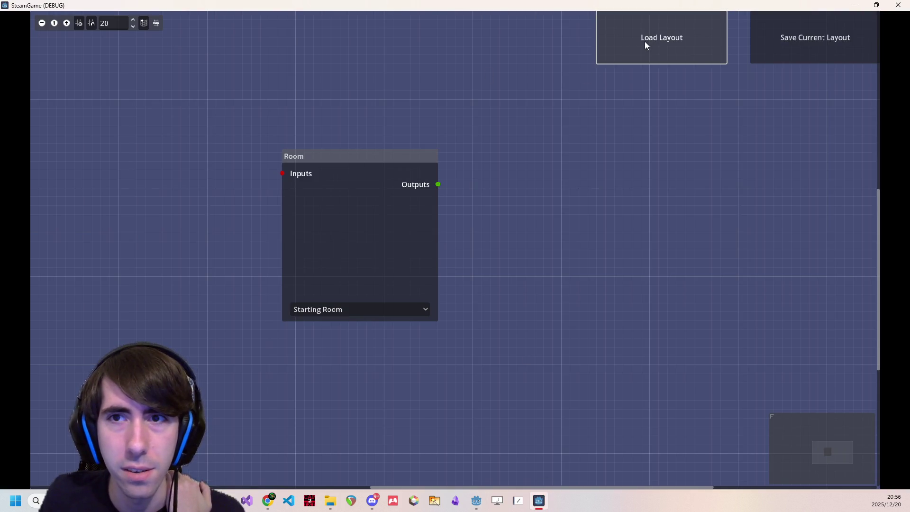
pyautogui.click(813, 61)
pyautogui.moveTo(834, 5)
pyautogui.mouseDown()
pyautogui.moveTo(858, 103)
pyautogui.moveTo(866, 4)
pyautogui.mouseUp()
pyautogui.click(856, 5)
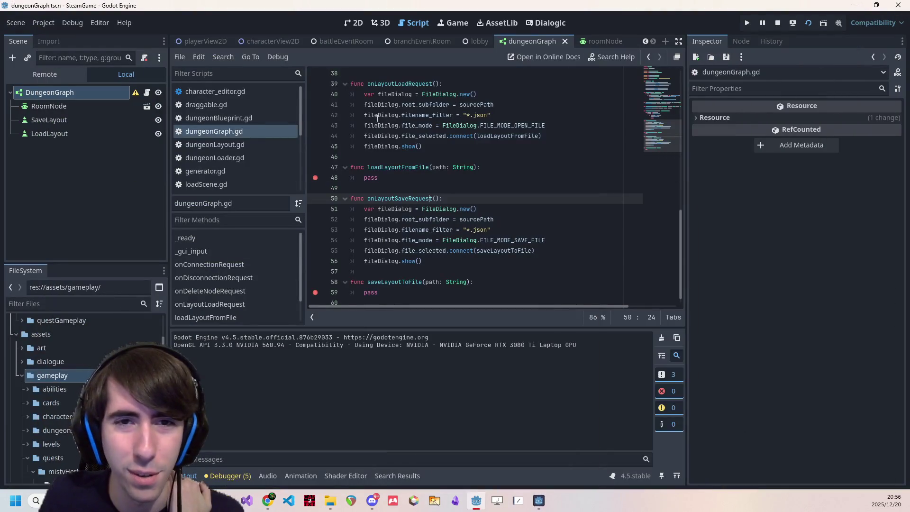
pyautogui.click(53, 74)
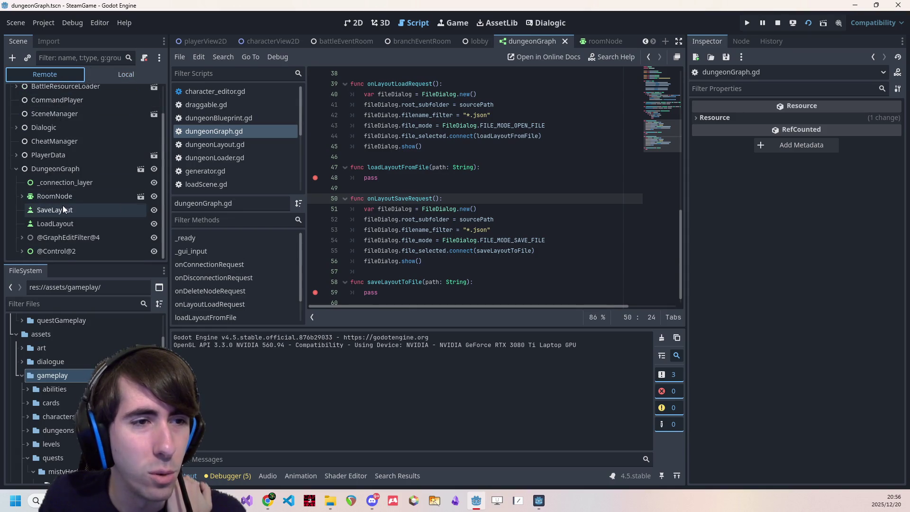
pyautogui.click(21, 239)
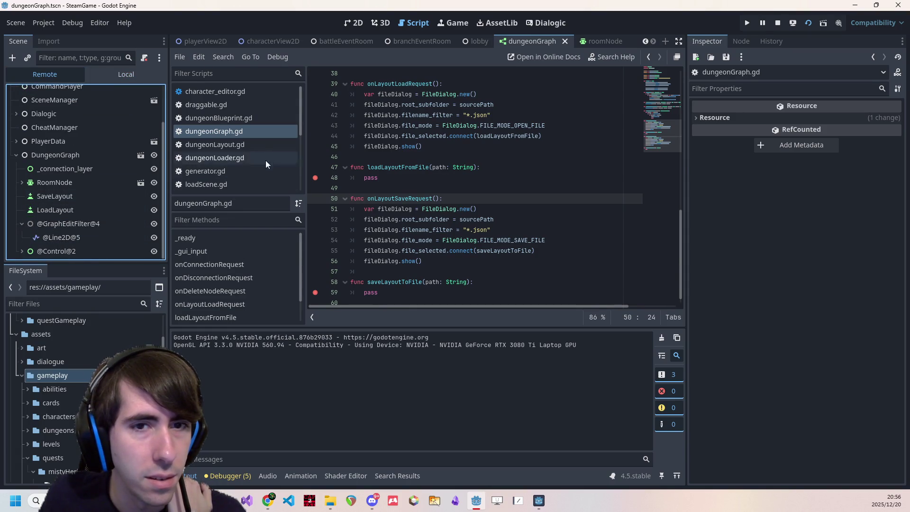
# - Set a breakpoint on line 45's fileDialog.show() and request Load Layout in the game to hit it
pyautogui.click(315, 146)
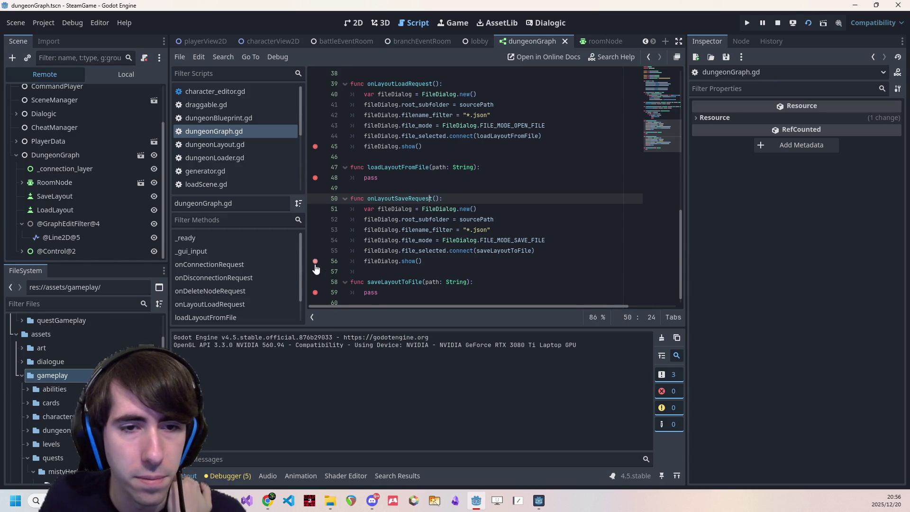
pyautogui.click(538, 500)
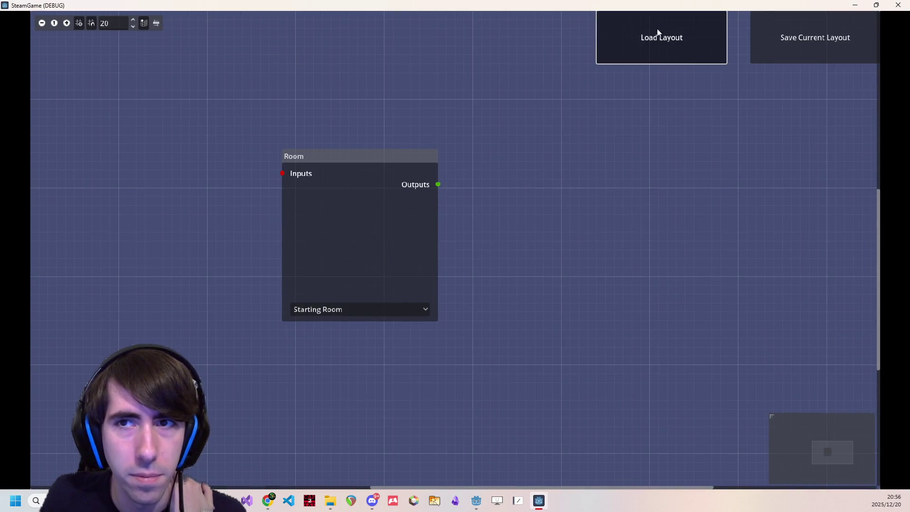
pyautogui.click(638, 28)
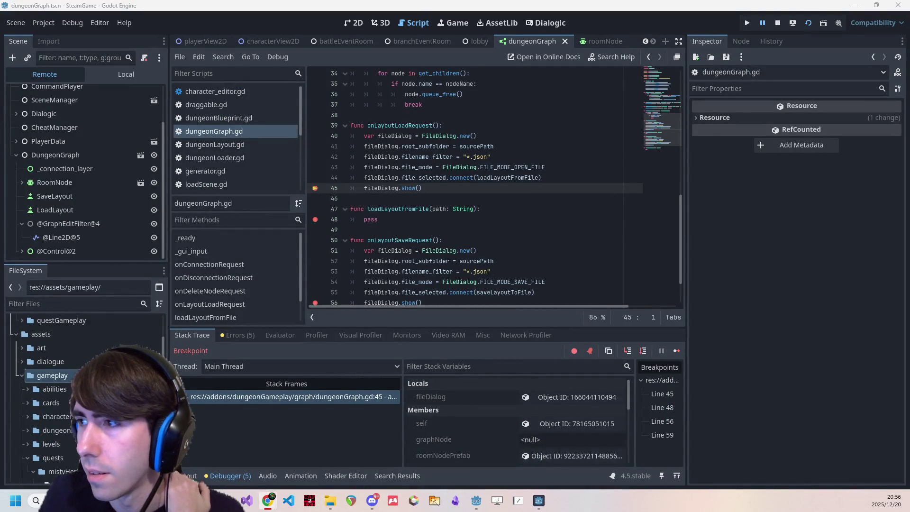
pyautogui.hotkey('alt', 'Tab')
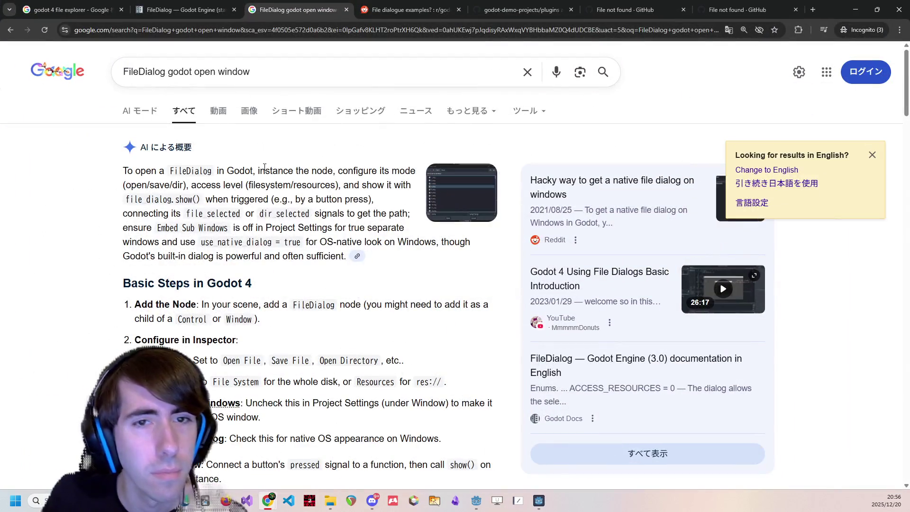
# - Read the AI overview's file_selected signal and 'Add the Node' steps, then return to Godot
pyautogui.moveTo(150, 199)
pyautogui.mouseDown()
pyautogui.moveTo(185, 213)
pyautogui.moveTo(312, 199)
pyautogui.moveTo(183, 213)
pyautogui.moveTo(411, 215)
pyautogui.mouseUp()
pyautogui.click(137, 216)
pyautogui.scroll(-2, 169, 159)
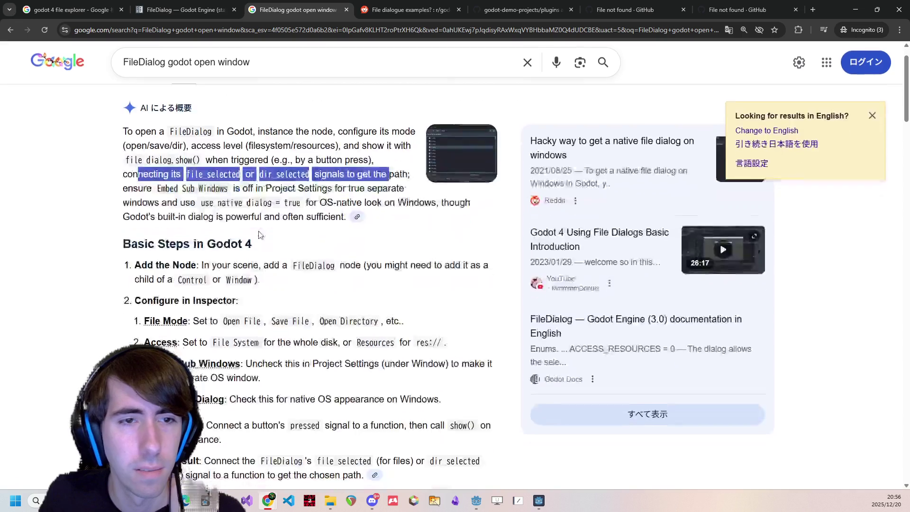
pyautogui.moveTo(133, 134); pyautogui.dragTo(190, 136)
pyautogui.click(189, 138)
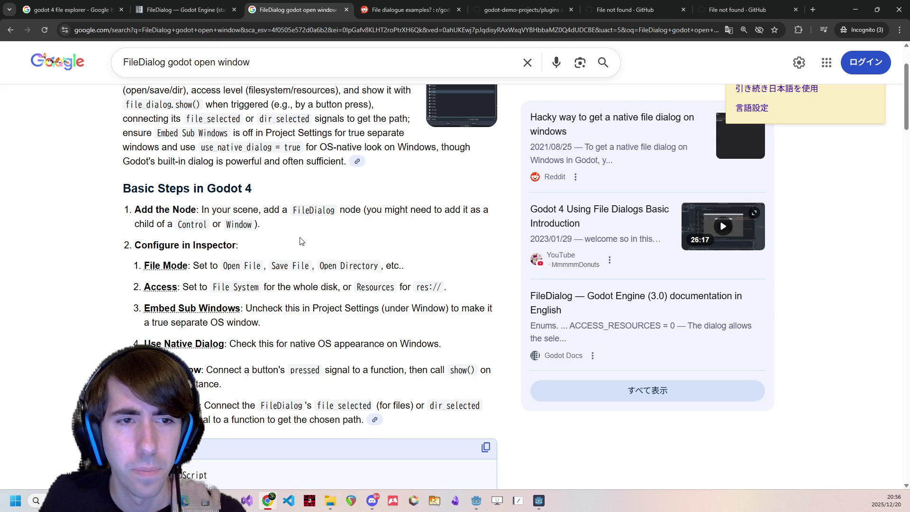
pyautogui.moveTo(134, 209); pyautogui.dragTo(315, 220)
pyautogui.click(347, 222)
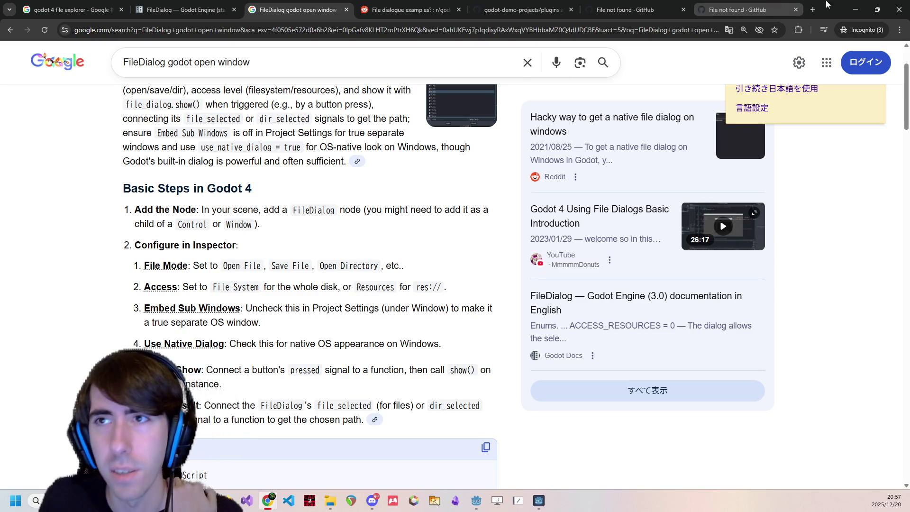
pyautogui.click(855, 9)
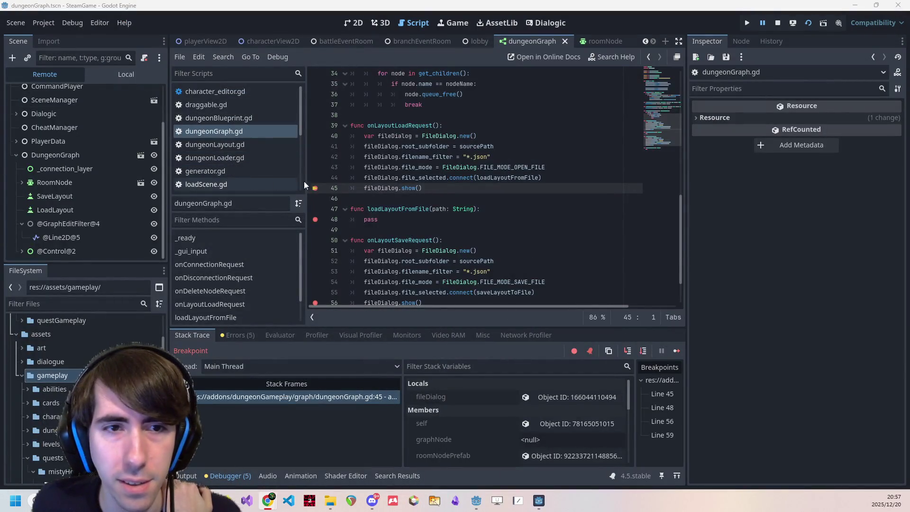
# - Remove breakpoints on lines 45, 48 and 56, and add window = Window.new() to onLayoutLoadRequest
pyautogui.click(314, 188)
pyautogui.click(315, 219)
pyautogui.click(315, 303)
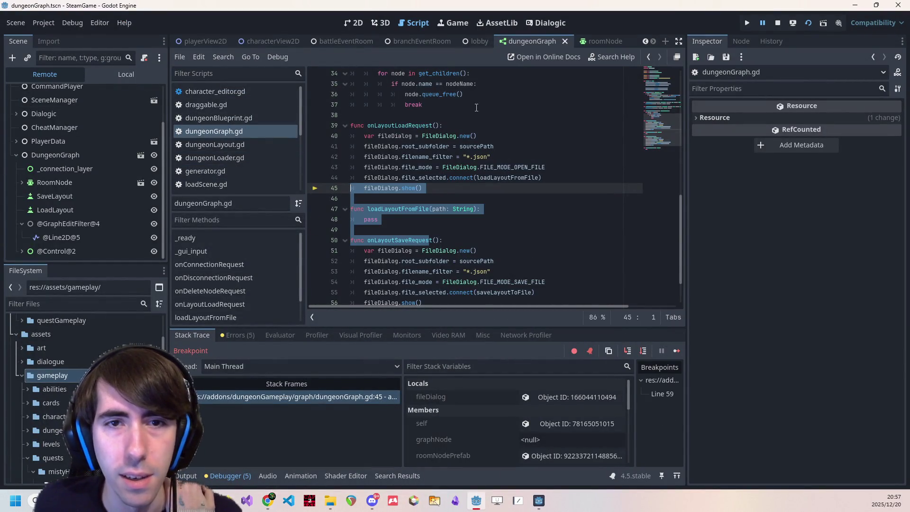
pyautogui.click(493, 128)
pyautogui.press('Return')
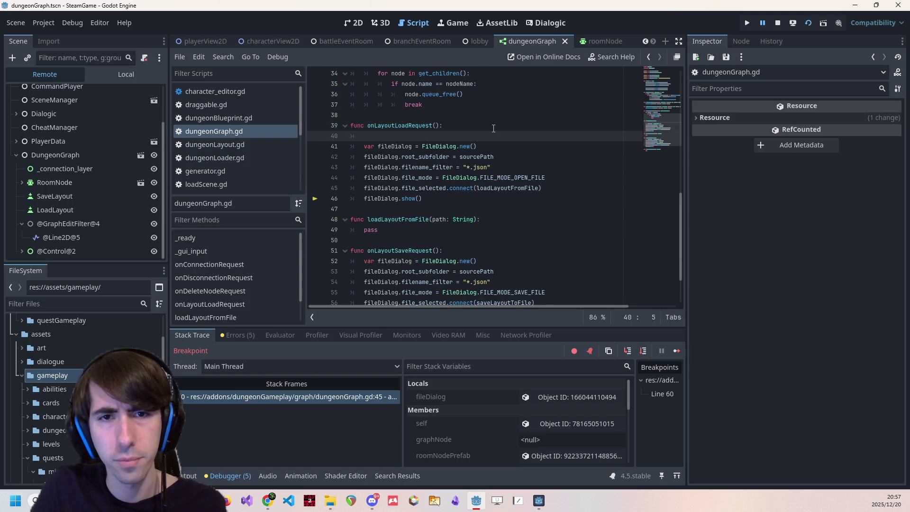
pyautogui.write('window = ')
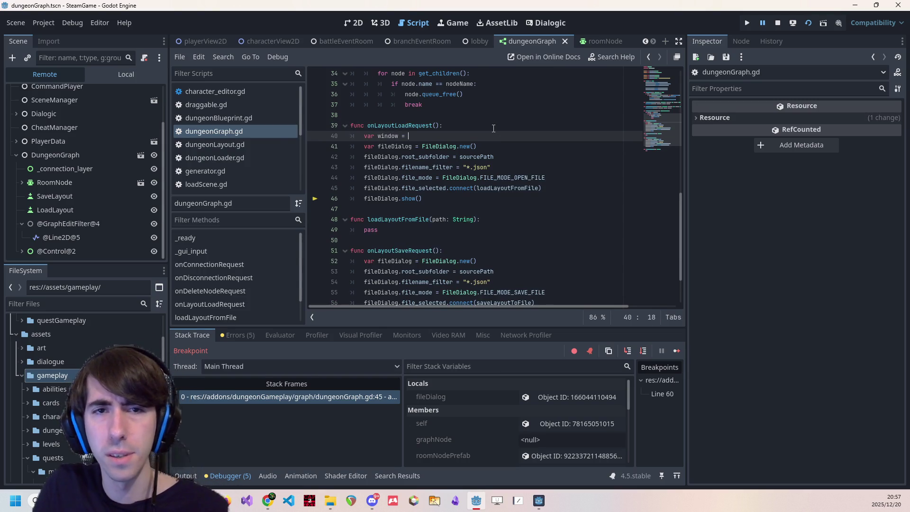
pyautogui.write('Window.ne')
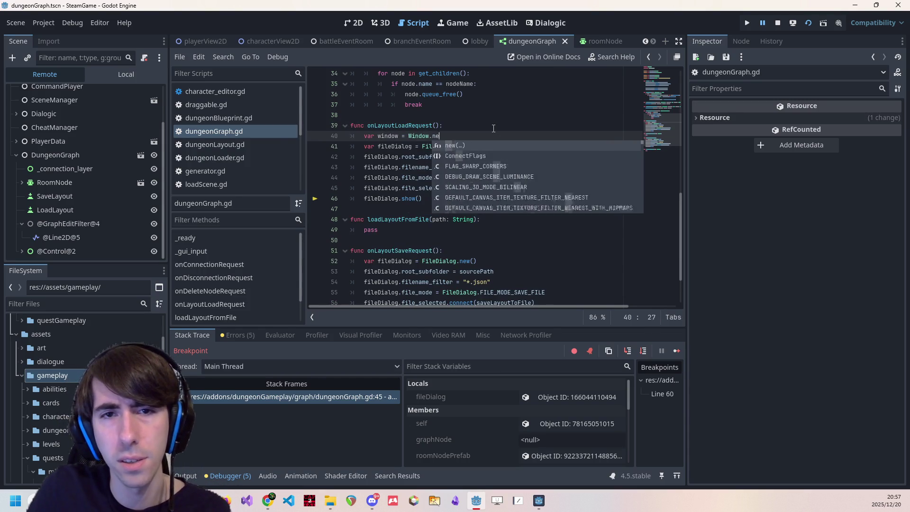
pyautogui.press('Return')
# - Add get_tree().root.add_child(window) after fileDialog.show()
pyautogui.press('Down')
pyautogui.press('Down')
pyautogui.press('Down')
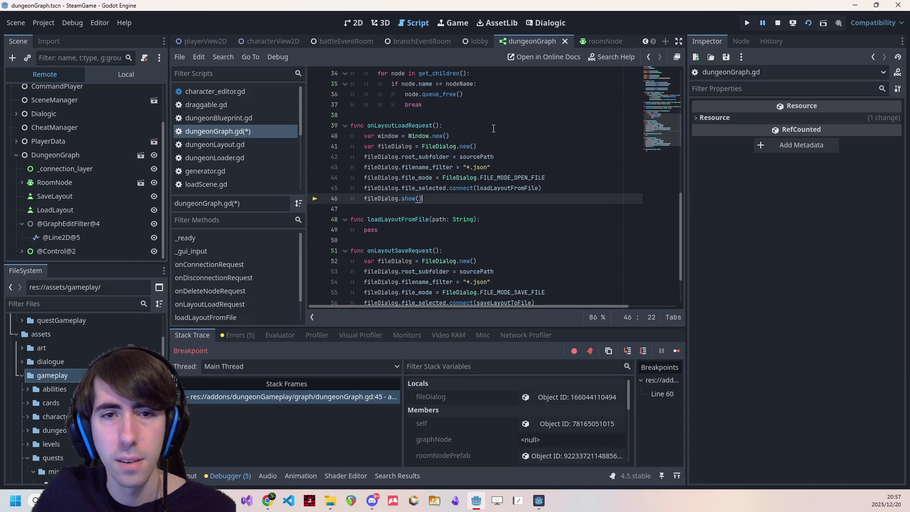
pyautogui.scroll(-2, 493, 128)
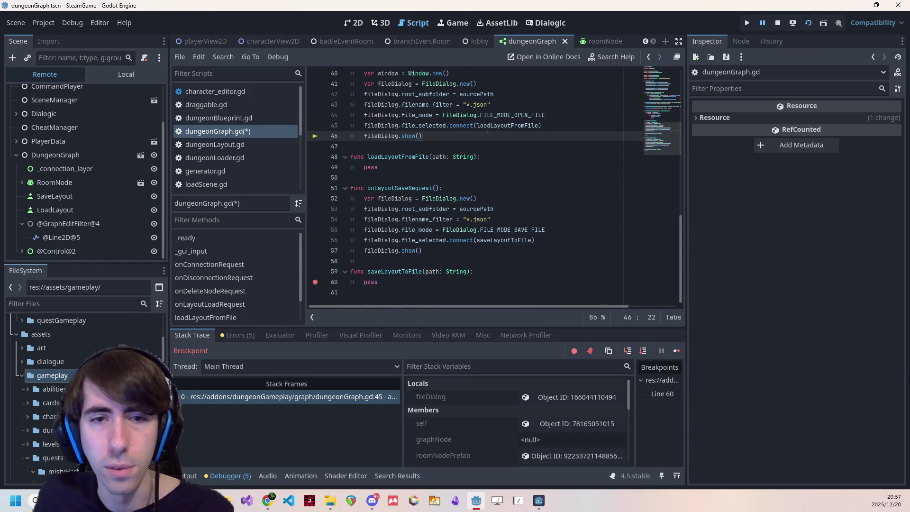
pyautogui.press('Return')
pyautogui.scroll(1, 439, 201)
pyautogui.write('get')
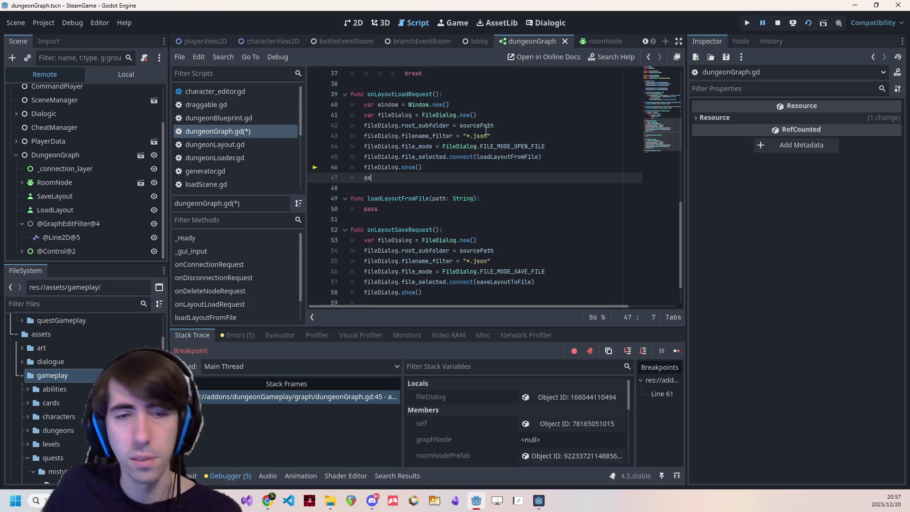
pyautogui.press('BackSpace')
pyautogui.press('BackSpace')
pyautogui.press('BackSpace')
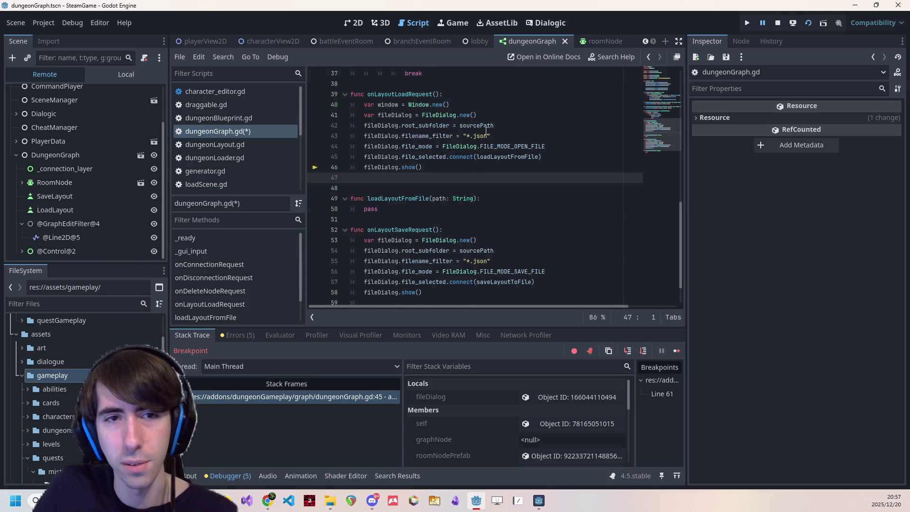
pyautogui.press('Return')
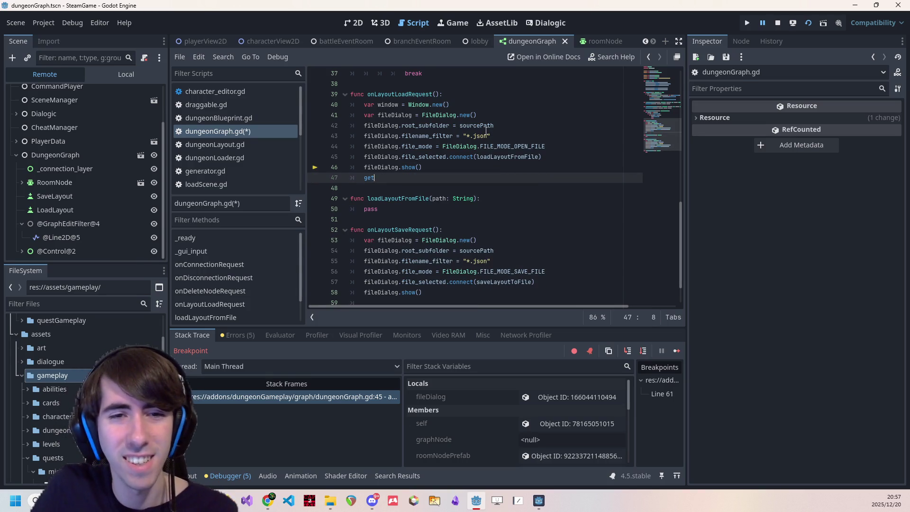
pyautogui.write('tre')
pyautogui.press('Return')
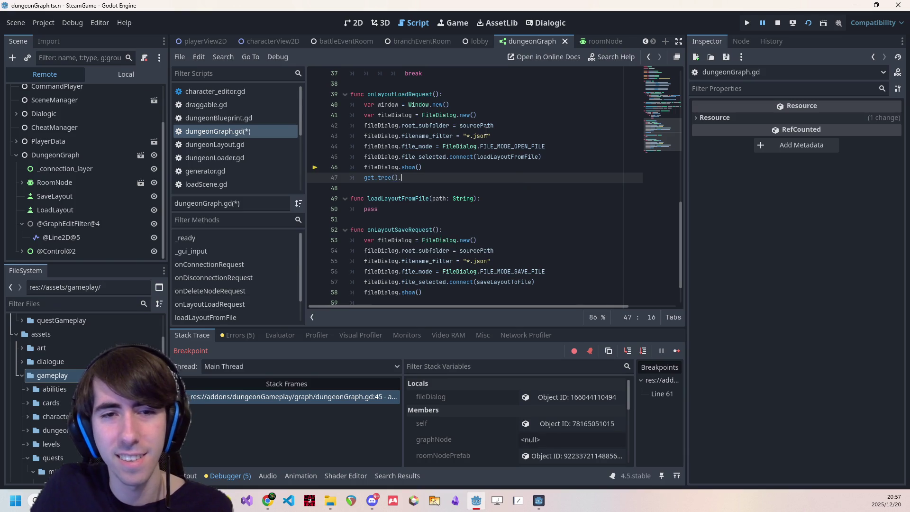
pyautogui.write('root.add_ch')
pyautogui.press('Return')
pyautogui.write('window')
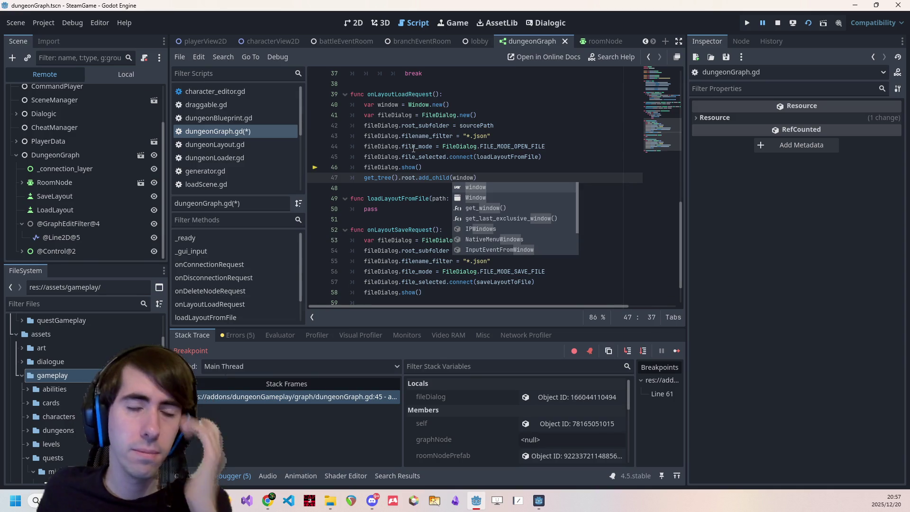
pyautogui.click(441, 167)
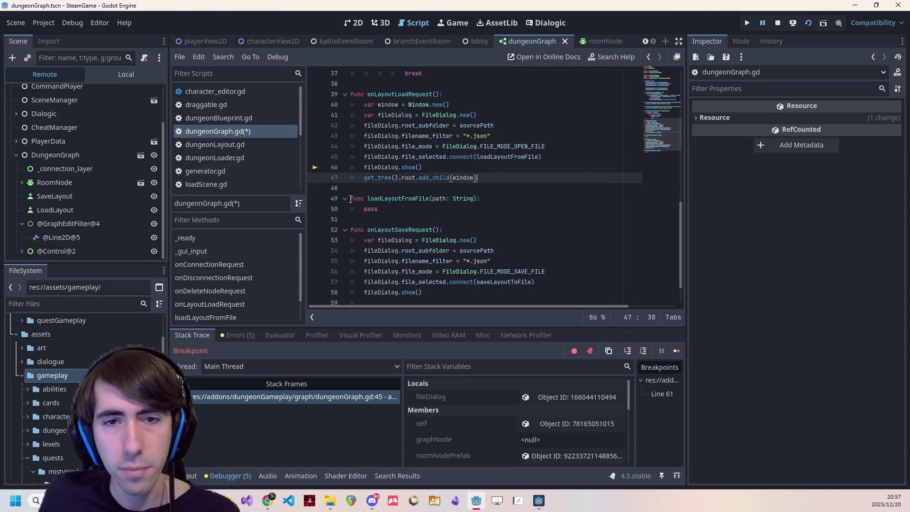
# - Duplicate the add_child line with fileDialog as argument, move fileDialog.show() below both, and save
pyautogui.tripleClick(440, 179)
pyautogui.hotkey('ctrl', 'shift', 'd')
pyautogui.press('Tab')
pyautogui.click(425, 167)
pyautogui.hotkey('alt', 'Down')
pyautogui.hotkey('alt', 'Down')
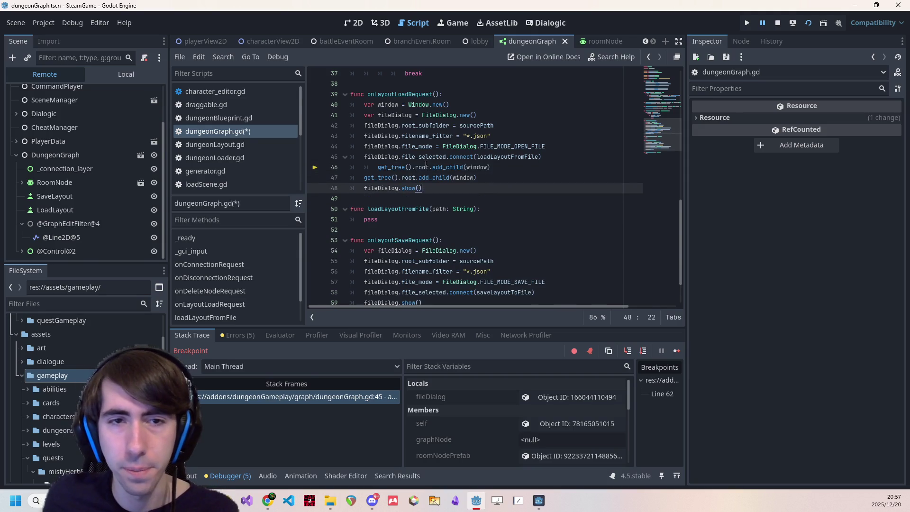
pyautogui.click(426, 167)
pyautogui.hotkey('shift', 'Tab')
pyautogui.doubleClick(379, 157)
pyautogui.hotkey('ctrl', 'c')
pyautogui.doubleClick(465, 167)
pyautogui.hotkey('ctrl', 'v')
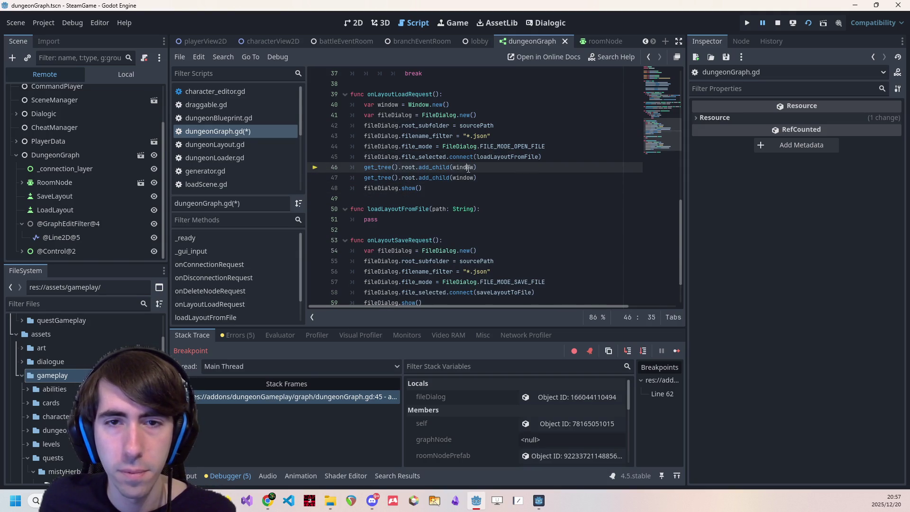
pyautogui.hotkey('ctrl', 's')
# - Stop the paused debug session and run the scene again with F6
pyautogui.moveTo(422, 188); pyautogui.dragTo(350, 190)
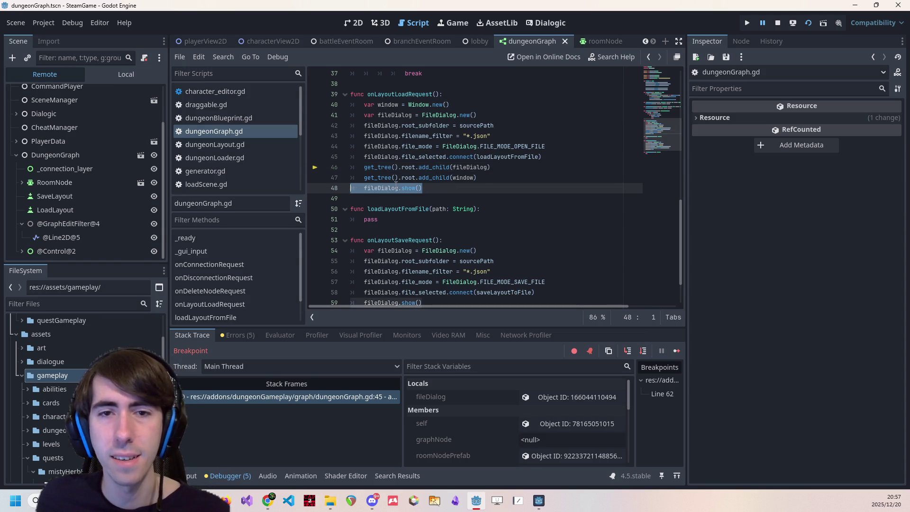
pyautogui.moveTo(396, 184)
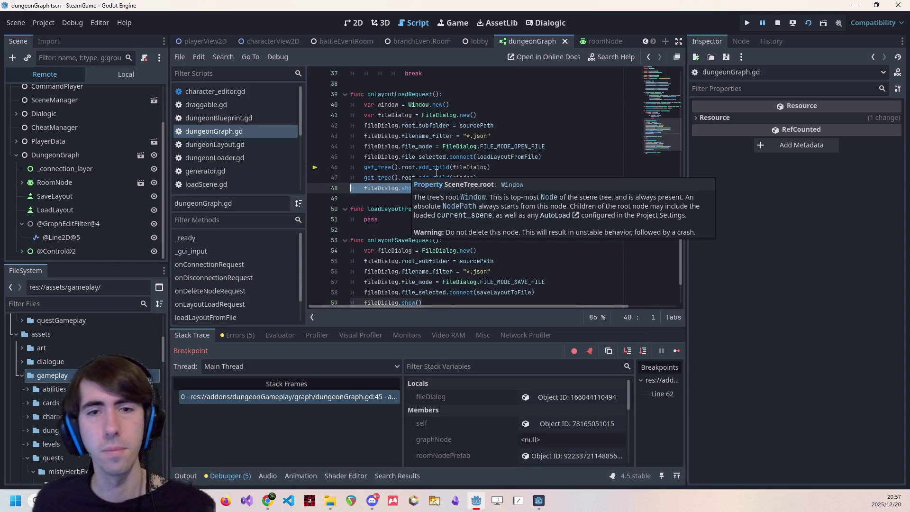
pyautogui.moveTo(449, 104); pyautogui.dragTo(323, 97)
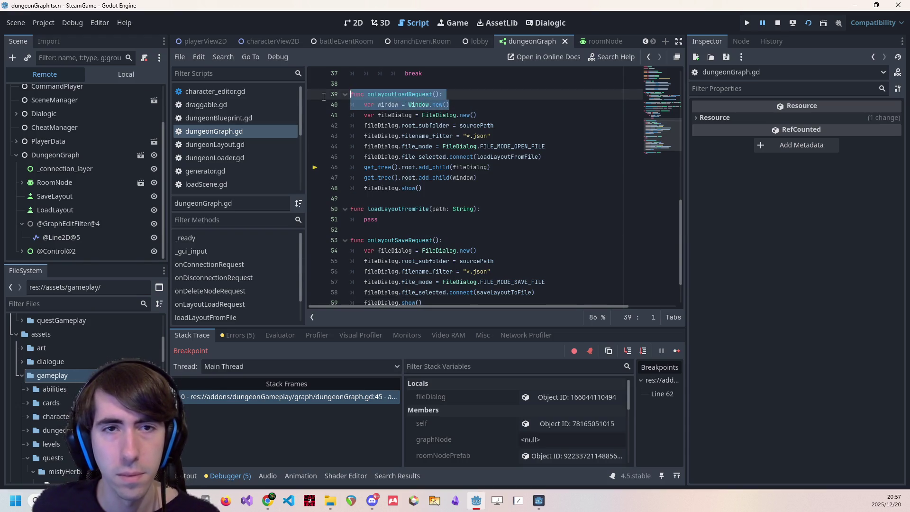
pyautogui.hotkey('ctrl', 'y')
pyautogui.hotkey('ctrl', 'y')
pyautogui.hotkey('ctrl', 'y')
pyautogui.press('F8')
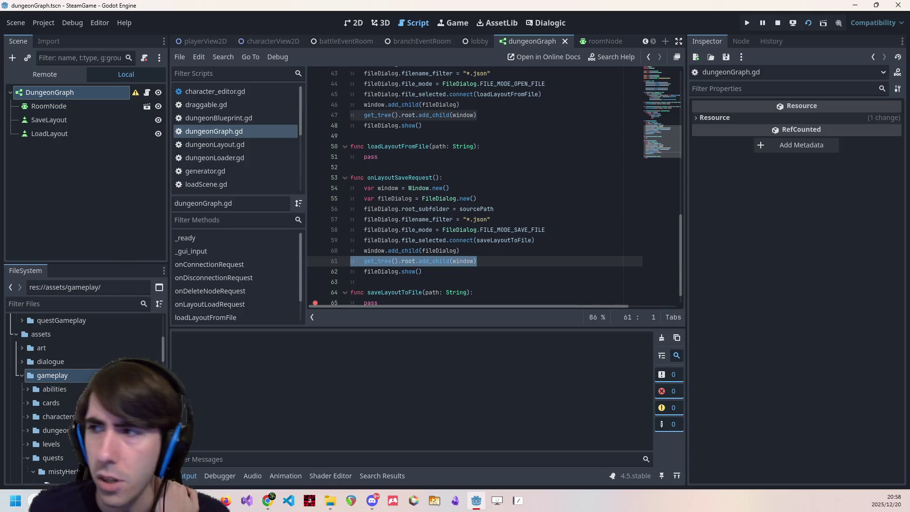
pyautogui.press('F6')
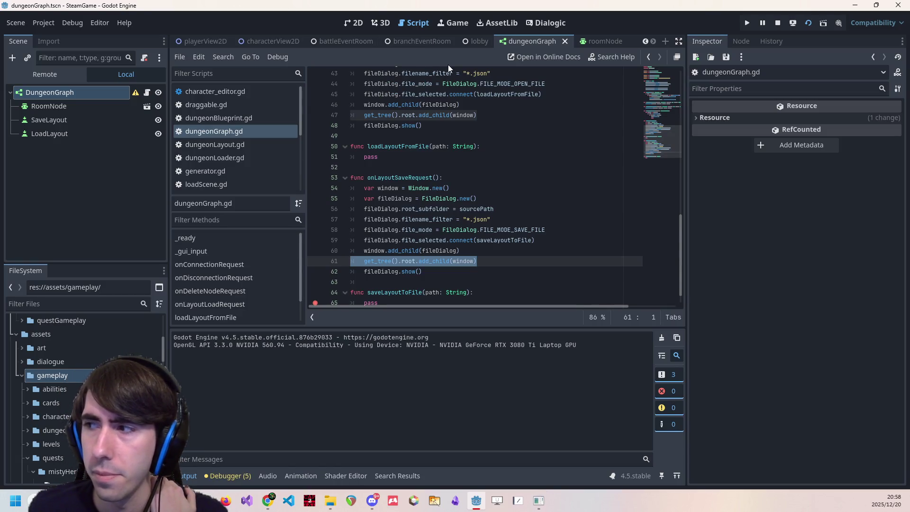
# - Open the Load Layout and Save Current Layout dialogs in the running game, then close the game
pyautogui.click(548, 500)
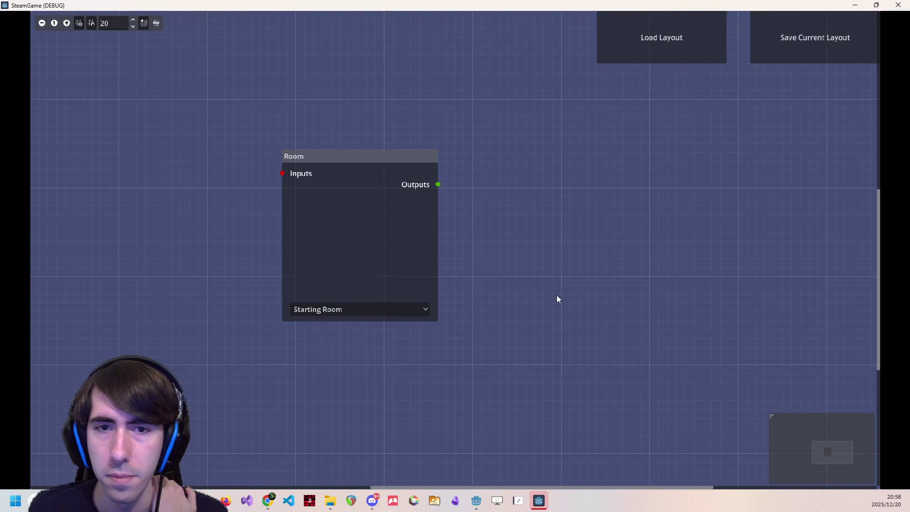
pyautogui.click(663, 52)
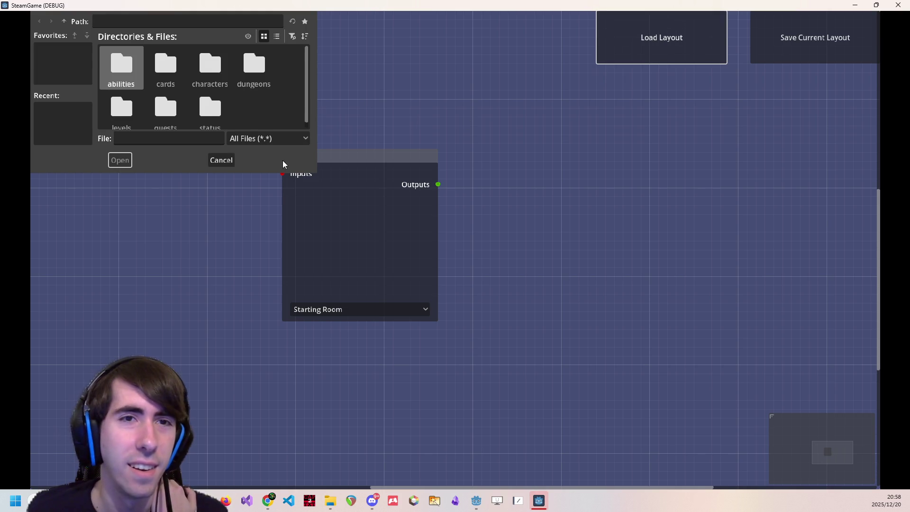
pyautogui.moveTo(314, 59)
pyautogui.mouseDown()
pyautogui.moveTo(451, 71)
pyautogui.moveTo(365, 60)
pyautogui.moveTo(349, 164)
pyautogui.moveTo(398, 214)
pyautogui.mouseUp()
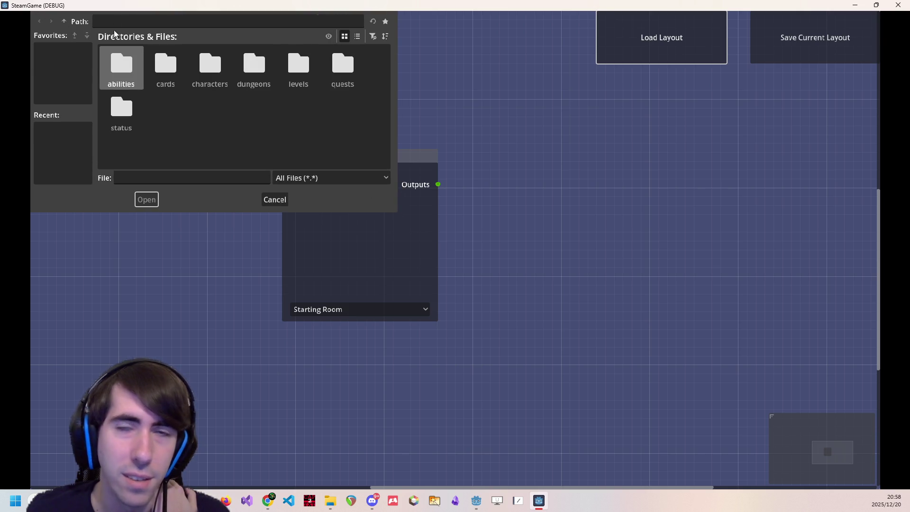
pyautogui.click(806, 37)
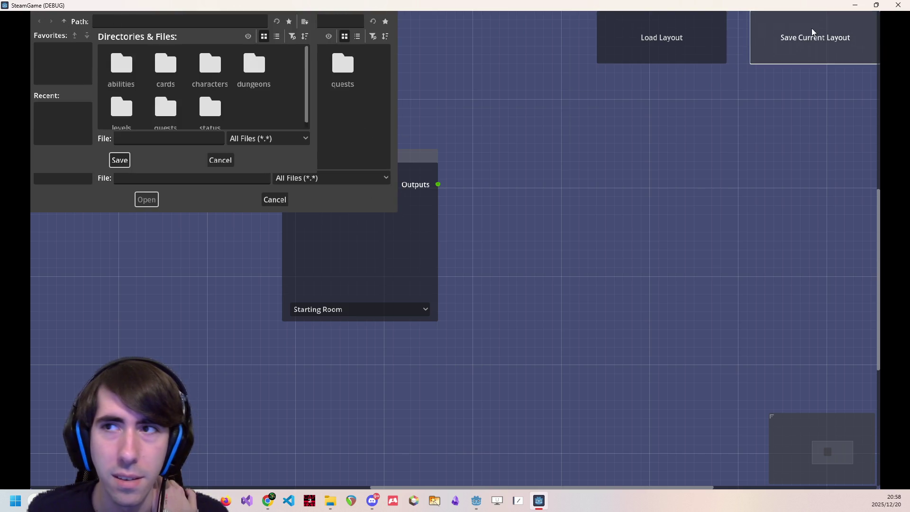
pyautogui.click(897, 5)
pyautogui.click(480, 269)
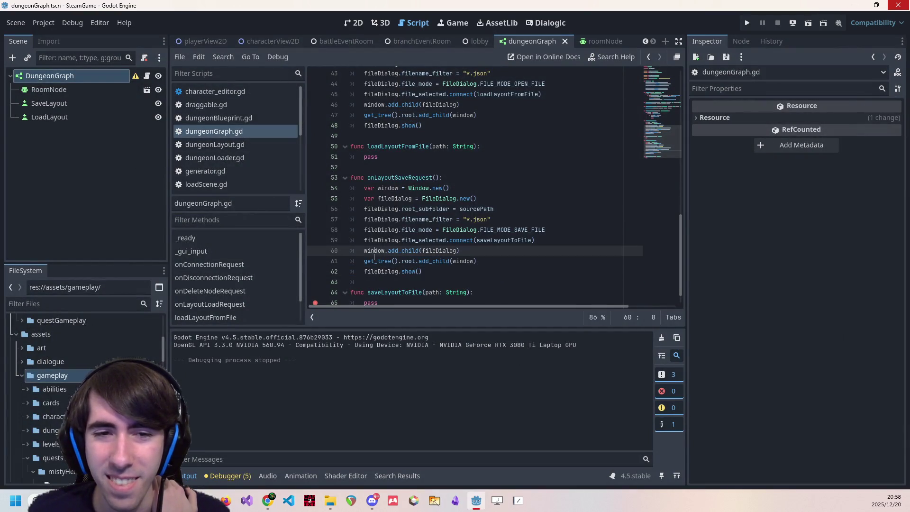
# - In the 2D view, add a Window child node under DungeonGraph
pyautogui.click(355, 22)
pyautogui.rightClick(89, 75)
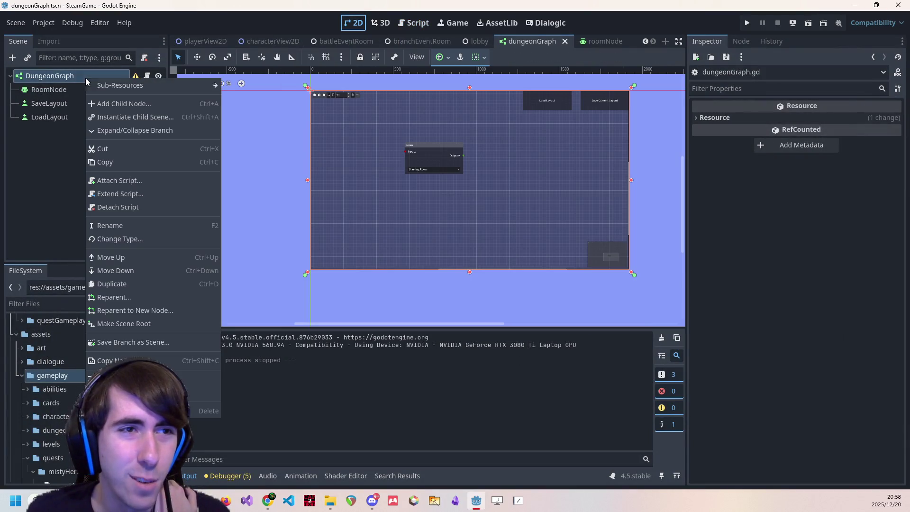
pyautogui.click(108, 102)
pyautogui.write('widnow')
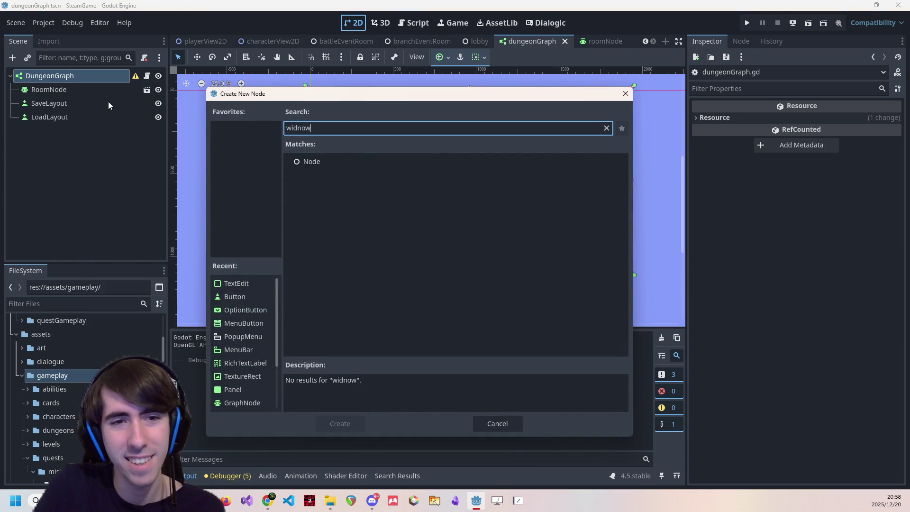
pyautogui.press('BackSpace')
pyautogui.press('BackSpace')
pyautogui.press('BackSpace')
pyautogui.write('ndow')
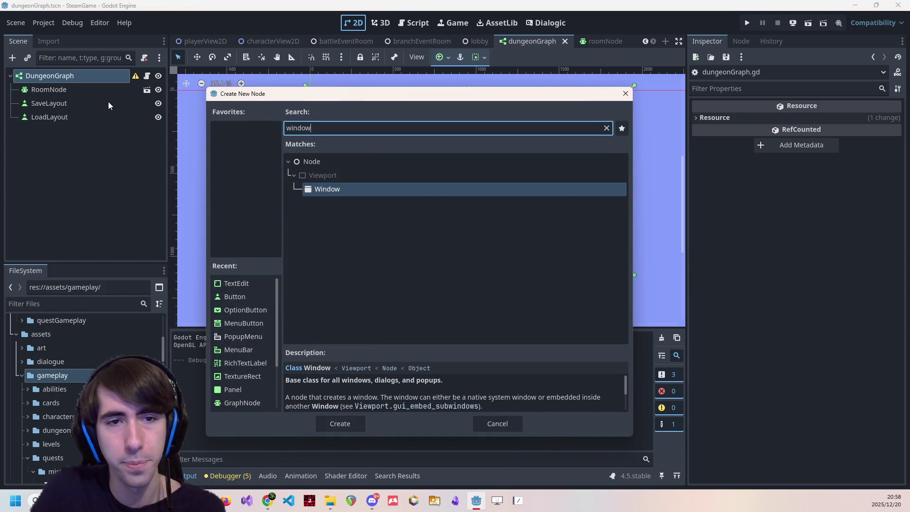
pyautogui.press('Return')
# - Add a FileDialog child under the Window node and make it visible on the canvas
pyautogui.click(316, 97)
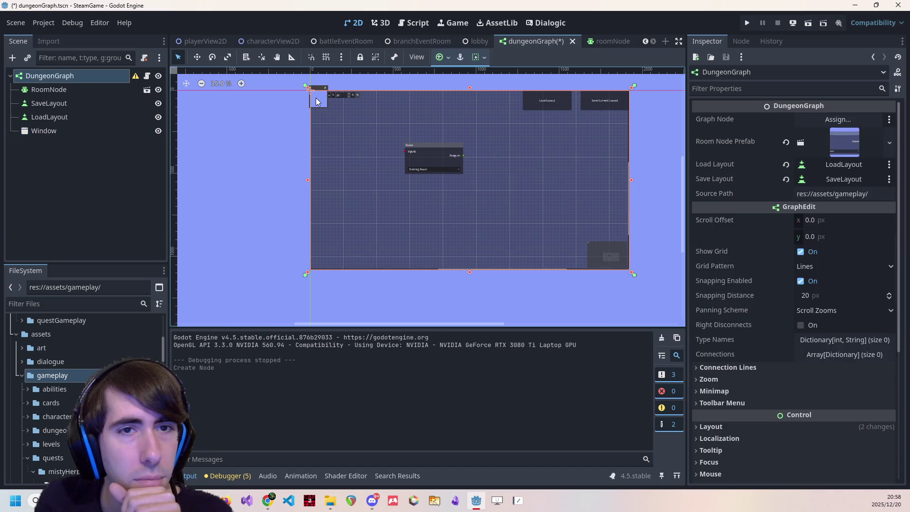
pyautogui.click(78, 130)
pyautogui.scroll(6, 340, 89)
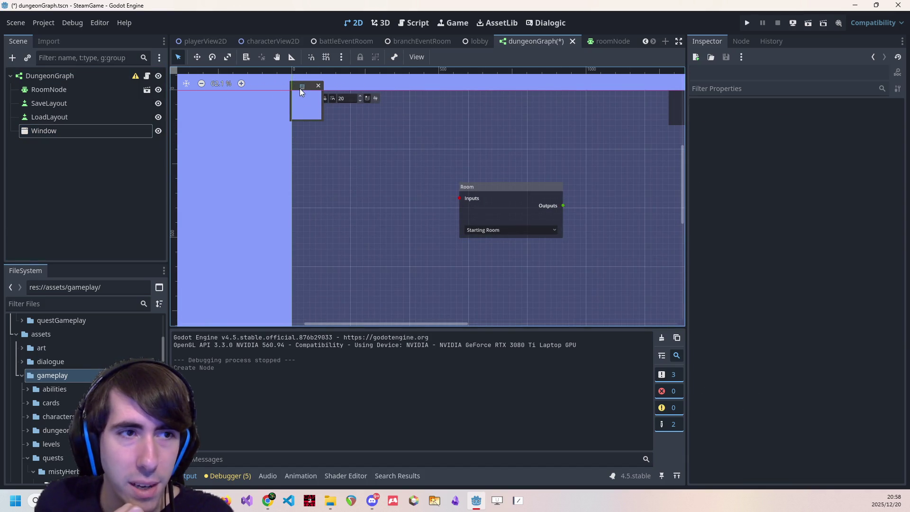
pyautogui.rightClick(102, 132)
pyautogui.press('Escape')
pyautogui.hotkey('ctrl', 'a')
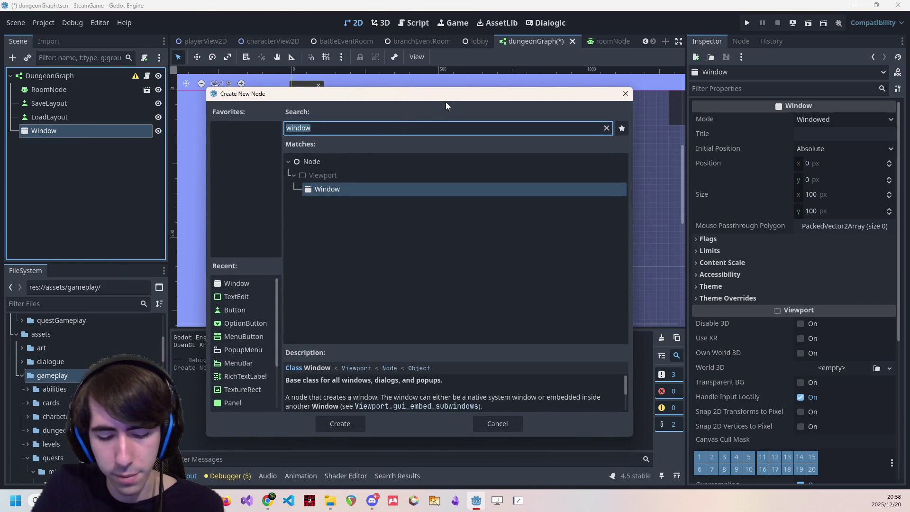
pyautogui.write('filedialog')
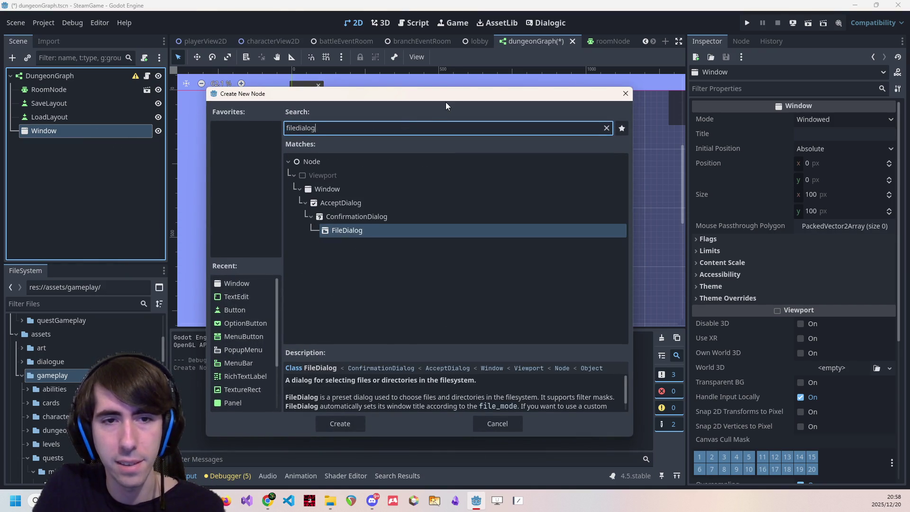
pyautogui.press('Return')
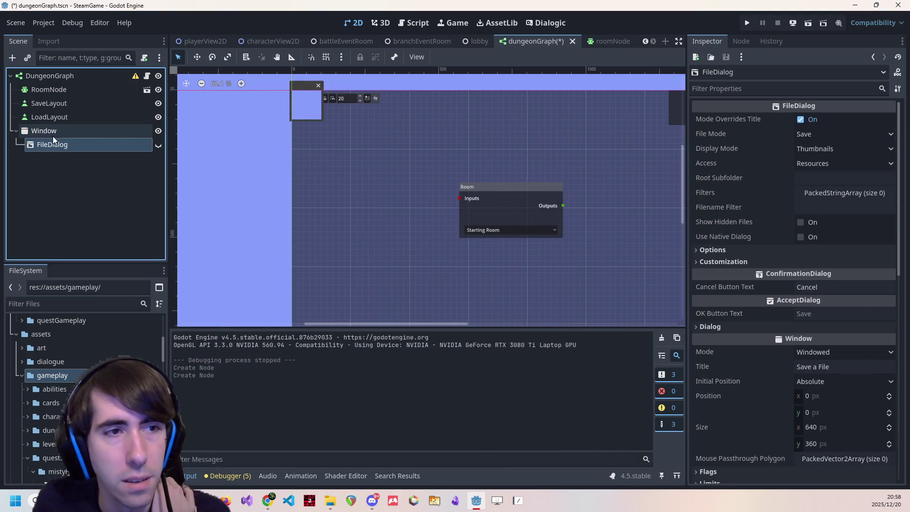
pyautogui.click(158, 145)
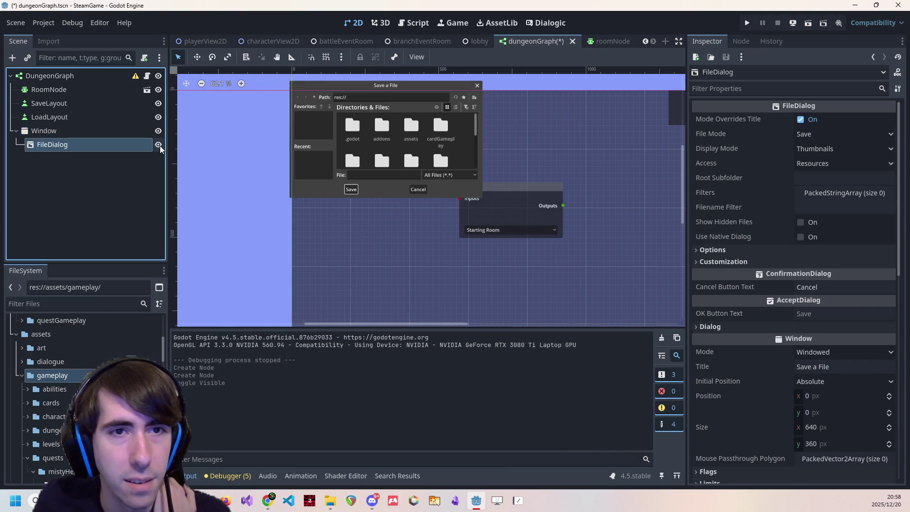
pyautogui.click(128, 135)
pyautogui.click(379, 93)
pyautogui.moveTo(323, 84); pyautogui.dragTo(404, 92)
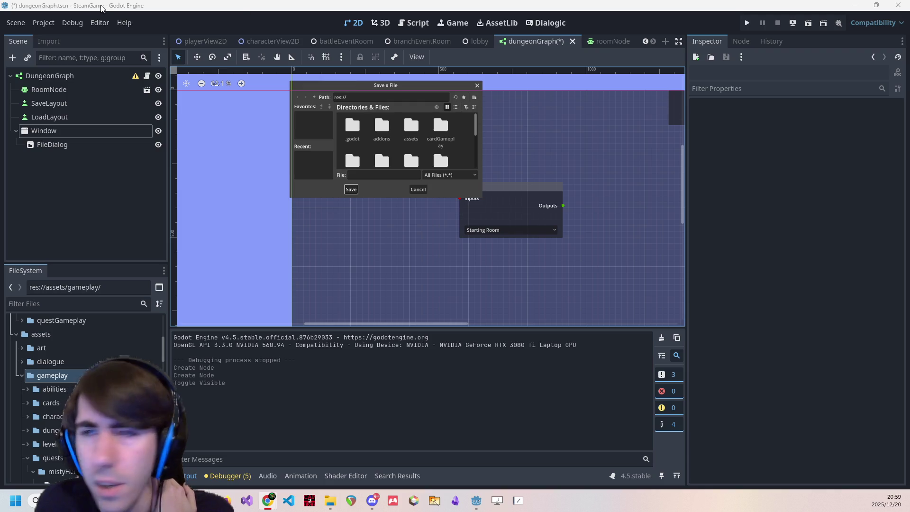
pyautogui.click(43, 22)
# - Filter project settings for 'embed' and uncheck Display > Window > Embed Subwindows
pyautogui.click(57, 34)
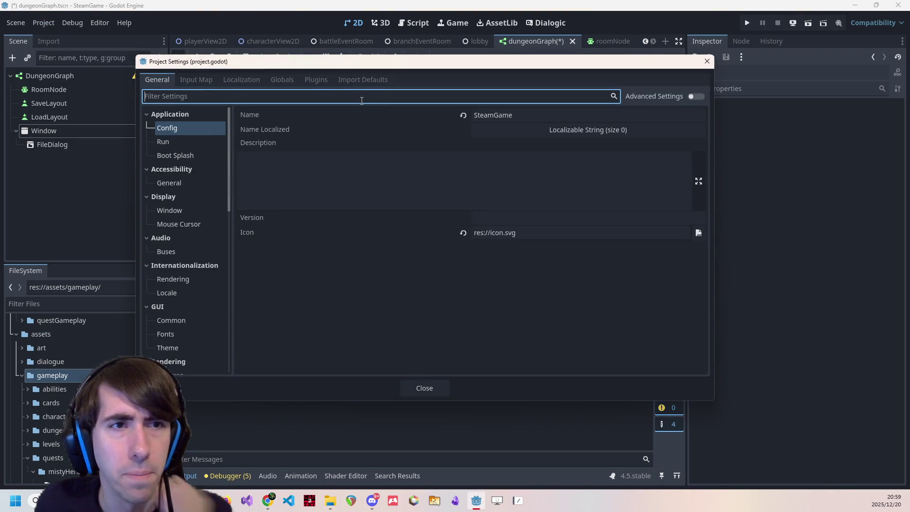
pyautogui.write('embed')
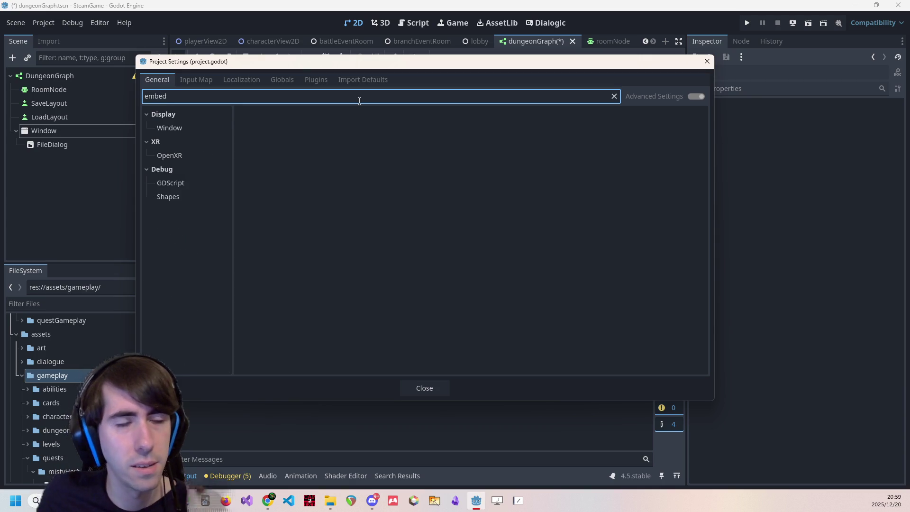
pyautogui.click(185, 118)
pyautogui.click(174, 124)
pyautogui.click(166, 117)
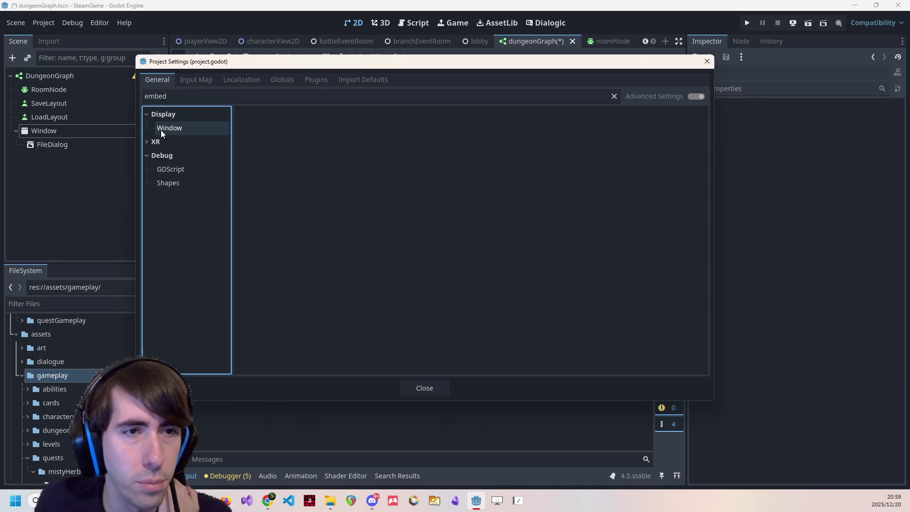
pyautogui.click(163, 129)
pyautogui.moveTo(285, 126)
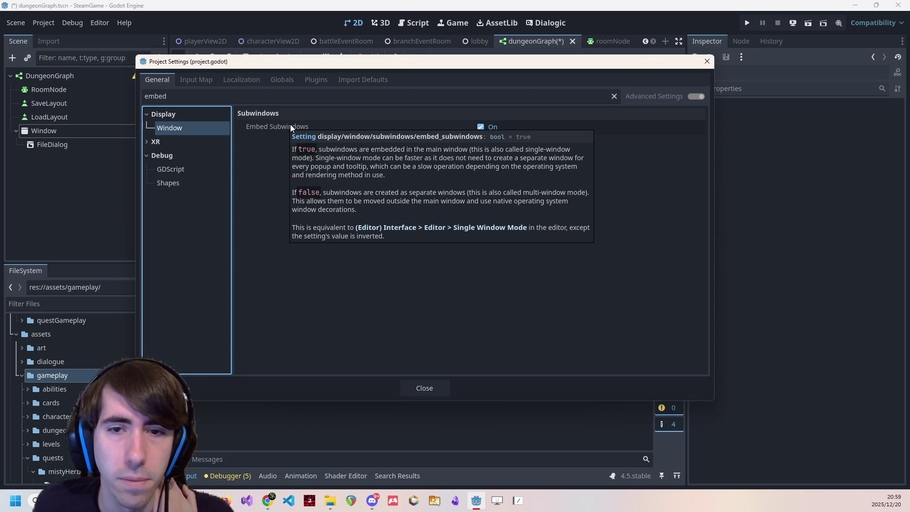
pyautogui.click(481, 128)
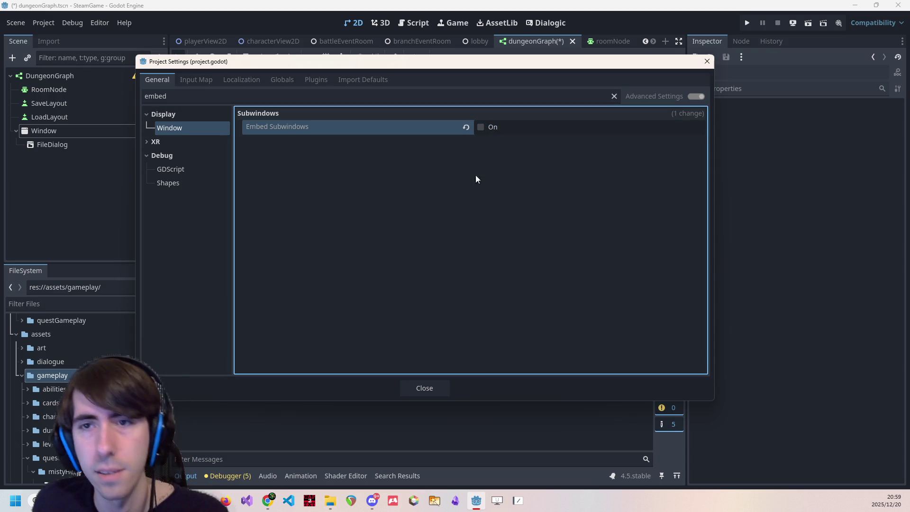
pyautogui.click(435, 388)
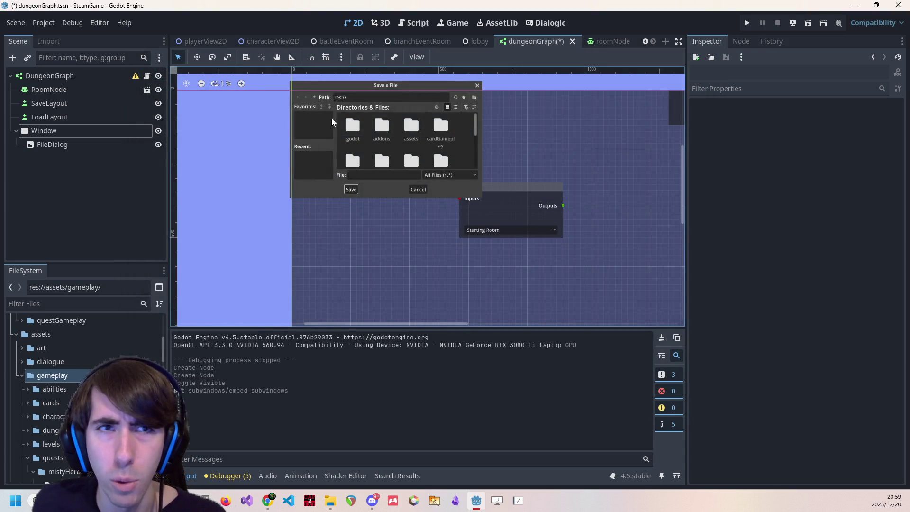
# - Save the scene, delete the Window node with its FileDialog, and run the current scene
pyautogui.hotkey('ctrl', 's')
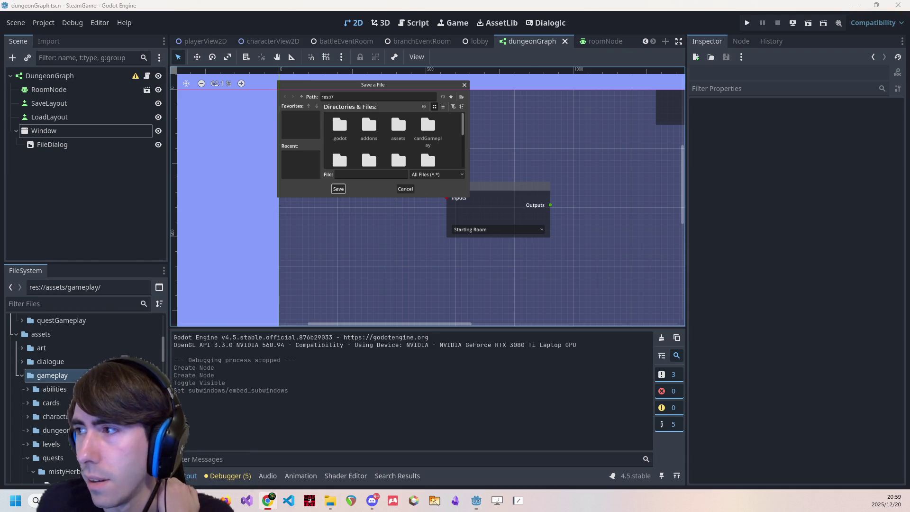
pyautogui.scroll(-4, 470, 220)
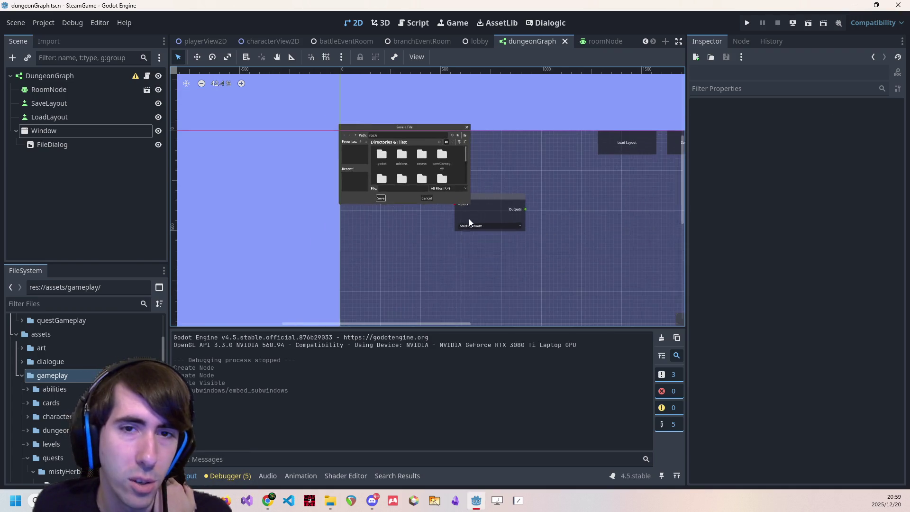
pyautogui.scroll(2, 435, 241)
pyautogui.hscroll(-3, 371, 174)
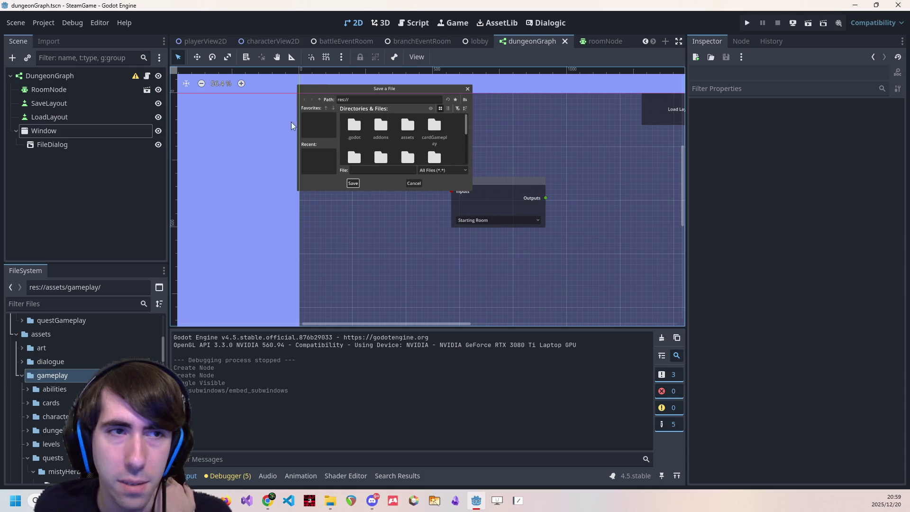
pyautogui.click(65, 131)
pyautogui.press('Delete')
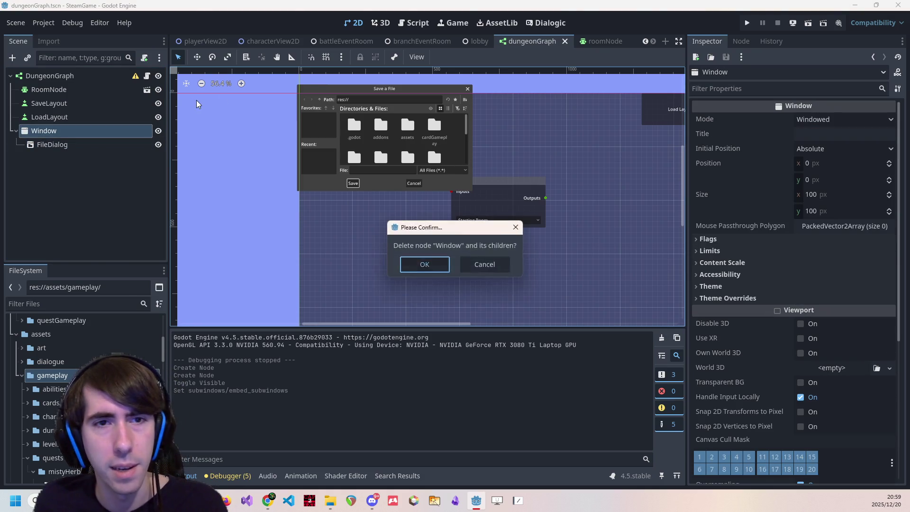
pyautogui.press('Return')
pyautogui.click(808, 22)
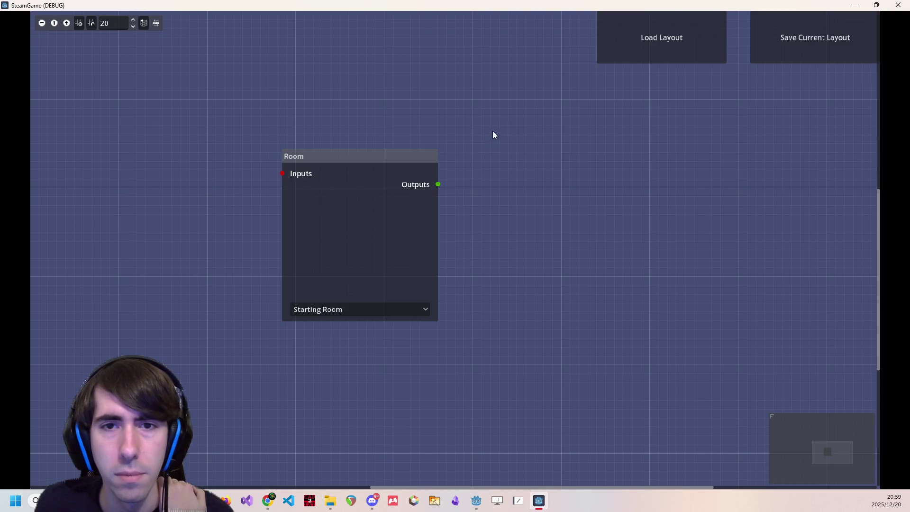
# - In the running game, open the Load Layout dialog, resize it, close it, reopen it and recentre it
pyautogui.click(648, 45)
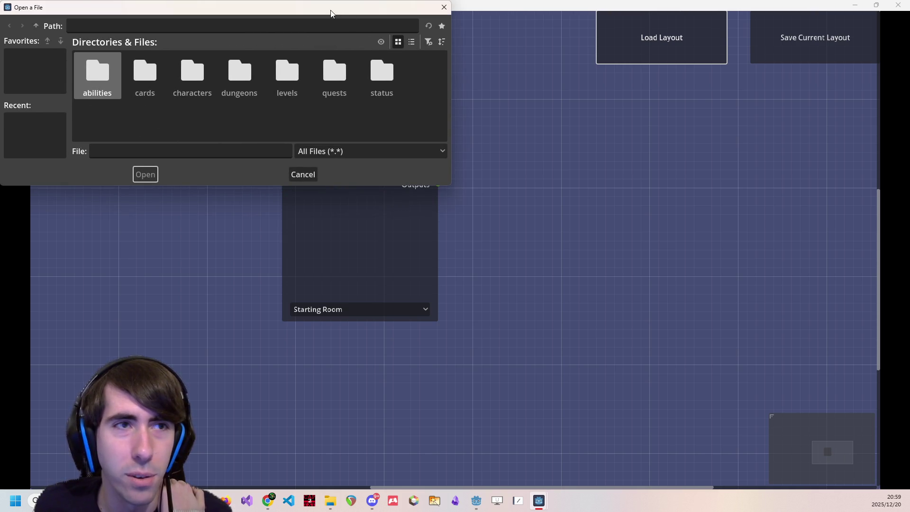
pyautogui.moveTo(628, 124)
pyautogui.mouseDown()
pyautogui.moveTo(496, 214)
pyautogui.moveTo(471, 313)
pyautogui.moveTo(613, 396)
pyautogui.moveTo(646, 392)
pyautogui.mouseUp()
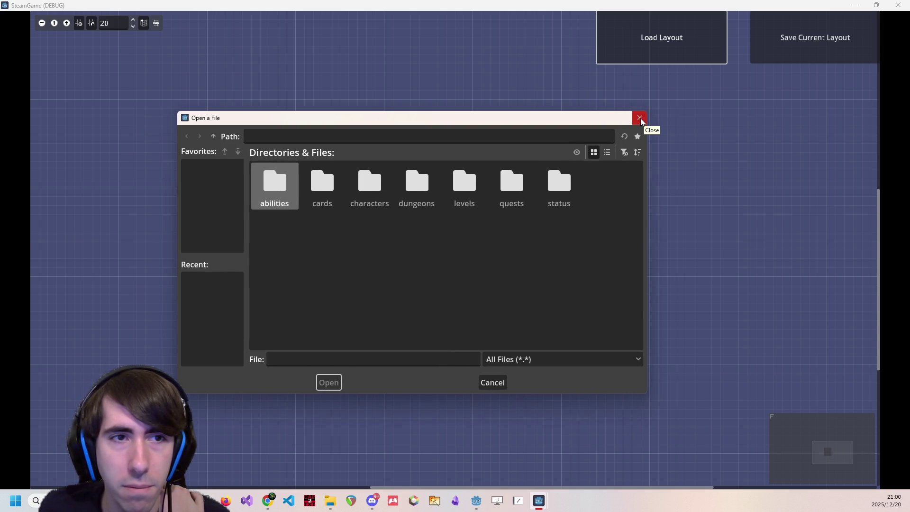
pyautogui.click(640, 120)
pyautogui.click(677, 48)
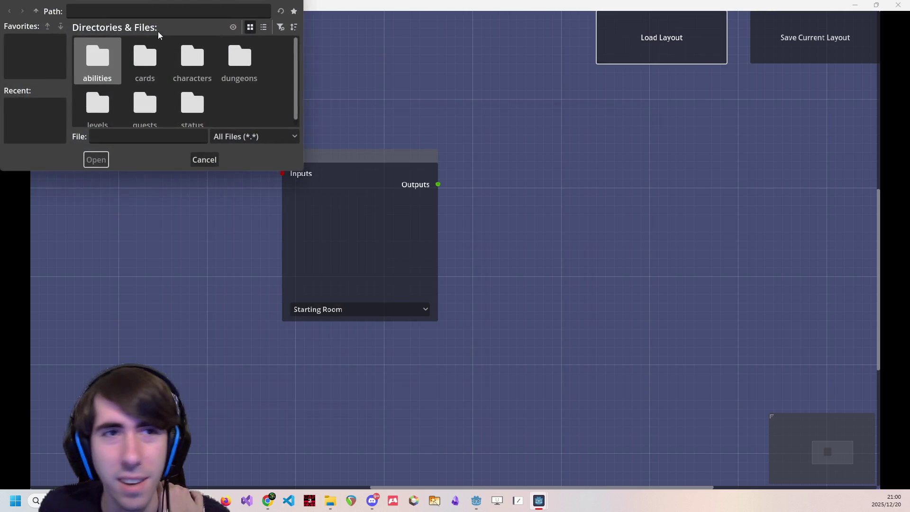
pyautogui.moveTo(307, 170); pyautogui.dragTo(313, 182)
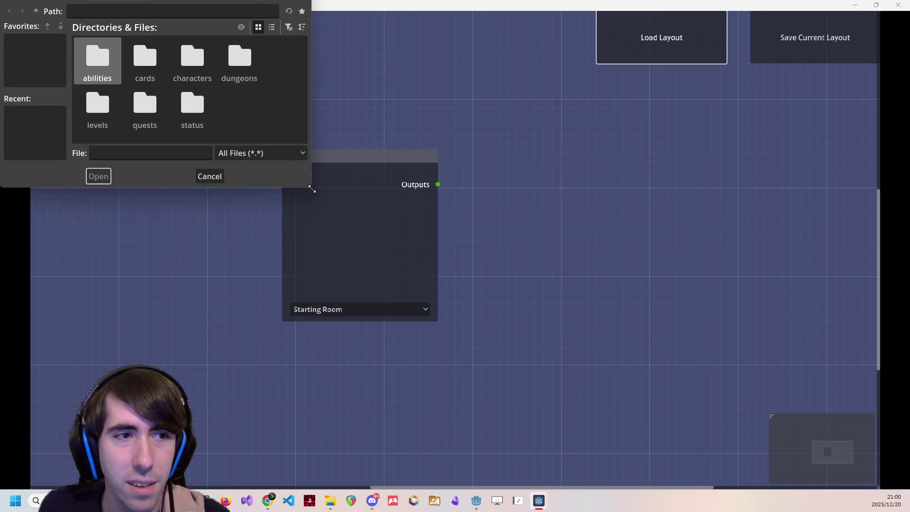
pyautogui.moveTo(256, 11); pyautogui.dragTo(496, 94)
# - Stop the game and return to dungeonGraph.gd, placing the caret at the end of line 60
pyautogui.press('Escape')
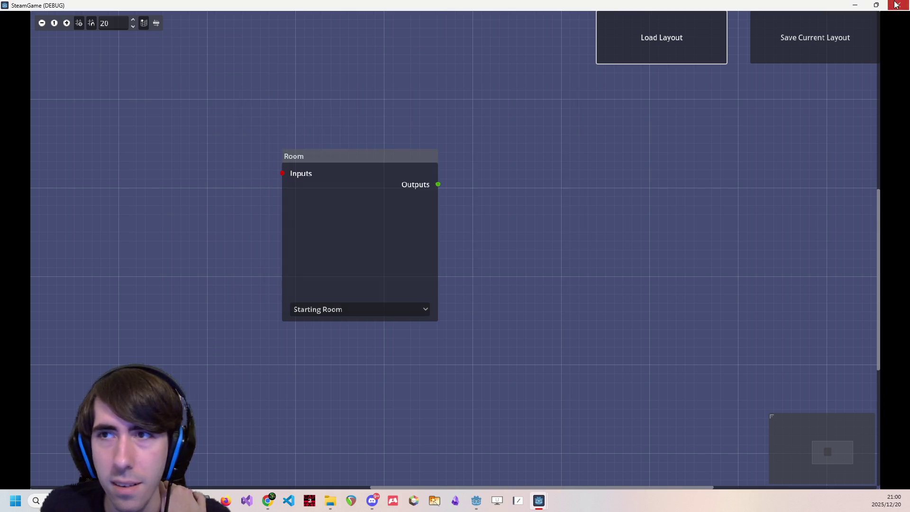
pyautogui.hotkey('alt', 'F4')
pyautogui.click(411, 24)
pyautogui.scroll(-1, 412, 258)
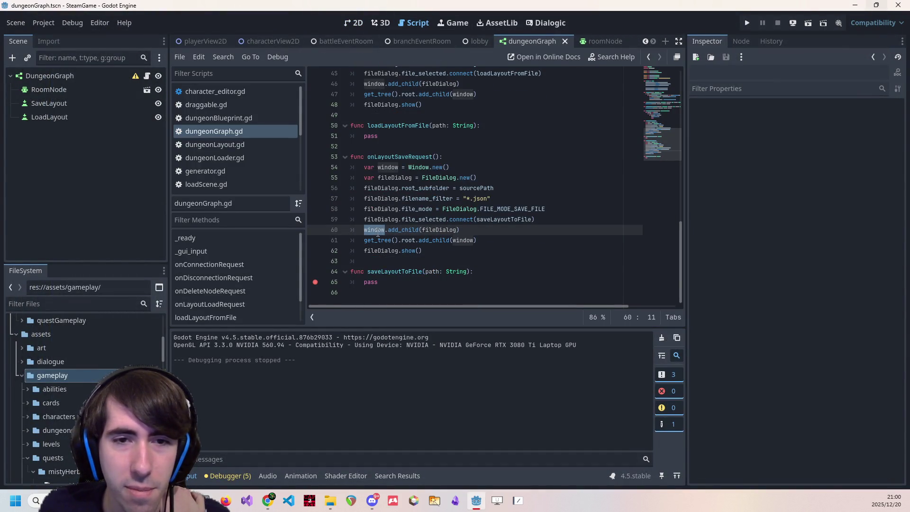
pyautogui.moveTo(377, 233)
pyautogui.click(470, 228)
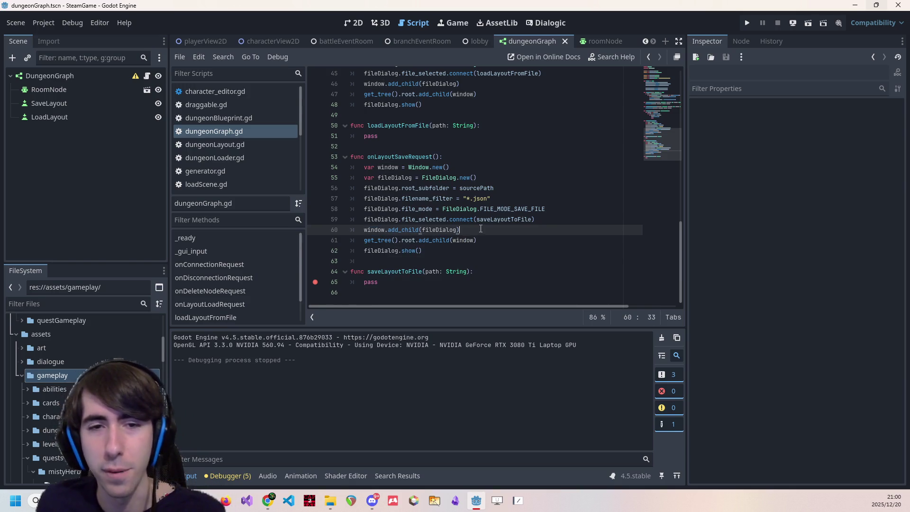
pyautogui.keyDown('ctrl'); pyautogui.click(421, 169); pyautogui.keyUp('ctrl')
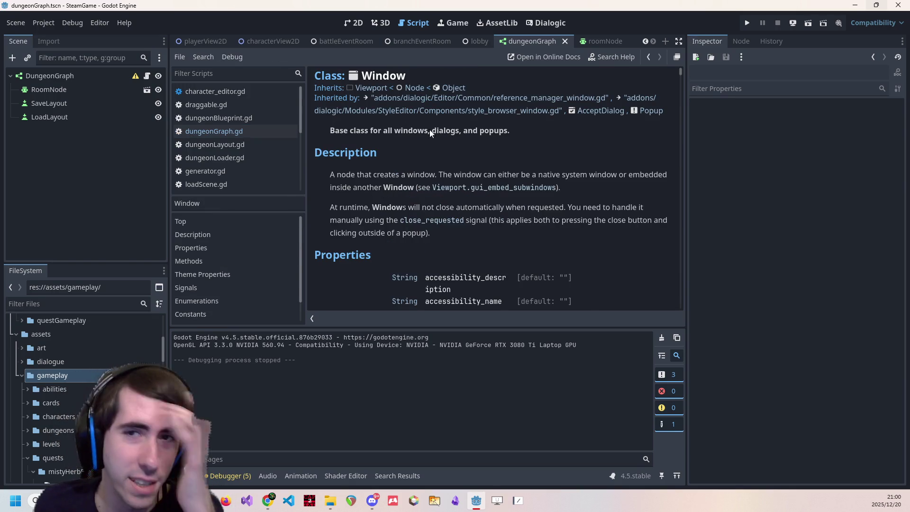
pyautogui.scroll(-4, 409, 120)
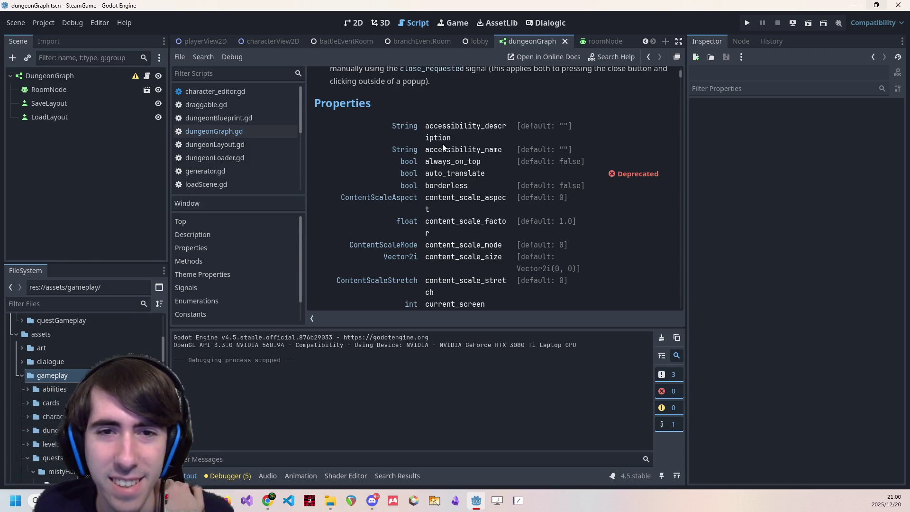
pyautogui.scroll(-3, 499, 178)
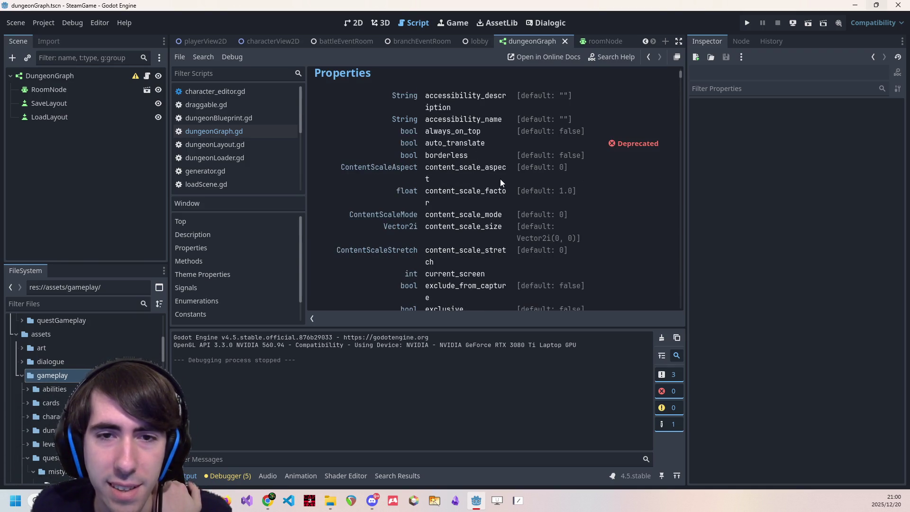
pyautogui.scroll(-3, 500, 183)
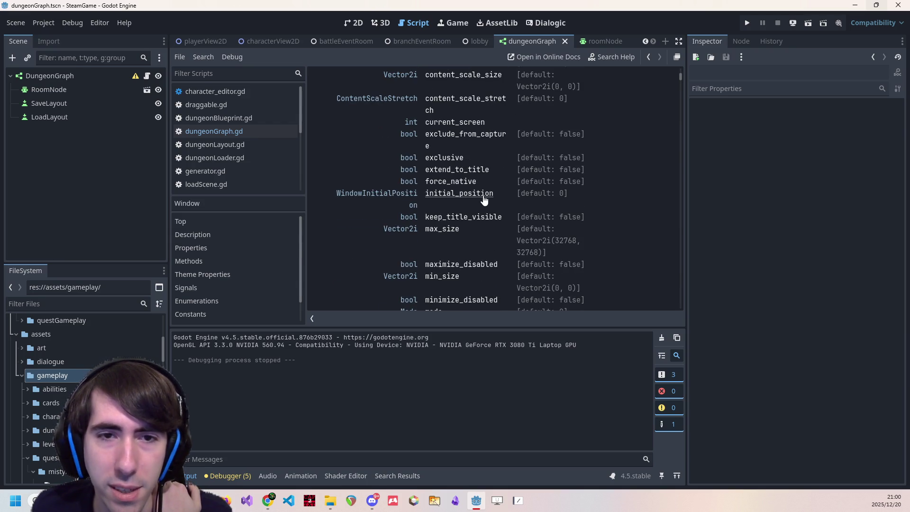
pyautogui.click(375, 199)
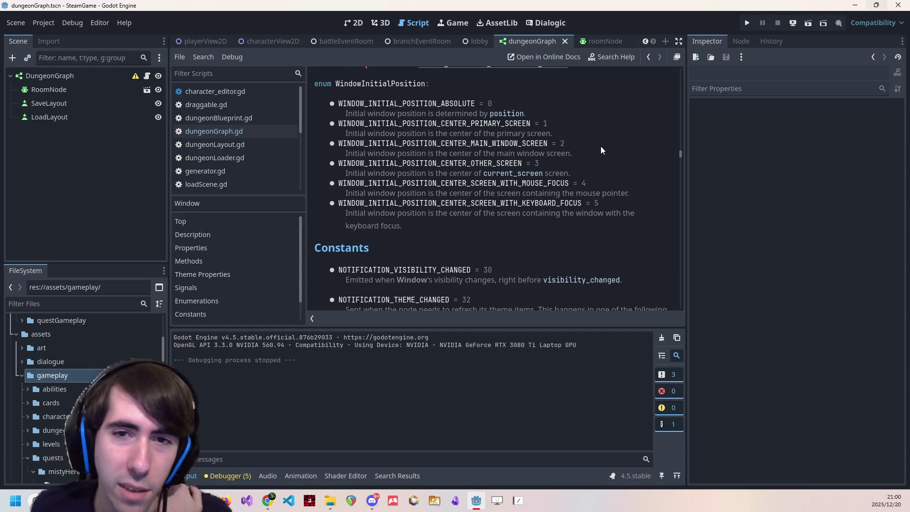
pyautogui.hotkey('alt', 'Left')
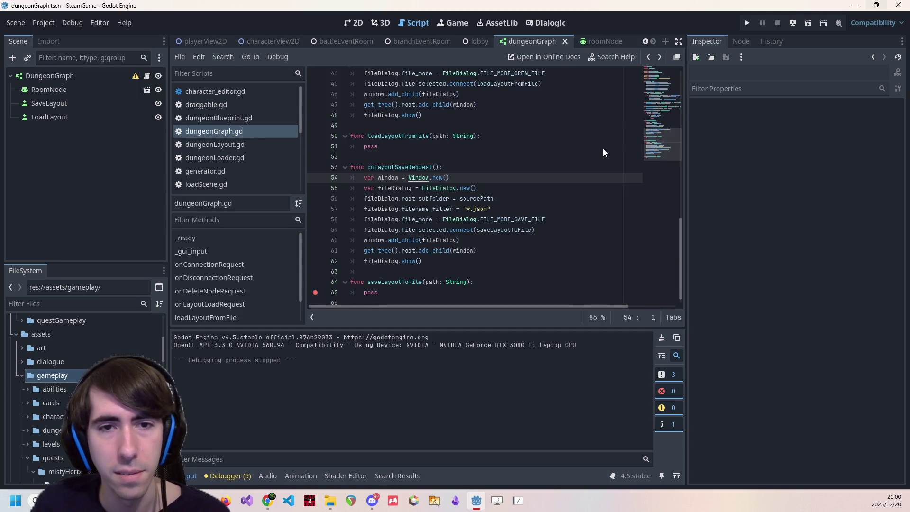
pyautogui.keyDown('ctrl'); pyautogui.click(423, 178); pyautogui.keyUp('ctrl')
pyautogui.scroll(-5, 437, 214)
pyautogui.scroll(-15, 437, 214)
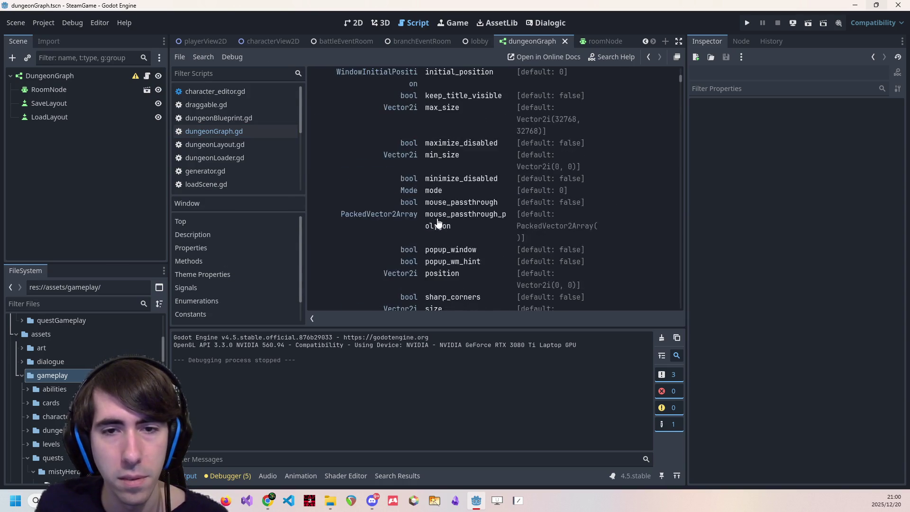
pyautogui.scroll(4, 599, 162)
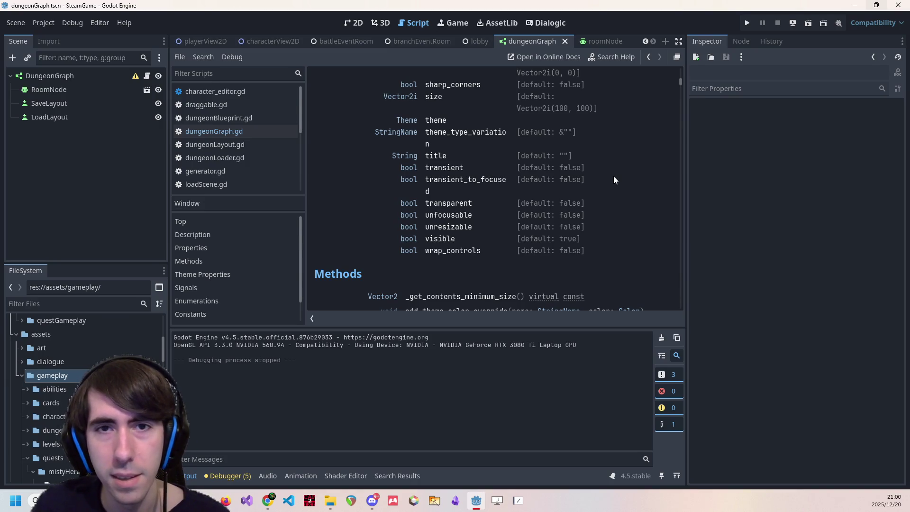
pyautogui.scroll(2, 613, 175)
pyautogui.scroll(3, 524, 189)
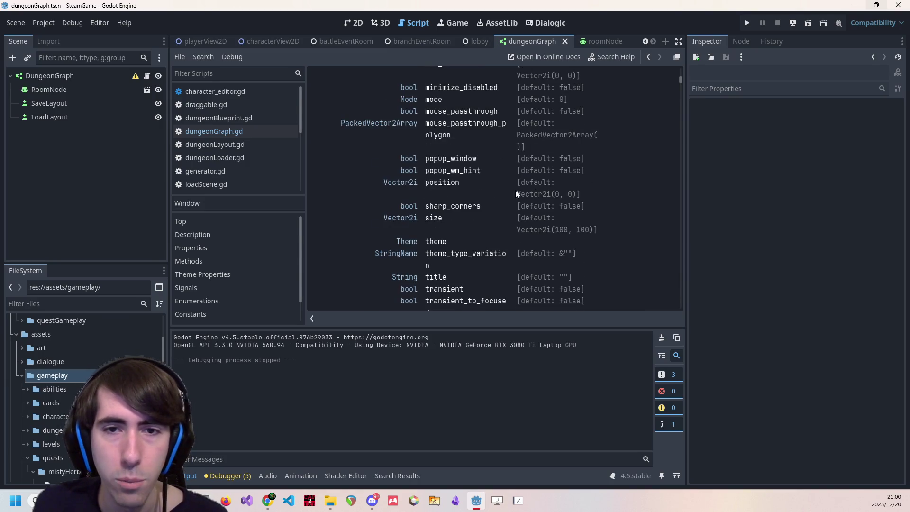
pyautogui.hotkey('alt', 'Left')
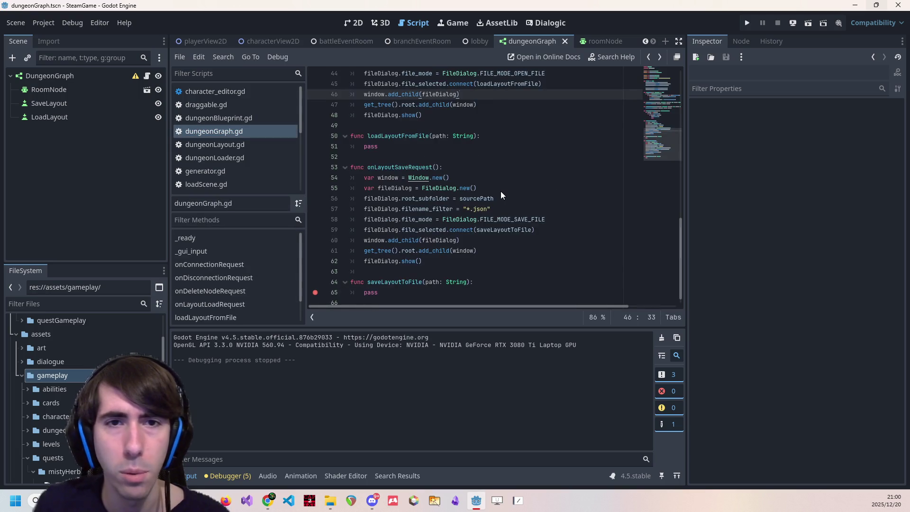
pyautogui.doubleClick(388, 94)
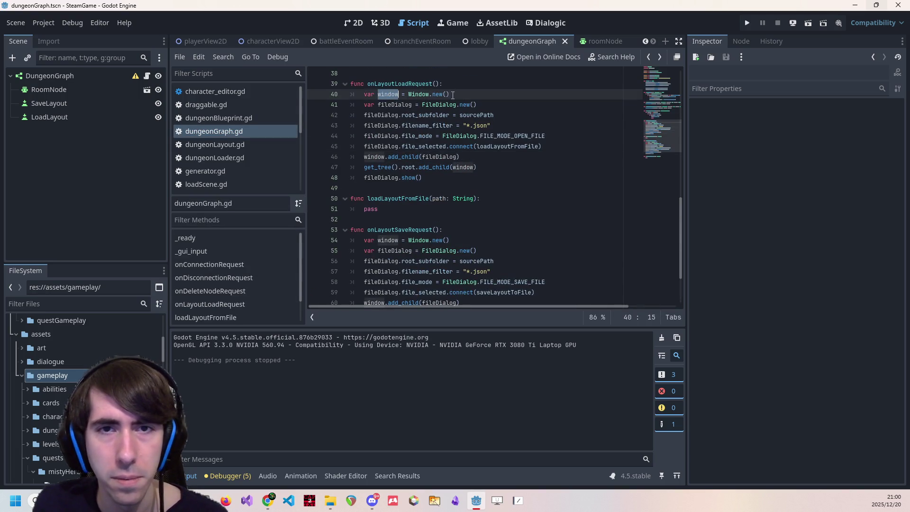
# - Add a new line 41 reading 'window.position = window.' in onLayoutLoadRequest
pyautogui.click(451, 95)
pyautogui.press('Return')
pyautogui.write('window.position = ')
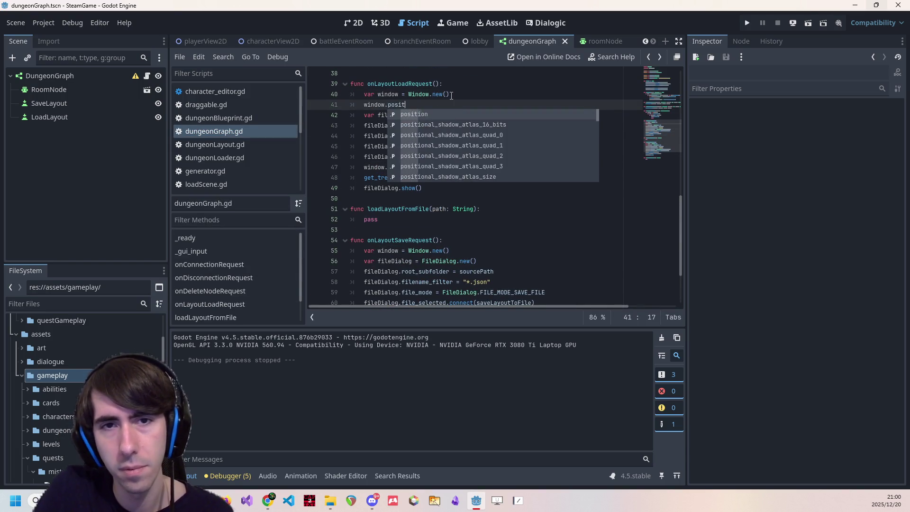
pyautogui.write('window.')
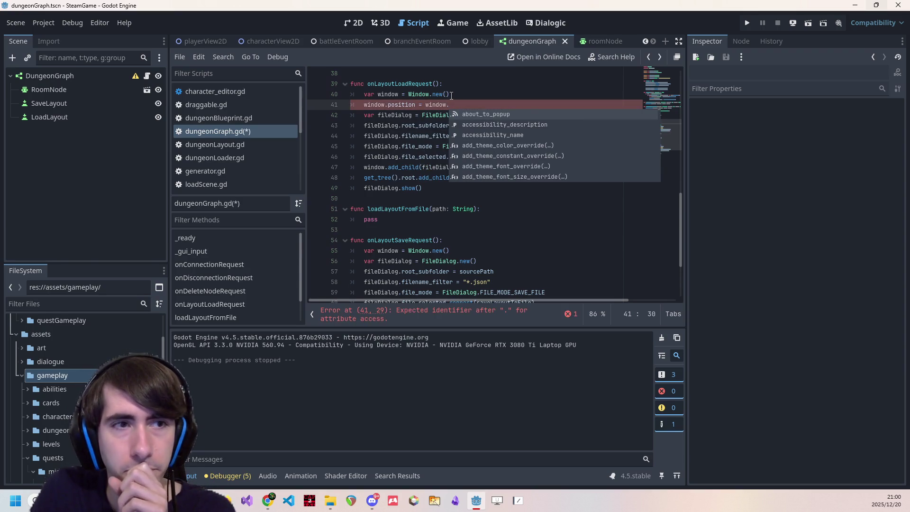
# - Add a test Window child node under DungeonGraph and view it in 2D
pyautogui.rightClick(68, 76)
pyautogui.click(87, 96)
pyautogui.write('window')
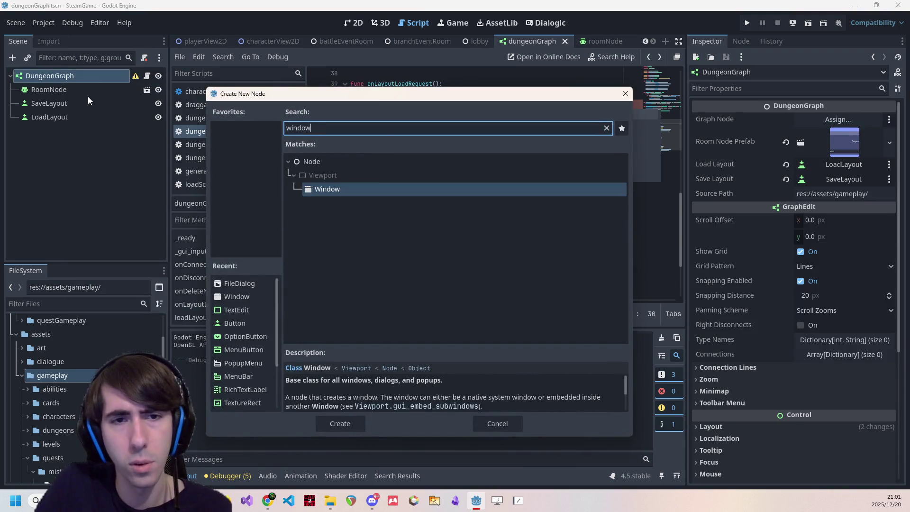
pyautogui.press('Return')
pyautogui.click(354, 24)
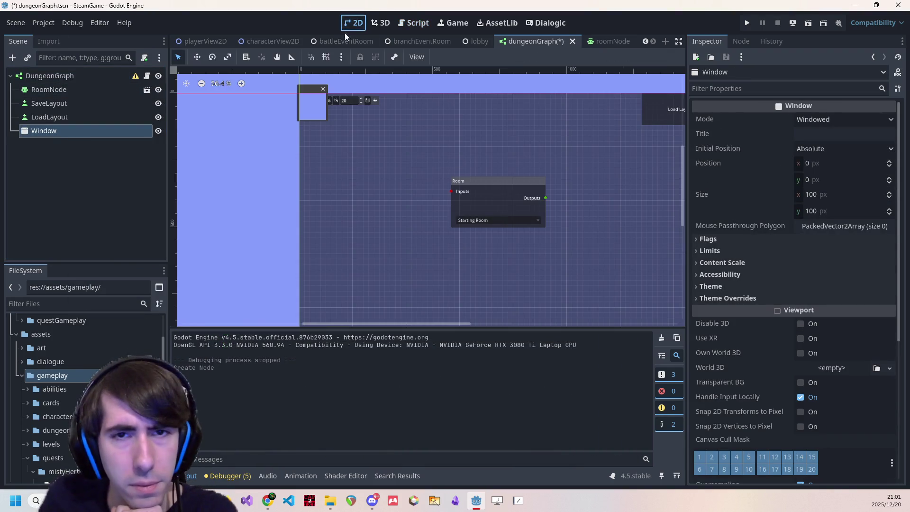
pyautogui.click(62, 120)
pyautogui.click(70, 131)
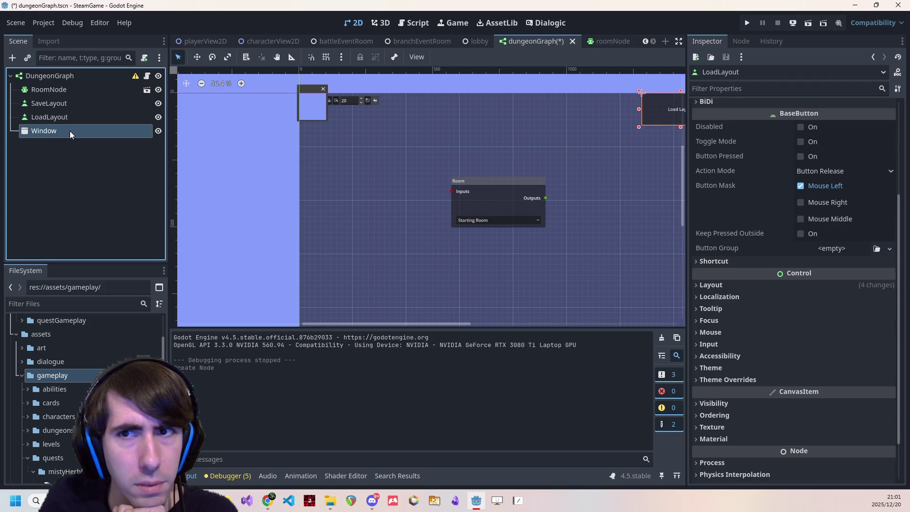
# - Select the new Window node, toggling its visibility and checking the canvas view options
pyautogui.click(70, 115)
pyautogui.click(70, 131)
pyautogui.click(159, 131)
pyautogui.click(158, 131)
pyautogui.press('F2')
pyautogui.press('Return')
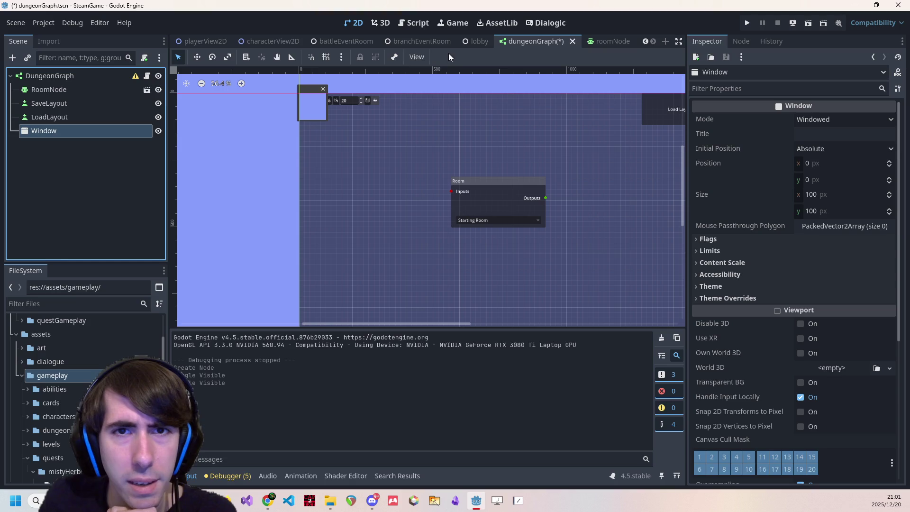
pyautogui.click(423, 58)
pyautogui.click(294, 84)
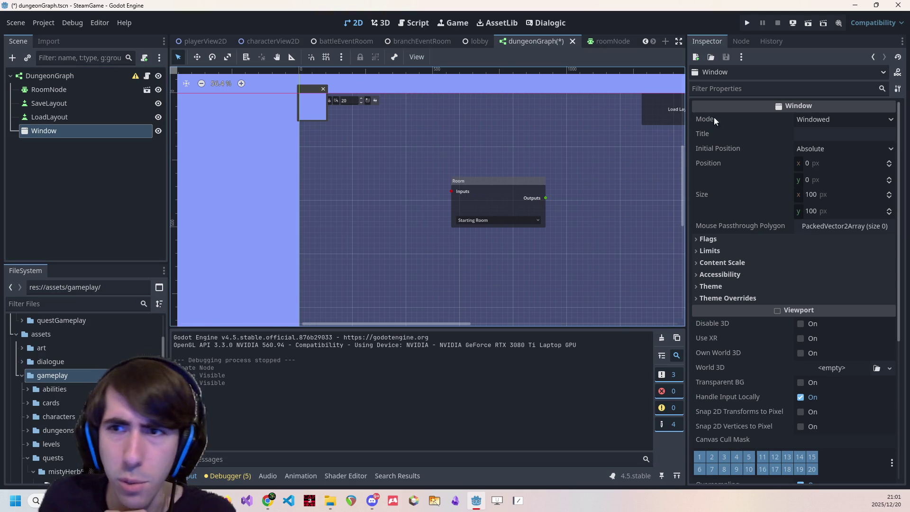
# - Drag the Window's position to x 680 and adjust its width, then delete the test Window
pyautogui.click(806, 169)
pyautogui.moveTo(806, 170)
pyautogui.mouseDown()
pyautogui.moveTo(848, 169)
pyautogui.moveTo(822, 172)
pyautogui.moveTo(853, 181)
pyautogui.moveTo(805, 181)
pyautogui.moveTo(843, 198)
pyautogui.moveTo(827, 198)
pyautogui.mouseUp()
pyautogui.click(813, 198)
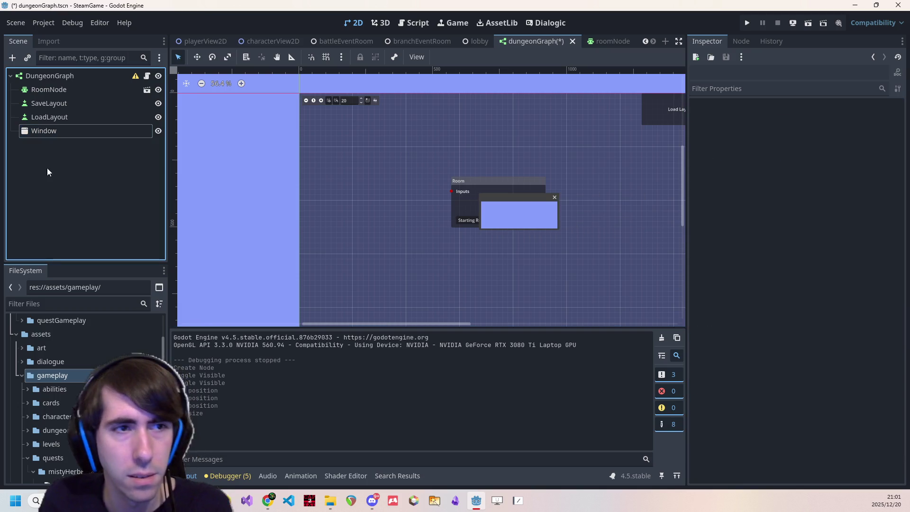
pyautogui.click(51, 134)
pyautogui.press('Delete')
pyautogui.click(411, 262)
pyautogui.click(413, 22)
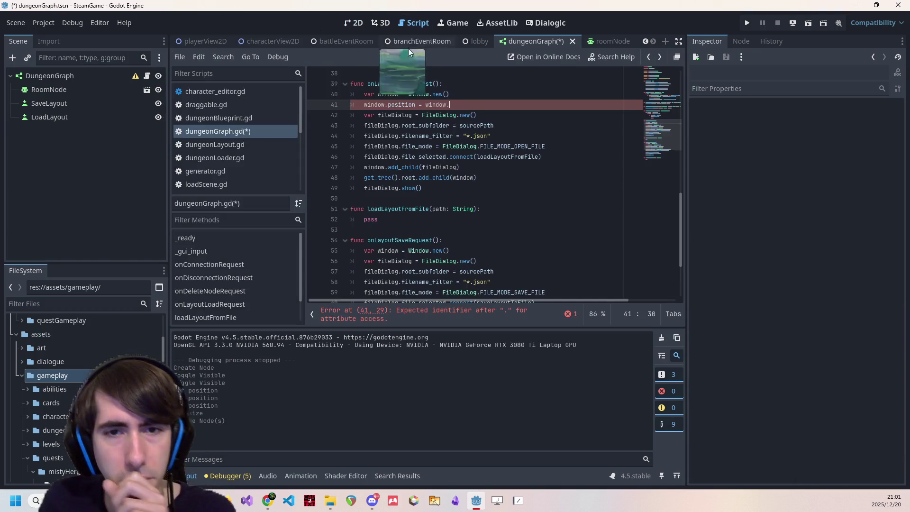
# - Complete line 41 as 'window.position = size / 2.0'
pyautogui.press('BackSpace')
pyautogui.press('BackSpace')
pyautogui.press('BackSpace')
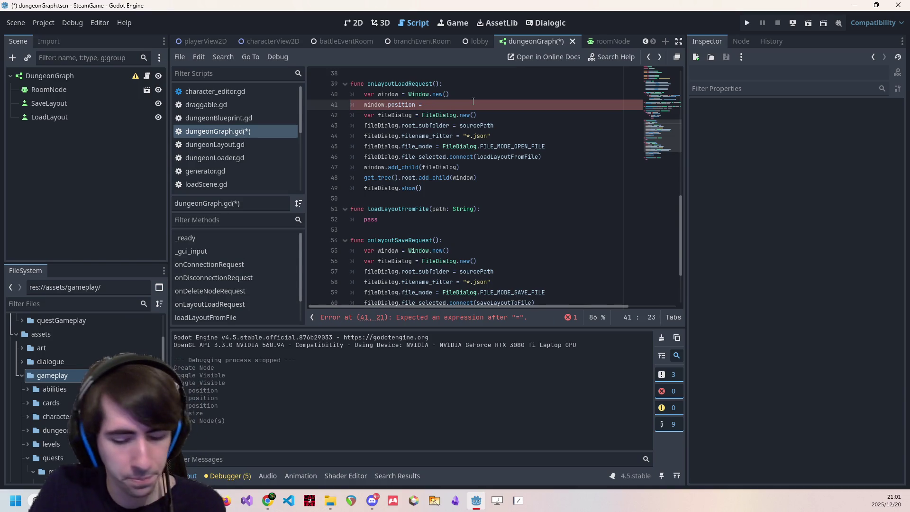
pyautogui.hotkey('ctrl', 'space')
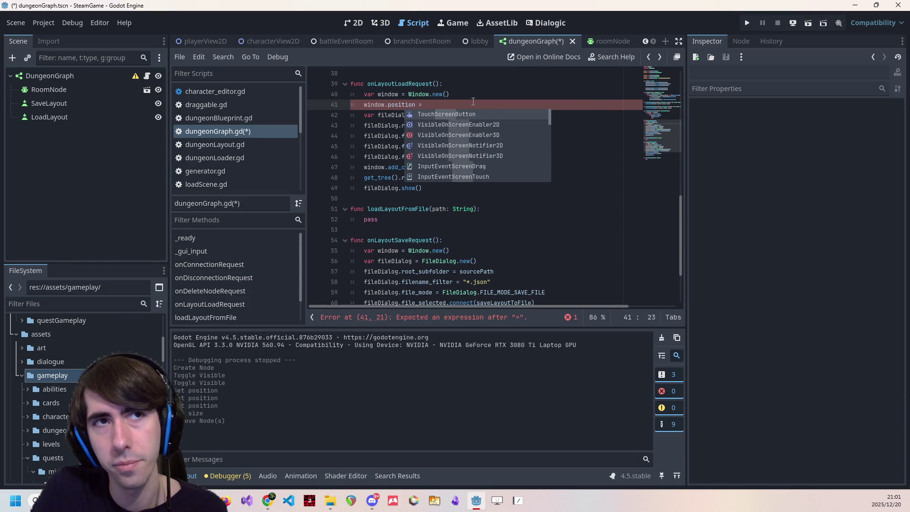
pyautogui.write('Dungeon')
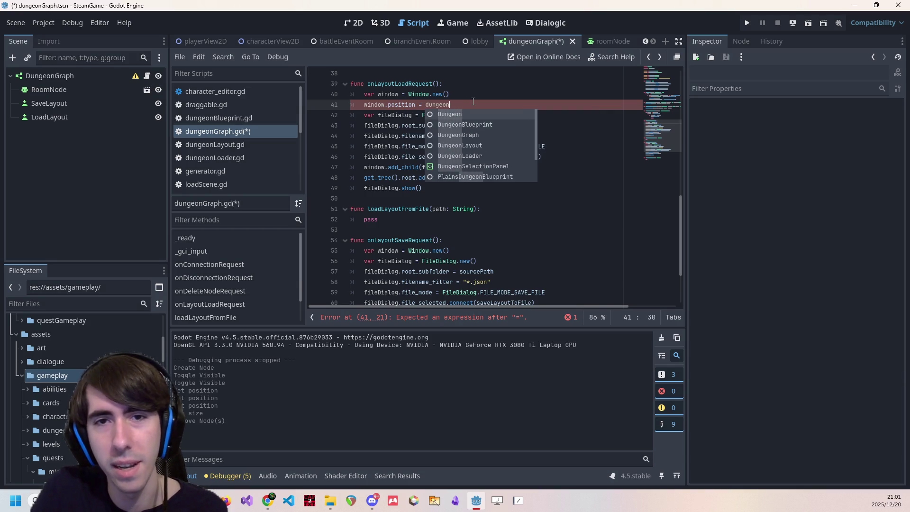
pyautogui.press('BackSpace')
pyautogui.press('BackSpace')
pyautogui.press('BackSpace')
pyautogui.write('size ')
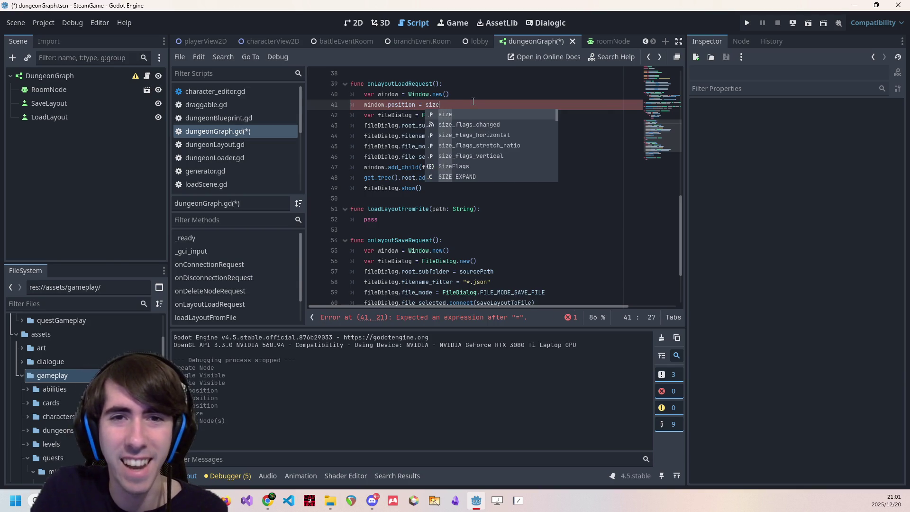
pyautogui.write('/ 2.')
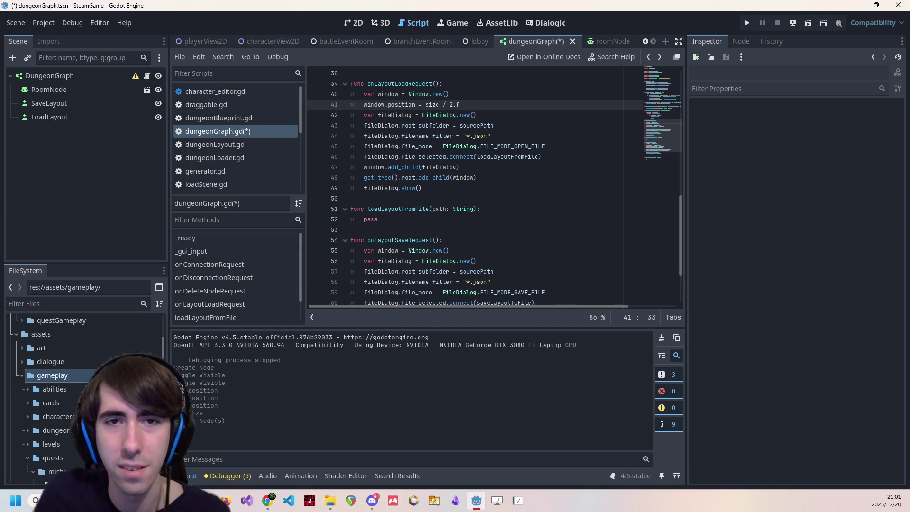
pyautogui.write('0')
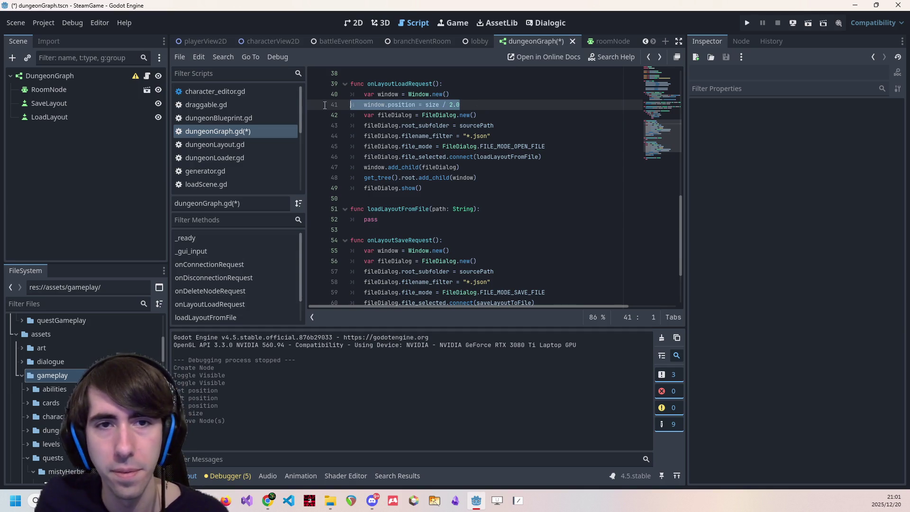
# - Paste the position line into onLayoutSaveRequest, save the script, and run the scene
pyautogui.click(473, 255)
pyautogui.press('Return')
pyautogui.write('window.position = size / 2.0')
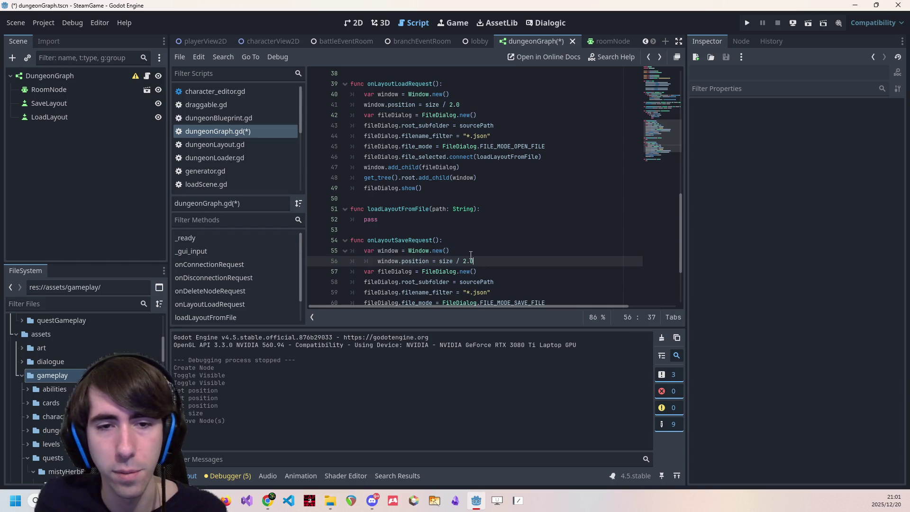
pyautogui.hotkey('ctrl', 's')
pyautogui.click(808, 23)
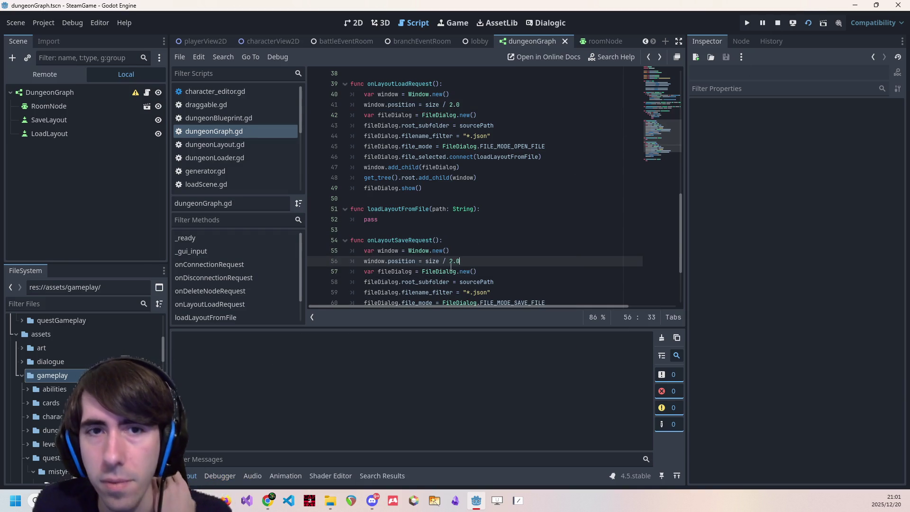
# - In the running game, open the Load Layout dialog, enlarge and centre it, then close it
pyautogui.doubleClick(432, 261)
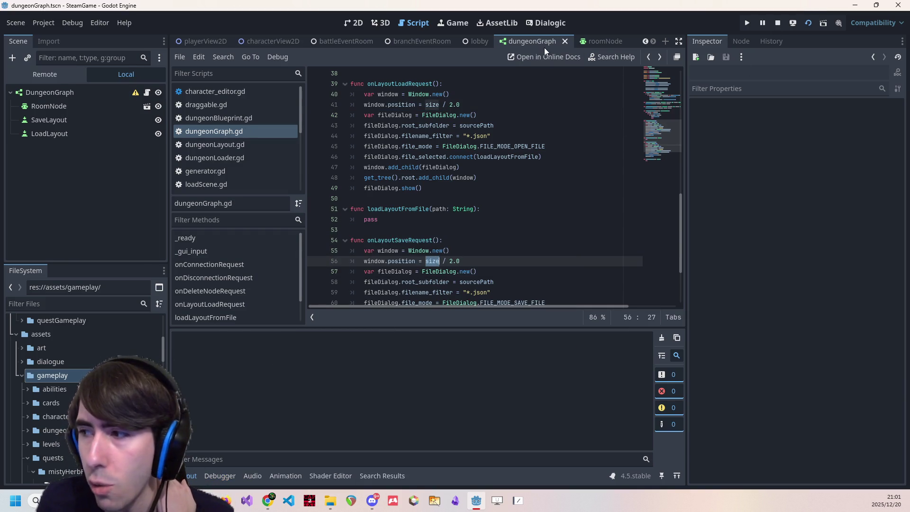
pyautogui.moveTo(437, 295)
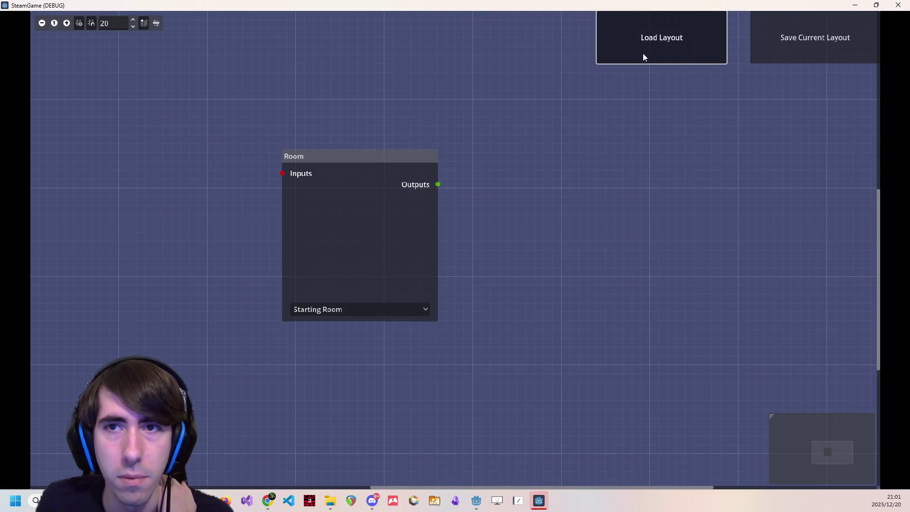
pyautogui.click(644, 57)
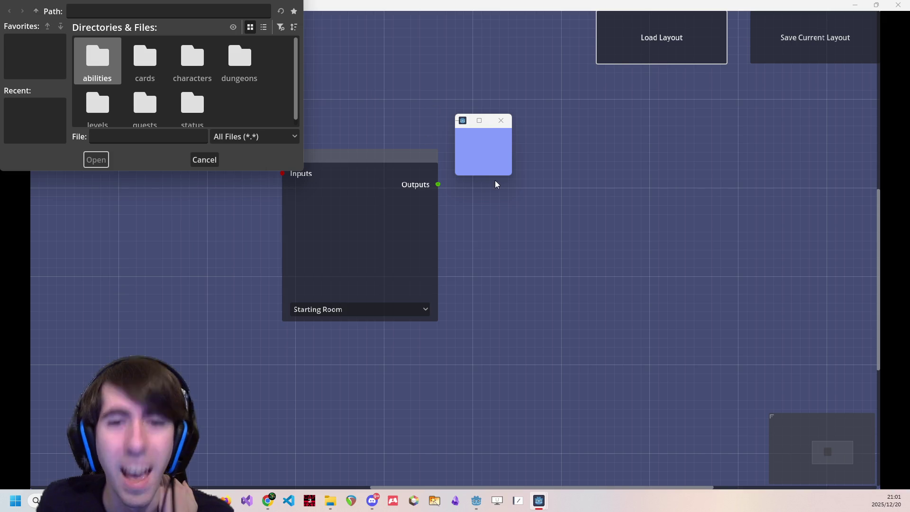
pyautogui.moveTo(514, 174)
pyautogui.mouseDown()
pyautogui.moveTo(583, 181)
pyautogui.moveTo(541, 175)
pyautogui.mouseUp()
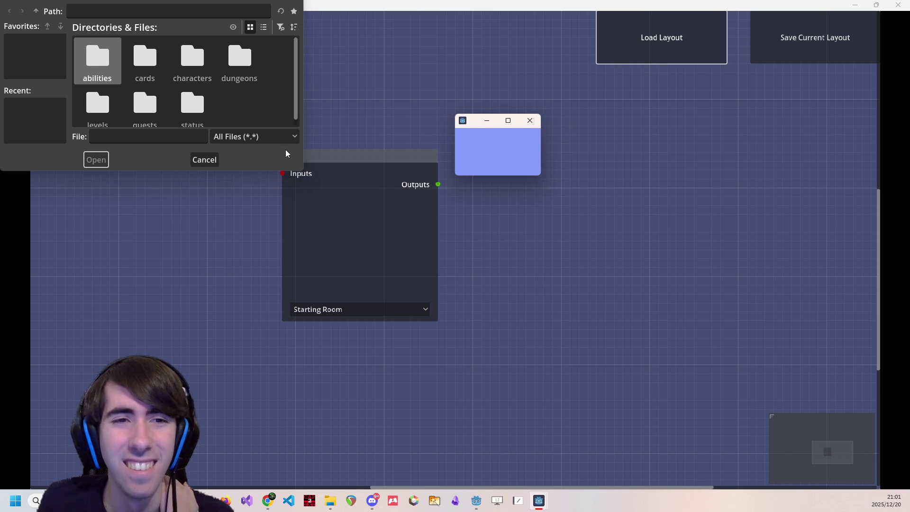
pyautogui.moveTo(298, 166); pyautogui.dragTo(346, 220)
pyautogui.moveTo(278, 9)
pyautogui.mouseDown()
pyautogui.moveTo(573, 220)
pyautogui.moveTo(560, 192)
pyautogui.mouseUp()
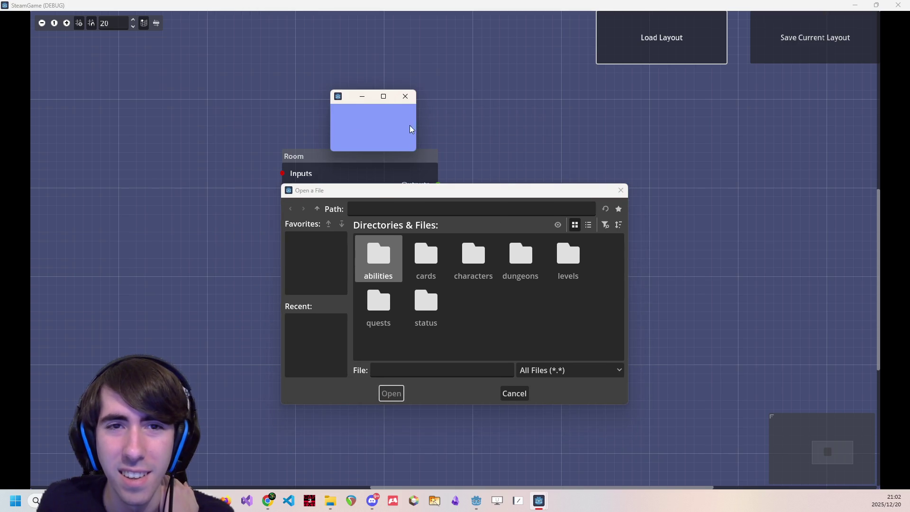
pyautogui.click(621, 190)
# - Close the running game and look up the add_child call on line 47
pyautogui.click(898, 5)
pyautogui.click(399, 95)
pyautogui.scroll(-1, 398, 142)
pyautogui.scroll(1, 398, 142)
pyautogui.click(395, 167)
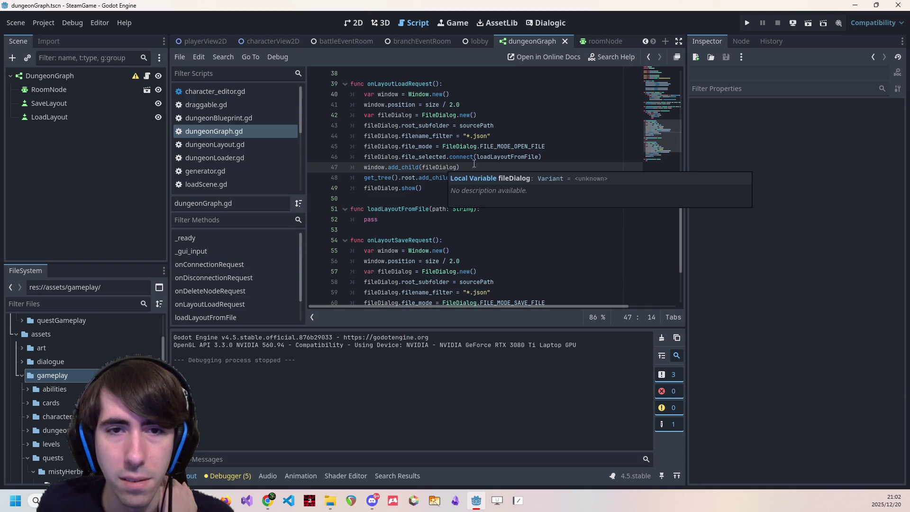
# - In the load function, change add_child(window) to add_child(fileDialog) and delete the Window lines
pyautogui.click(454, 178)
pyautogui.doubleClick(450, 168)
pyautogui.hotkey('ctrl', 'c')
pyautogui.doubleClick(462, 178)
pyautogui.hotkey('ctrl', 'v')
pyautogui.click(327, 166)
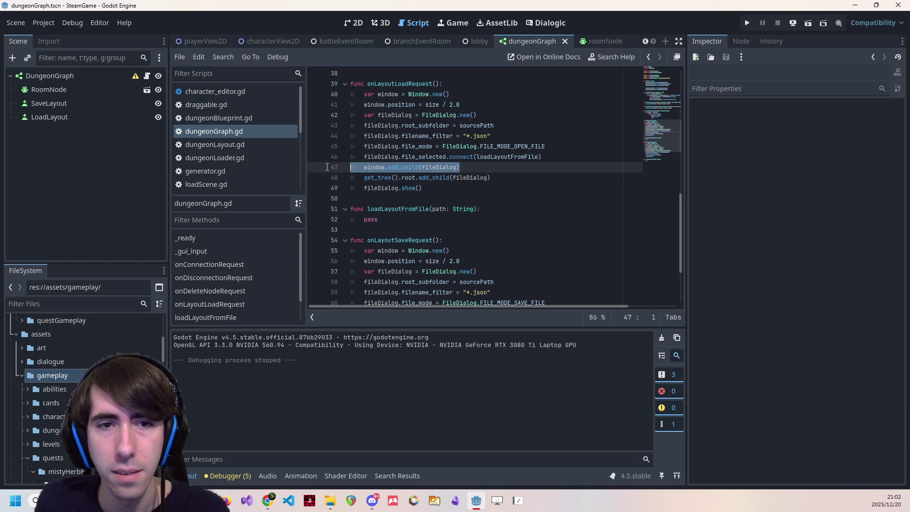
pyautogui.press('Delete')
pyautogui.click(327, 93)
pyautogui.press('Delete')
pyautogui.press('Delete')
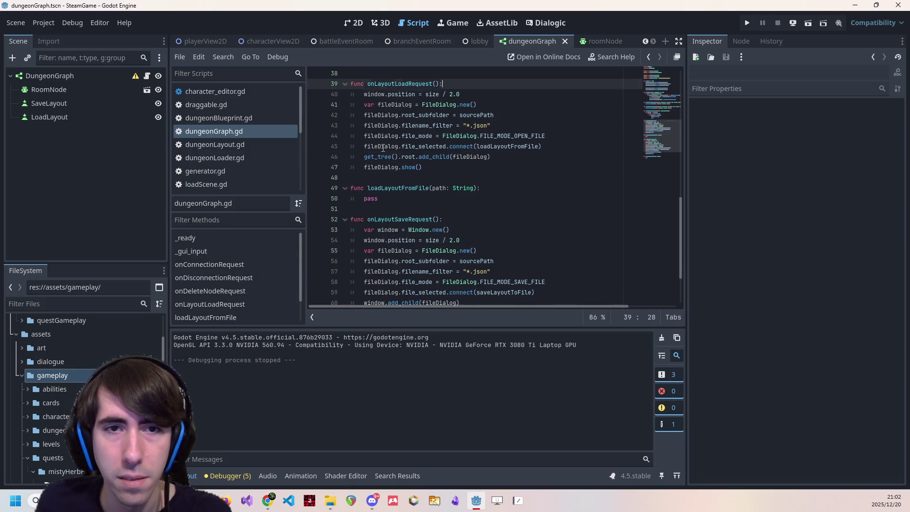
# - Remove the load function's window.position line and the save function's Window lines
pyautogui.click(458, 231)
pyautogui.moveTo(462, 93); pyautogui.dragTo(350, 94)
pyautogui.press('BackSpace')
pyautogui.press('BackSpace')
pyautogui.moveTo(461, 229); pyautogui.dragTo(317, 220)
pyautogui.press('BackSpace')
pyautogui.press('BackSpace')
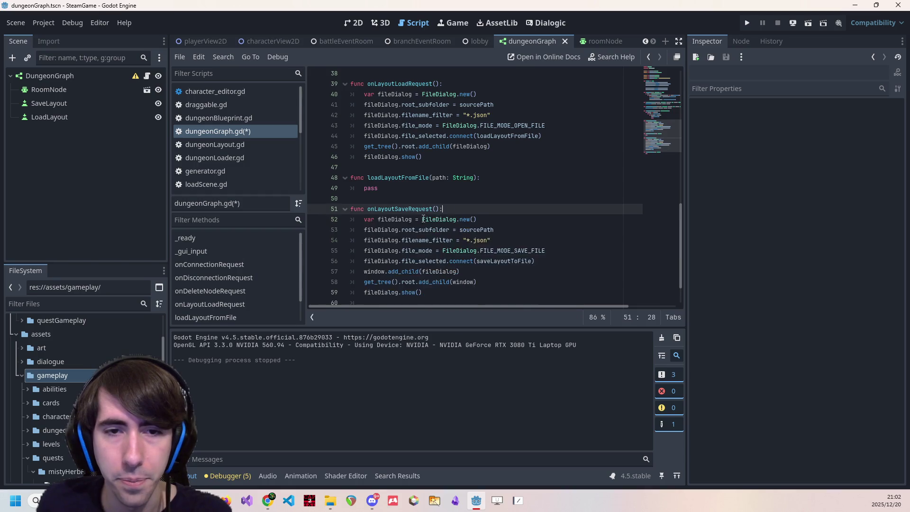
# - In the save function, add fileDialog to root instead of window, then run the scene
pyautogui.scroll(-1, 471, 228)
pyautogui.doubleClick(438, 230)
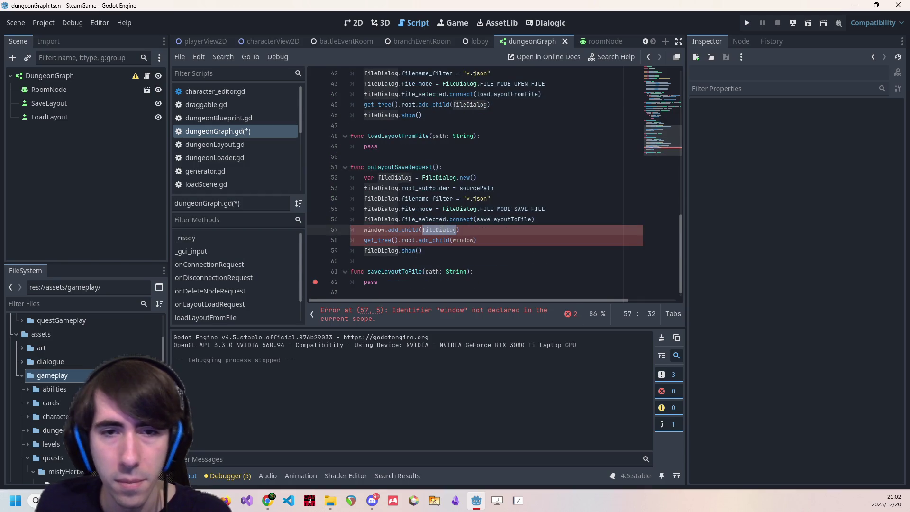
pyautogui.hotkey('ctrl', 'c')
pyautogui.doubleClick(464, 240)
pyautogui.hotkey('ctrl', 'v')
pyautogui.moveTo(459, 229); pyautogui.dragTo(351, 230)
pyautogui.press('BackSpace')
pyautogui.press('BackSpace')
pyautogui.click(491, 198)
pyautogui.click(807, 22)
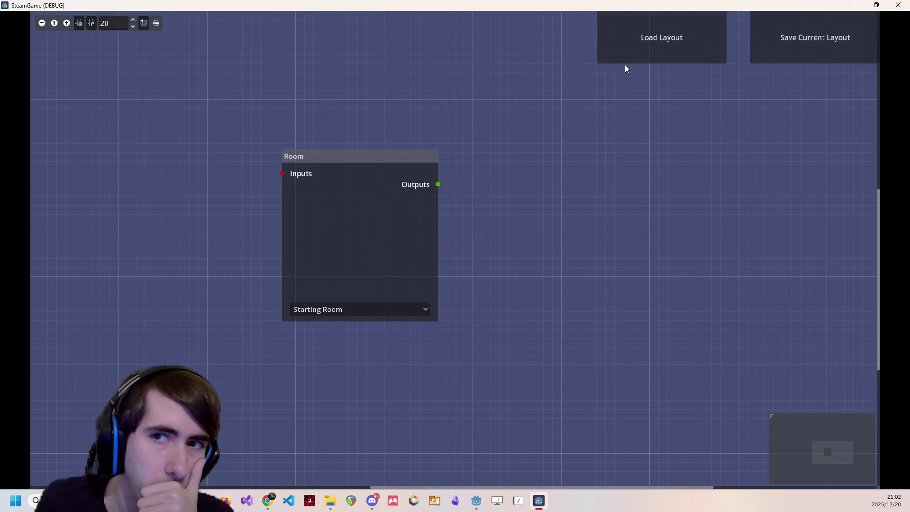
# - In the running game, open the Load Layout dialog, enlarge and centre it, then close it
pyautogui.click(625, 61)
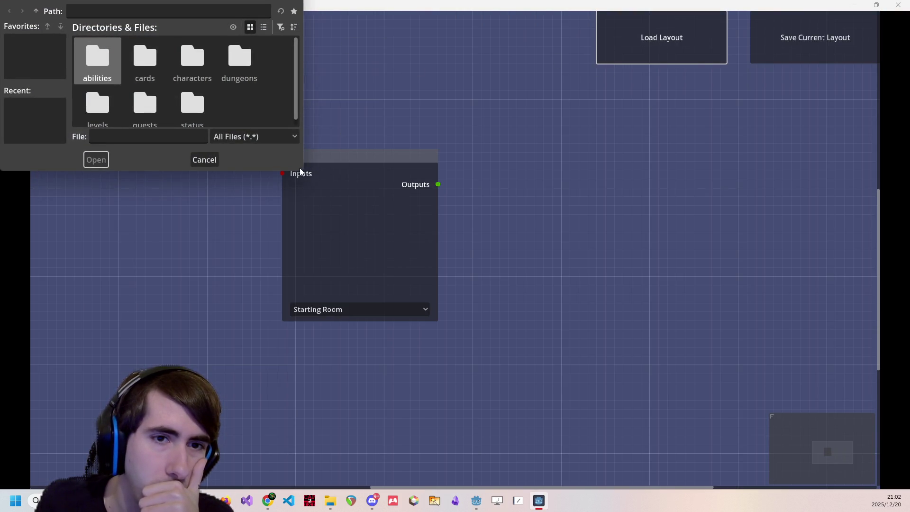
pyautogui.moveTo(304, 169); pyautogui.dragTo(335, 129)
pyautogui.moveTo(265, 4); pyautogui.dragTo(634, 132)
pyautogui.click(821, 5)
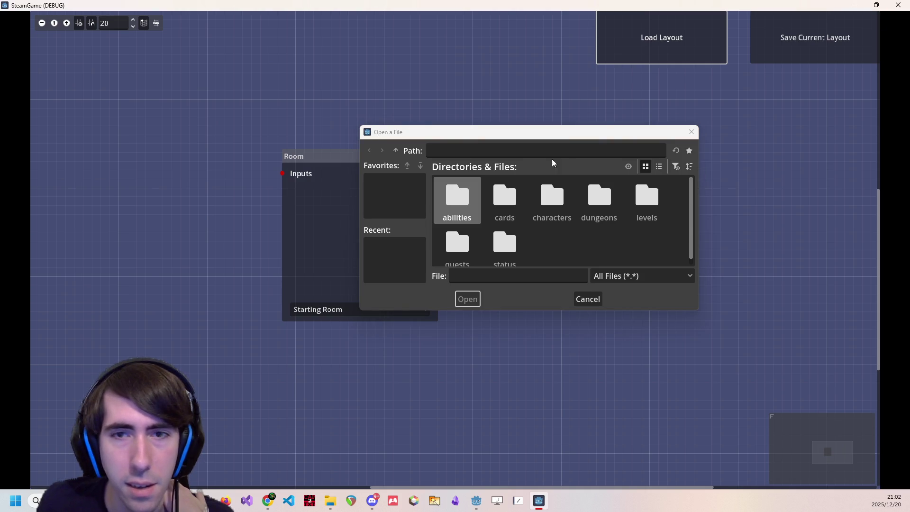
pyautogui.click(592, 298)
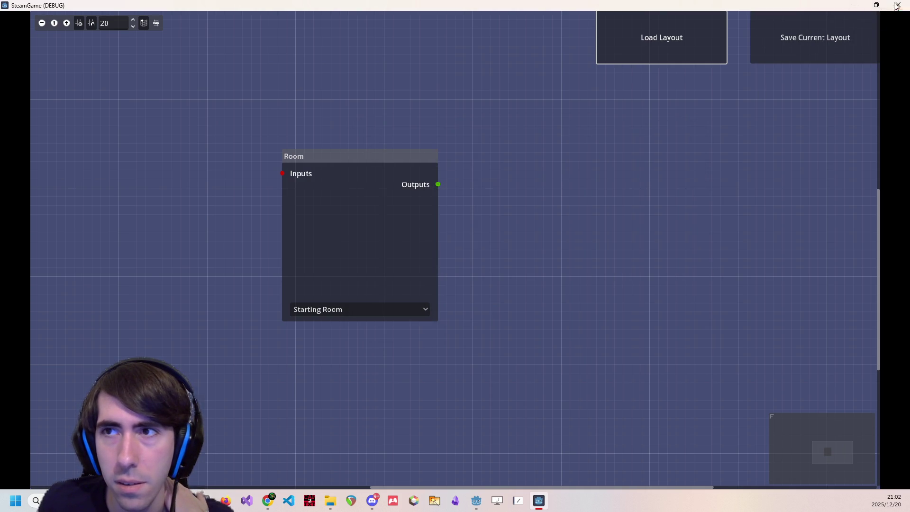
# - Close the game and add 'fileDialog.position = size / 2.0' after FileDialog.new() in the save function
pyautogui.click(898, 5)
pyautogui.doubleClick(395, 188)
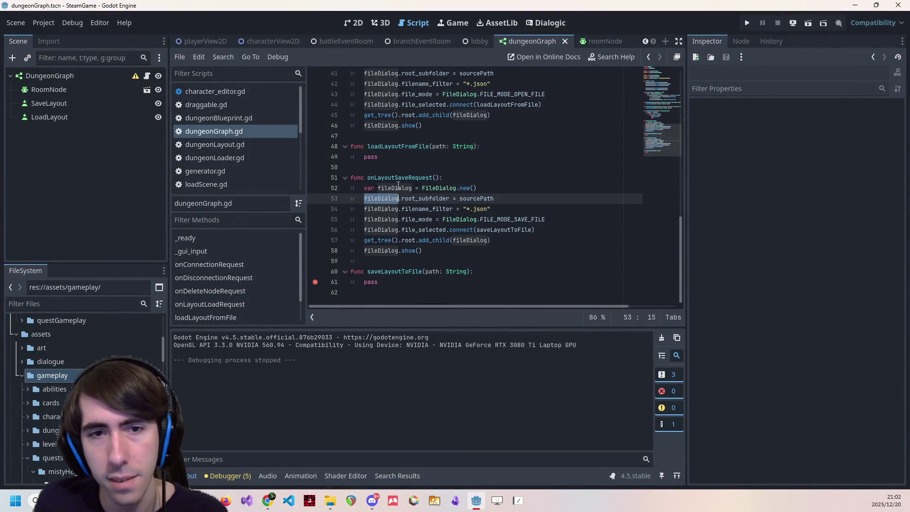
pyautogui.click(492, 188)
pyautogui.press('Return')
pyautogui.write('fileDialog.positon')
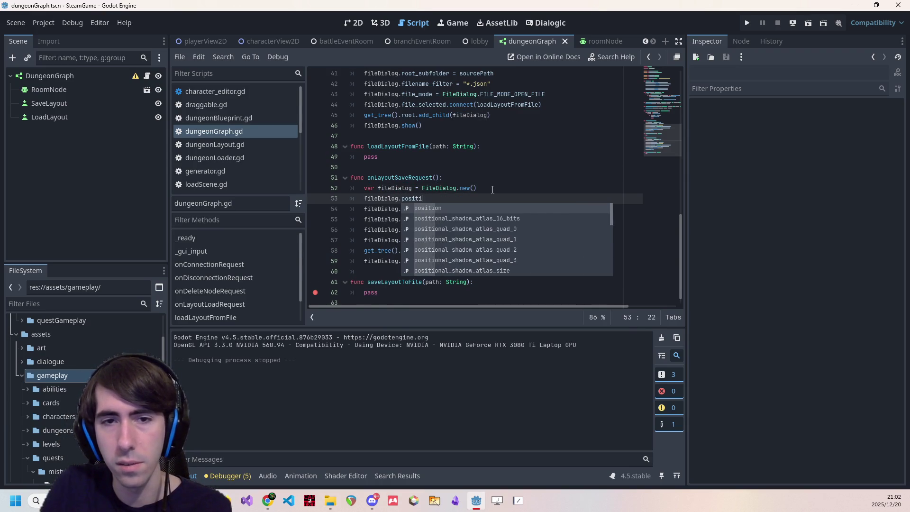
pyautogui.press('Return')
pyautogui.write('= size / 2.0')
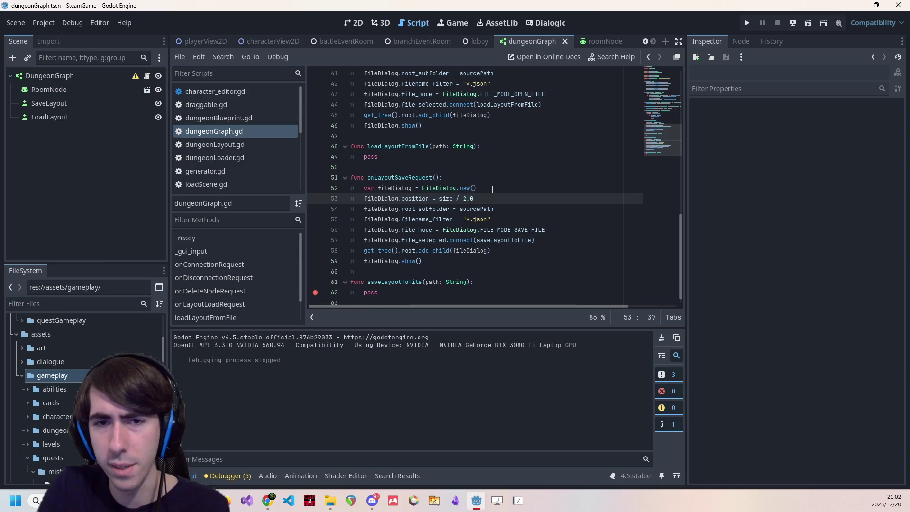
pyautogui.hotkey('ctrl', 'shift', 'Left')
pyautogui.hotkey('ctrl', 'shift', 'Left')
pyautogui.hotkey('ctrl', 'shift', 'Left')
# - Paste the same position line after FileDialog.new() in the load function and run the scene
pyautogui.scroll(3, 496, 180)
pyautogui.click(505, 156)
pyautogui.press('Return')
pyautogui.hotkey('ctrl', 'v')
pyautogui.click(808, 24)
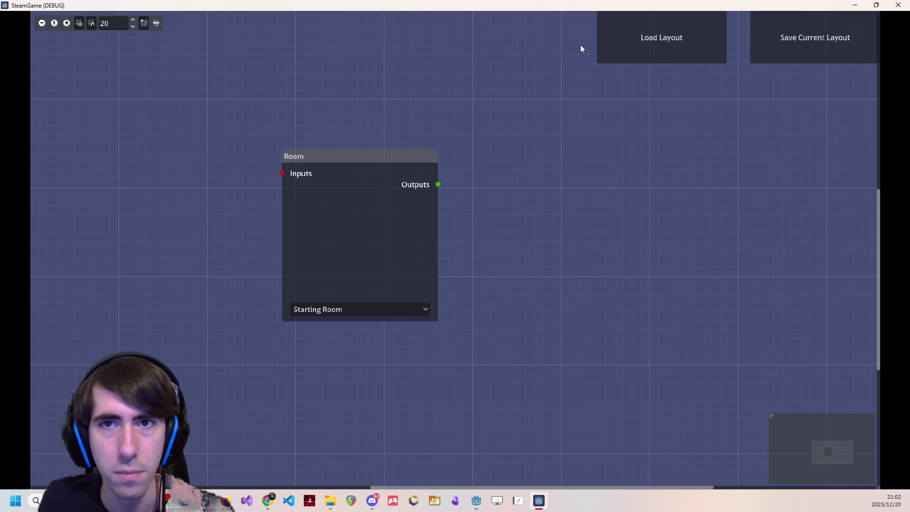
# - Repeatedly open, move and dismiss the game's load and save layout dialogs
pyautogui.click(601, 48)
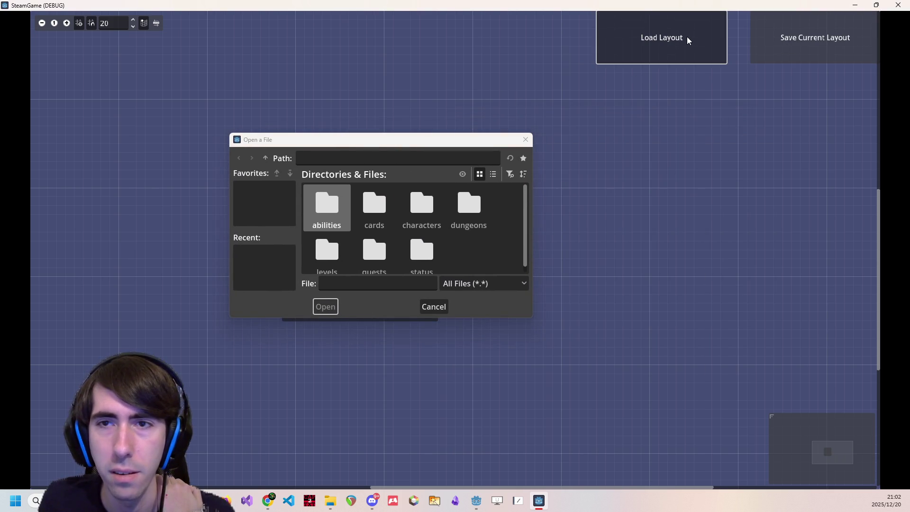
pyautogui.moveTo(500, 142); pyautogui.dragTo(406, 146)
pyautogui.click(432, 142)
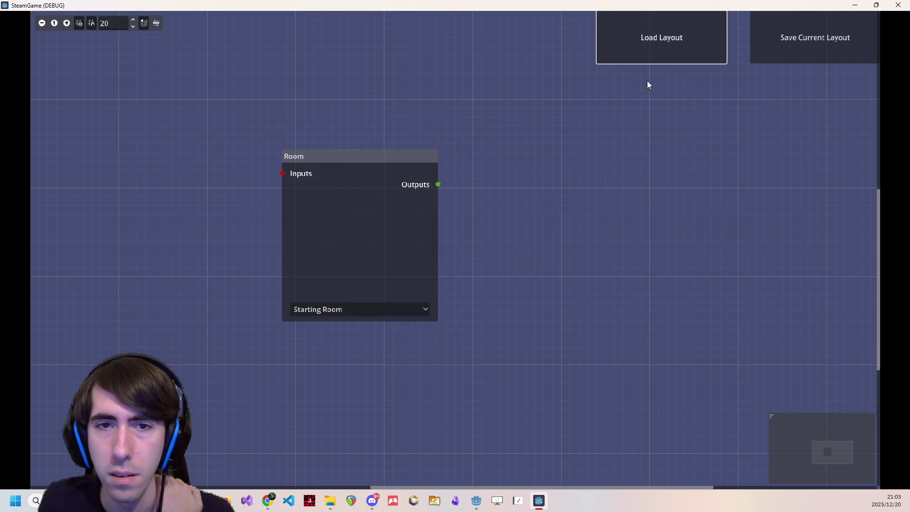
pyautogui.click(711, 47)
pyautogui.click(752, 119)
pyautogui.click(780, 39)
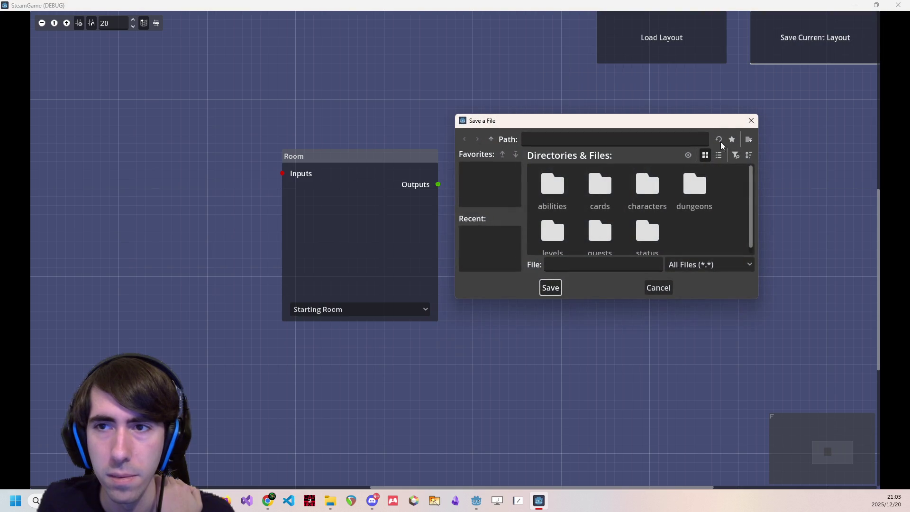
pyautogui.click(751, 120)
pyautogui.click(699, 42)
pyautogui.moveTo(654, 119)
pyautogui.mouseDown()
pyautogui.moveTo(571, 122)
pyautogui.moveTo(461, 105)
pyautogui.mouseUp()
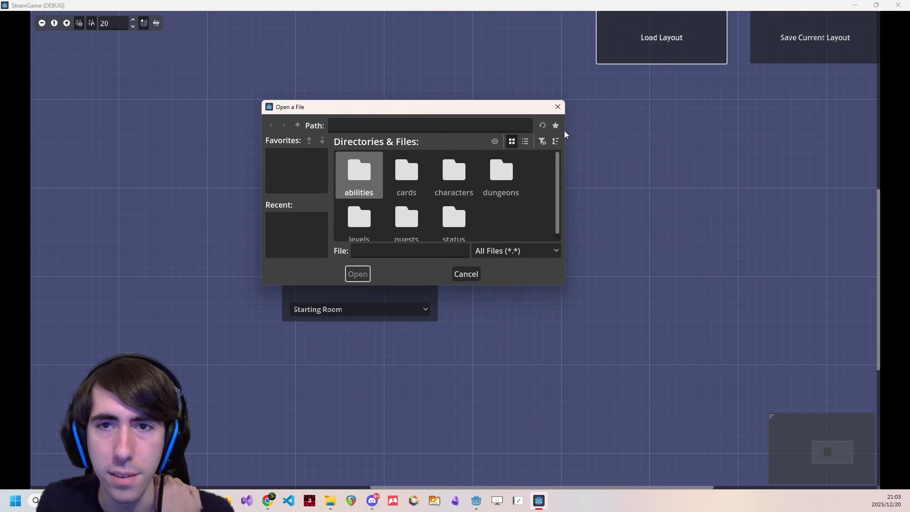
pyautogui.click(557, 106)
pyautogui.click(783, 46)
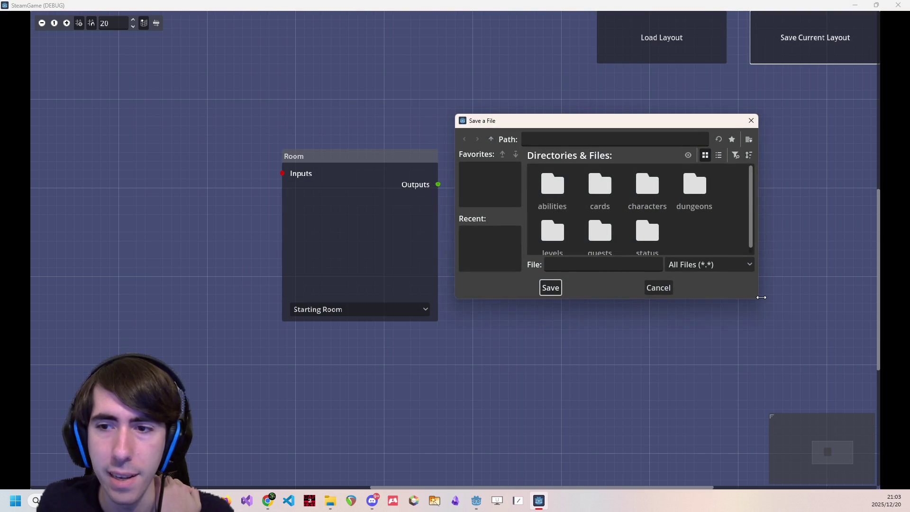
# - Enlarge the Save a File dialog and browse into the status and abilities folders
pyautogui.moveTo(759, 298); pyautogui.dragTo(801, 347)
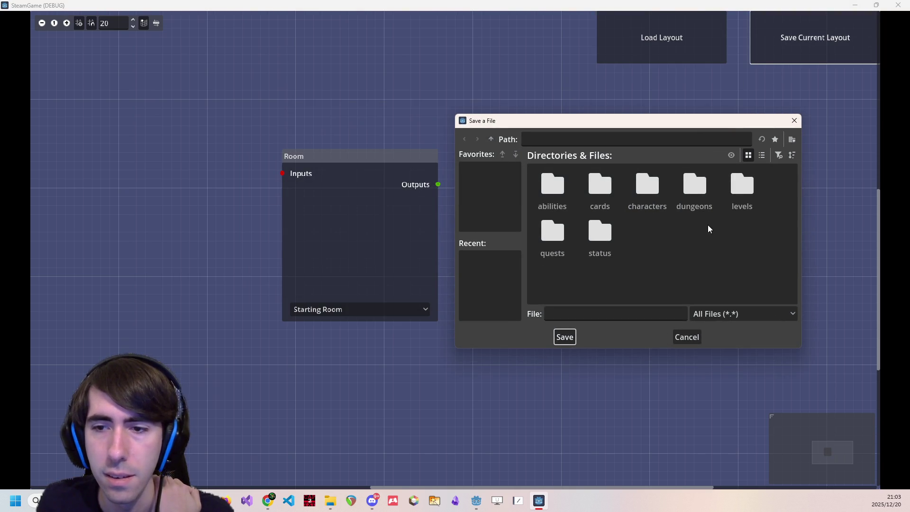
pyautogui.click(729, 322)
pyautogui.click(584, 229)
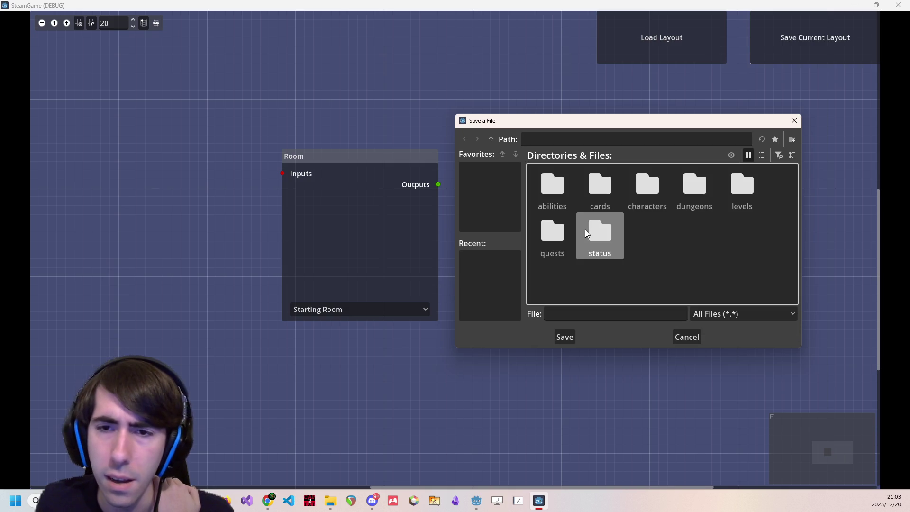
pyautogui.doubleClick(585, 229)
pyautogui.click(491, 138)
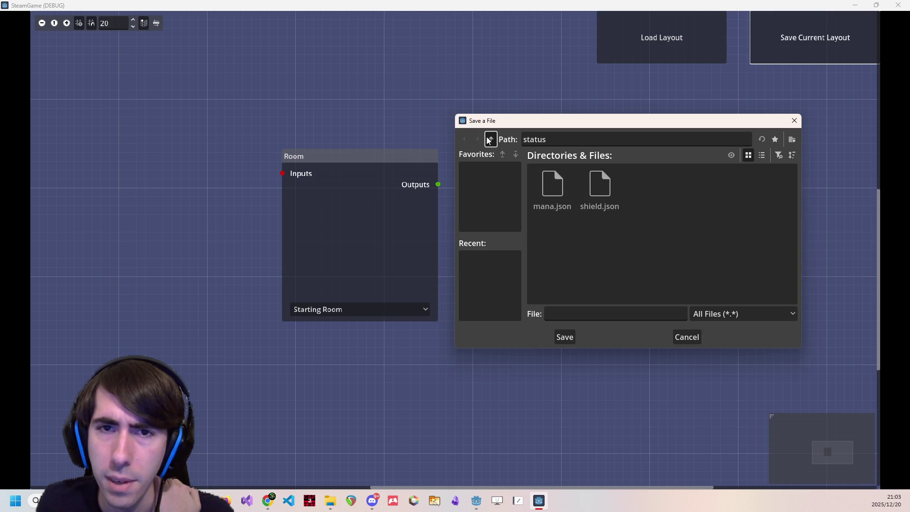
pyautogui.doubleClick(563, 193)
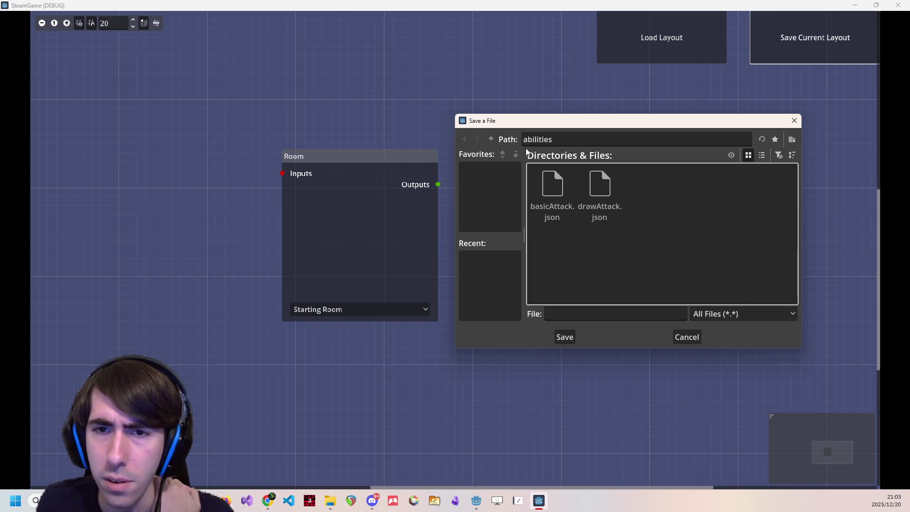
pyautogui.click(491, 139)
# - Browse the cards folder, return to the data root, then close the game window
pyautogui.doubleClick(600, 187)
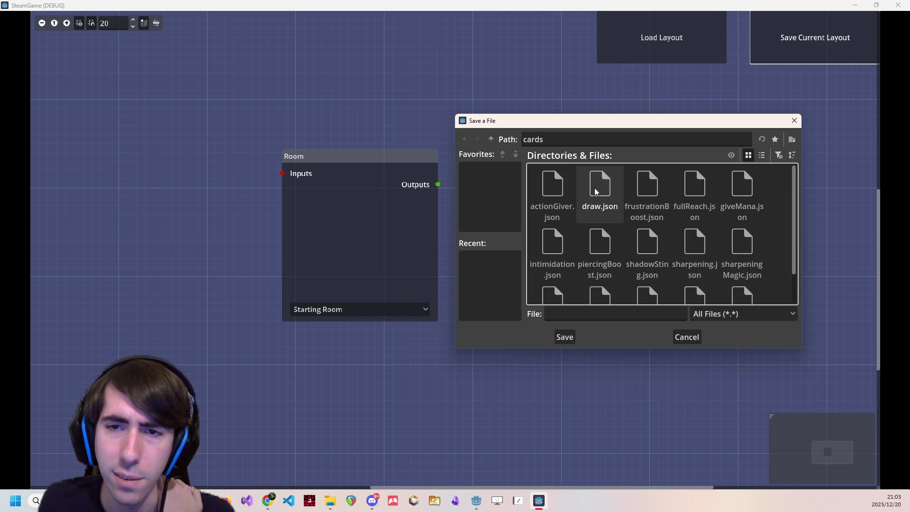
pyautogui.scroll(-1, 614, 226)
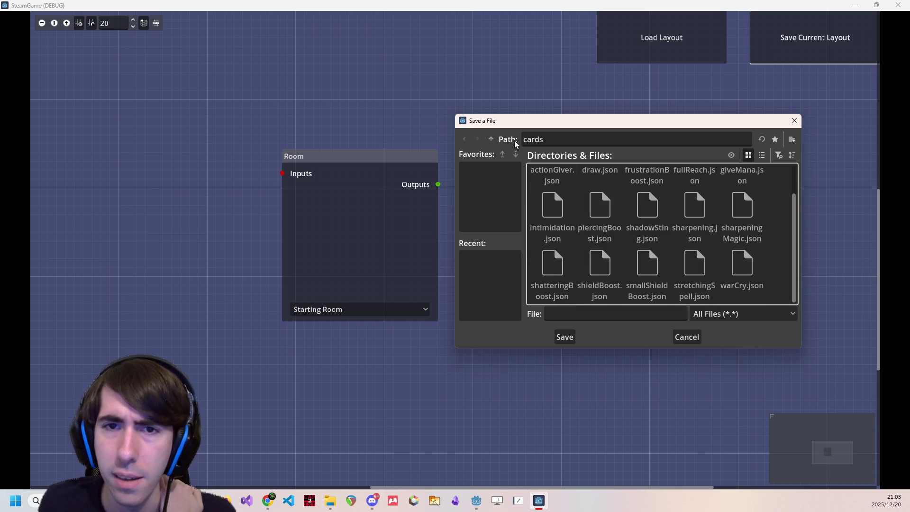
pyautogui.click(492, 139)
pyautogui.click(701, 309)
pyautogui.click(700, 331)
pyautogui.moveTo(648, 126); pyautogui.dragTo(441, 97)
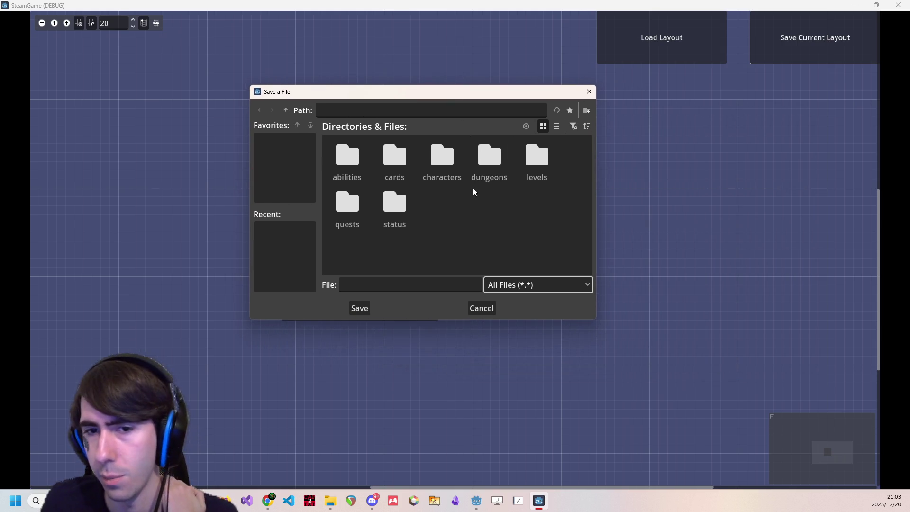
pyautogui.click(888, 5)
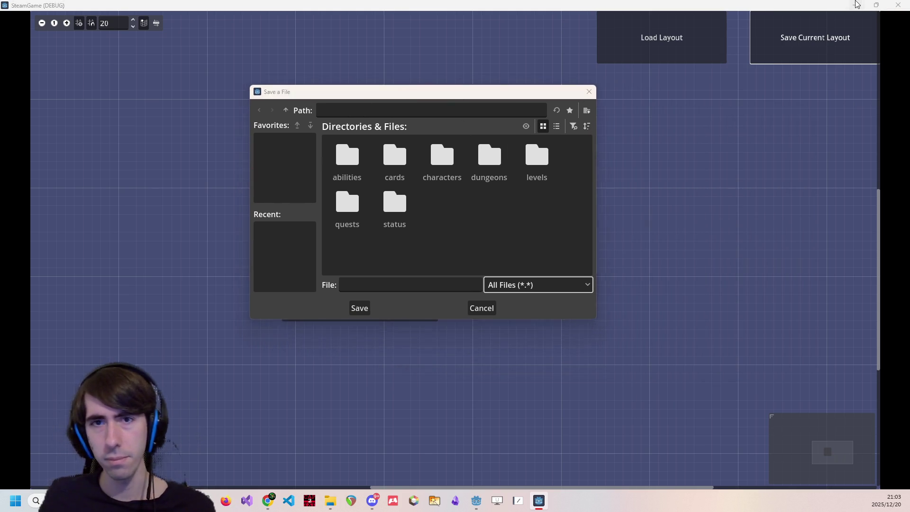
pyautogui.moveTo(491, 188); pyautogui.dragTo(269, 187)
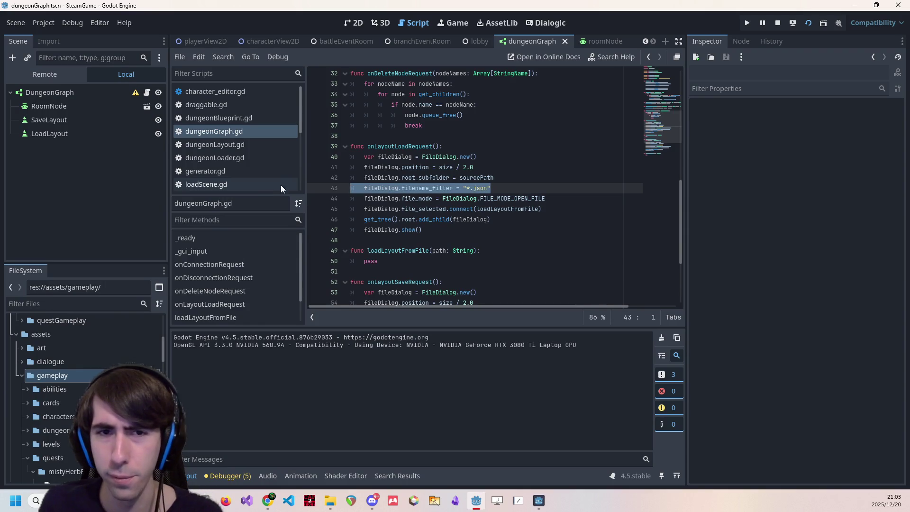
# - Clear the line 43 selection and set a breakpoint on line 50 of dungeonGraph.gd
pyautogui.click(437, 188)
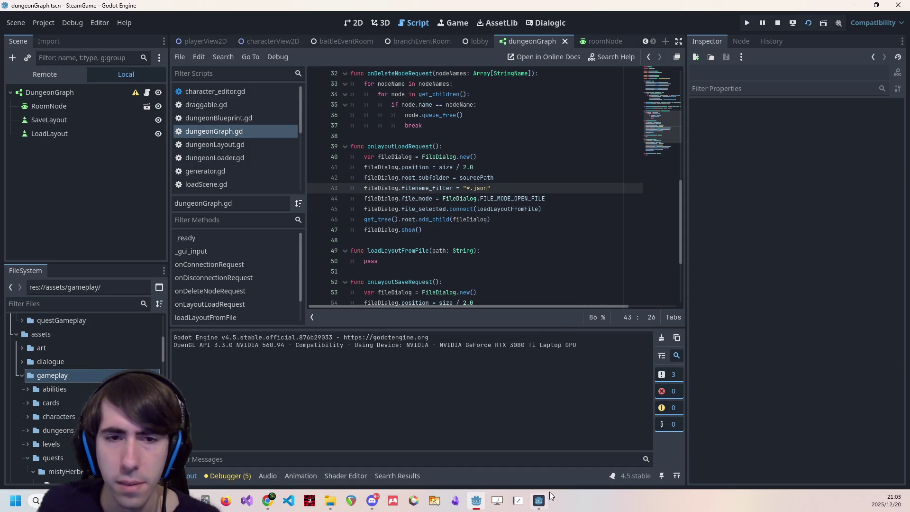
pyautogui.scroll(-5, 458, 204)
pyautogui.click(315, 147)
# - Confirm the game's Save dialog so the debugger pauses at saveLayoutToFile on line 63
pyautogui.click(539, 500)
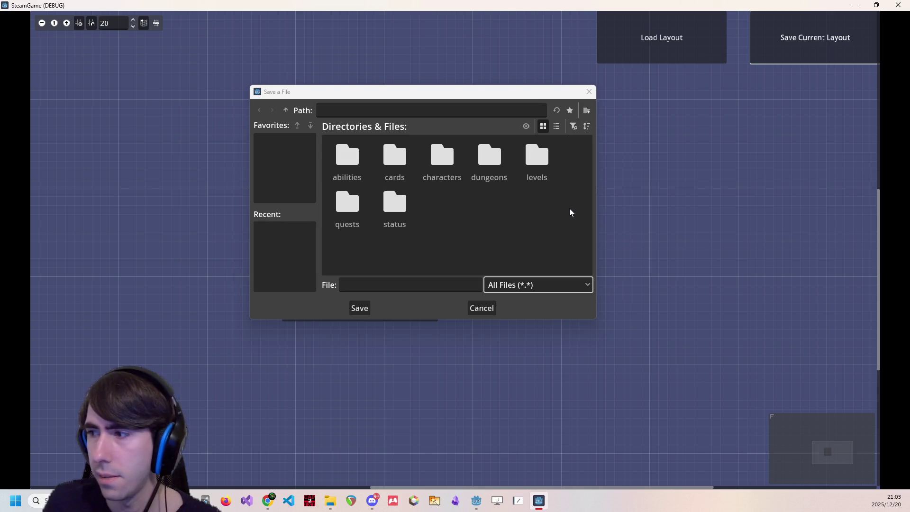
pyautogui.click(568, 215)
pyautogui.press('Return')
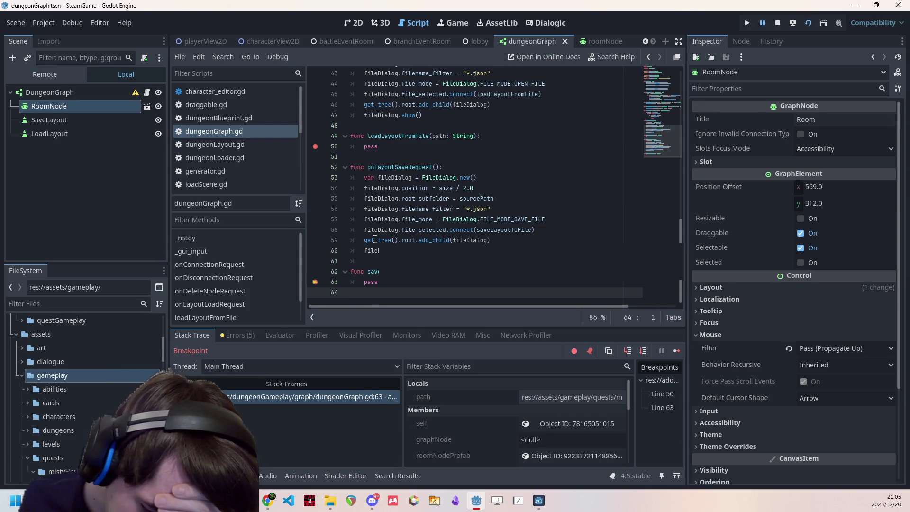
pyautogui.moveTo(375, 240)
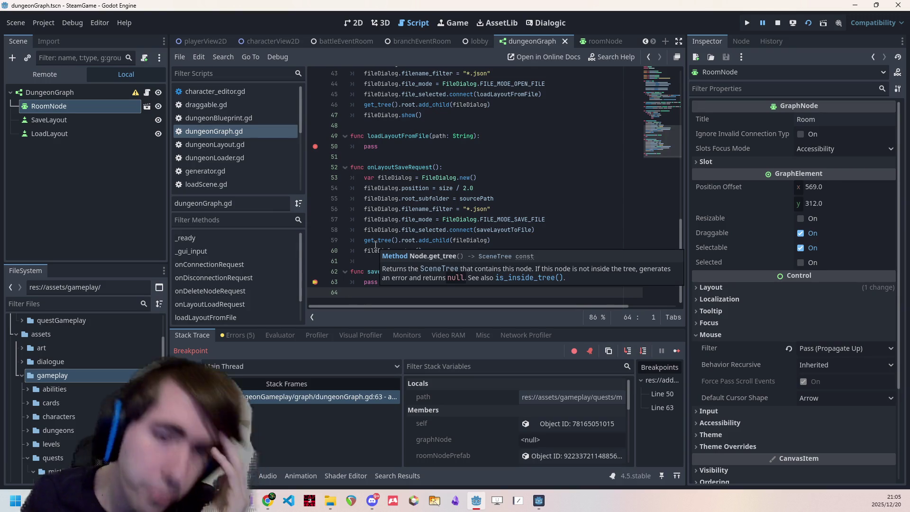
pyautogui.scroll(14, 434, 156)
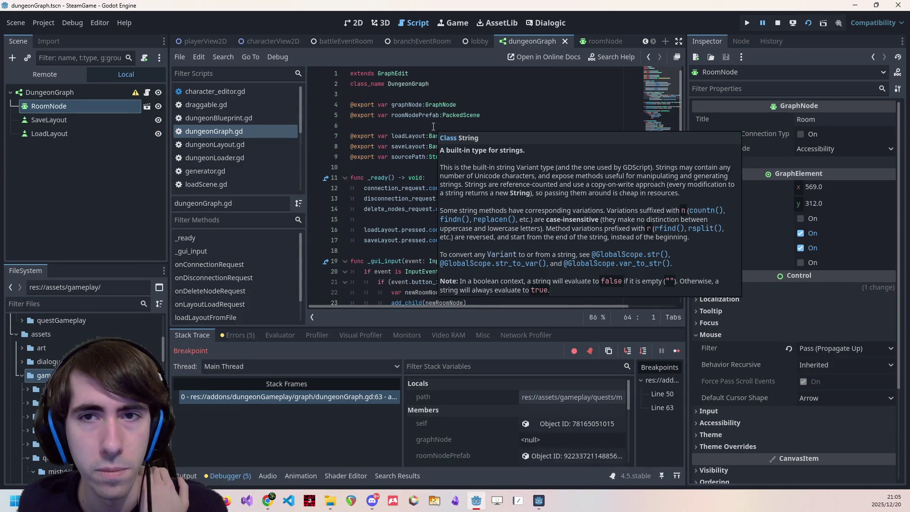
pyautogui.scroll(-14, 433, 126)
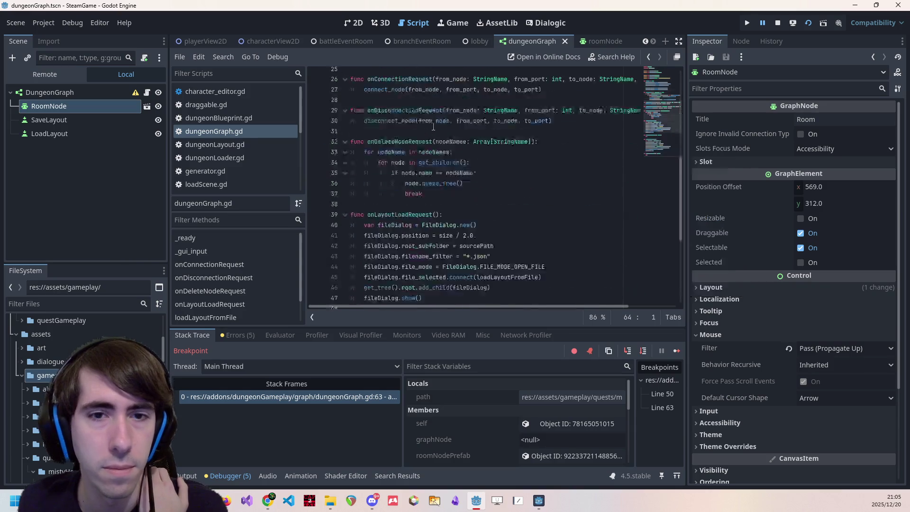
pyautogui.doubleClick(383, 281)
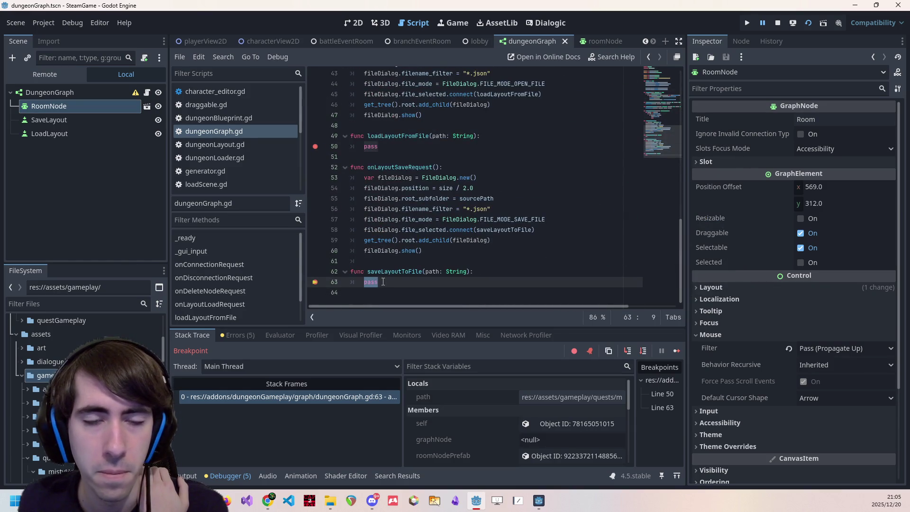
pyautogui.scroll(14, 490, 156)
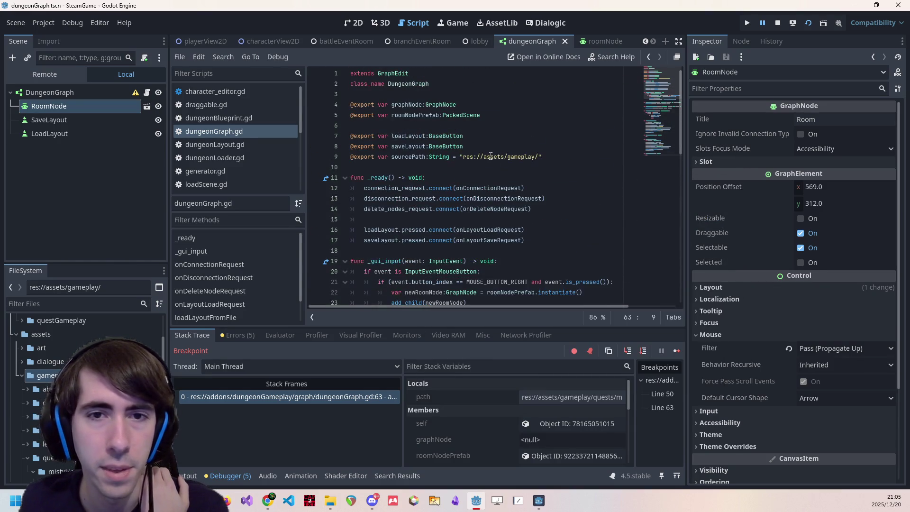
pyautogui.click(506, 167)
pyautogui.press('Return')
pyautogui.press('Return')
pyautogui.press('Up')
pyautogui.write('@expor')
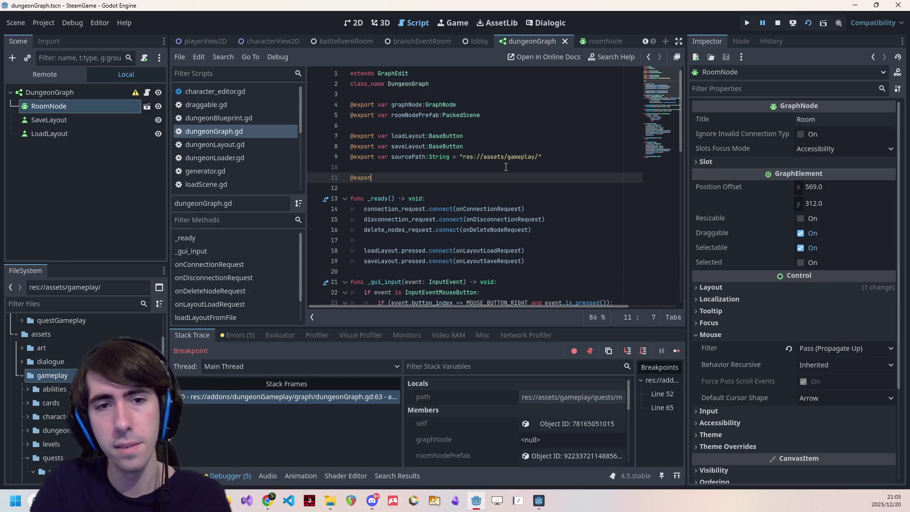
pyautogui.write('t var rooms:Array[')
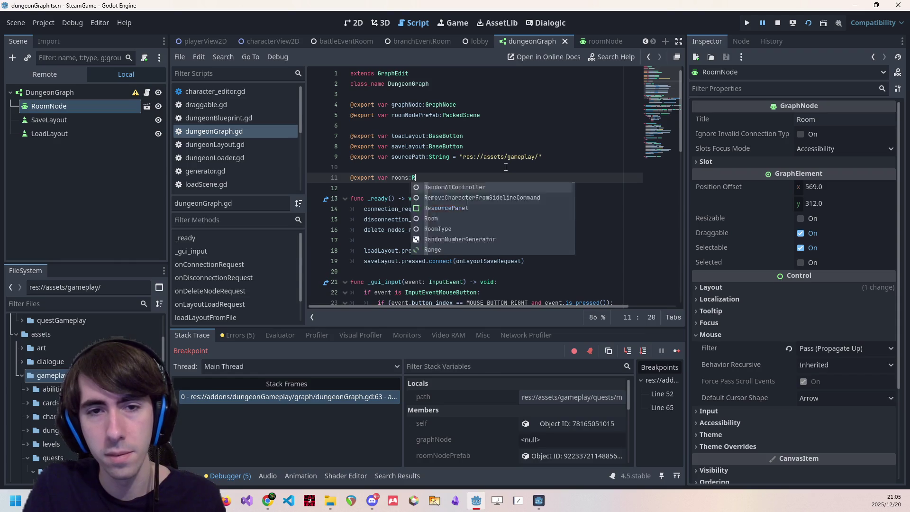
pyautogui.write('RoomNode')
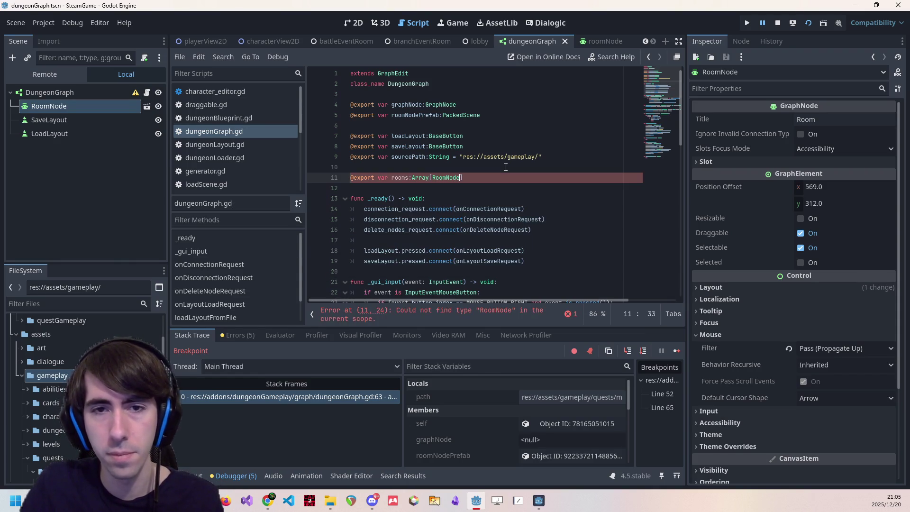
pyautogui.click(146, 106)
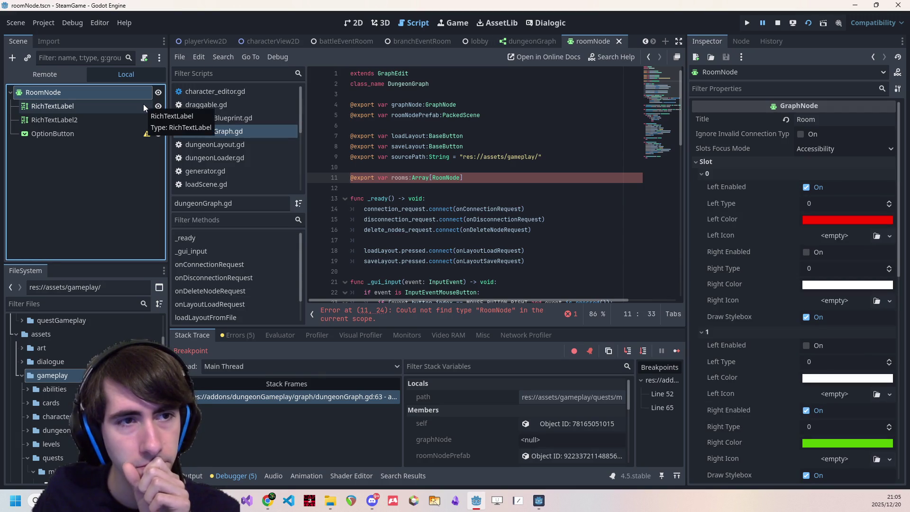
# - Attach a new roomNode.gd script to RoomNode declaring 'class_name RoomNode' and save it
pyautogui.doubleClick(457, 178)
pyautogui.click(96, 94)
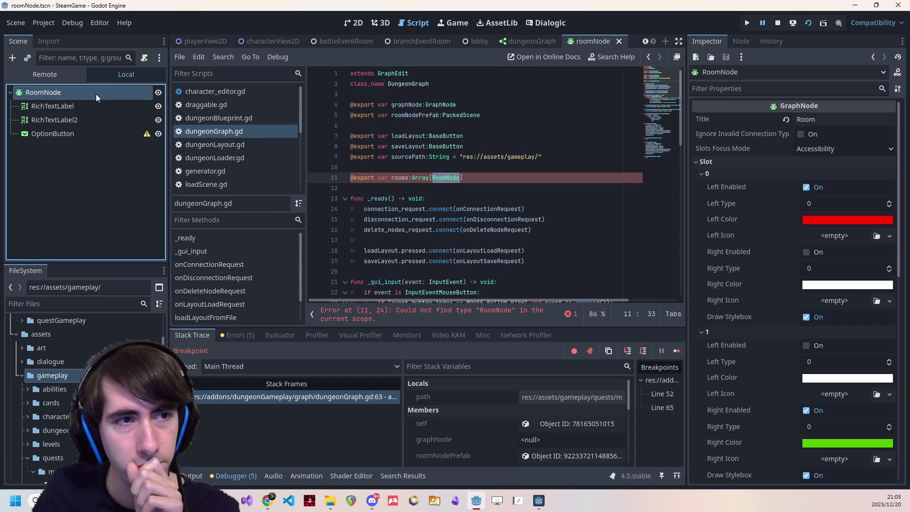
pyautogui.click(143, 58)
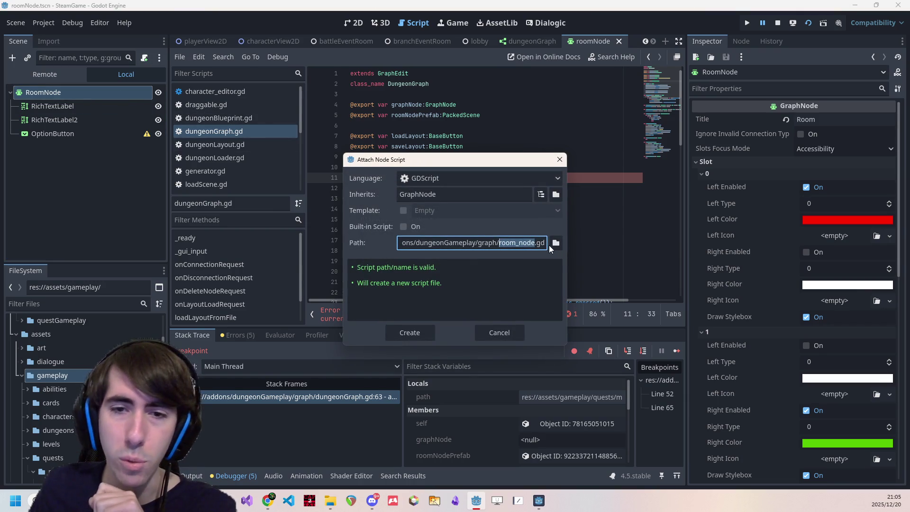
pyautogui.press('Right')
pyautogui.press('BackSpace')
pyautogui.press('BackSpace')
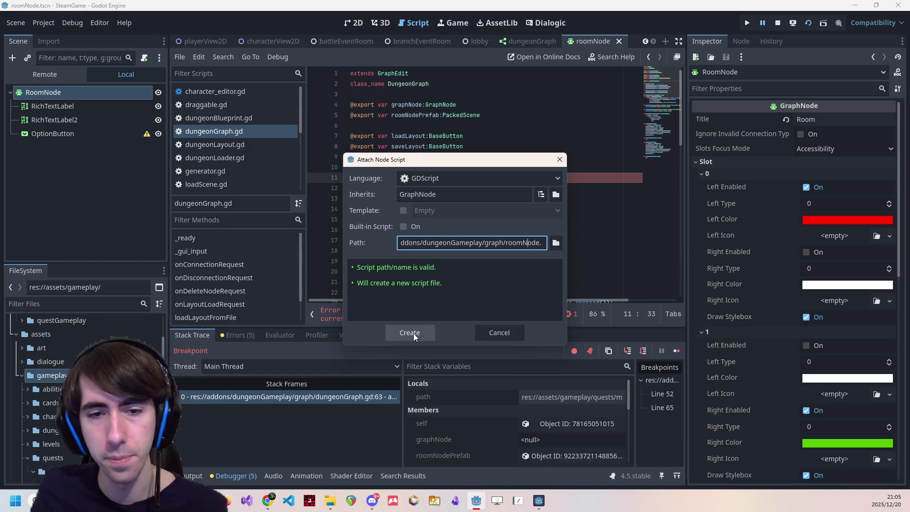
pyautogui.click(413, 334)
pyautogui.click(467, 132)
pyautogui.write('class_')
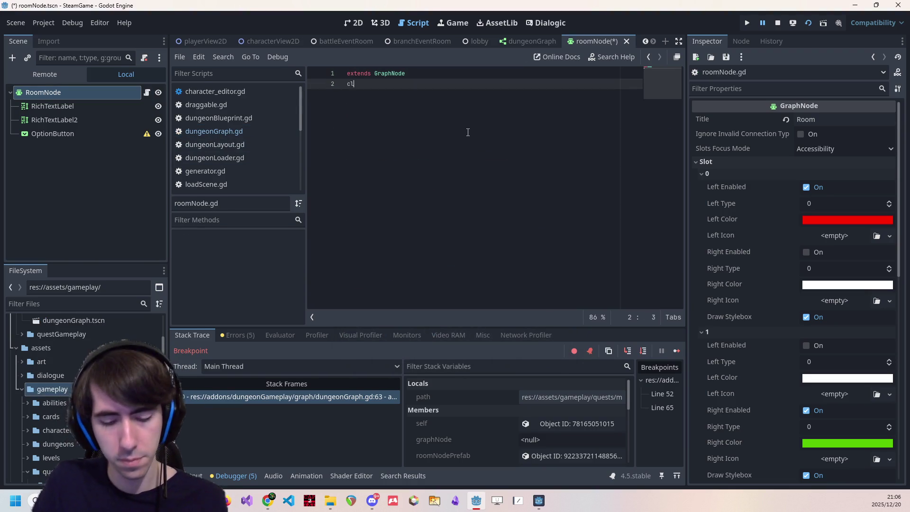
pyautogui.write('name RoomNode')
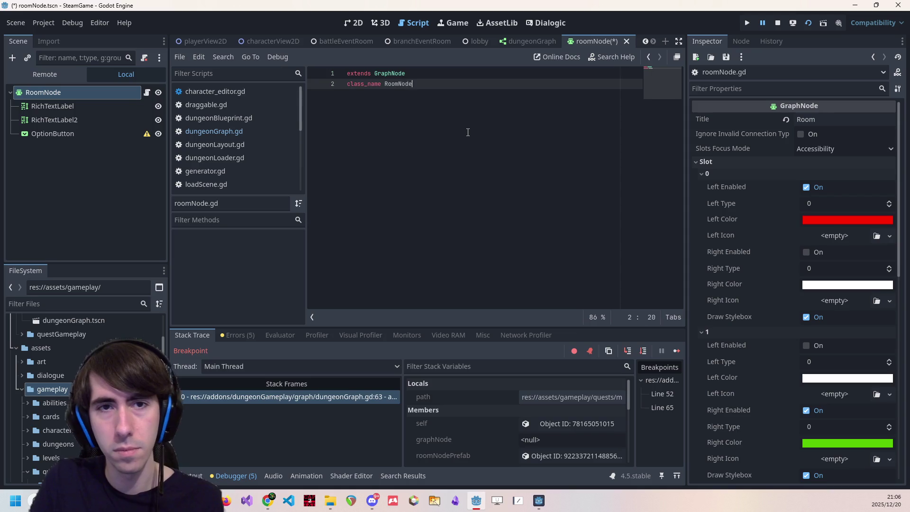
pyautogui.press('Return')
pyautogui.press('Return')
pyautogui.hotkey('ctrl', 's')
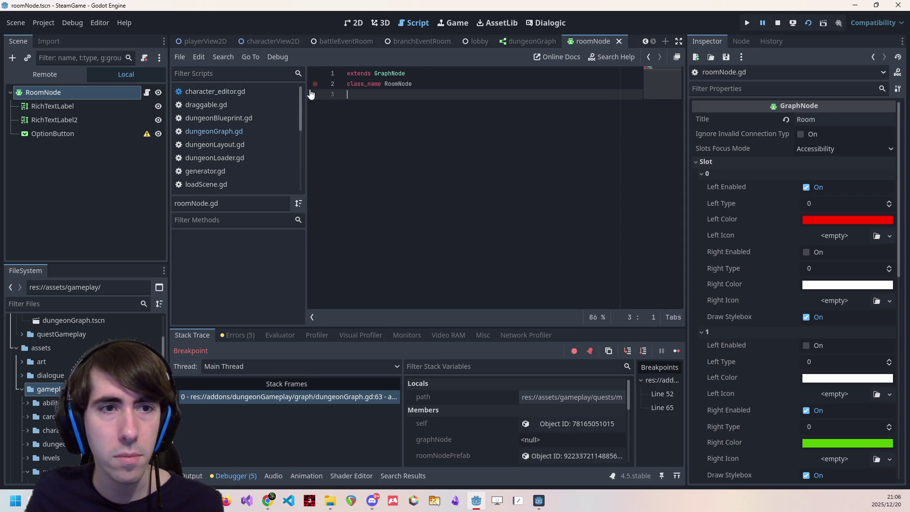
# - Rename rooms to roomNodes in dungeonGraph.gd, save, and type newRoomNode as RoomNode on line 24
pyautogui.click(241, 134)
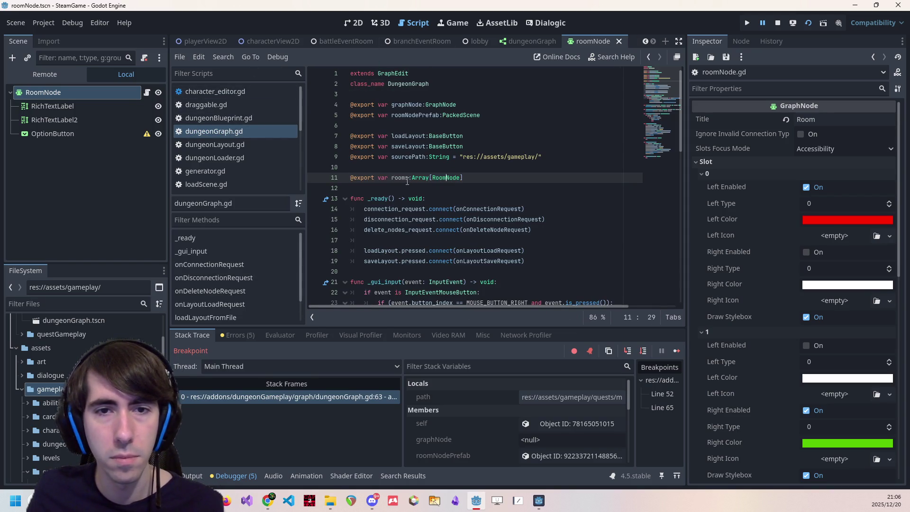
pyautogui.write('roomNodes')
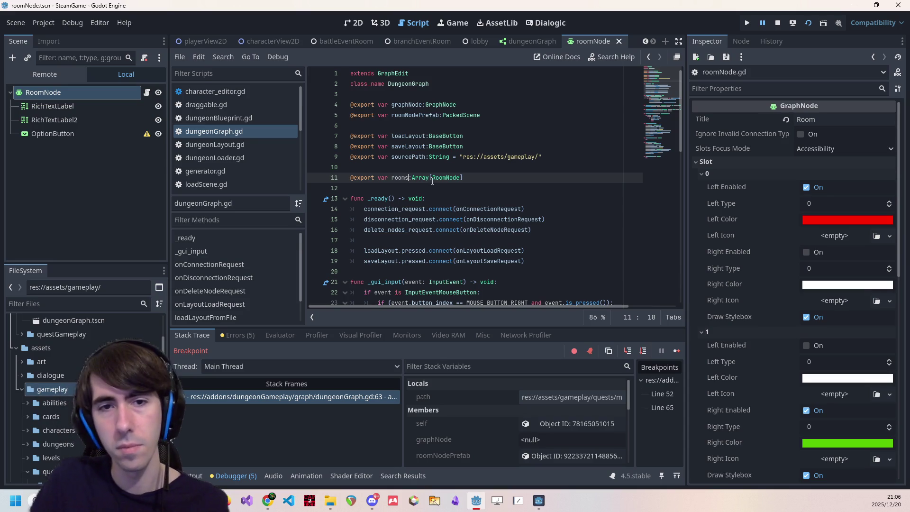
pyautogui.hotkey('ctrl', 'shift', 'Left')
pyautogui.hotkey('ctrl', 's')
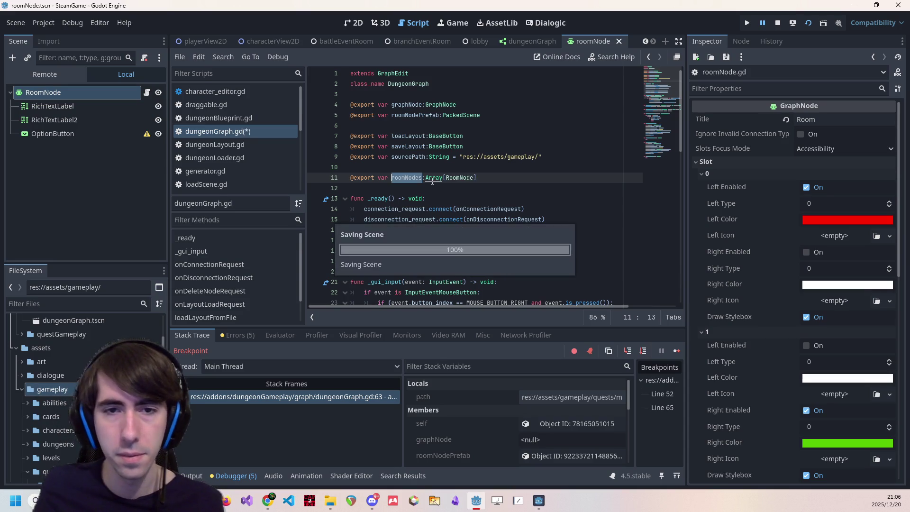
pyautogui.scroll(-3, 432, 181)
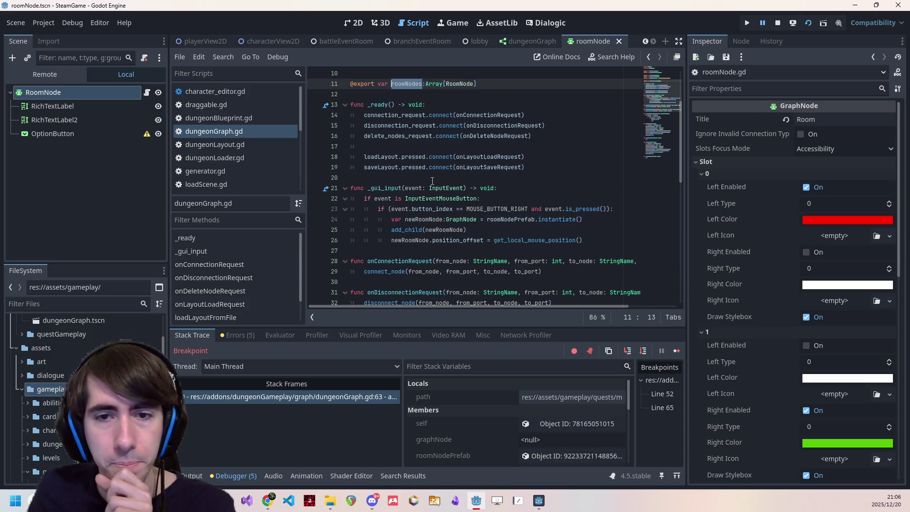
pyautogui.scroll(-2, 432, 182)
pyautogui.doubleClick(409, 177)
pyautogui.scroll(2, 409, 177)
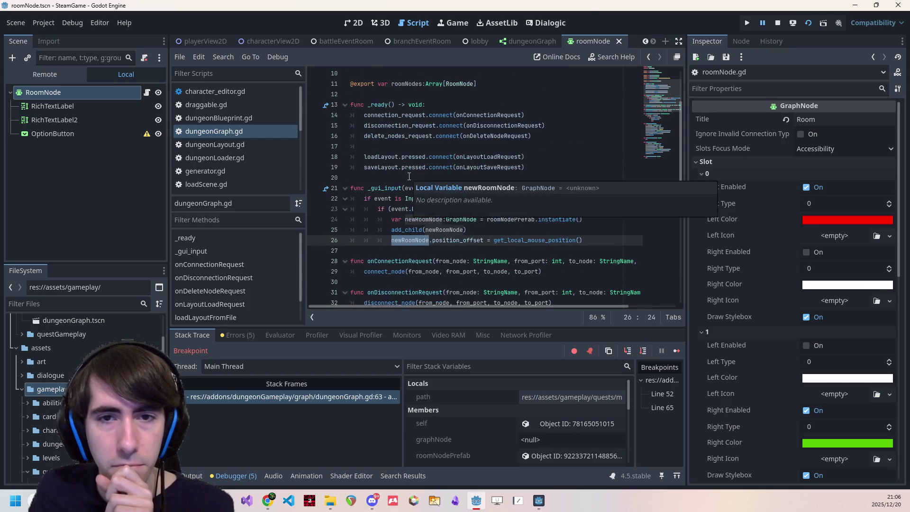
pyautogui.doubleClick(461, 219)
pyautogui.write('RoomNode')
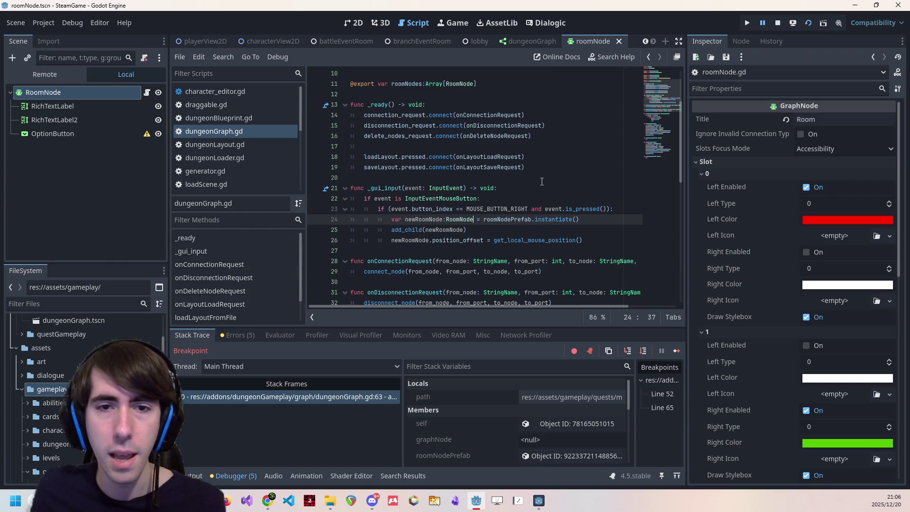
# - Add roomNodes.push_back(newRoomNode) right after the instantiate line
pyautogui.click(593, 220)
pyautogui.press('Return')
pyautogui.write('roomNodes.push_back(')
pyautogui.press('BackSpace')
pyautogui.write('new')
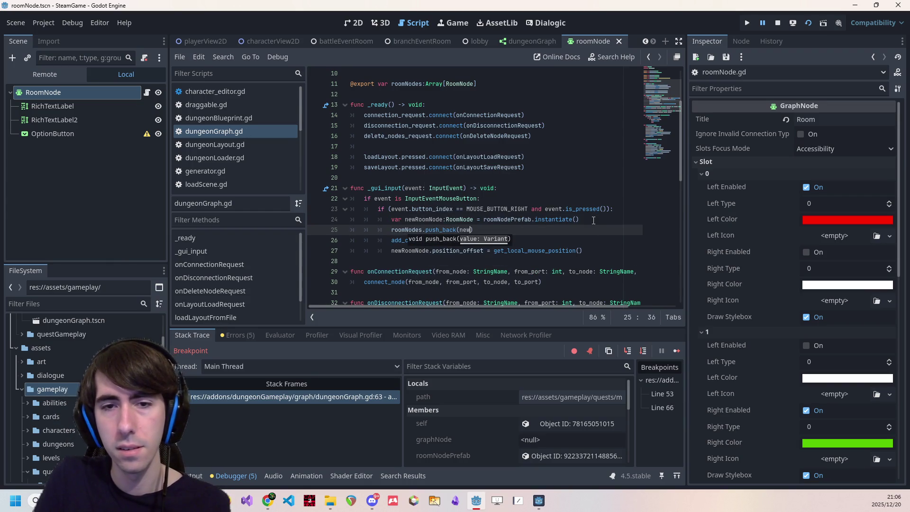
pyautogui.write('omNode')
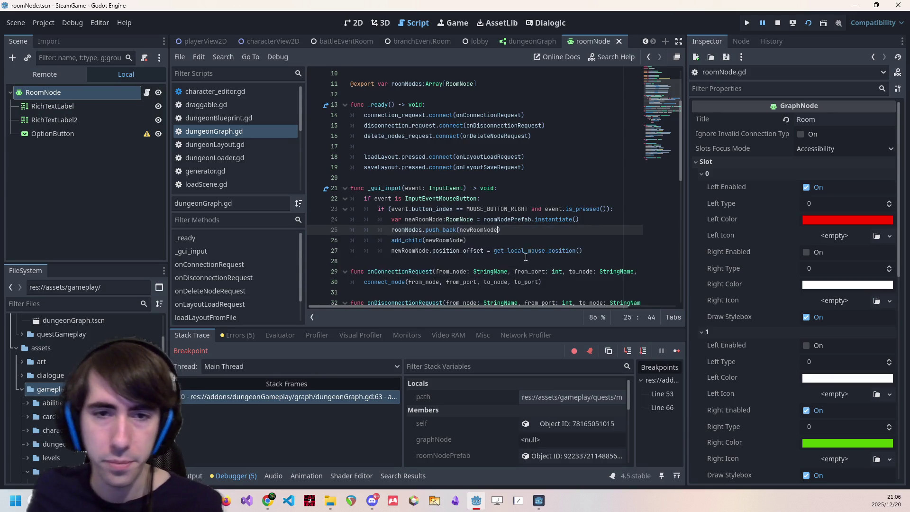
pyautogui.scroll(-5, 516, 259)
pyautogui.scroll(3, 521, 283)
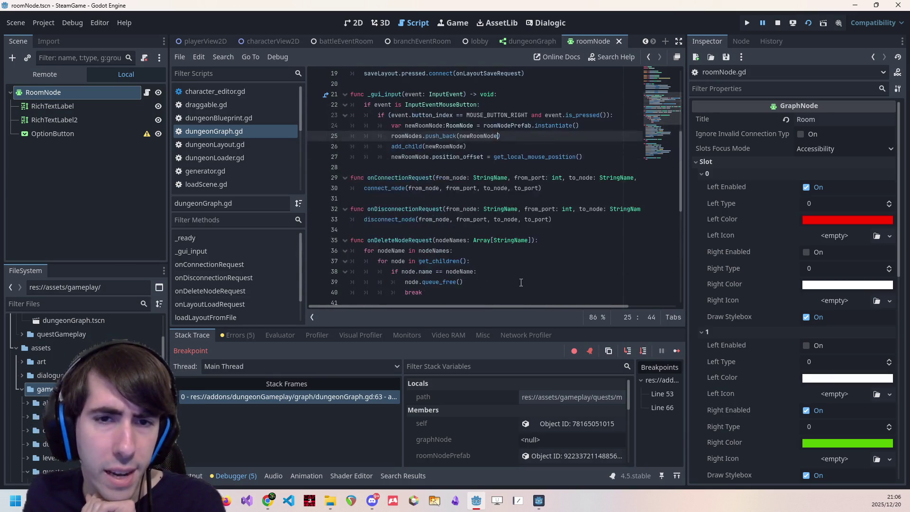
# - Add roomNodes.erase(node) inside the delete handler's name check and save the script
pyautogui.click(498, 275)
pyautogui.press('Return')
pyautogui.write('roomNodes.')
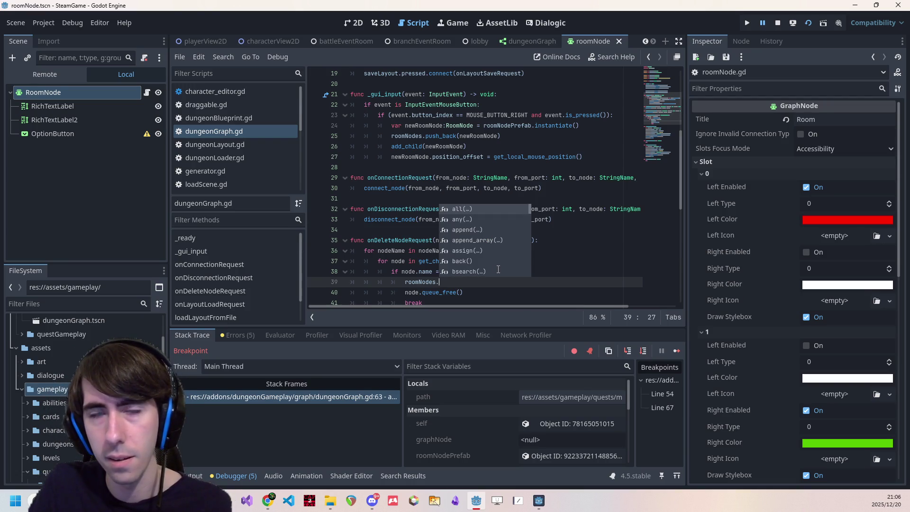
pyautogui.write('er')
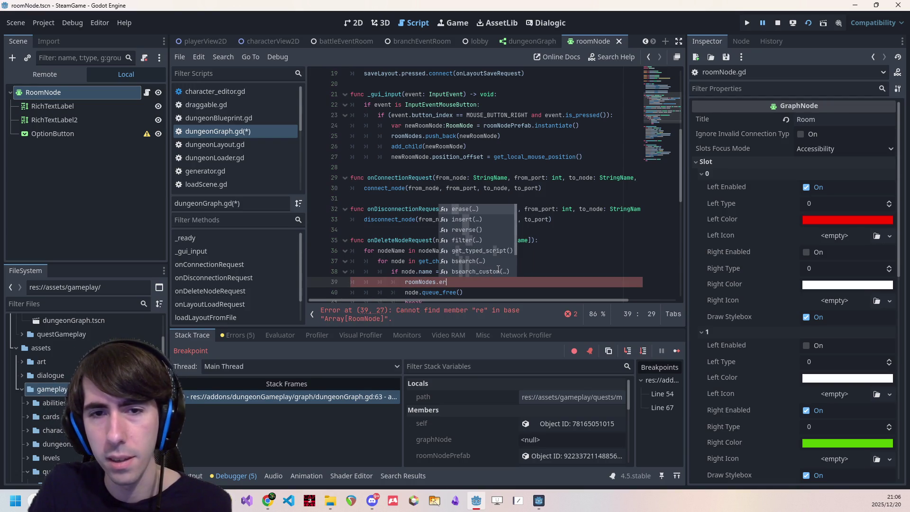
pyautogui.write('a')
pyautogui.press('Return')
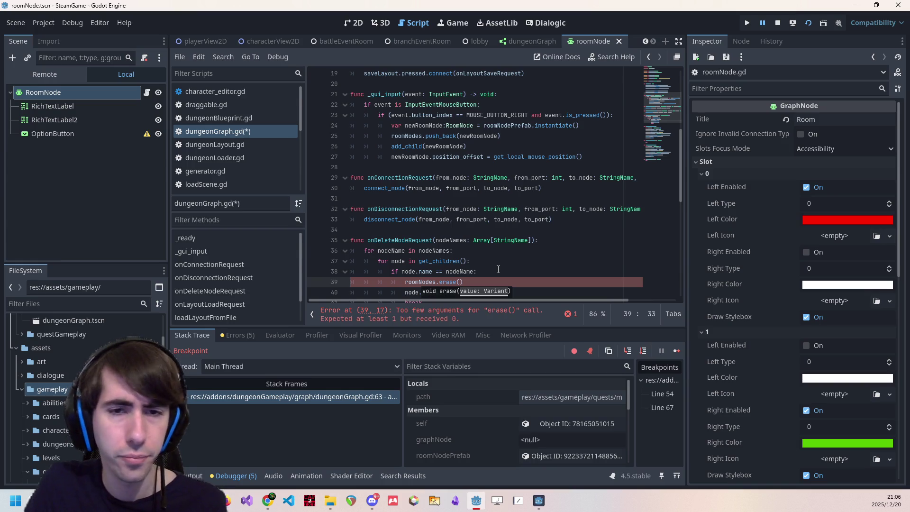
pyautogui.write('de')
pyautogui.hotkey('ctrl', 's')
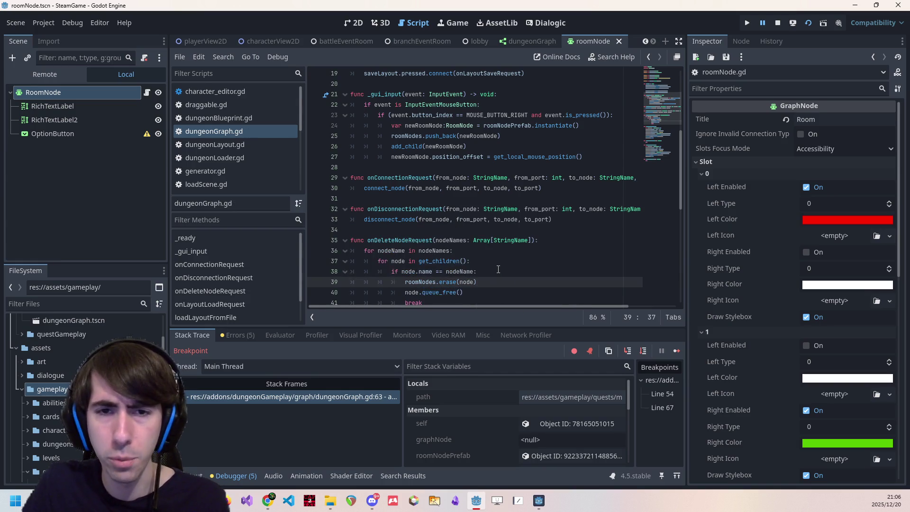
pyautogui.click(425, 264)
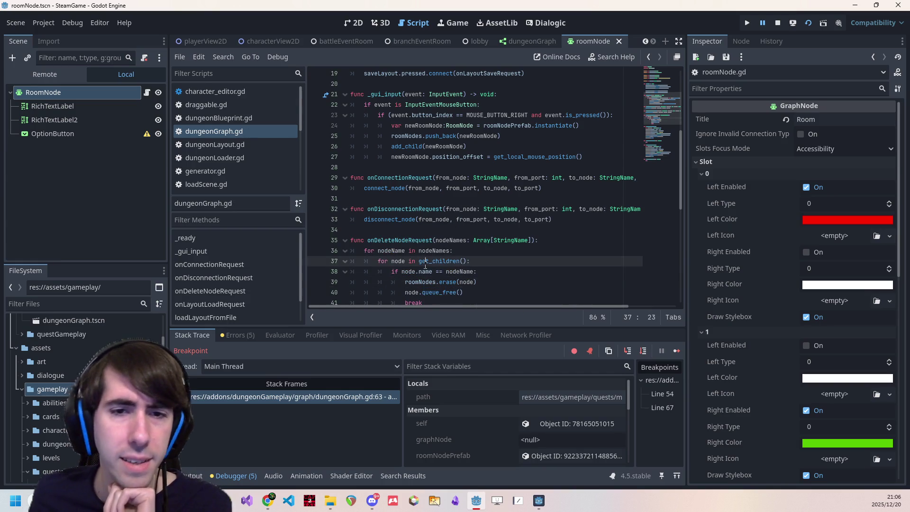
pyautogui.moveTo(428, 264); pyautogui.dragTo(469, 262)
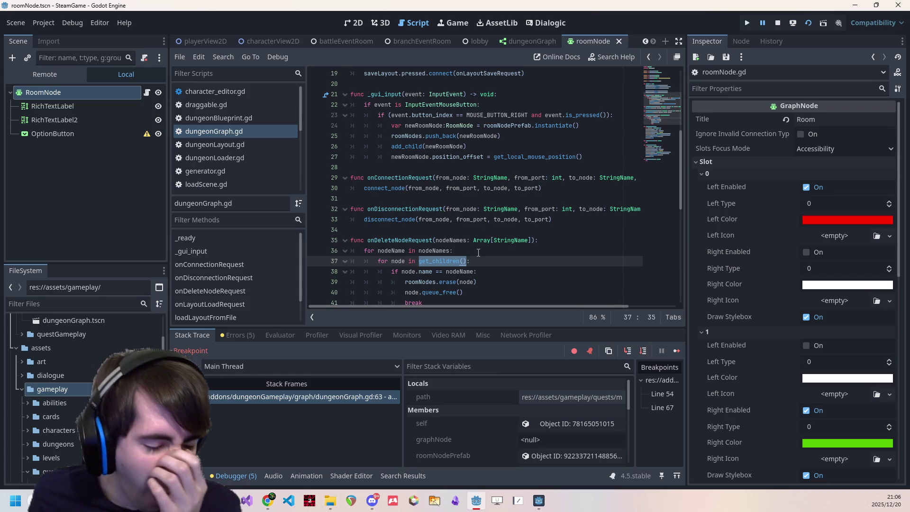
# - Inspect the roomNodes.erase(node) statement and read the Array.erase documentation
pyautogui.scroll(-1, 473, 253)
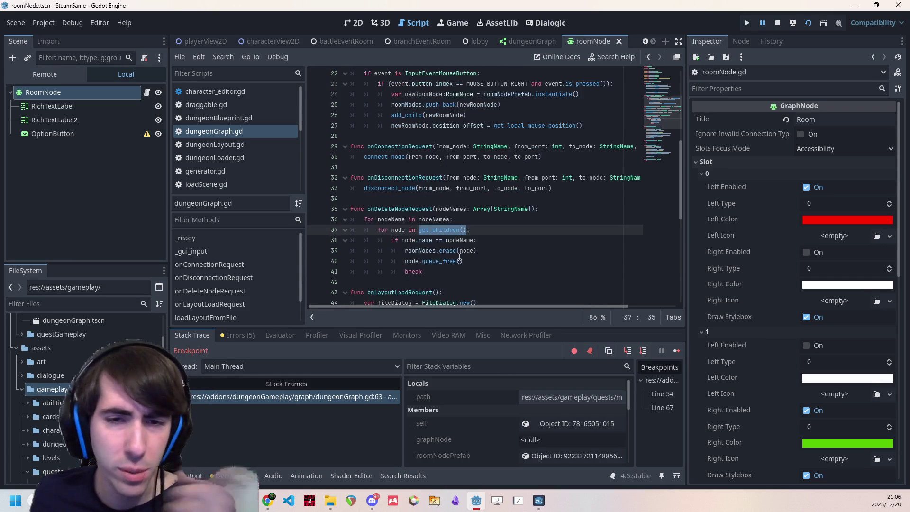
pyautogui.doubleClick(430, 251)
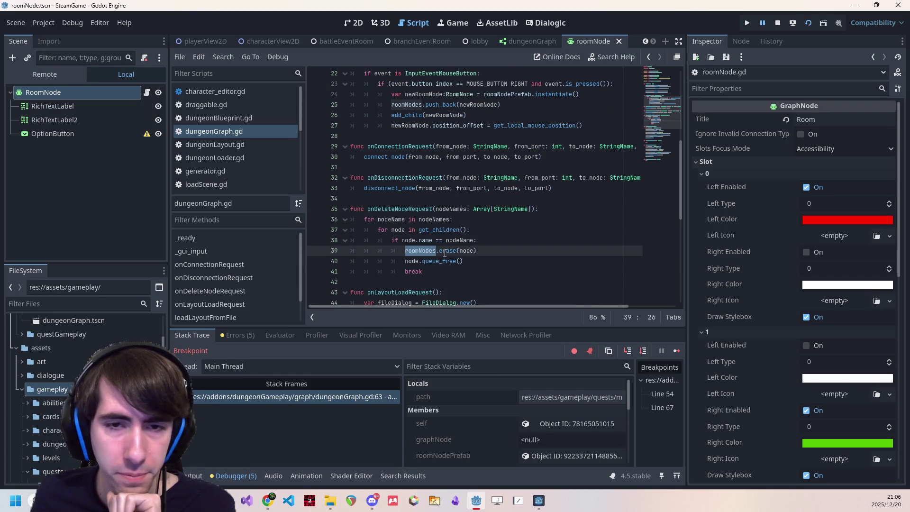
pyautogui.doubleClick(446, 251)
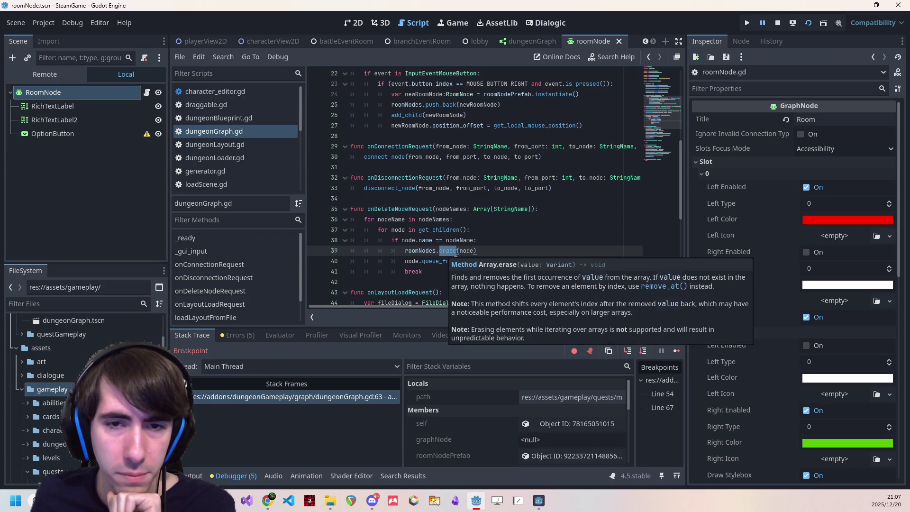
pyautogui.doubleClick(467, 251)
pyautogui.moveTo(478, 251); pyautogui.dragTo(403, 251)
pyautogui.moveTo(385, 219); pyautogui.dragTo(511, 221)
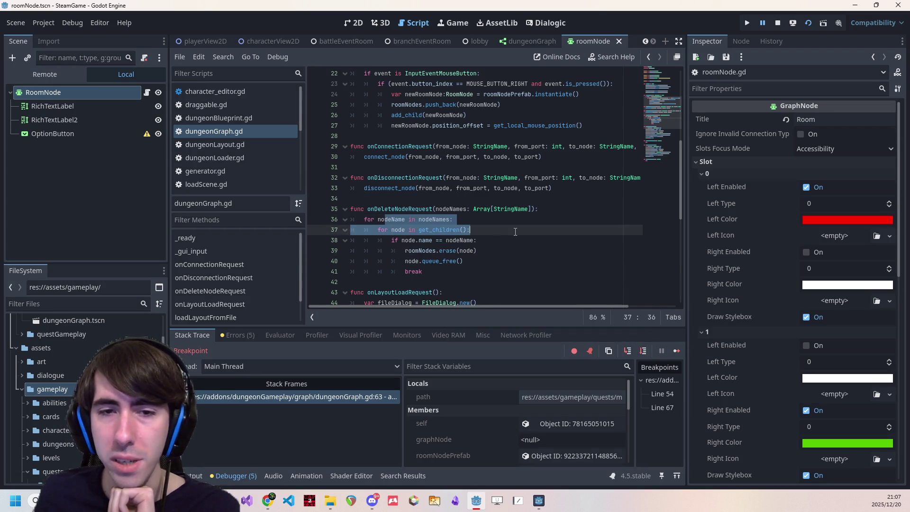
pyautogui.click(486, 250)
pyautogui.moveTo(478, 230); pyautogui.dragTo(376, 228)
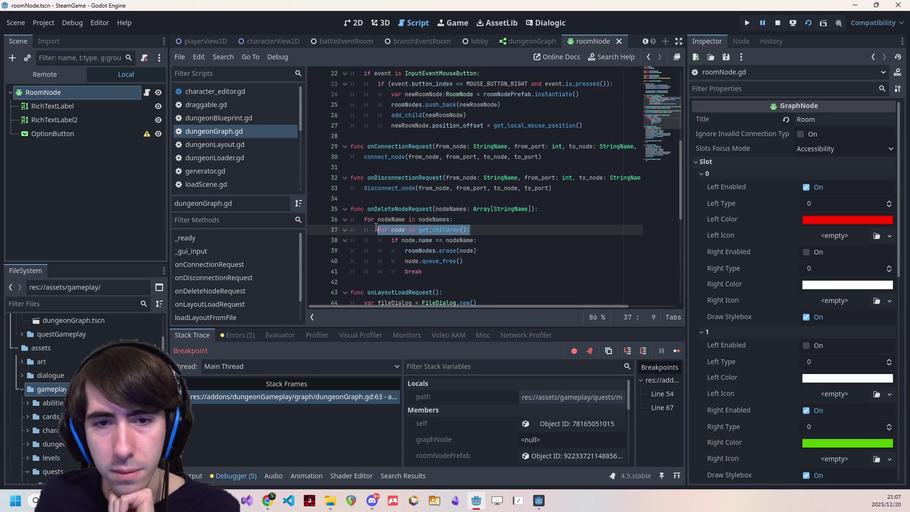
pyautogui.moveTo(467, 273); pyautogui.dragTo(292, 228)
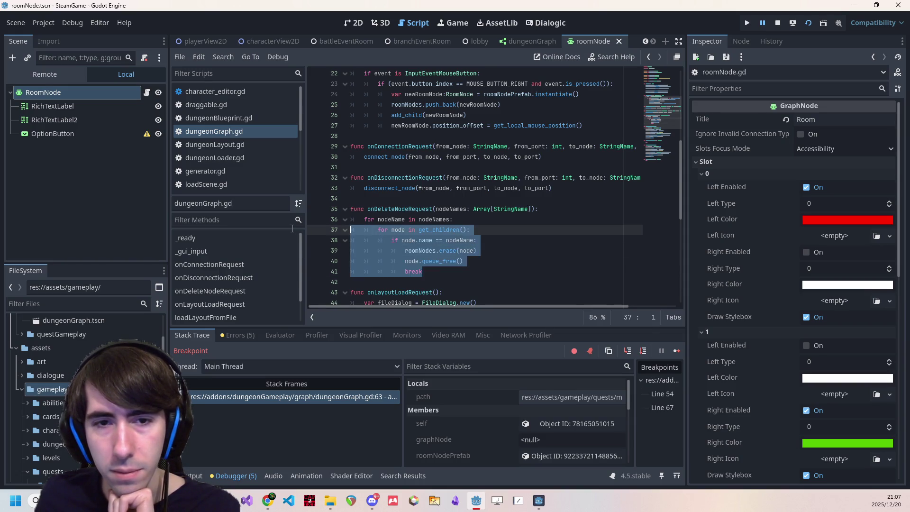
pyautogui.click(444, 259)
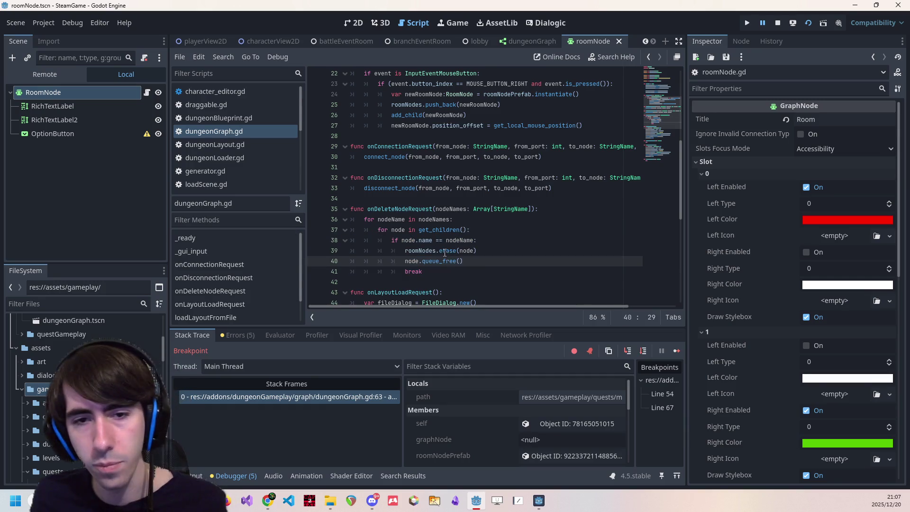
pyautogui.keyDown('ctrl'); pyautogui.click(445, 252); pyautogui.keyUp('ctrl')
pyautogui.hotkey('alt', 'Left')
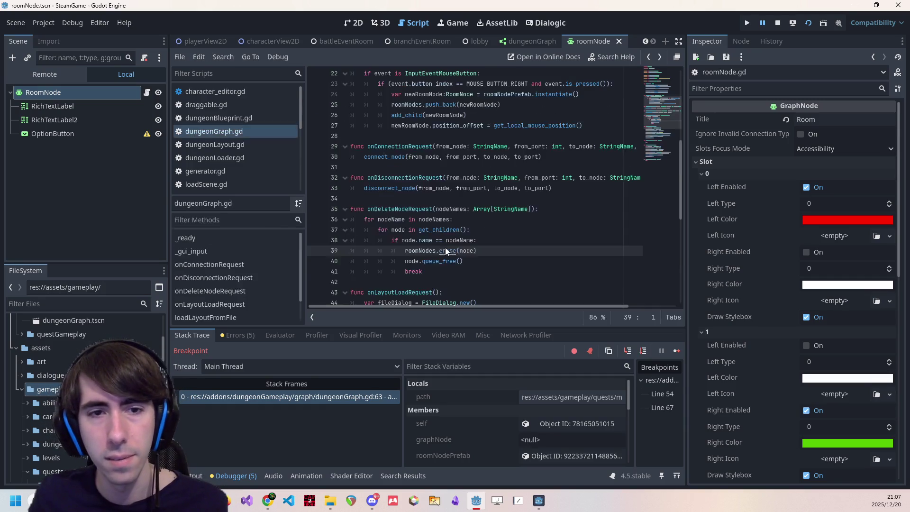
# - Comment out the inner get_children loop on lines 37–41 with Ctrl+K and save
pyautogui.moveTo(470, 271); pyautogui.dragTo(349, 230)
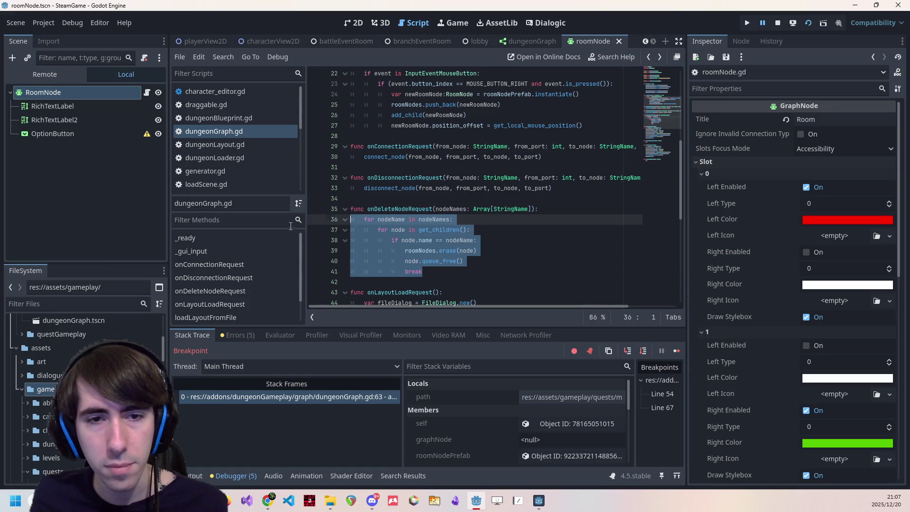
pyautogui.hotkey('ctrl', 'k')
pyautogui.click(460, 219)
pyautogui.press('Return')
pyautogui.press('Return')
pyautogui.press('Up')
pyautogui.hotkey('ctrl', 's')
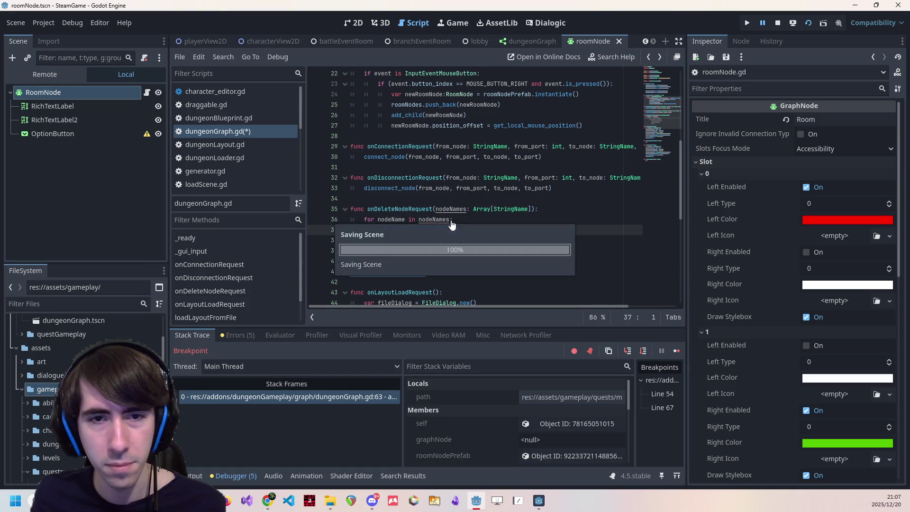
# - Write a roomNodes.find_custom lookup on line 37 with a lambda matching node.name == nodeName
pyautogui.write('roomNodes')
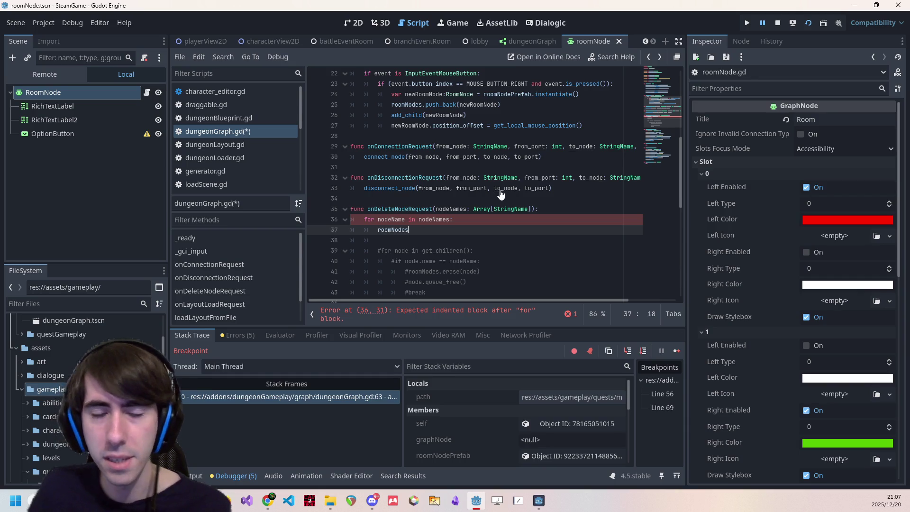
pyautogui.write('.')
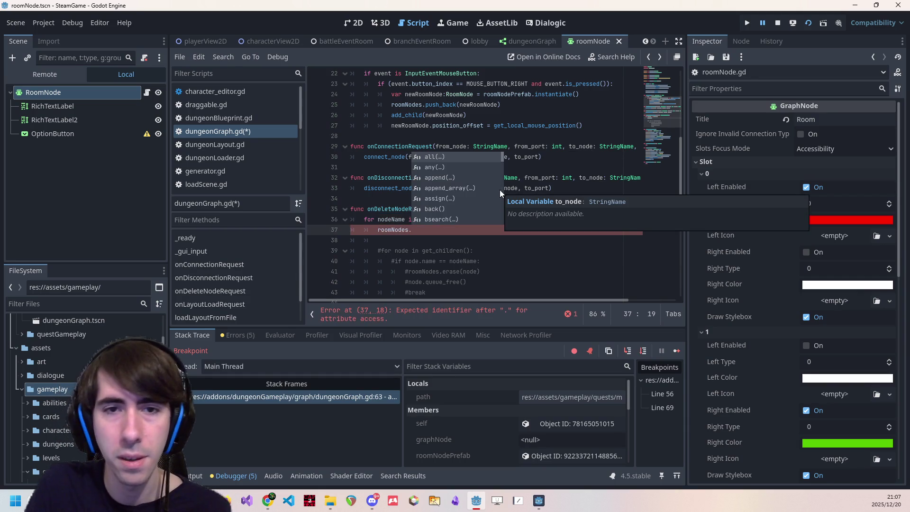
pyautogui.write('find')
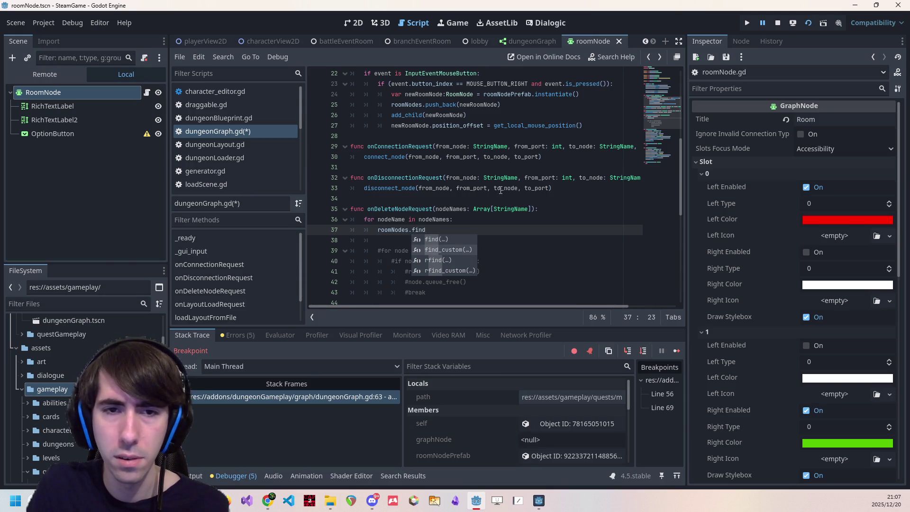
pyautogui.press('Down')
pyautogui.press('Return')
pyautogui.write('()')
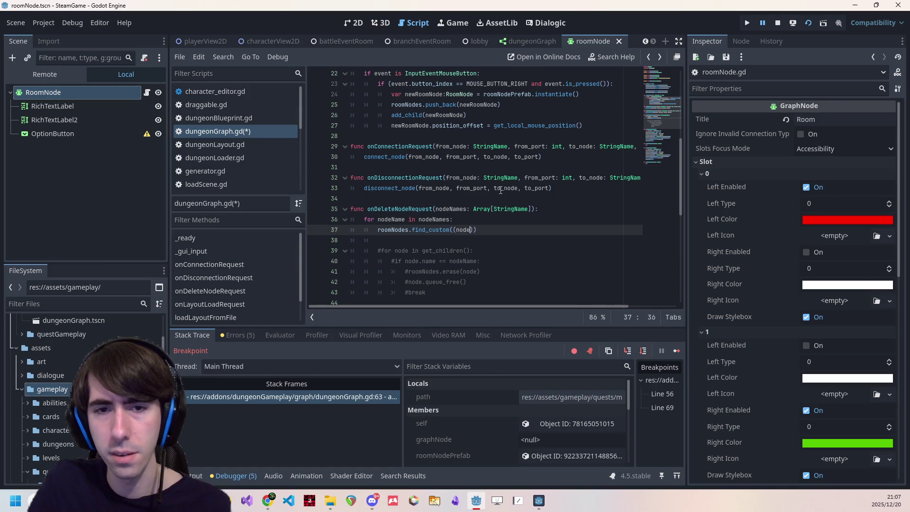
pyautogui.write('om')
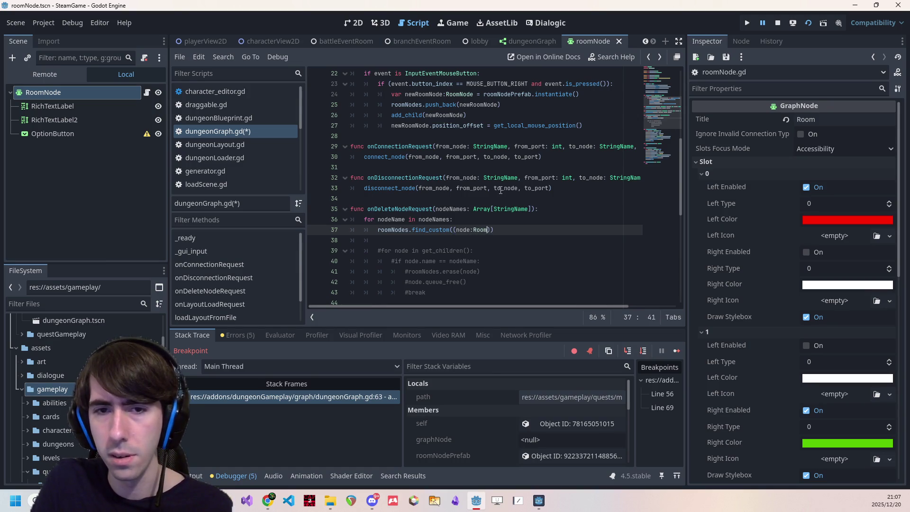
pyautogui.write(':')
pyautogui.hotkey('ctrl', 'Left')
pyautogui.hotkey('ctrl', 'Left')
pyautogui.hotkey('ctrl', 'Left')
pyautogui.write('func')
pyautogui.press('Right')
pyautogui.press('Right')
pyautogui.write('node')
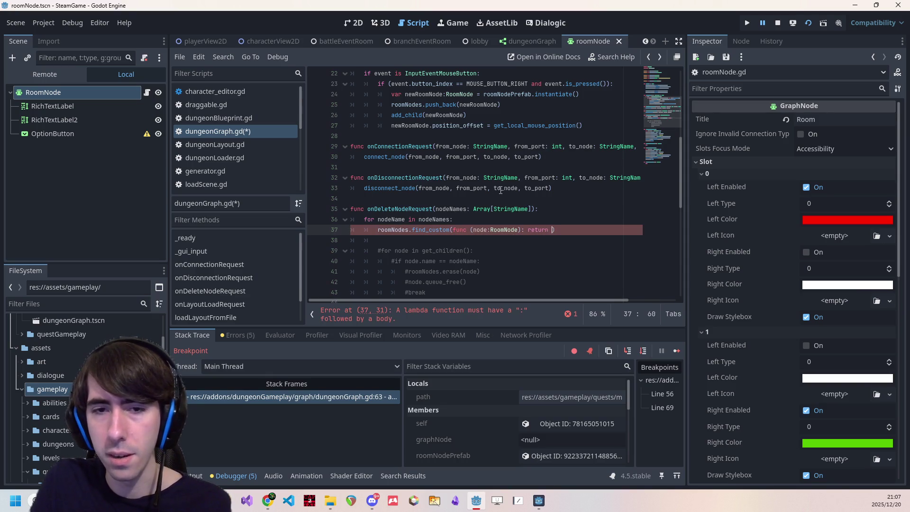
pyautogui.write('.name == ')
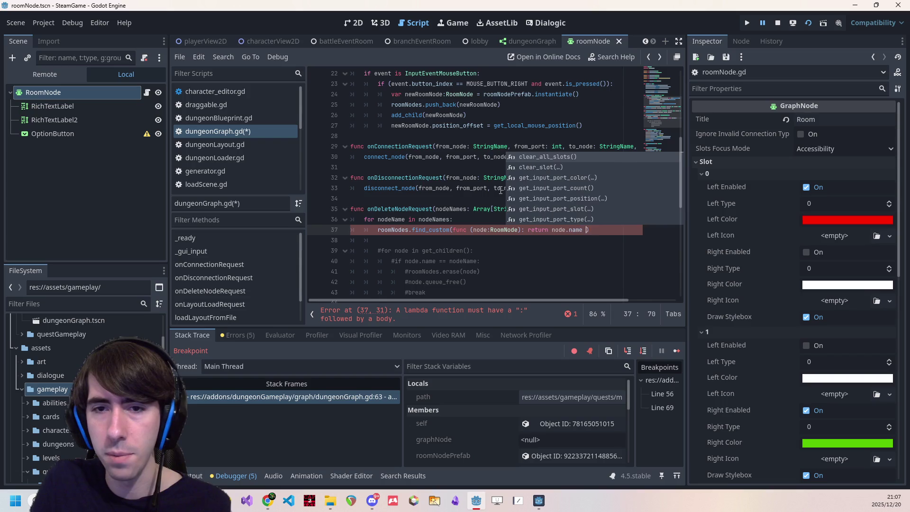
pyautogui.write('node')
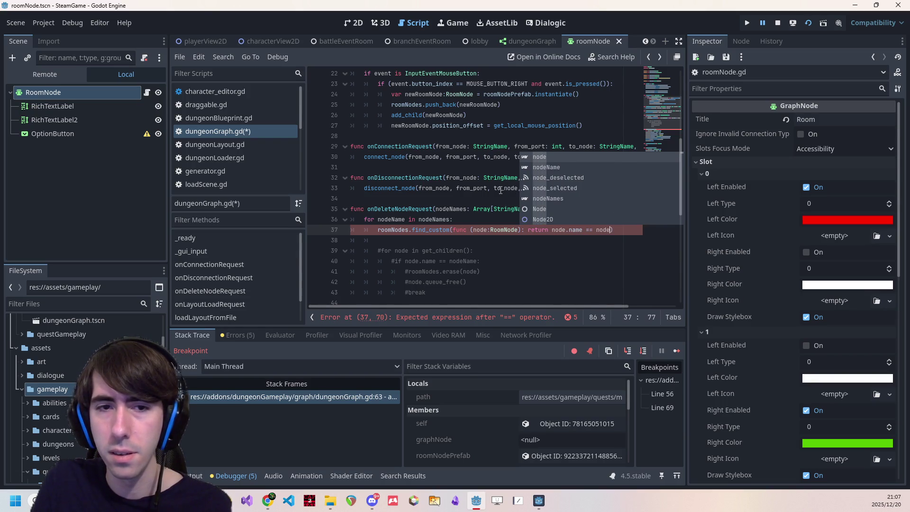
pyautogui.write('Name')
pyautogui.press('End')
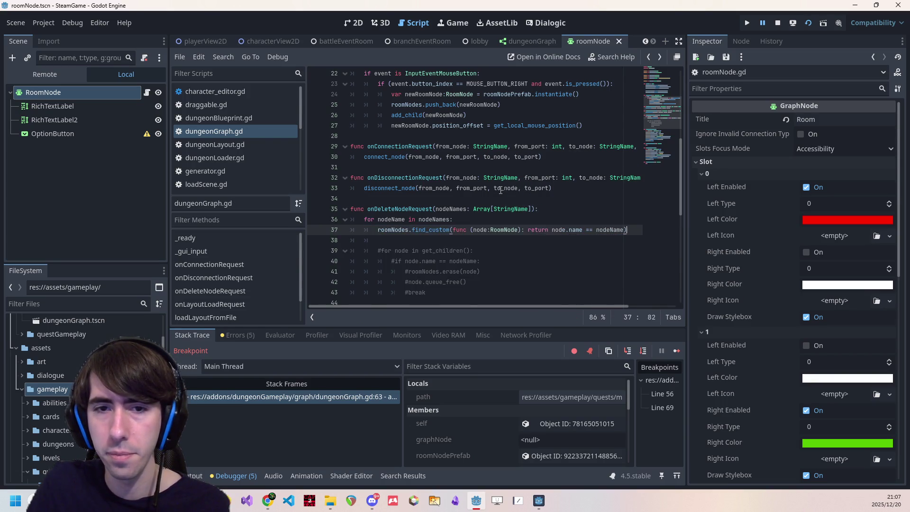
pyautogui.press('Return')
# - Check the find_custom docs, store the lookup result in 'var id =', and save
pyautogui.keyDown('ctrl'); pyautogui.click(420, 232); pyautogui.keyUp('ctrl')
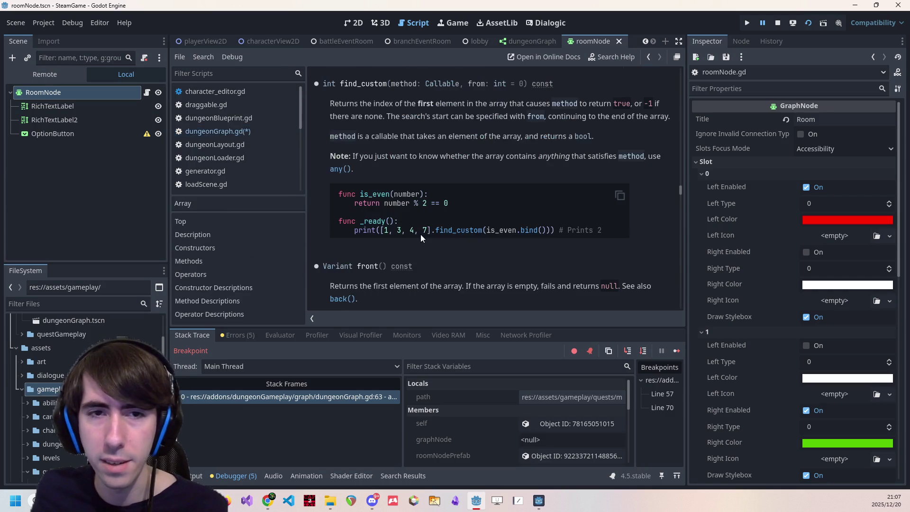
pyautogui.hotkey('alt', 'Left')
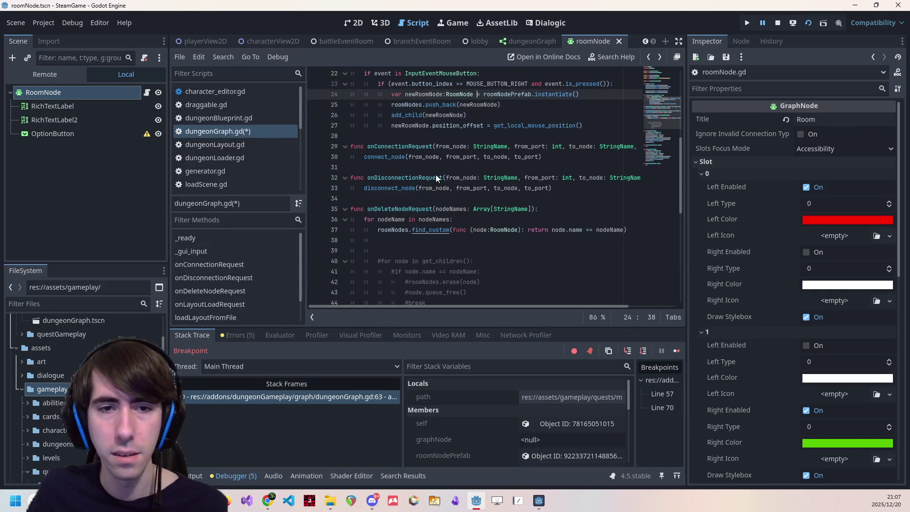
pyautogui.click(378, 229)
pyautogui.write('var id =')
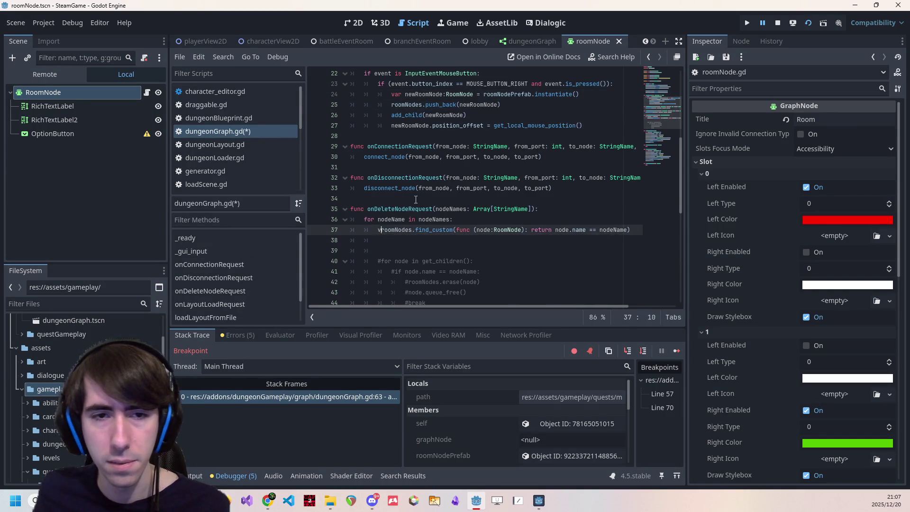
pyautogui.press('Down')
pyautogui.hotkey('ctrl', 's')
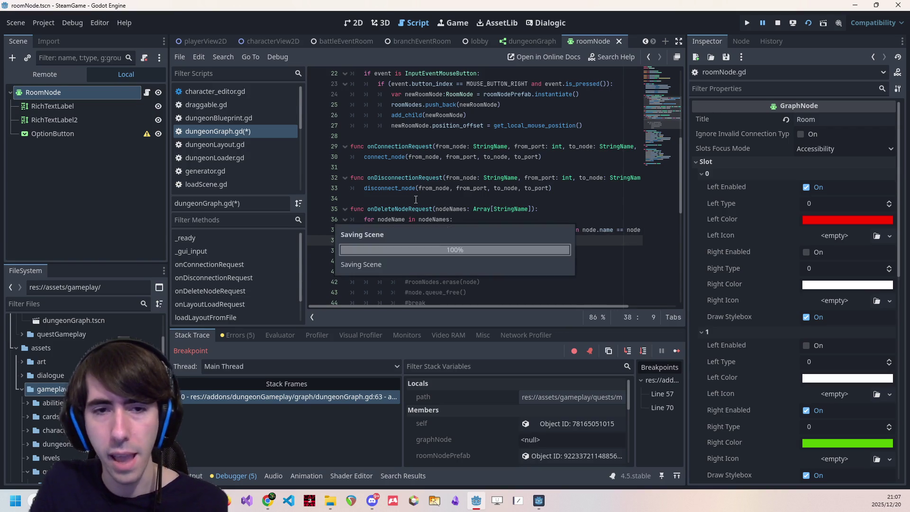
# - Add roomNodes[id].queue_free() and roomNodes.remove_at(id) below the lookup and save
pyautogui.press('Down')
pyautogui.write('roomNodes[id].')
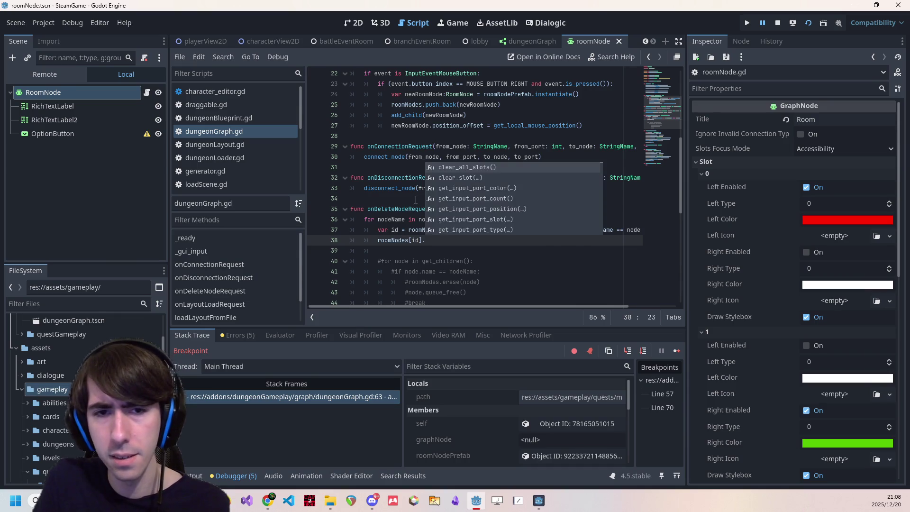
pyautogui.write('queue')
pyautogui.press('Down')
pyautogui.press('Down')
pyautogui.press('Return')
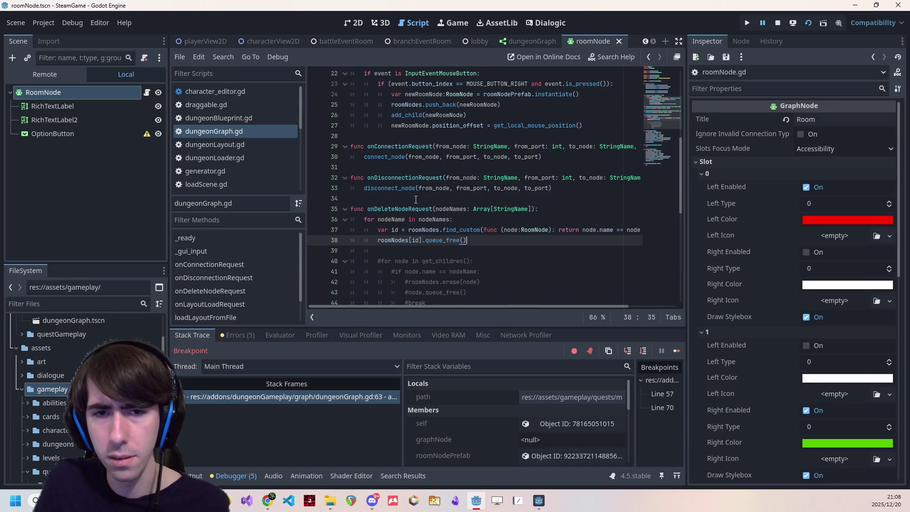
pyautogui.press('Return')
pyautogui.write('roomNodes.')
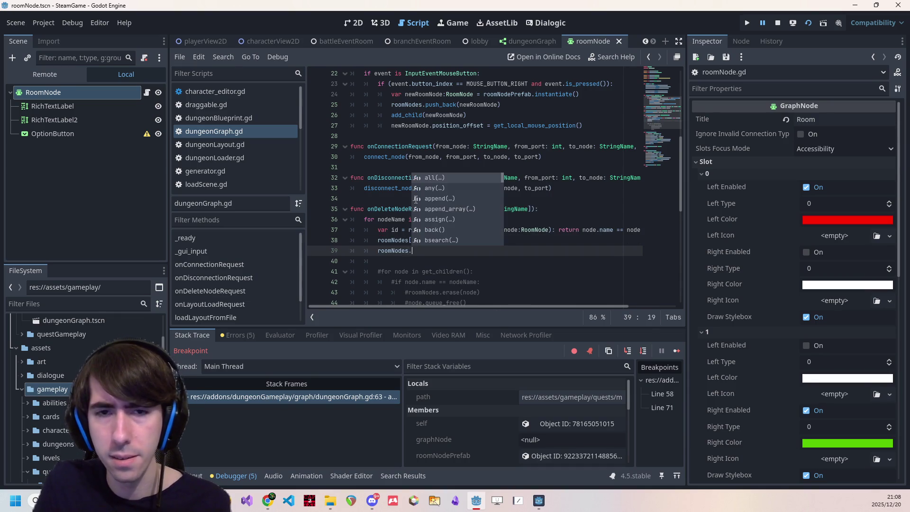
pyautogui.write('remove')
pyautogui.press('Return')
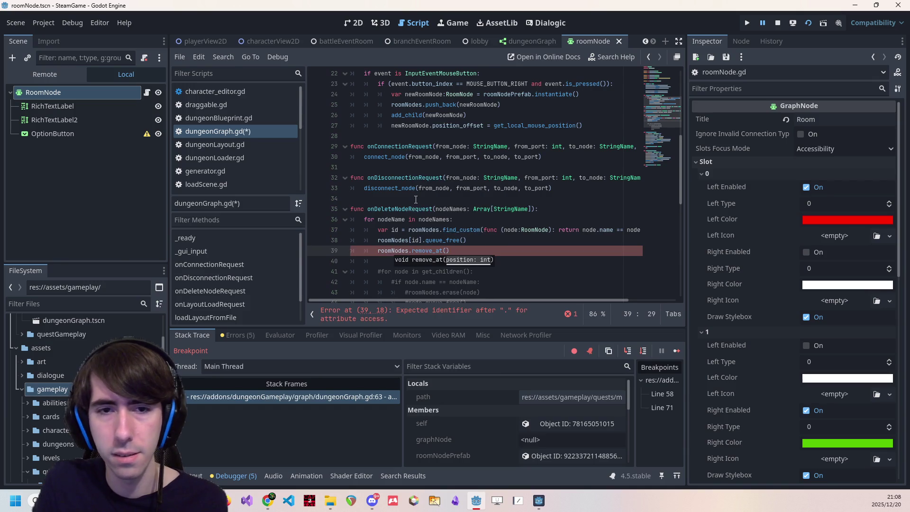
pyautogui.write('id')
pyautogui.hotkey('ctrl', 's')
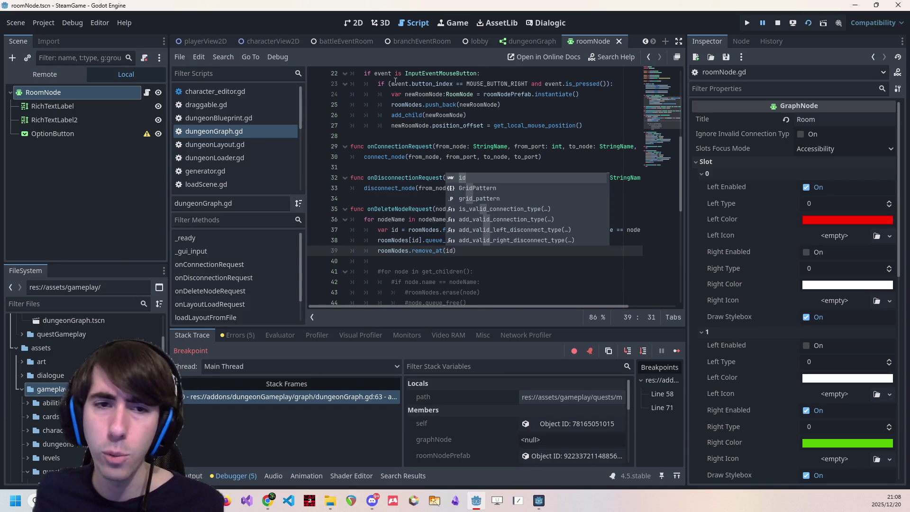
# - Delete the old commented-out get_children loop from onDeleteNodeRequest
pyautogui.click(490, 278)
pyautogui.doubleClick(420, 230)
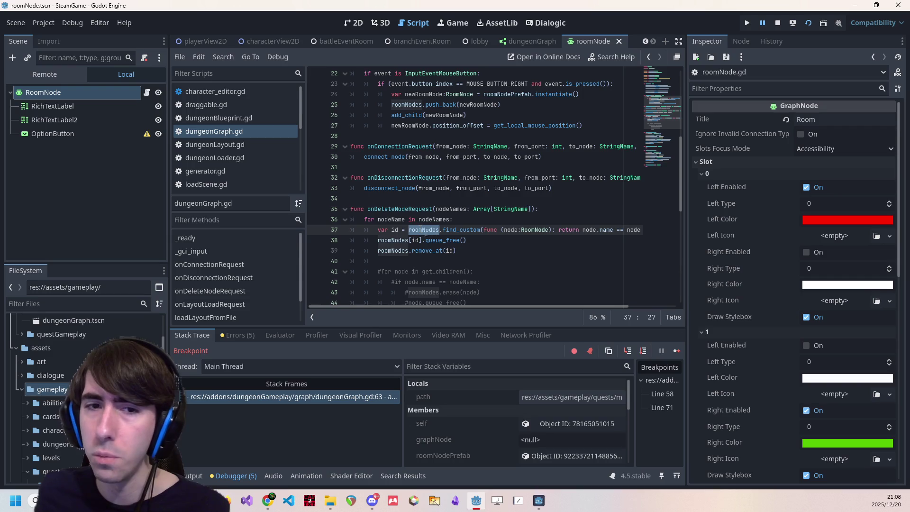
pyautogui.moveTo(465, 253); pyautogui.dragTo(326, 251)
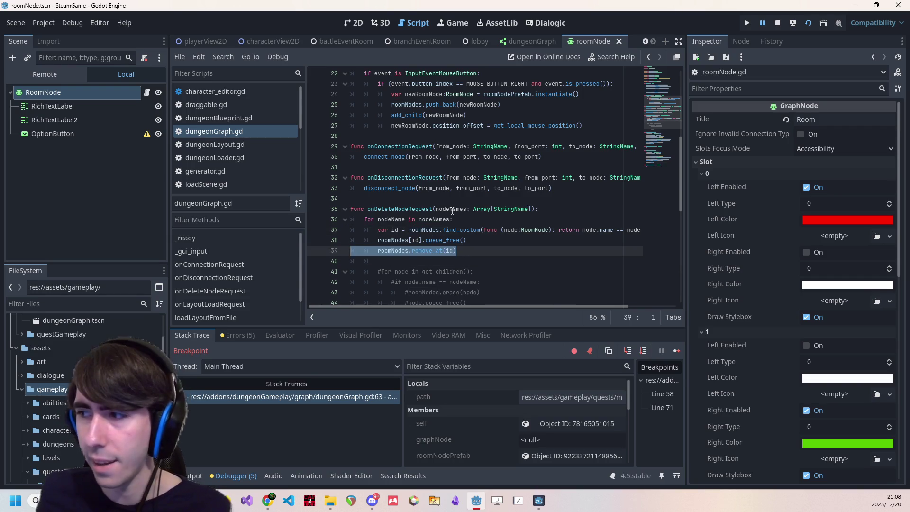
pyautogui.scroll(-3, 451, 211)
pyautogui.moveTo(427, 219); pyautogui.dragTo(321, 169)
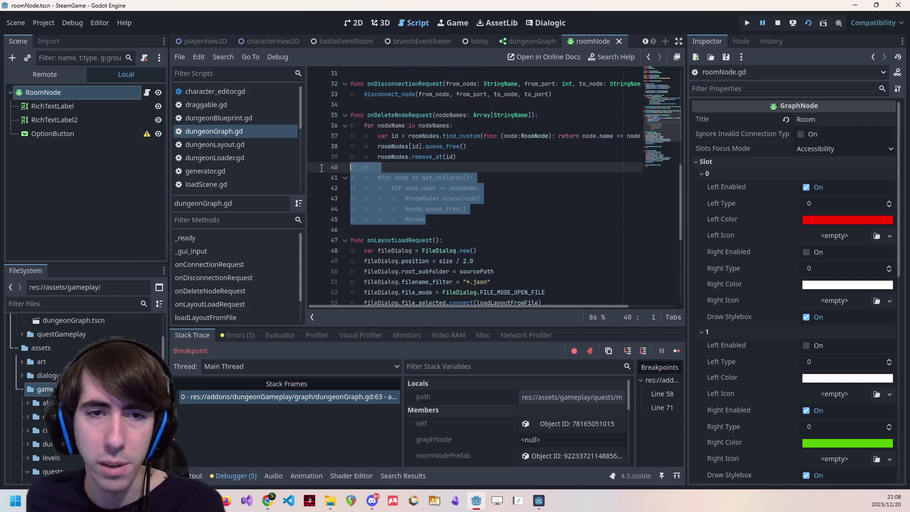
pyautogui.press('BackSpace')
pyautogui.press('BackSpace')
pyautogui.scroll(2, 474, 213)
pyautogui.click(507, 235)
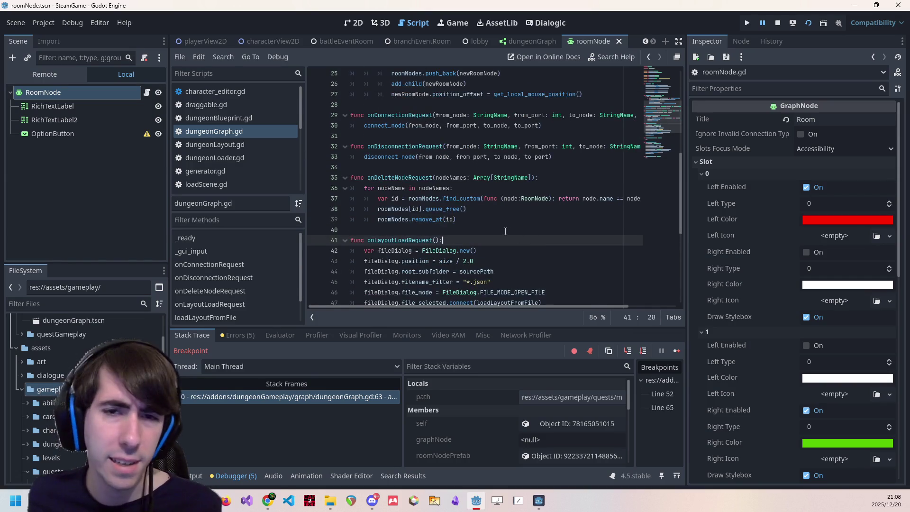
pyautogui.press('Up')
pyautogui.scroll(1, 503, 230)
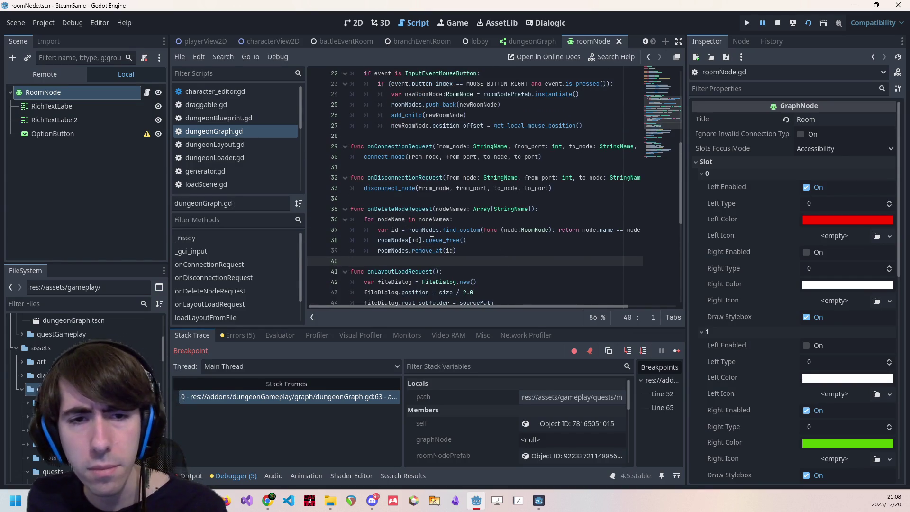
# - Declare id as int on line 37 and look up the find_custom documentation
pyautogui.click(403, 230)
pyautogui.write(':int')
pyautogui.click(471, 230)
pyautogui.keyDown('ctrl'); pyautogui.click(472, 230); pyautogui.keyUp('ctrl')
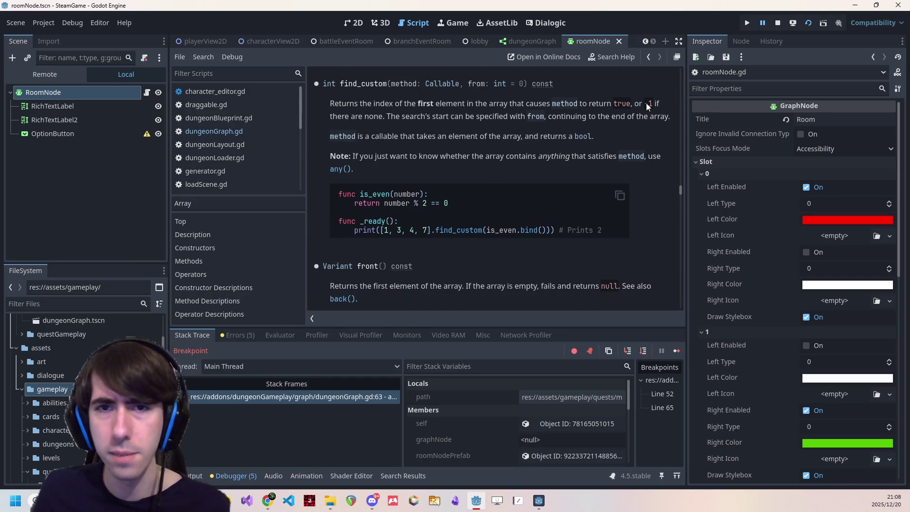
pyautogui.hotkey('alt', 'Left')
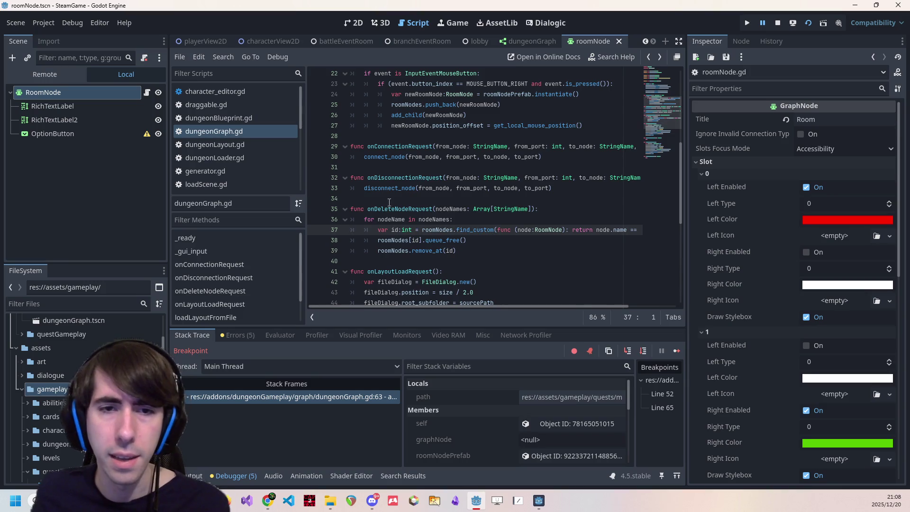
# - Add and then remove a blank line under the id lookup, and stop the debug session
pyautogui.press('End')
pyautogui.press('Return')
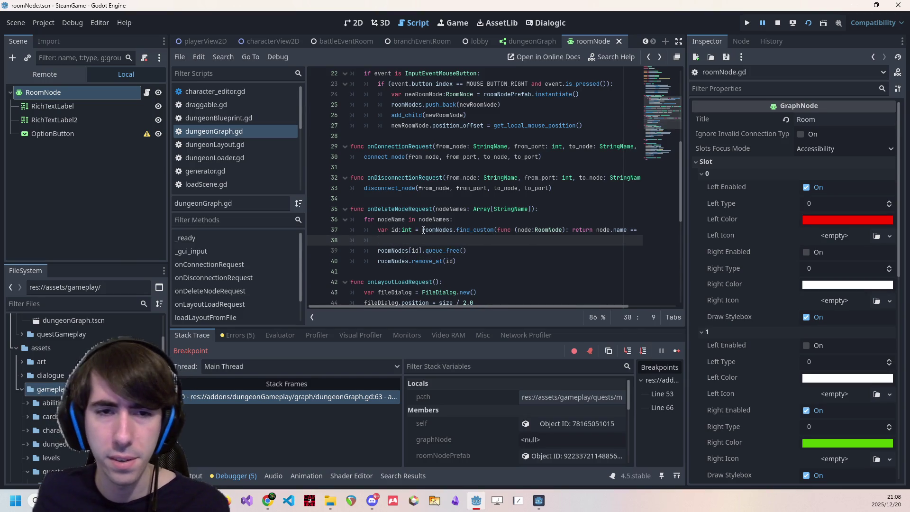
pyautogui.hotkey('ctrl', 'shift', 'k')
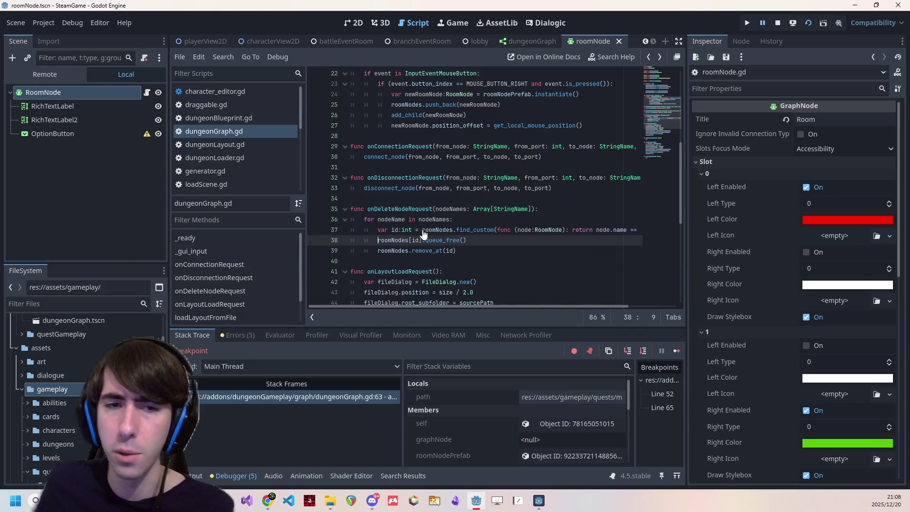
pyautogui.click(777, 23)
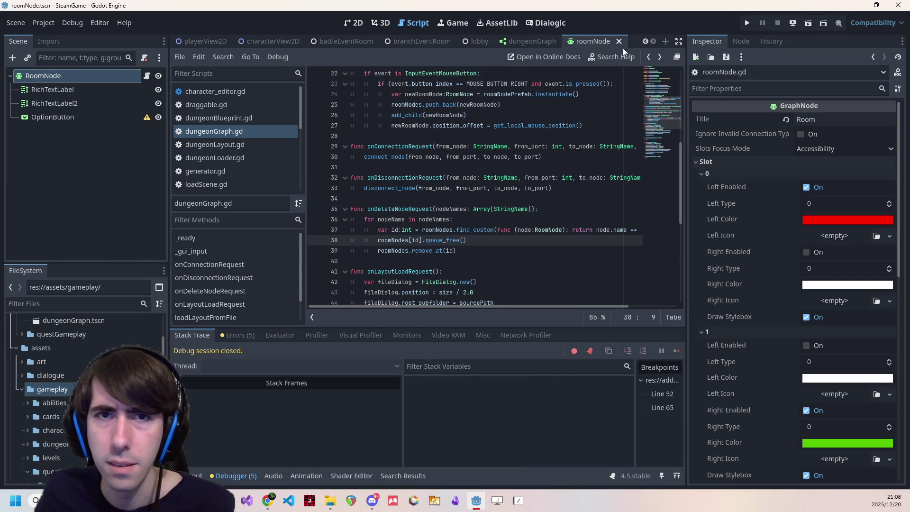
# - Insert assert(id != -1) before roomNodes[id].queue_free(), save the script, and run the scene
pyautogui.scroll(-4, 459, 176)
pyautogui.scroll(4, 450, 199)
pyautogui.scroll(-4, 446, 218)
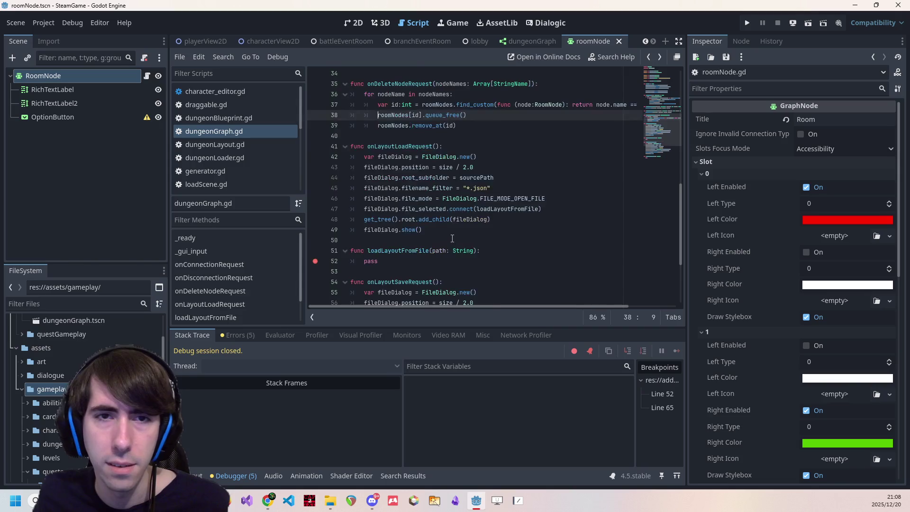
pyautogui.scroll(1, 441, 228)
pyautogui.press('Return')
pyautogui.press('Up')
pyautogui.write('assert')
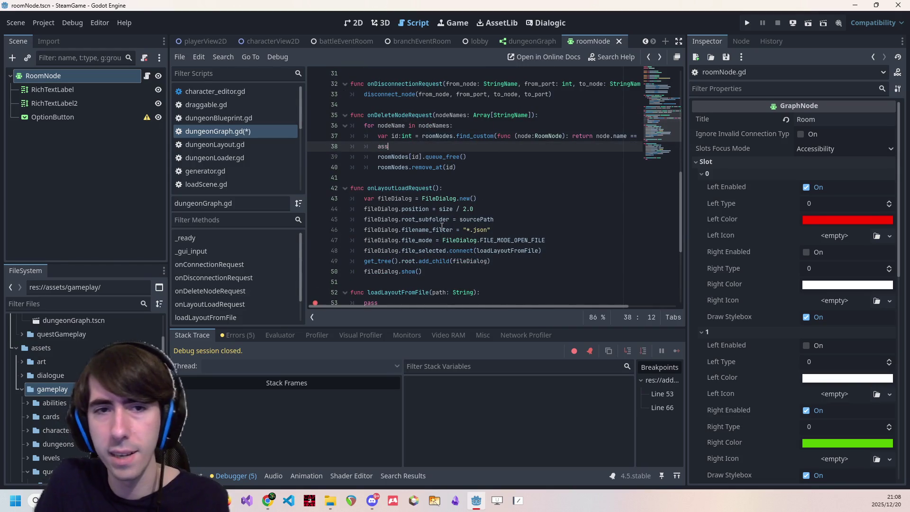
pyautogui.write('(id !=')
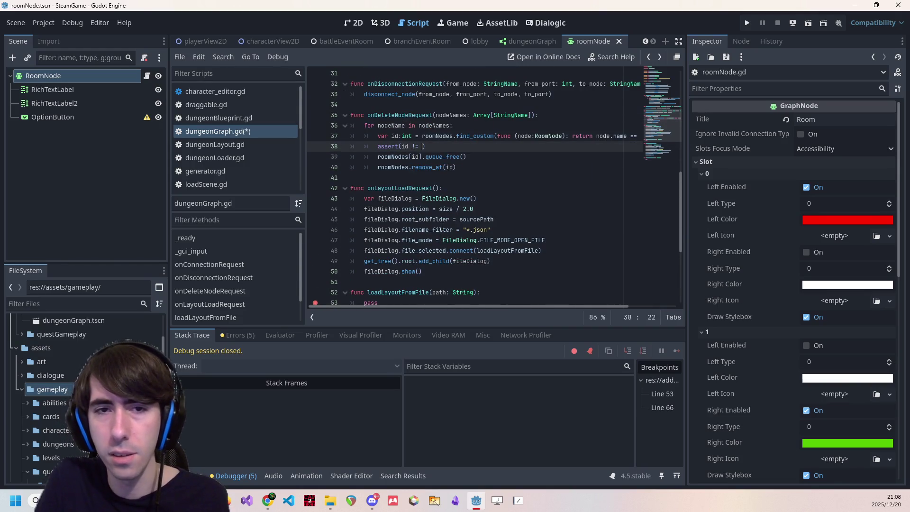
pyautogui.hotkey('ctrl', 's')
pyautogui.scroll(-5, 442, 227)
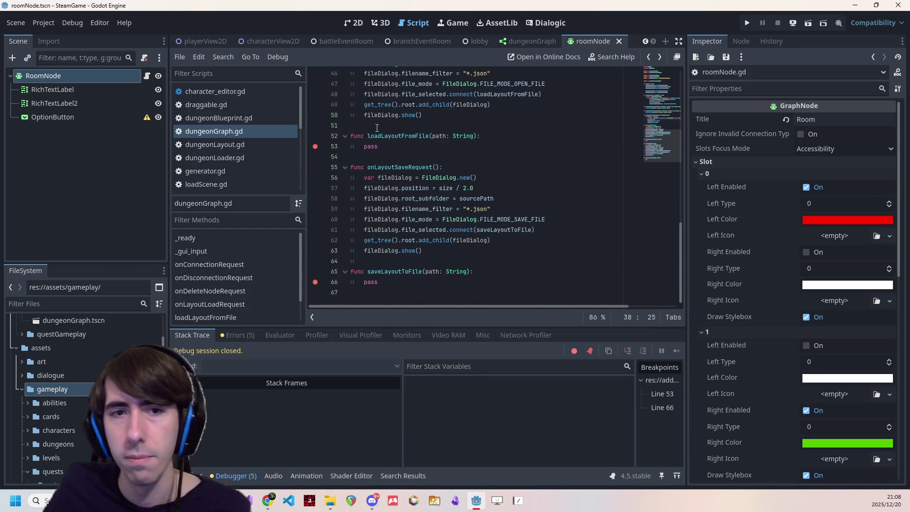
pyautogui.click(807, 23)
# - Run the dungeonGraph scene and try out the Load Layout and Save Current Layout dialogs
pyautogui.click(777, 23)
pyautogui.click(529, 41)
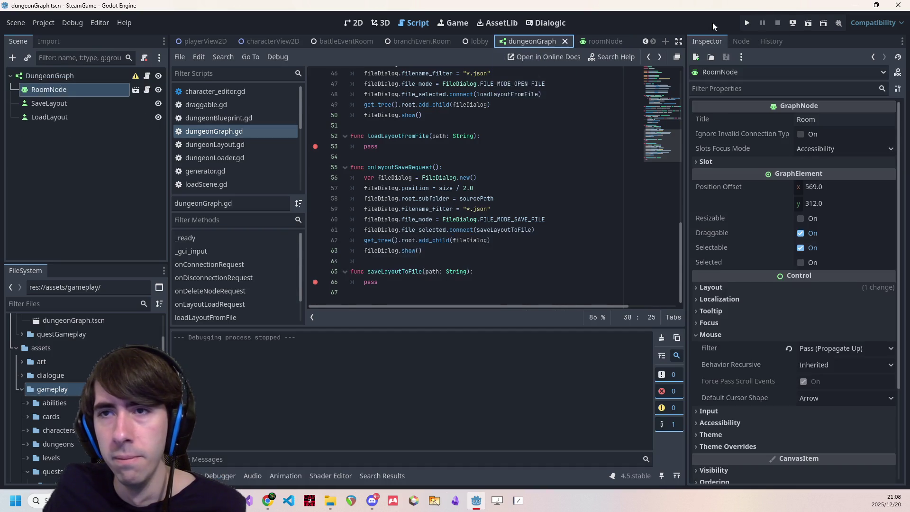
pyautogui.click(804, 26)
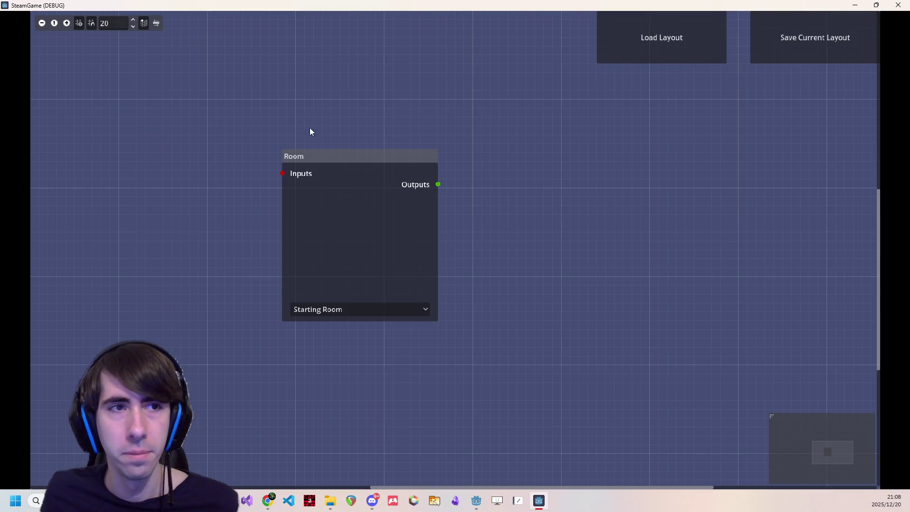
pyautogui.click(661, 50)
pyautogui.click(752, 121)
pyautogui.click(771, 56)
pyautogui.click(750, 121)
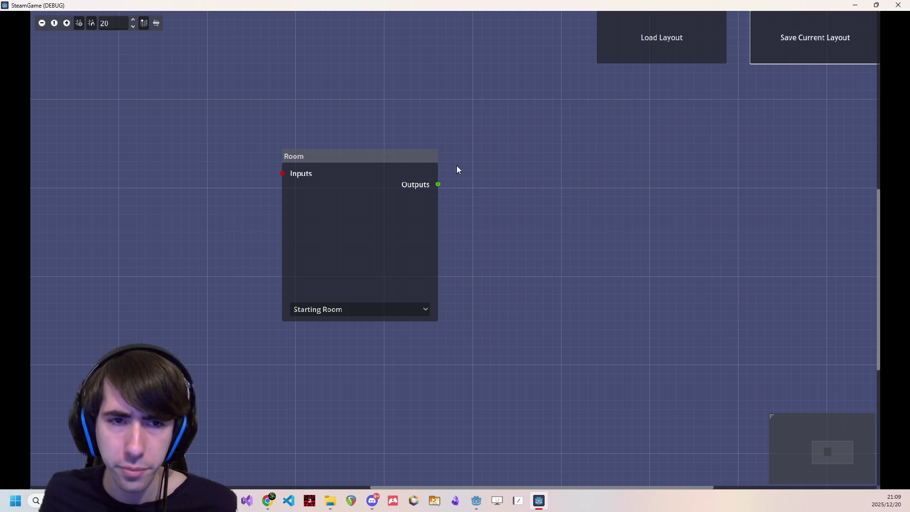
# - Add four Room nodes, then box-select several and delete them, hitting the line 38 assertion
pyautogui.moveTo(389, 175); pyautogui.dragTo(508, 169)
pyautogui.rightClick(226, 167)
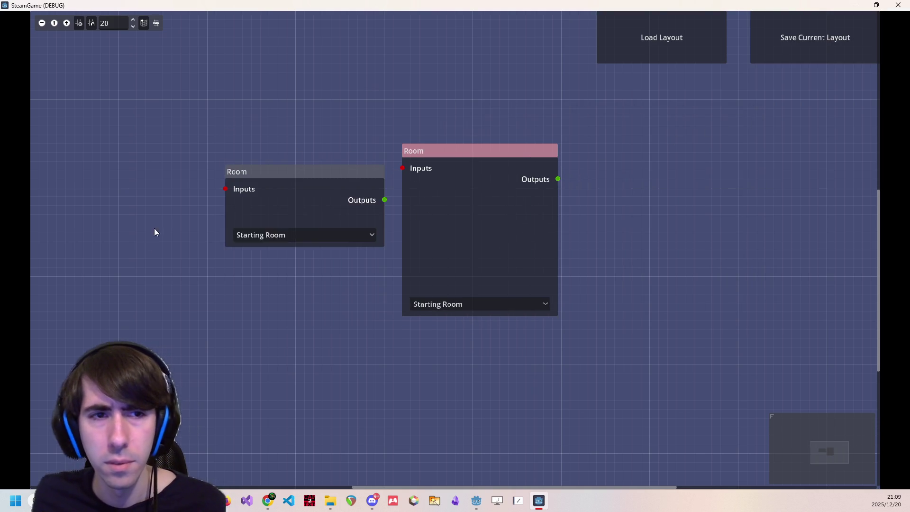
pyautogui.rightClick(157, 230)
pyautogui.rightClick(283, 340)
pyautogui.rightClick(577, 383)
pyautogui.moveTo(505, 315); pyautogui.dragTo(297, 476)
pyautogui.press('Delete')
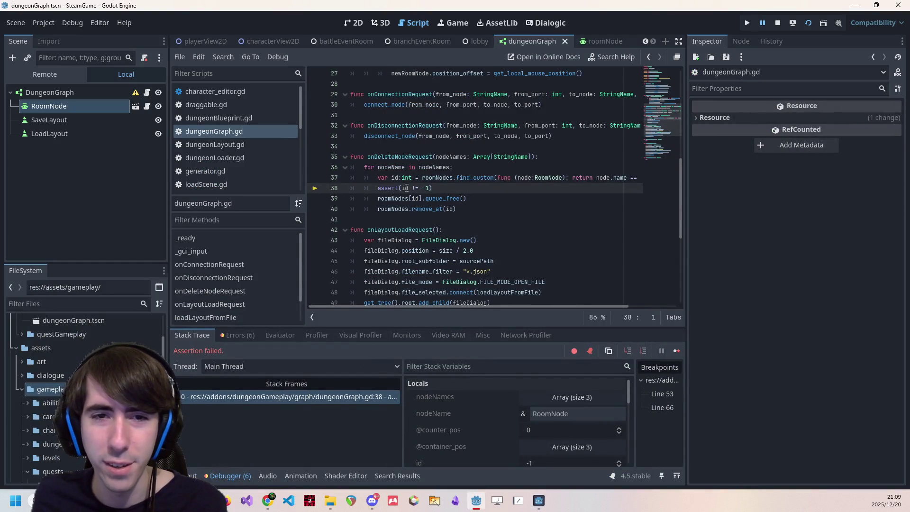
# - Inspect the -1 id value in the debugger and close the running game window
pyautogui.moveTo(407, 188)
pyautogui.click(531, 156)
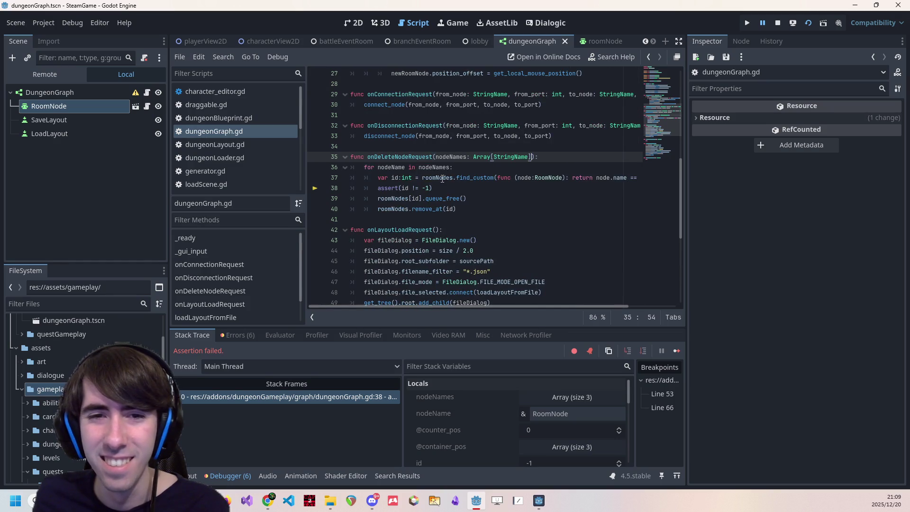
pyautogui.moveTo(442, 178)
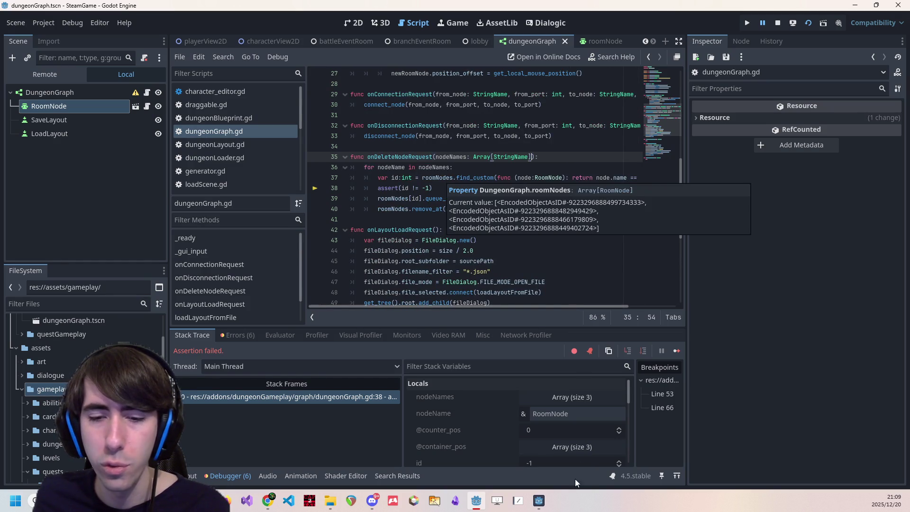
pyautogui.click(537, 498)
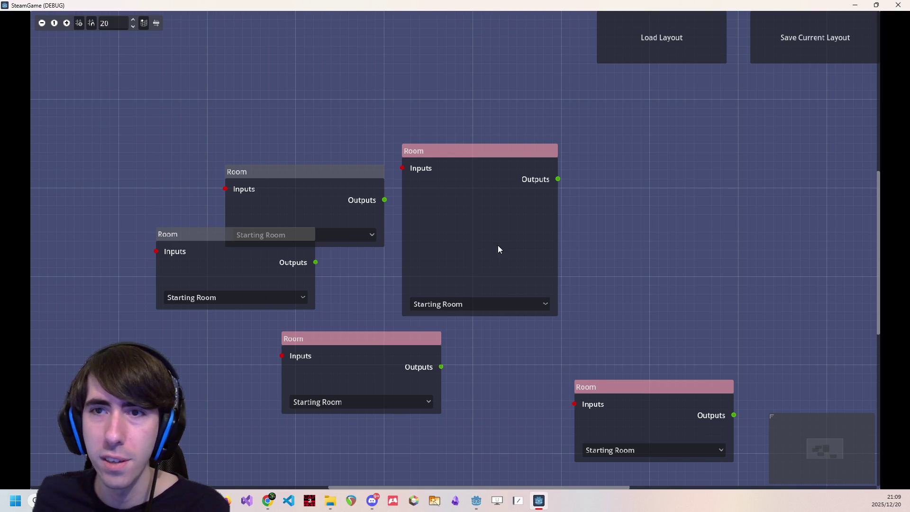
pyautogui.click(897, 5)
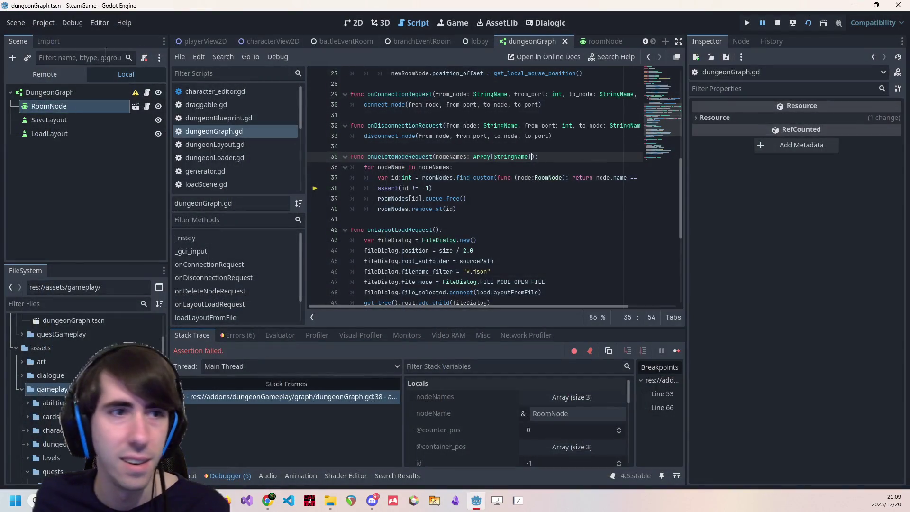
# - Delete the leftover RoomNode from the DungeonGraph scene, stop the debugger, and relaunch with F5
pyautogui.click(75, 104)
pyautogui.press('Delete')
pyautogui.press('Return')
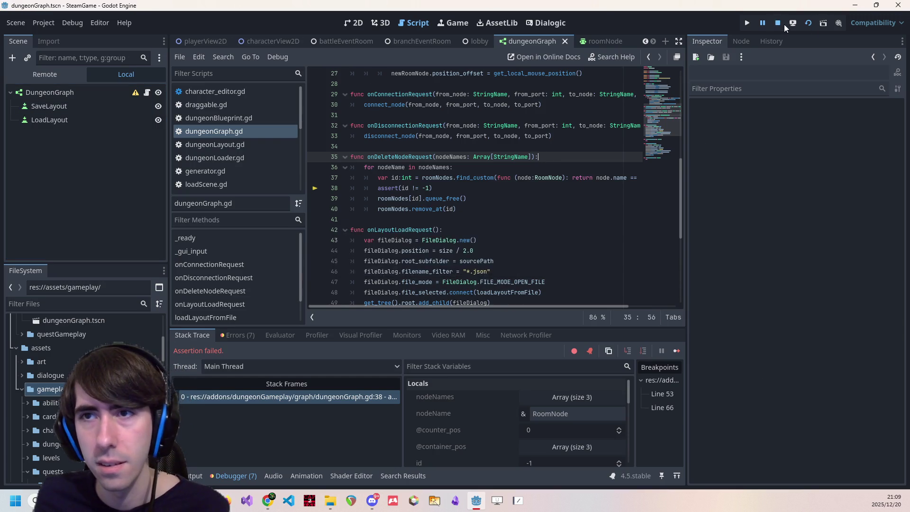
pyautogui.click(783, 25)
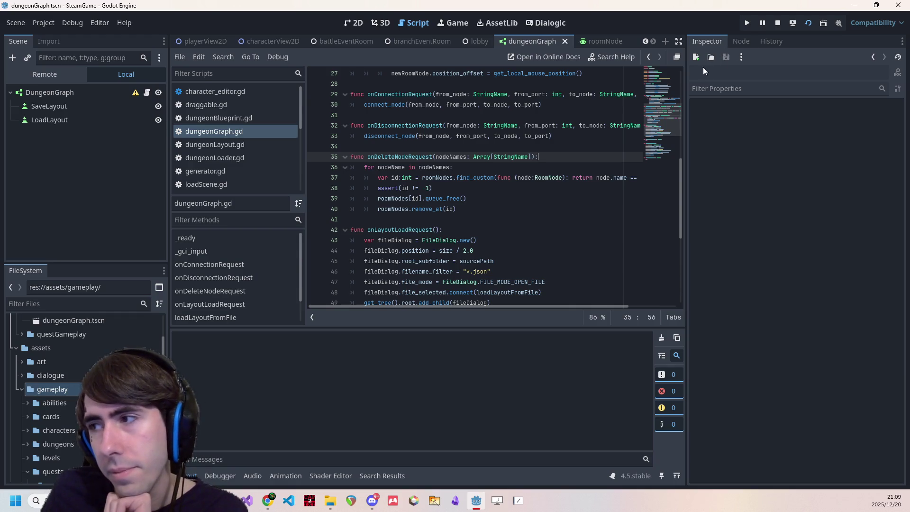
pyautogui.press('F5')
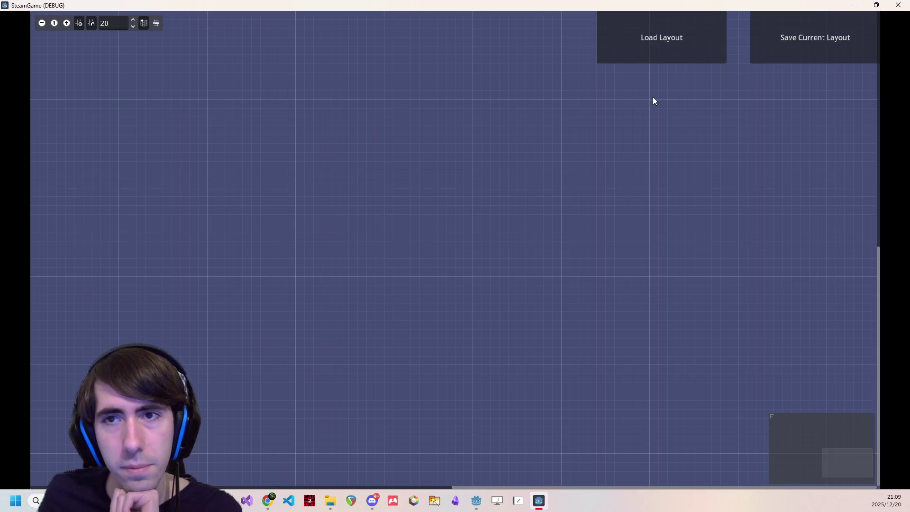
# - Load the saved layout and delete most of its room nodes in three batches
pyautogui.click(613, 56)
pyautogui.moveTo(268, 167); pyautogui.dragTo(661, 351)
pyautogui.press('Delete')
pyautogui.moveTo(568, 116); pyautogui.dragTo(268, 418)
pyautogui.press('Delete')
pyautogui.moveTo(603, 179); pyautogui.dragTo(528, 274)
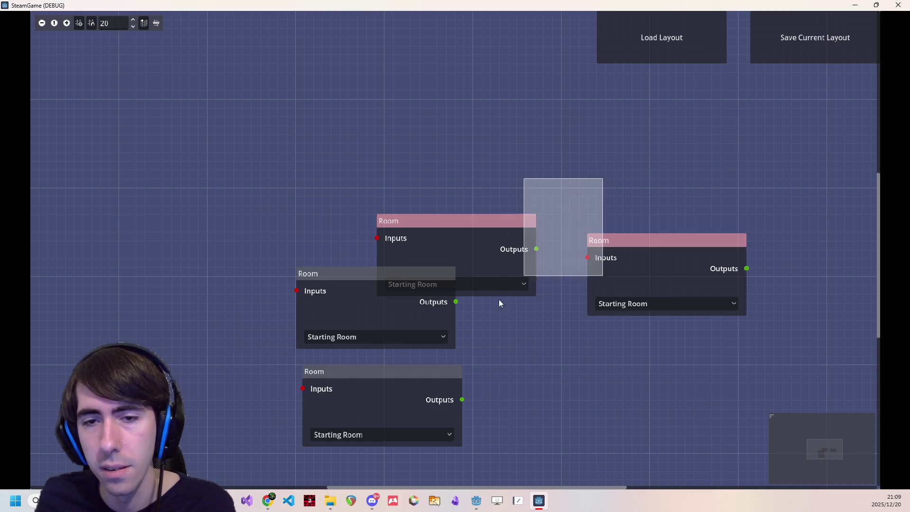
pyautogui.press('Delete')
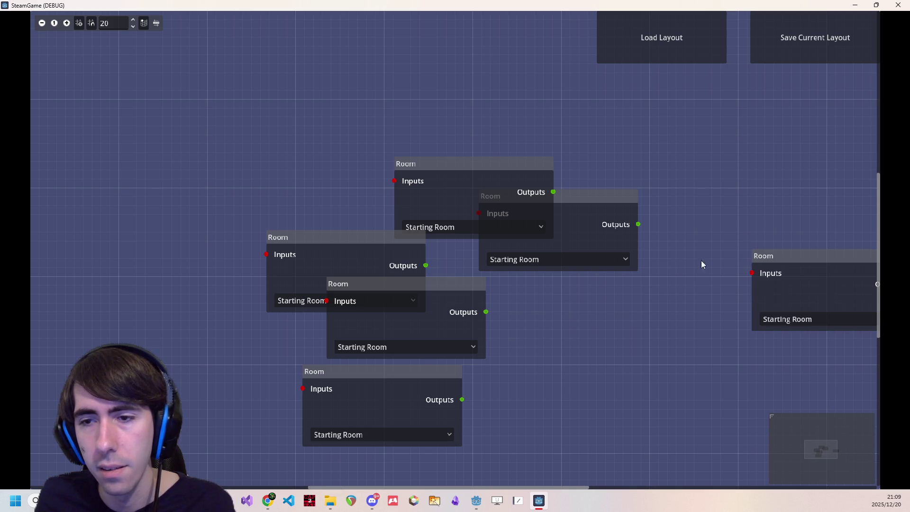
# - Connect the middle and top rooms into the right room, then rearrange the nodes apart
pyautogui.moveTo(638, 224); pyautogui.dragTo(751, 273)
pyautogui.moveTo(589, 211)
pyautogui.mouseDown()
pyautogui.moveTo(625, 332)
pyautogui.moveTo(424, 239)
pyautogui.moveTo(266, 67)
pyautogui.moveTo(555, 198)
pyautogui.moveTo(575, 293)
pyautogui.moveTo(589, 289)
pyautogui.moveTo(537, 278)
pyautogui.mouseUp()
pyautogui.moveTo(552, 192); pyautogui.dragTo(752, 273)
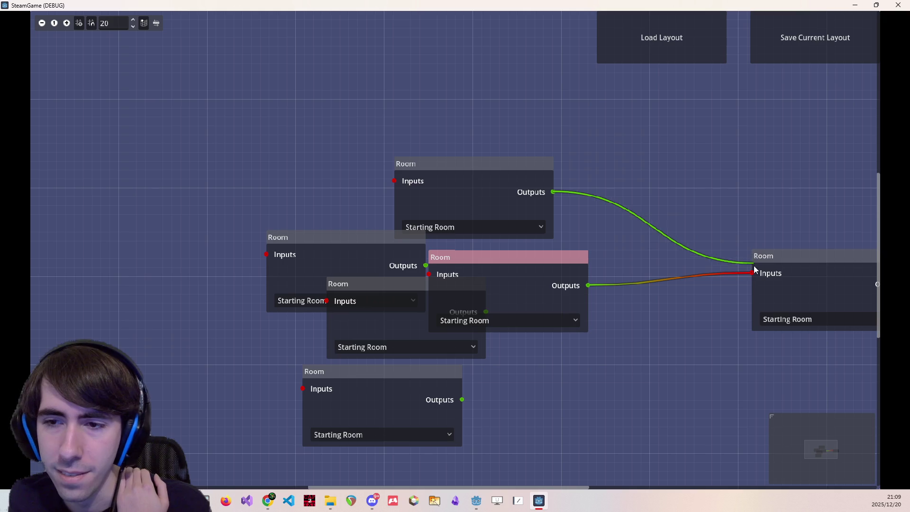
pyautogui.moveTo(520, 173); pyautogui.dragTo(599, 142)
pyautogui.moveTo(516, 271)
pyautogui.mouseDown()
pyautogui.moveTo(371, 197)
pyautogui.moveTo(299, 208)
pyautogui.mouseUp()
pyautogui.moveTo(516, 133)
pyautogui.mouseDown()
pyautogui.moveTo(259, 87)
pyautogui.moveTo(269, 90)
pyautogui.moveTo(259, 106)
pyautogui.mouseUp()
pyautogui.moveTo(801, 254)
pyautogui.mouseDown()
pyautogui.moveTo(619, 167)
pyautogui.moveTo(522, 147)
pyautogui.mouseUp()
pyautogui.click(396, 239)
pyautogui.moveTo(395, 237)
pyautogui.mouseDown()
pyautogui.moveTo(771, 285)
pyautogui.moveTo(752, 266)
pyautogui.mouseUp()
# - Make two rooms BattleRooms and chain their outputs onward to the middle room
pyautogui.click(519, 216)
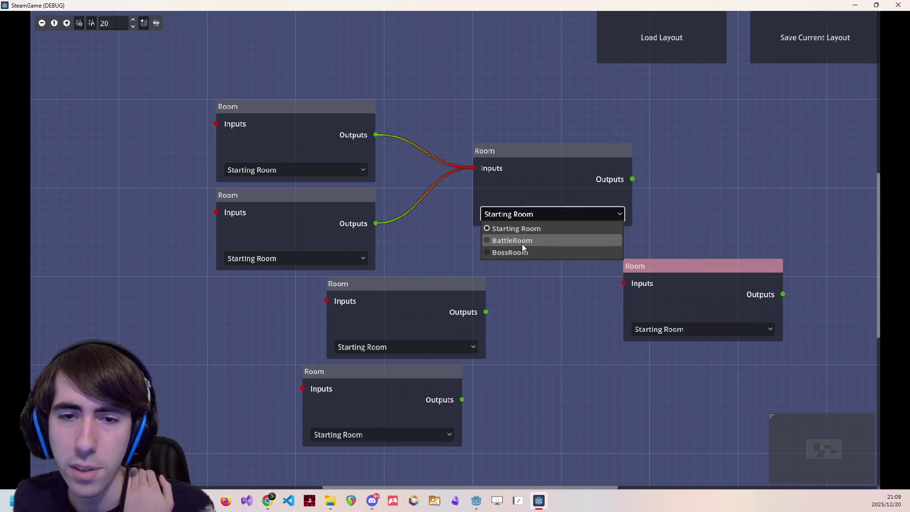
pyautogui.click(520, 243)
pyautogui.moveTo(635, 265); pyautogui.dragTo(671, 155)
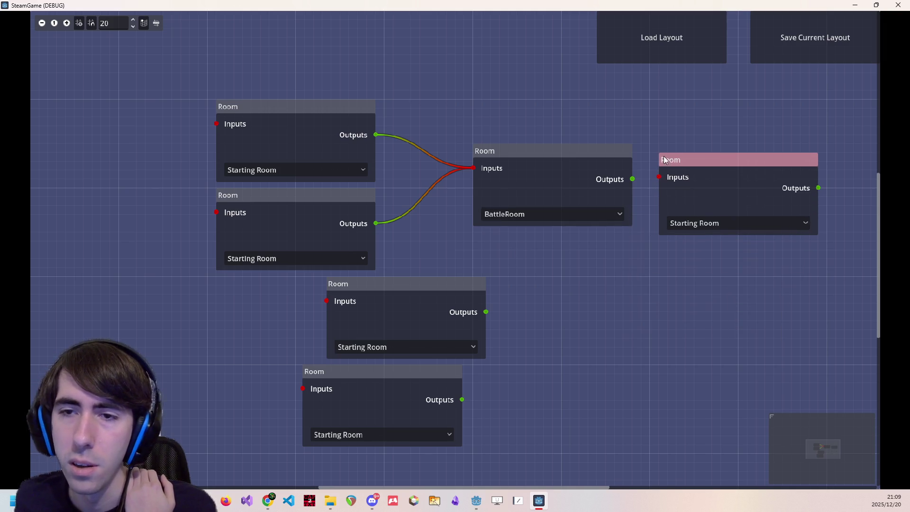
pyautogui.moveTo(633, 179); pyautogui.dragTo(730, 170)
pyautogui.click(730, 223)
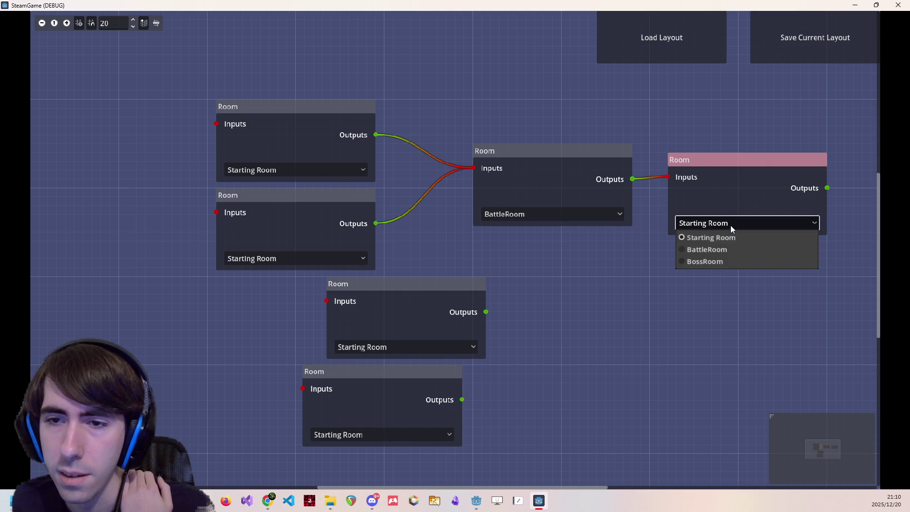
pyautogui.click(721, 248)
pyautogui.moveTo(452, 294)
pyautogui.mouseDown()
pyautogui.moveTo(777, 337)
pyautogui.moveTo(714, 285)
pyautogui.mouseUp()
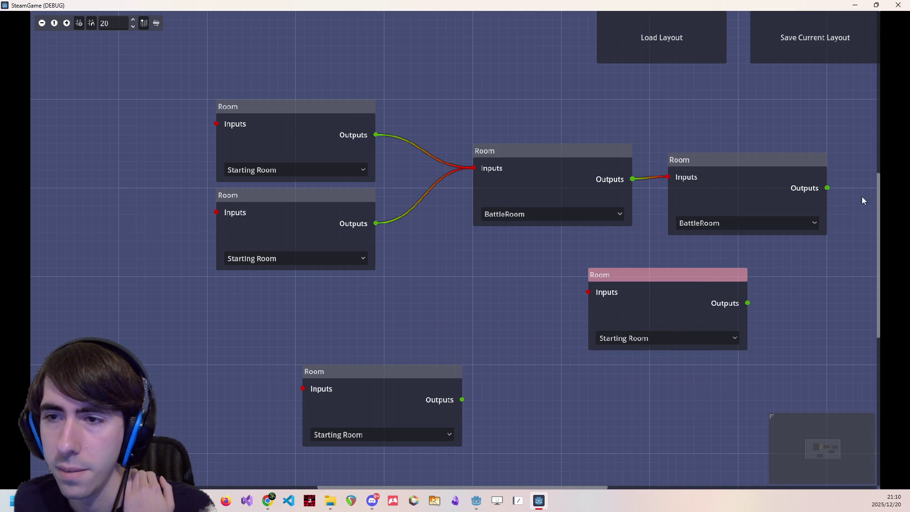
pyautogui.moveTo(826, 188); pyautogui.dragTo(590, 297)
# - Turn the bottom room into a BossRoom and connect the middle room into it
pyautogui.moveTo(416, 375); pyautogui.dragTo(649, 378)
pyautogui.click(587, 435)
pyautogui.click(575, 474)
pyautogui.moveTo(578, 394)
pyautogui.mouseDown()
pyautogui.moveTo(781, 368)
pyautogui.moveTo(845, 296)
pyautogui.mouseUp()
pyautogui.moveTo(749, 303); pyautogui.dragTo(810, 292)
# - Add a new room at the far left and connect it to the upper and lower rooms
pyautogui.rightClick(628, 391)
pyautogui.scroll(-2, 628, 391)
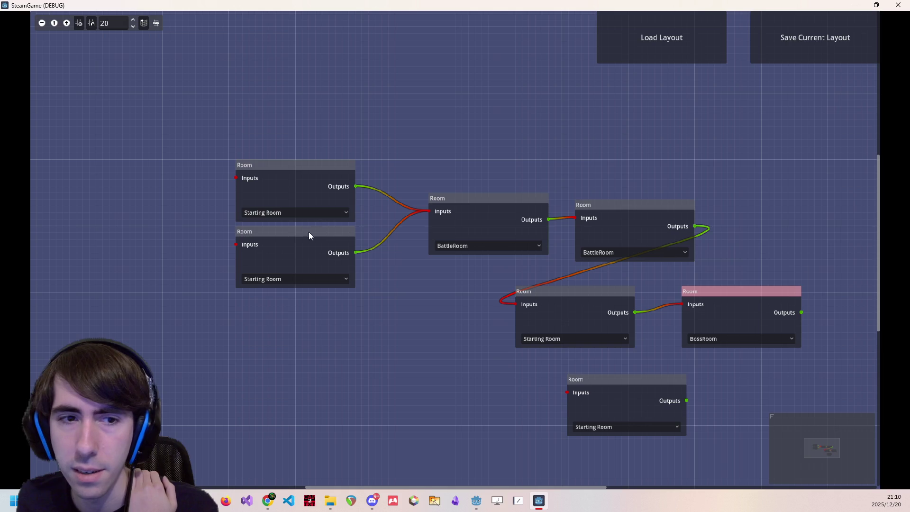
pyautogui.click(313, 230)
pyautogui.moveTo(619, 379); pyautogui.dragTo(135, 191)
pyautogui.moveTo(202, 213); pyautogui.dragTo(233, 181)
pyautogui.moveTo(202, 212); pyautogui.dragTo(243, 245)
# - Set the upper, lower and lower-middle rooms to BattleRoom
pyautogui.click(263, 212)
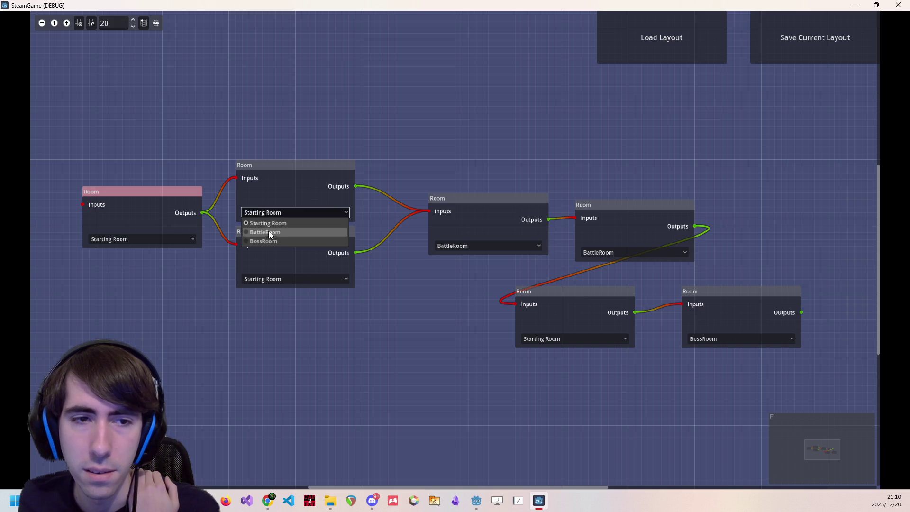
pyautogui.click(274, 238)
pyautogui.click(280, 279)
pyautogui.click(280, 295)
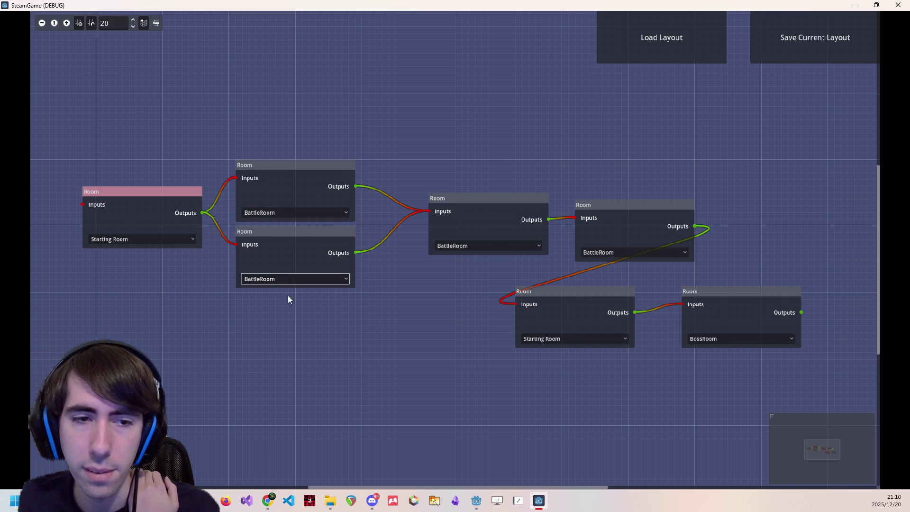
pyautogui.hscroll(3, 395, 345)
pyautogui.hscroll(-5, 393, 347)
pyautogui.scroll(-2, 427, 339)
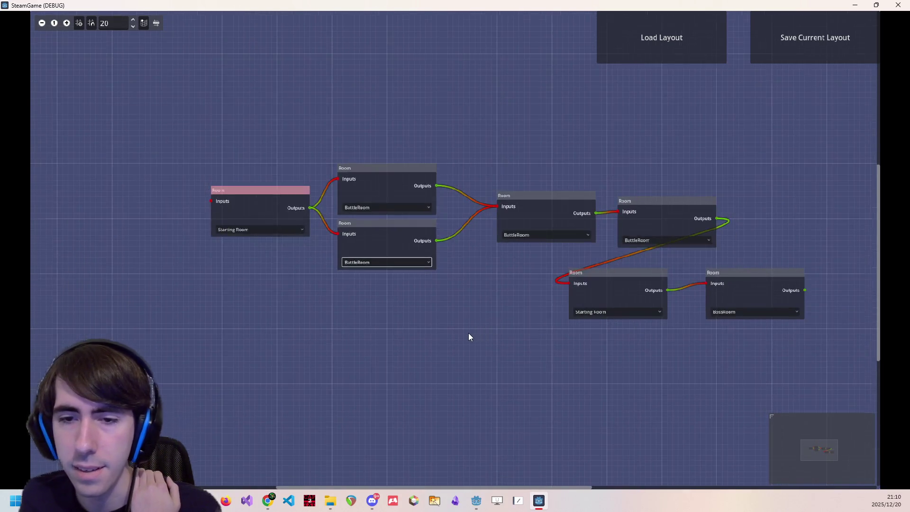
pyautogui.click(663, 307)
pyautogui.click(632, 326)
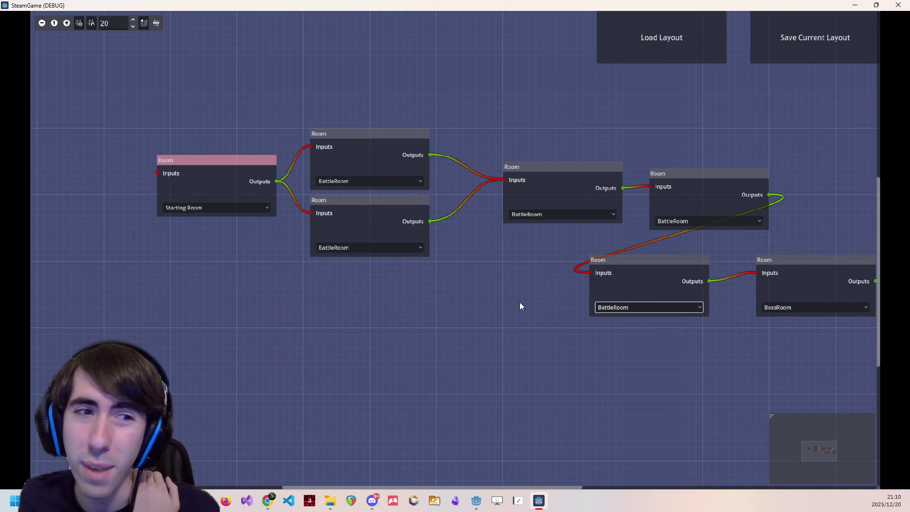
pyautogui.hscroll(2, 521, 305)
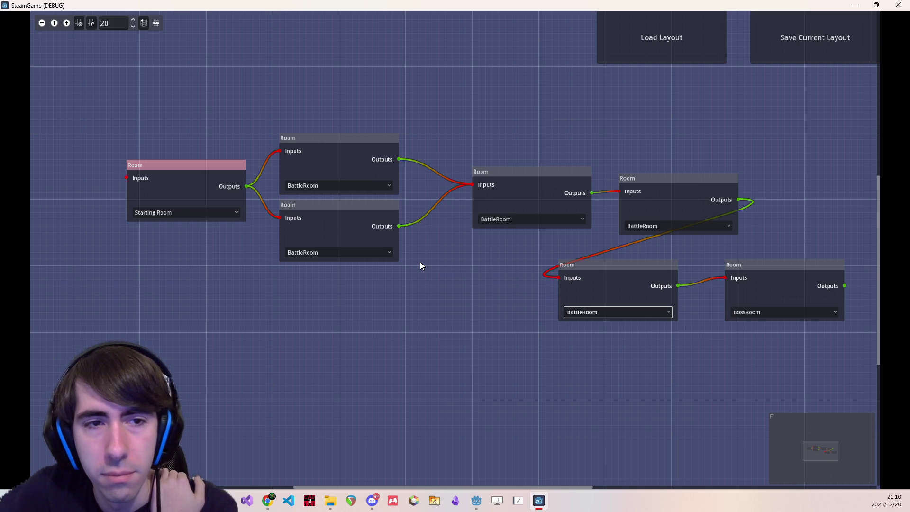
# - Box-select the Starting Room and both BattleRooms, then repeatedly toggle the Starting Room type dropdown
pyautogui.moveTo(234, 106); pyautogui.dragTo(308, 280)
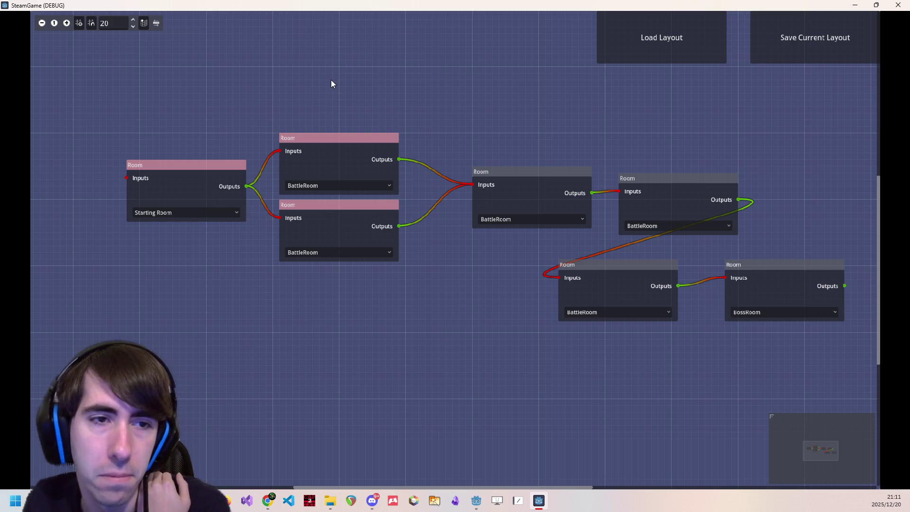
pyautogui.click(186, 211)
pyautogui.click(187, 211)
pyautogui.click(187, 211)
pyautogui.click(187, 212)
pyautogui.click(187, 211)
pyautogui.click(187, 211)
pyautogui.click(187, 212)
pyautogui.click(187, 212)
pyautogui.click(186, 211)
pyautogui.click(187, 211)
pyautogui.click(187, 211)
pyautogui.click(186, 211)
pyautogui.click(187, 211)
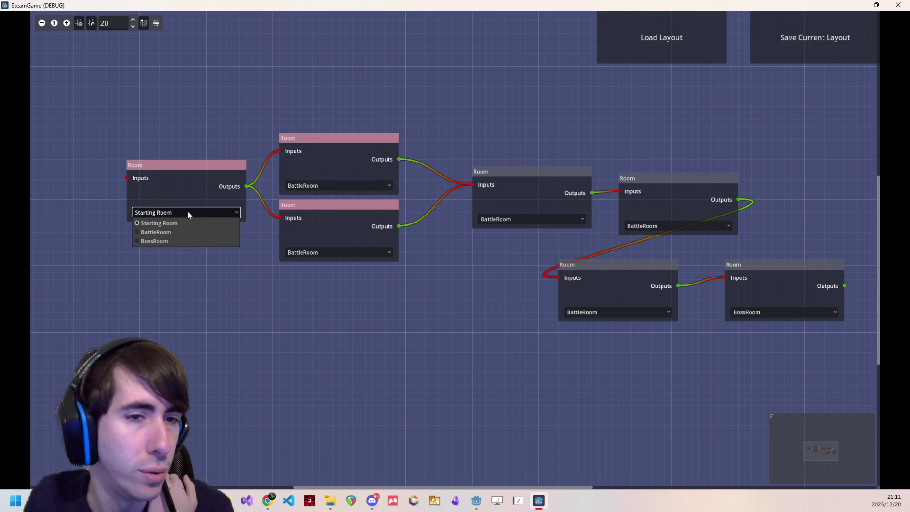
pyautogui.click(187, 211)
pyautogui.click(187, 212)
pyautogui.click(187, 211)
pyautogui.click(187, 211)
pyautogui.click(187, 211)
pyautogui.click(187, 211)
pyautogui.click(186, 211)
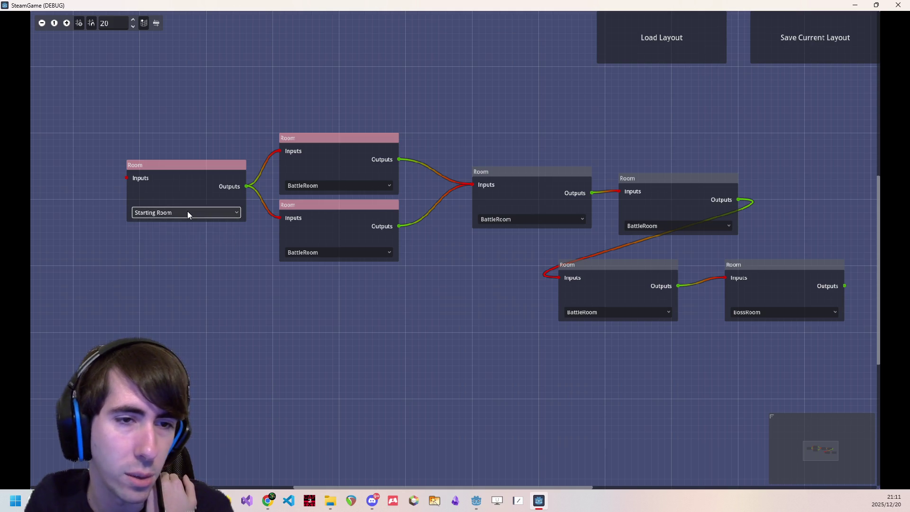
pyautogui.click(186, 211)
pyautogui.click(186, 211)
pyautogui.click(187, 211)
pyautogui.click(187, 212)
pyautogui.click(186, 212)
pyautogui.click(187, 212)
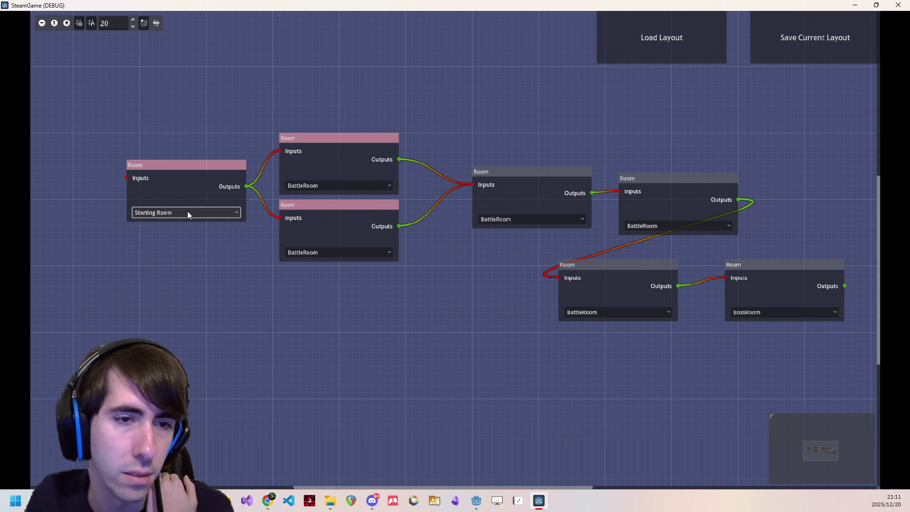
pyautogui.click(186, 211)
pyautogui.click(186, 212)
pyautogui.click(187, 211)
pyautogui.click(170, 227)
pyautogui.click(161, 214)
pyautogui.click(171, 223)
pyautogui.click(171, 217)
# - Close the dropdown, nudge the three selected rooms slightly down, and clear the selection
pyautogui.click(170, 215)
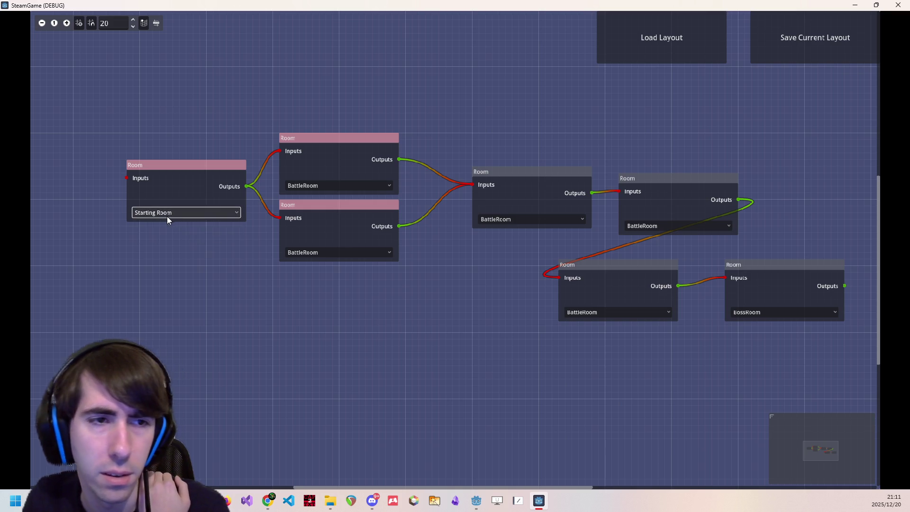
pyautogui.moveTo(155, 176)
pyautogui.mouseDown()
pyautogui.moveTo(152, 163)
pyautogui.moveTo(151, 176)
pyautogui.mouseUp()
pyautogui.click(175, 120)
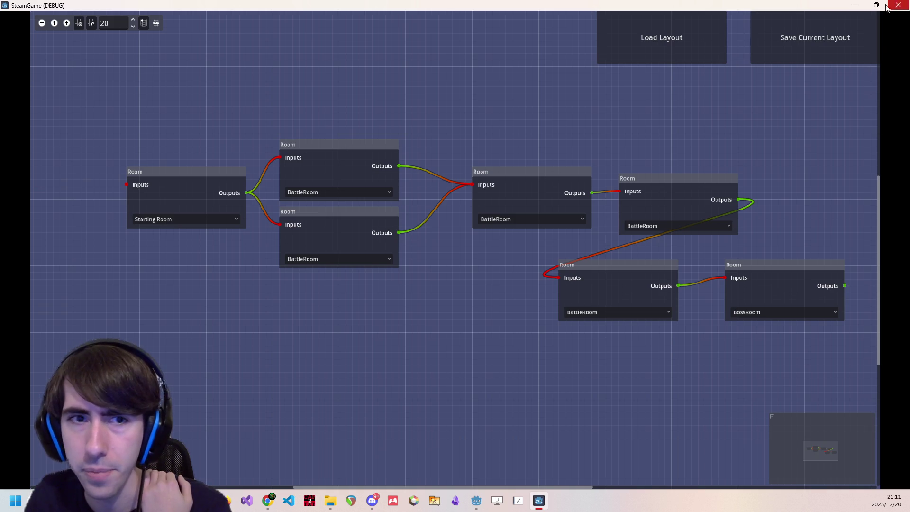
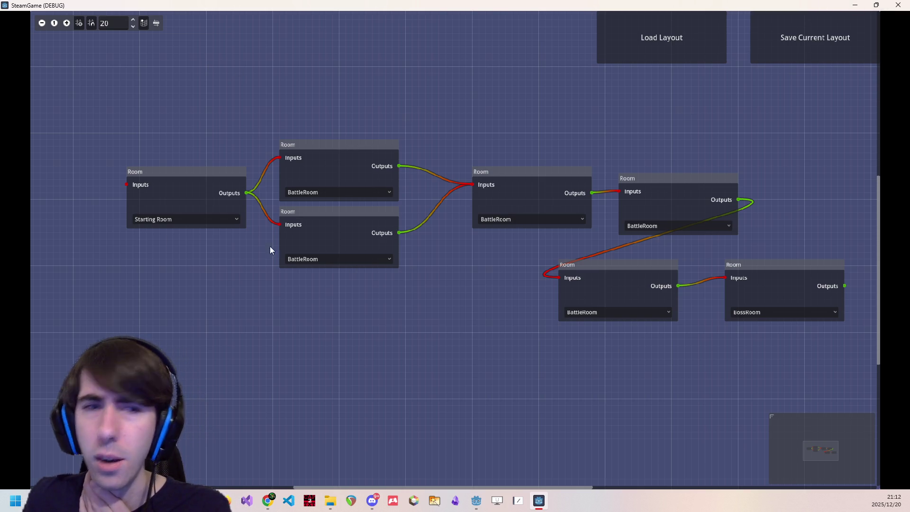
# - Drag the Starting Room node up and back down to test it, then close the SteamGame debug window
pyautogui.click(177, 209)
pyautogui.moveTo(143, 178); pyautogui.dragTo(116, 123)
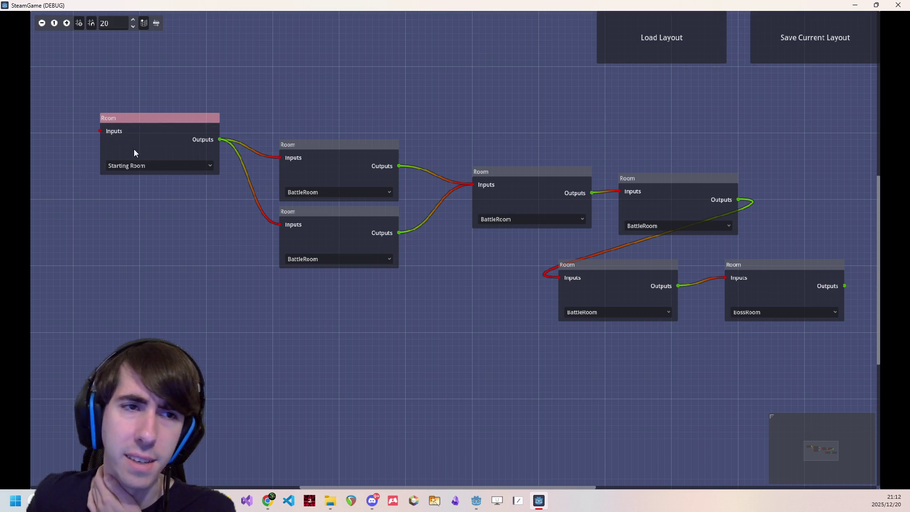
pyautogui.moveTo(170, 134); pyautogui.dragTo(190, 195)
pyautogui.click(229, 123)
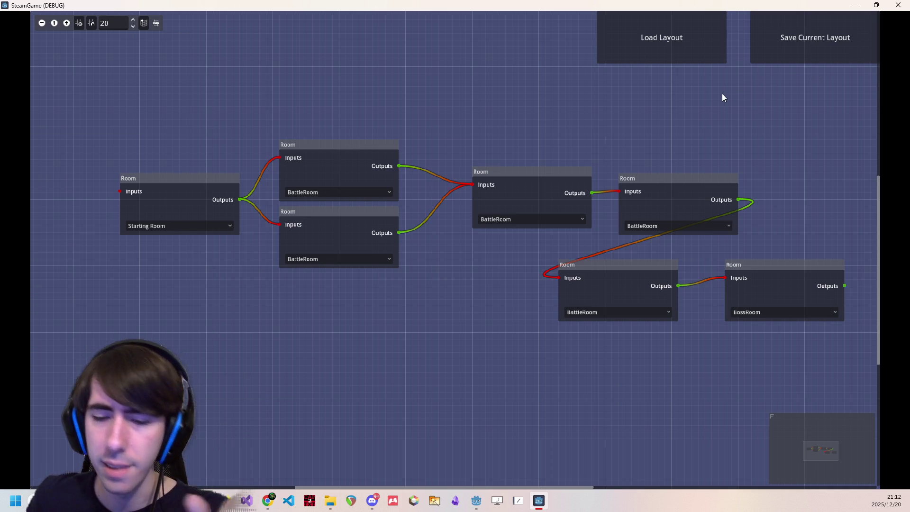
pyautogui.click(899, 5)
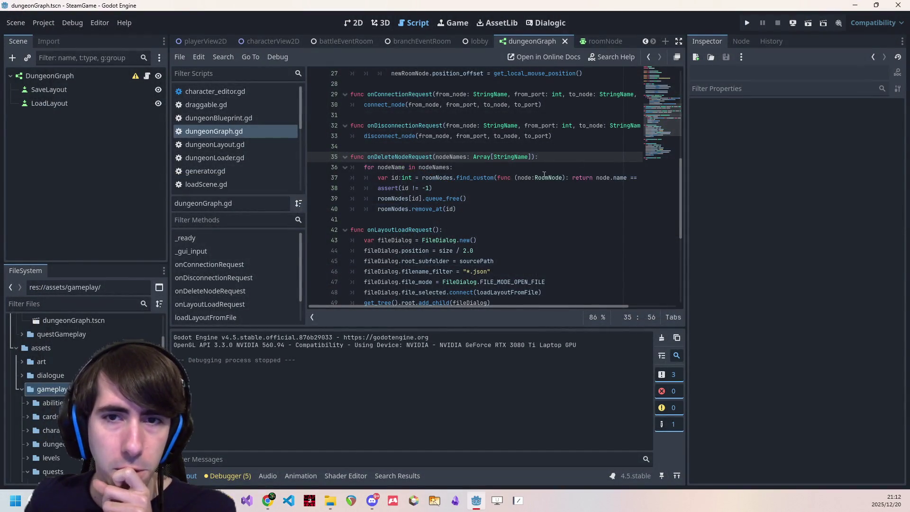
# - Open a new line in saveLayoutToFile, then undo a started JSON call
pyautogui.scroll(-6, 521, 170)
pyautogui.scroll(6, 474, 185)
pyautogui.scroll(-6, 415, 201)
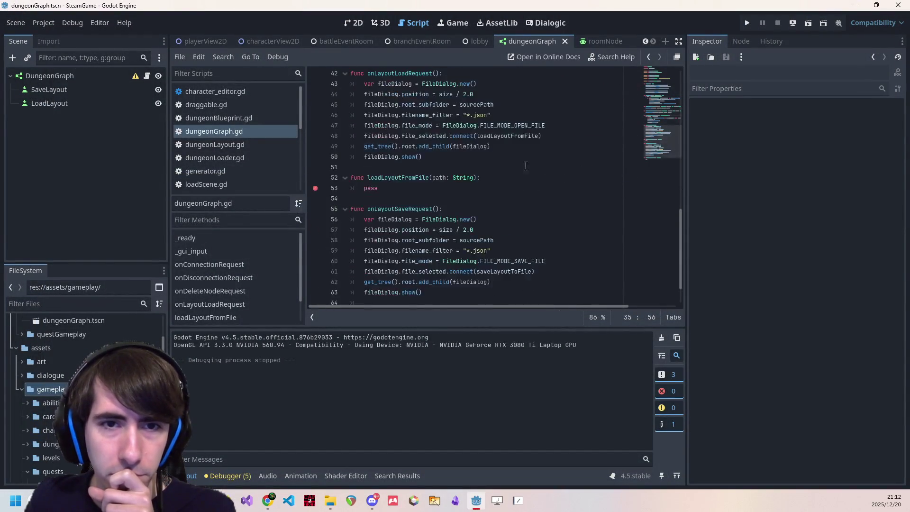
pyautogui.click(373, 282)
pyautogui.click(491, 274)
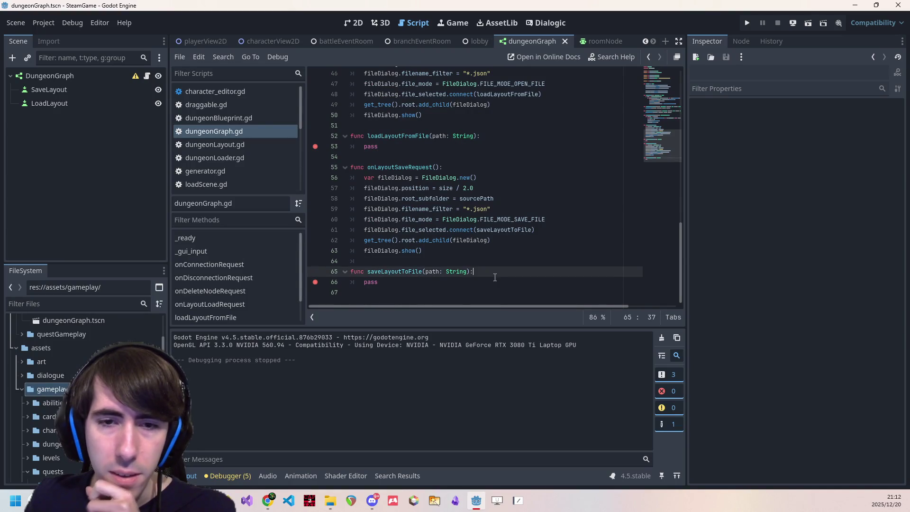
pyautogui.press('Return')
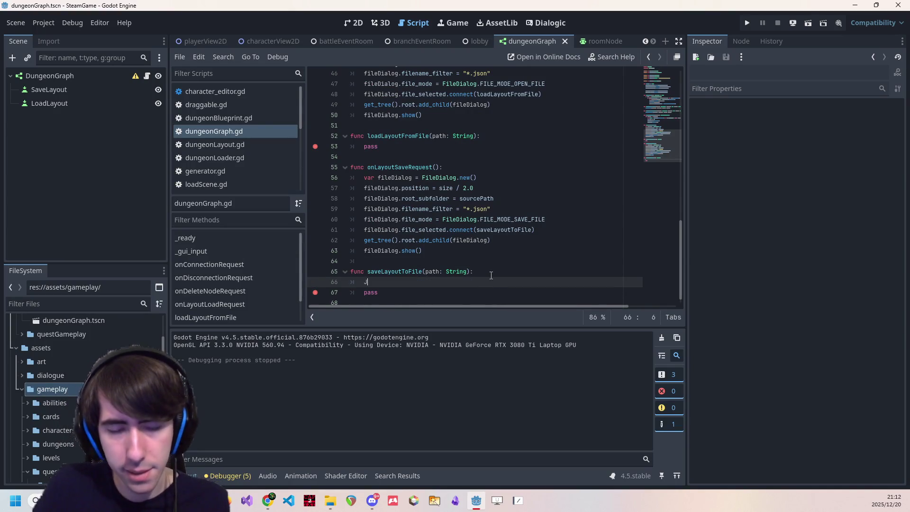
pyautogui.write('SON.')
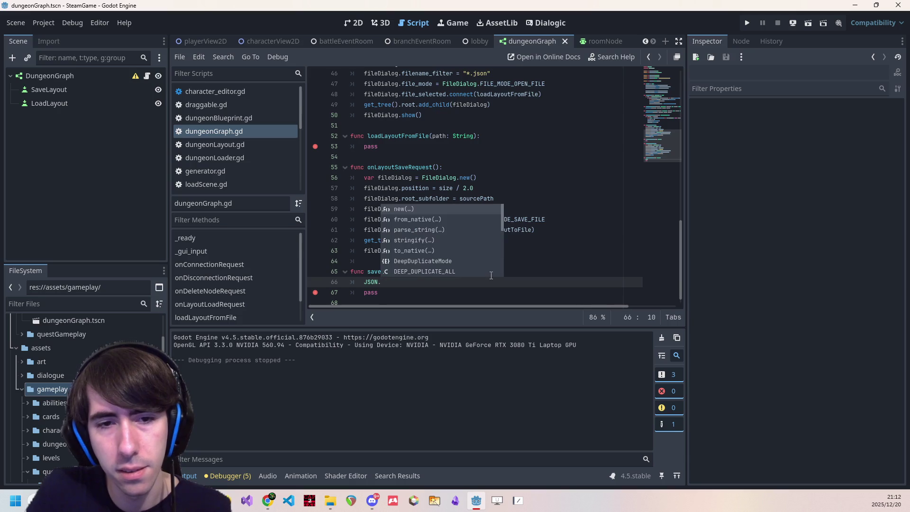
pyautogui.hotkey('ctrl', 'z')
# - Declare var dictionary:Dictionary = {} in saveLayoutToFile and save the script
pyautogui.press('Return')
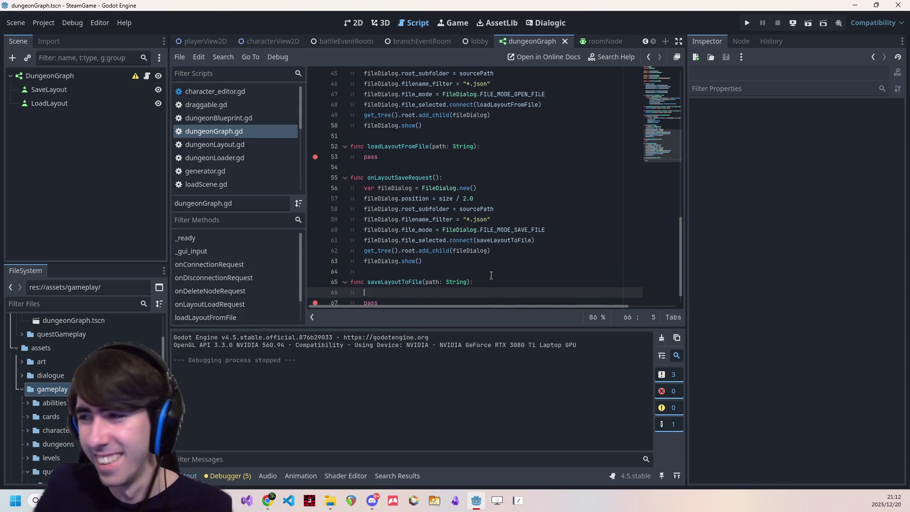
pyautogui.scroll(-1, 474, 265)
pyautogui.write('var dictionary')
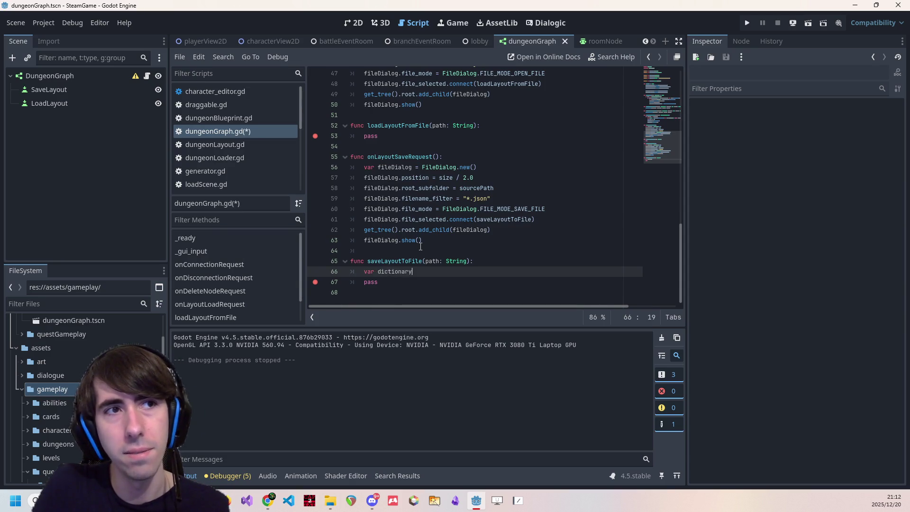
pyautogui.write(':')
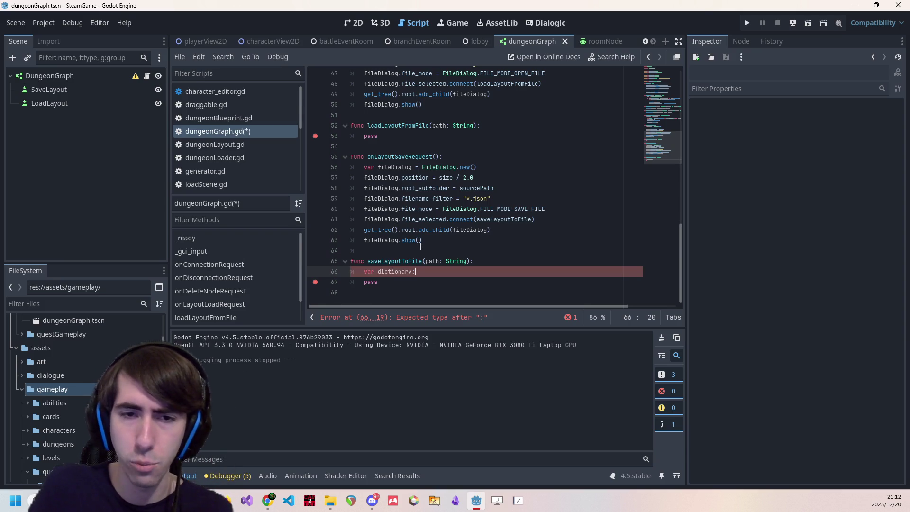
pyautogui.write('Diction')
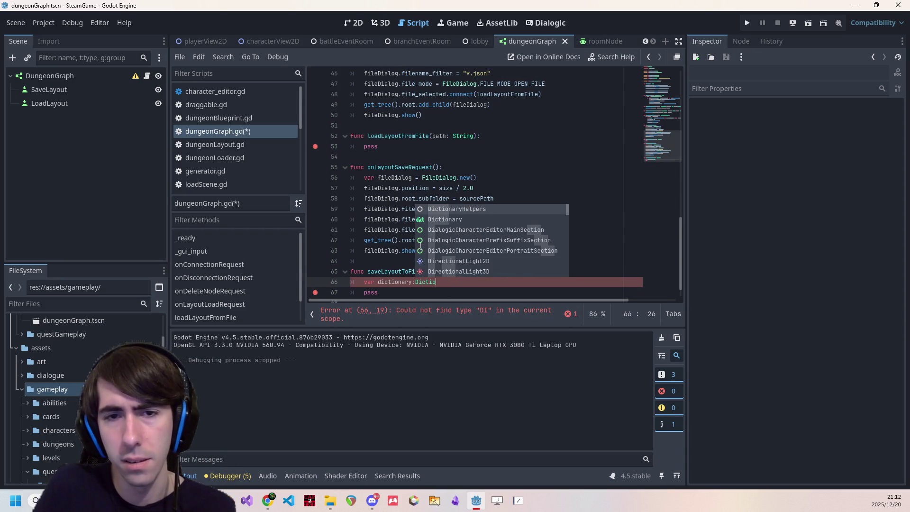
pyautogui.press('Down')
pyautogui.press('Return')
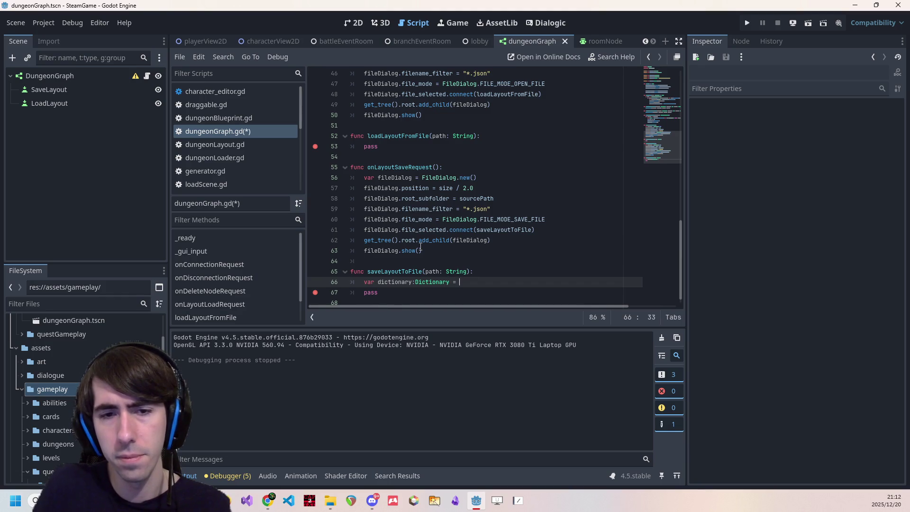
pyautogui.write('{')
pyautogui.press('Escape')
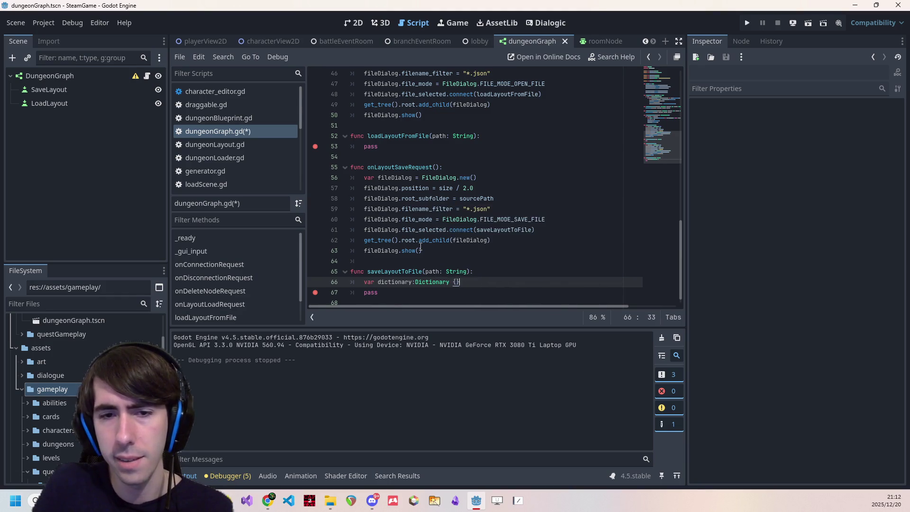
pyautogui.press('BackSpace')
pyautogui.press('BackSpace')
pyautogui.write('= {}')
pyautogui.hotkey('ctrl', 's')
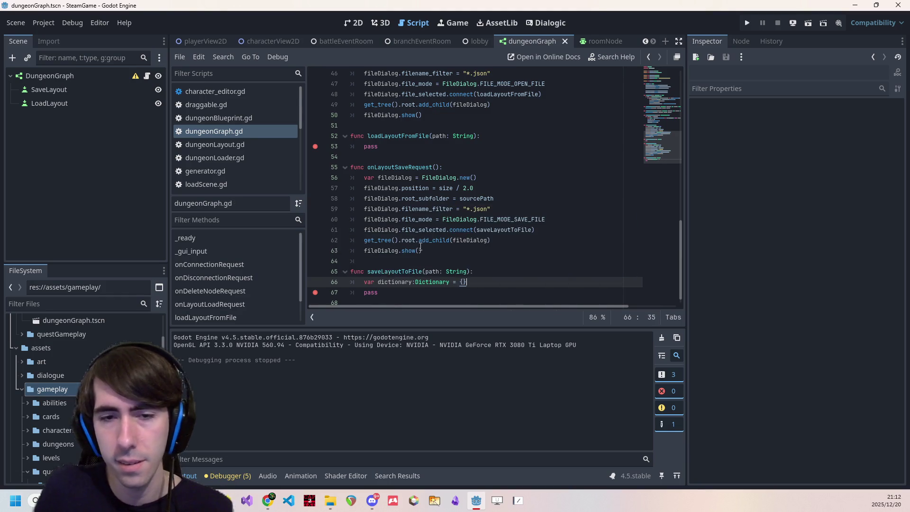
# - Add the loop header 'for connection in connections:' below the dictionary declaration
pyautogui.press('Return')
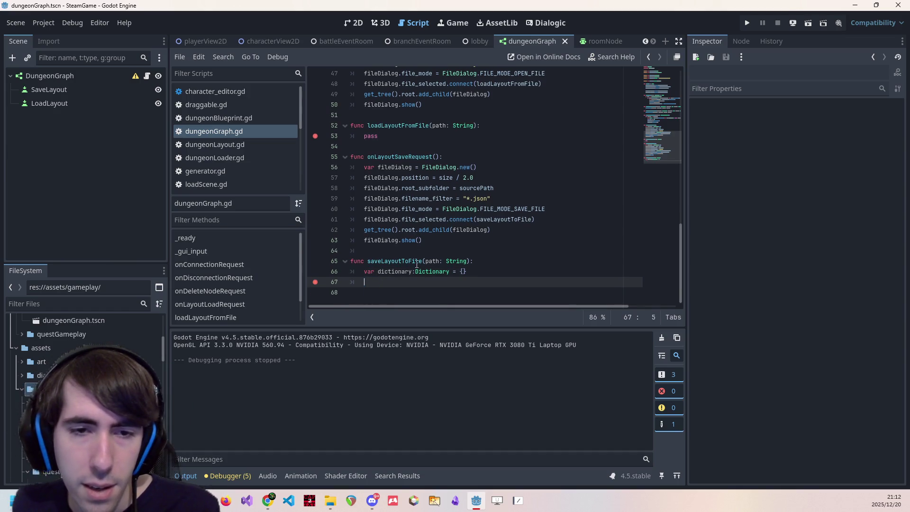
pyautogui.scroll(1, 417, 263)
pyautogui.scroll(-2, 417, 263)
pyautogui.write('con')
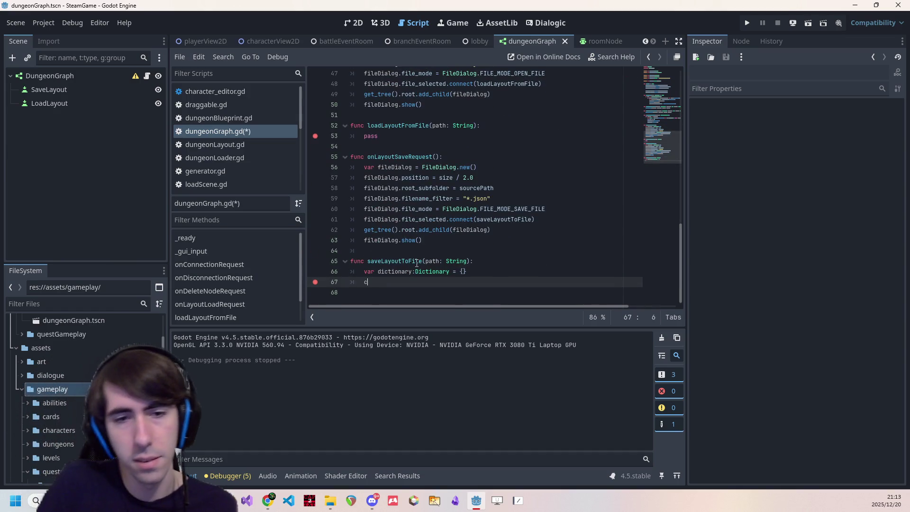
pyautogui.press('BackSpace')
pyautogui.press('BackSpace')
pyautogui.press('BackSpace')
pyautogui.write('for con')
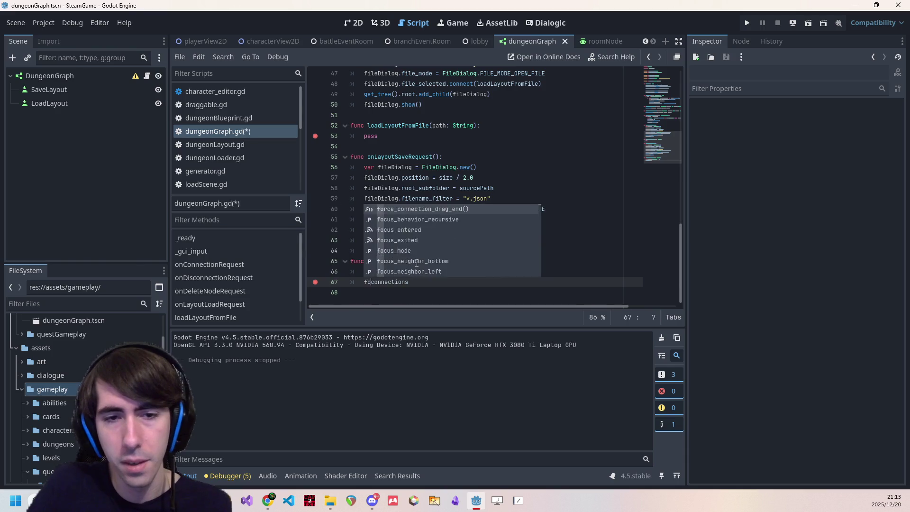
pyautogui.write('nection in connections:')
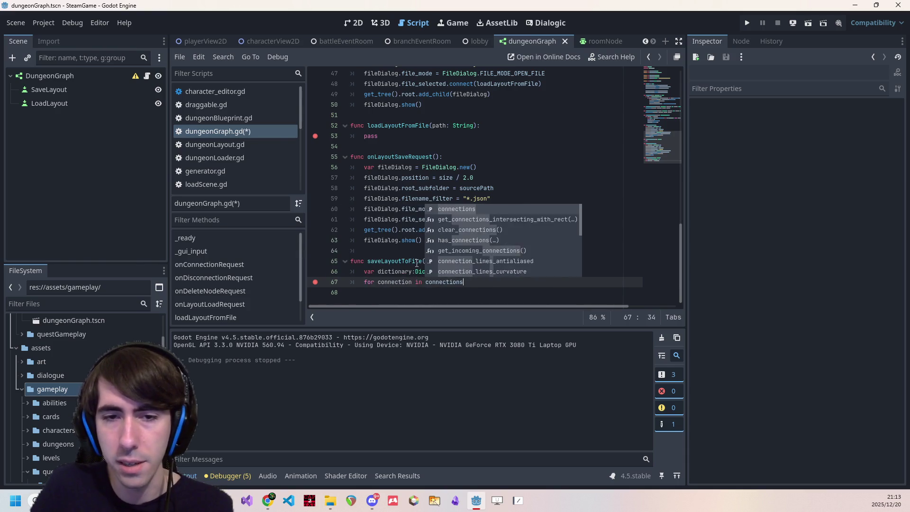
pyautogui.press('Return')
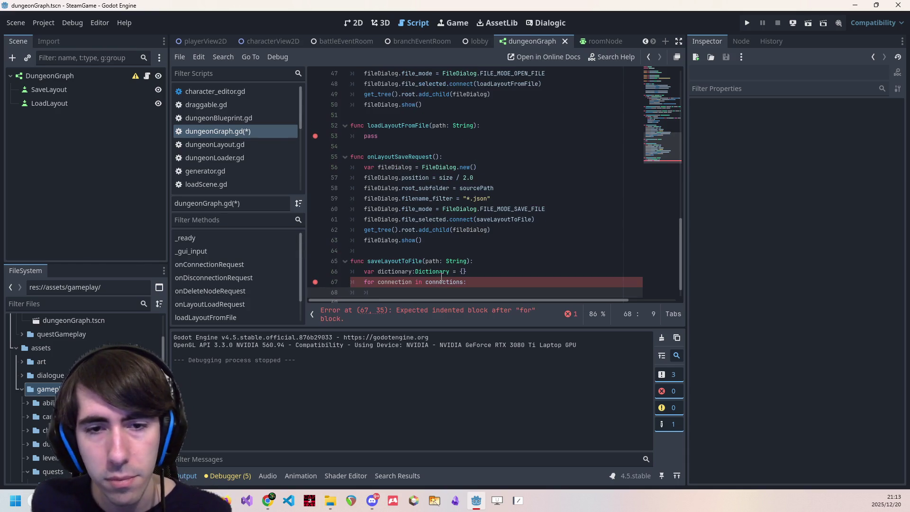
pyautogui.moveTo(439, 284)
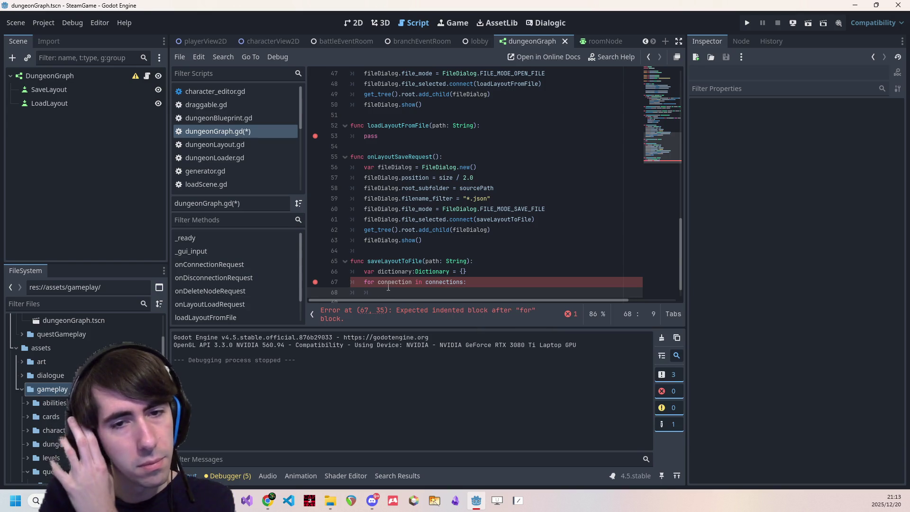
pyautogui.keyDown('ctrl'); pyautogui.click(436, 283); pyautogui.keyUp('ctrl')
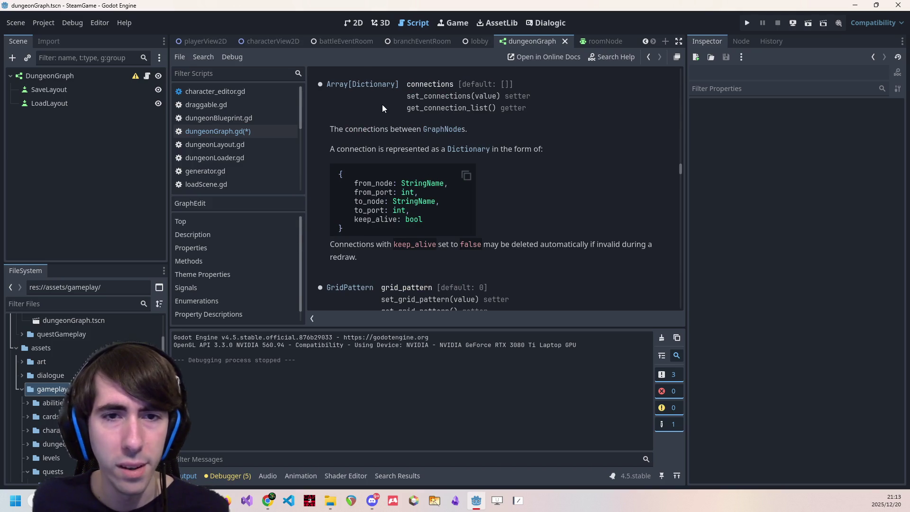
pyautogui.moveTo(374, 189); pyautogui.dragTo(446, 221)
pyautogui.click(446, 225)
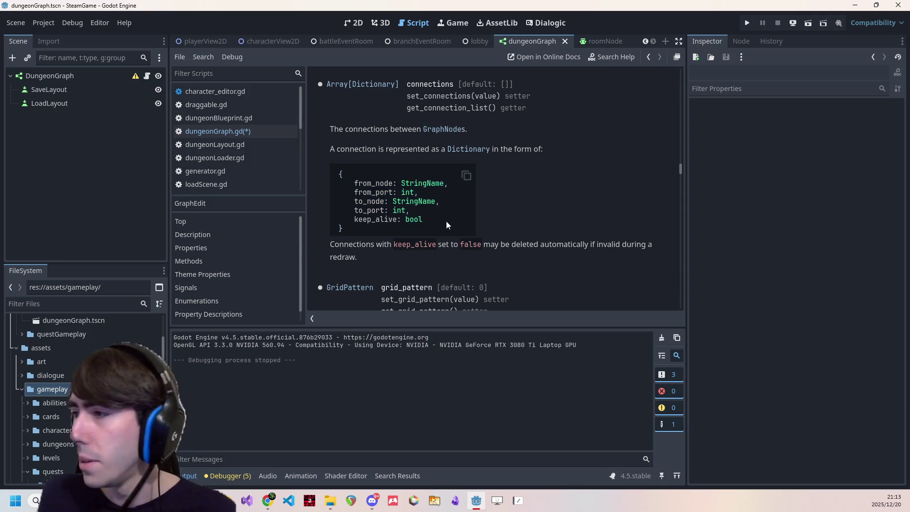
pyautogui.moveTo(446, 223)
pyautogui.mouseDown()
pyautogui.moveTo(334, 173)
pyautogui.moveTo(310, 190)
pyautogui.moveTo(333, 196)
pyautogui.moveTo(346, 188)
pyautogui.mouseUp()
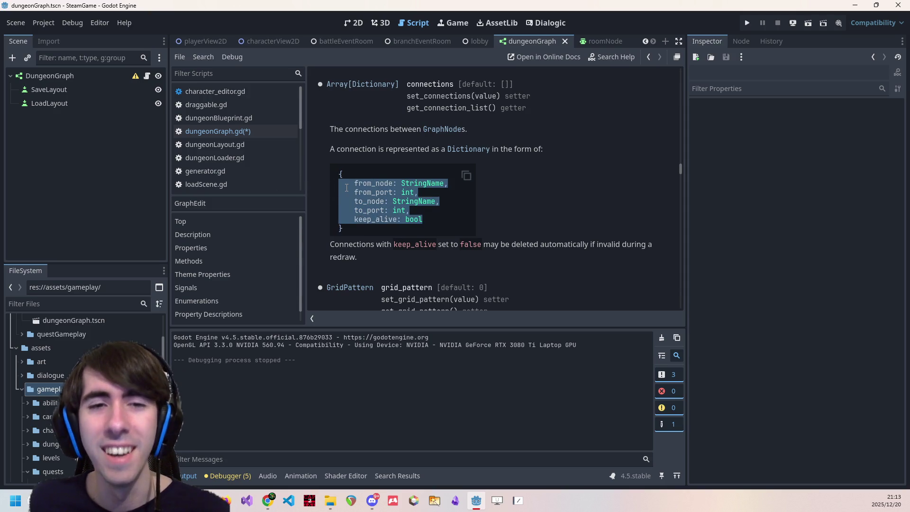
pyautogui.click(402, 194)
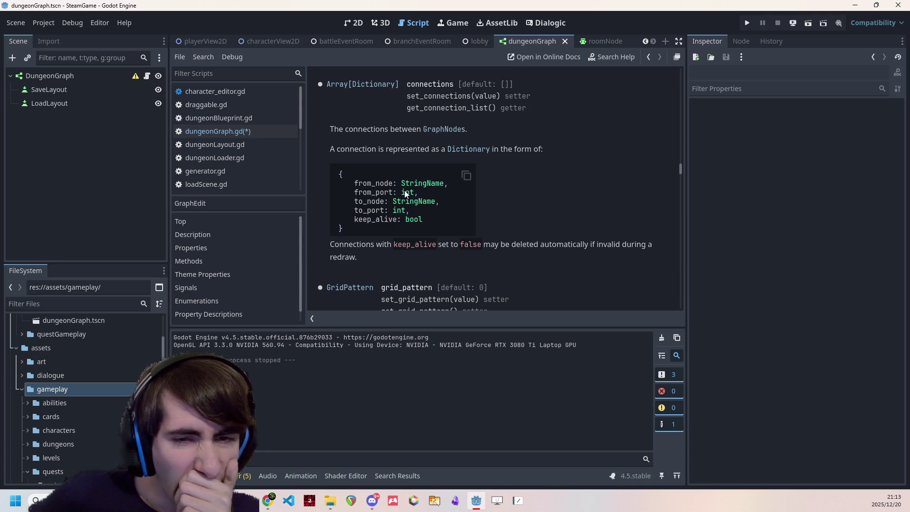
pyautogui.hotkey('alt', 'Left')
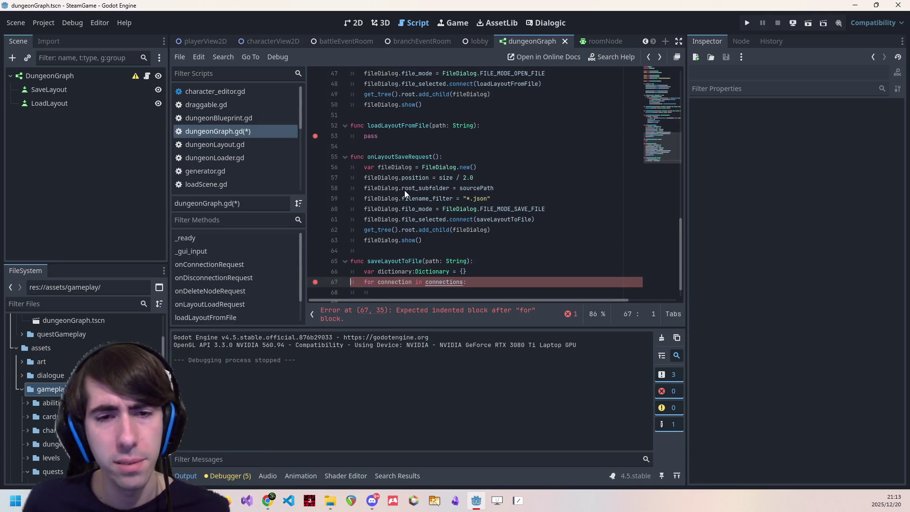
# - Copy the word connection from the loop header into the loop body
pyautogui.doubleClick(383, 261)
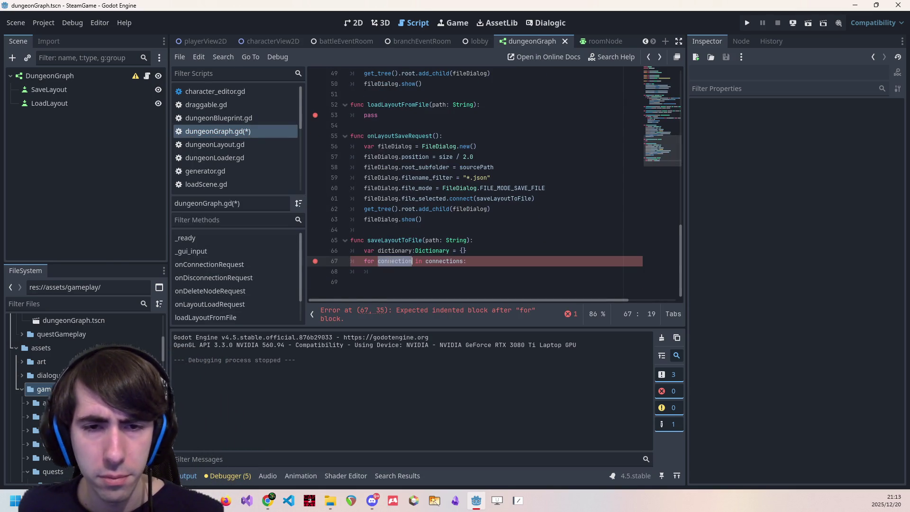
pyautogui.hotkey('ctrl', 'c')
pyautogui.click(437, 275)
pyautogui.hotkey('ctrl', 'v')
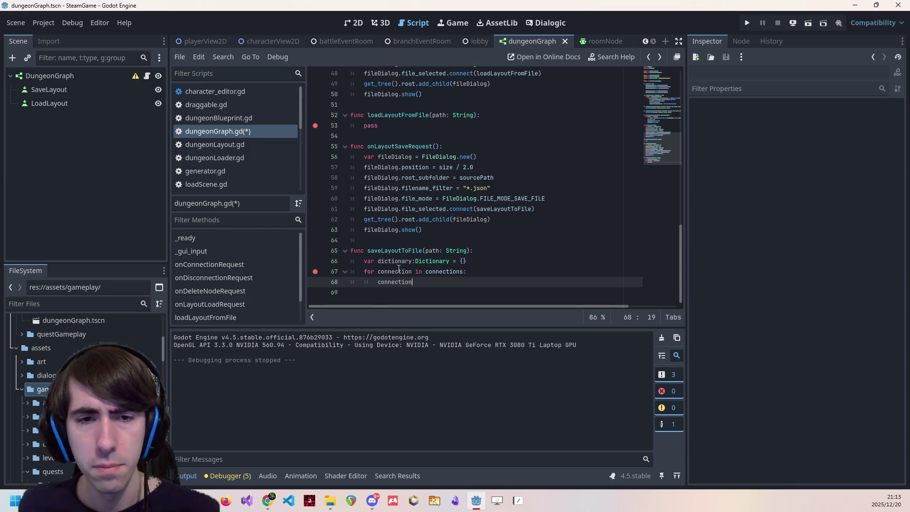
pyautogui.doubleClick(397, 262)
pyautogui.click(377, 283)
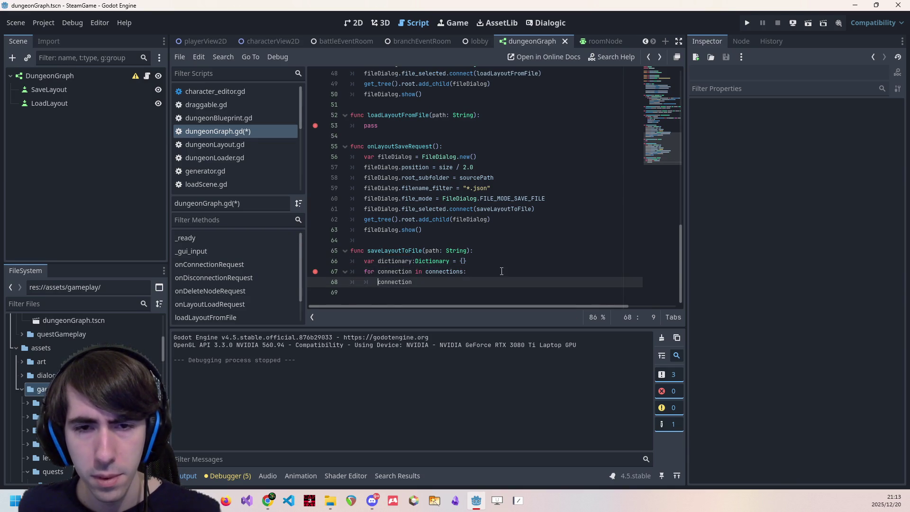
# - Duplicate the dictionary declaration line directly below itself
pyautogui.moveTo(494, 262); pyautogui.dragTo(364, 261)
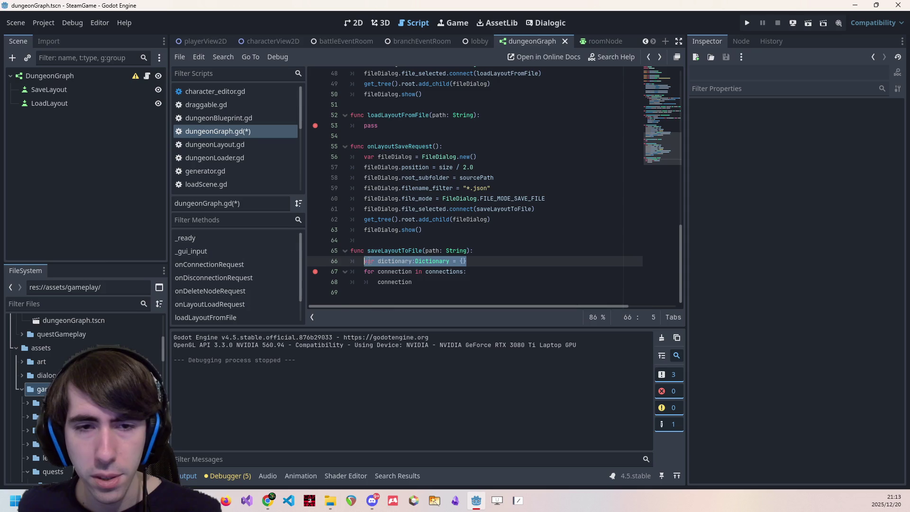
pyautogui.hotkey('ctrl', 'c')
pyautogui.click(500, 261)
pyautogui.press('Return')
pyautogui.press('Return')
pyautogui.hotkey('ctrl', 'v')
pyautogui.doubleClick(398, 262)
pyautogui.scroll(1, 401, 268)
# - Rename the copied variable to connectionDictionary
pyautogui.press('Left')
pyautogui.write('connection')
pyautogui.press('Delete')
pyautogui.write('D')
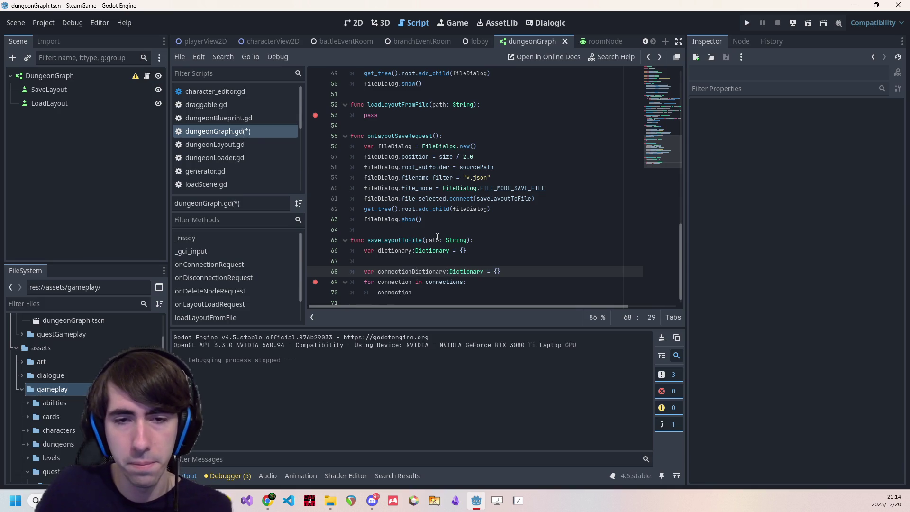
pyautogui.hotkey('ctrl', 'shift', 'Left')
pyautogui.press('Right')
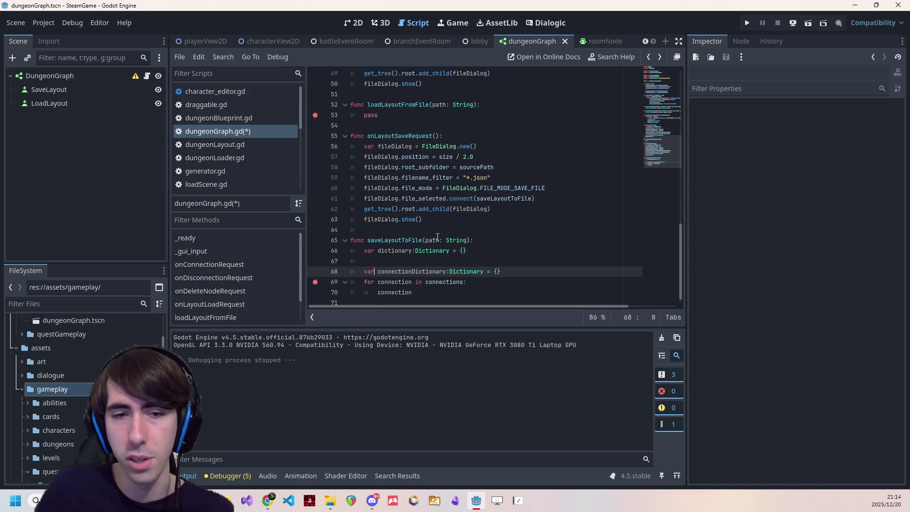
pyautogui.hotkey('ctrl', 'shift', 'Right')
# - Start a connectionDictionary line inside the connections loop body
pyautogui.scroll(-1, 473, 266)
pyautogui.click(489, 271)
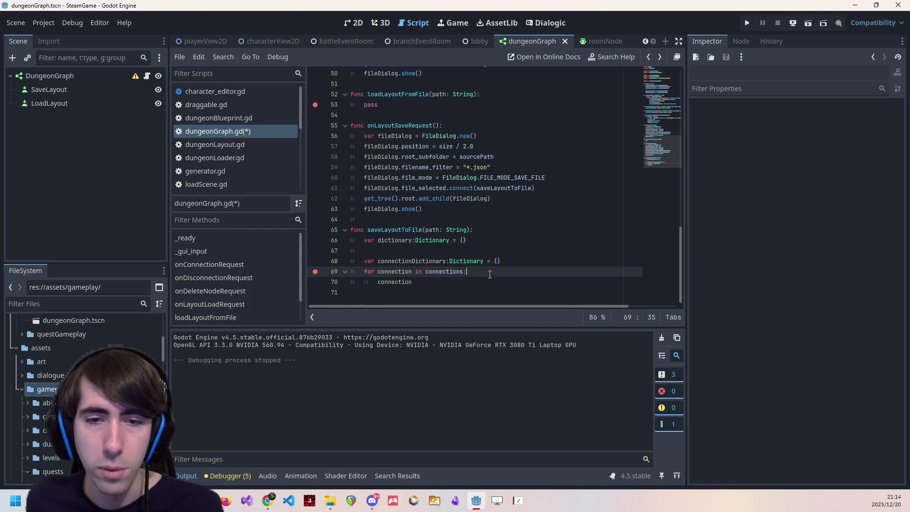
pyautogui.press('Return')
pyautogui.write('connectionDictionary.appen')
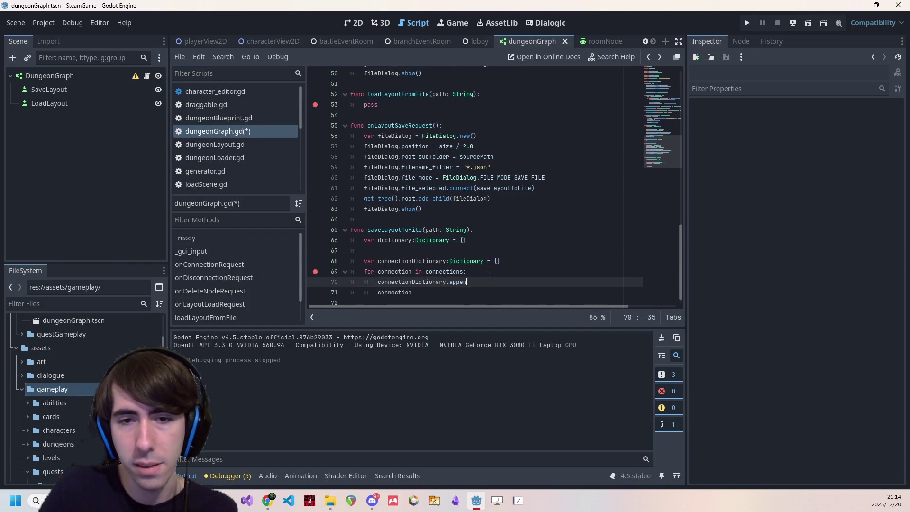
pyautogui.write('.')
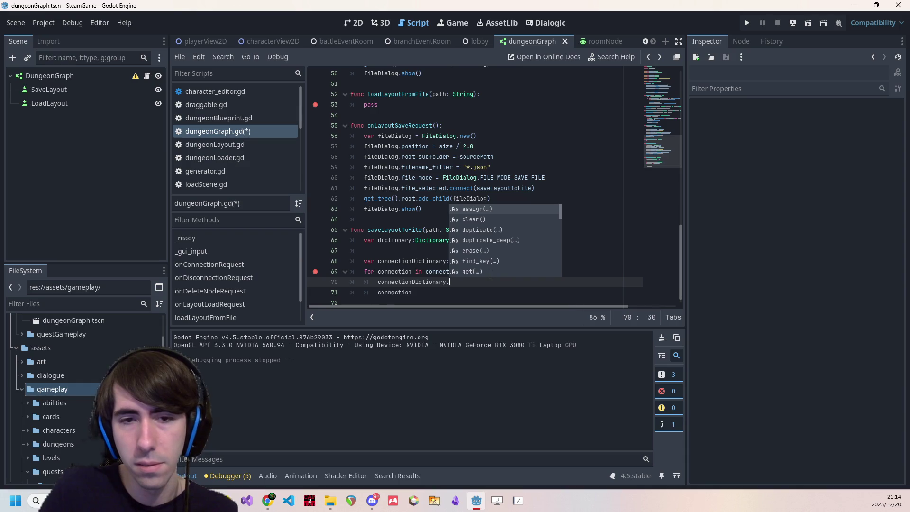
pyautogui.press('BackSpace')
pyautogui.write('[')
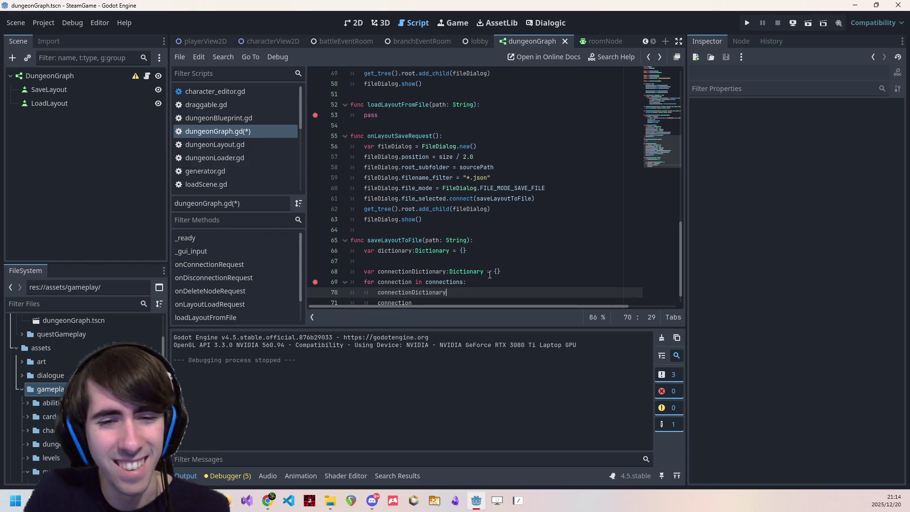
pyautogui.press('BackSpace')
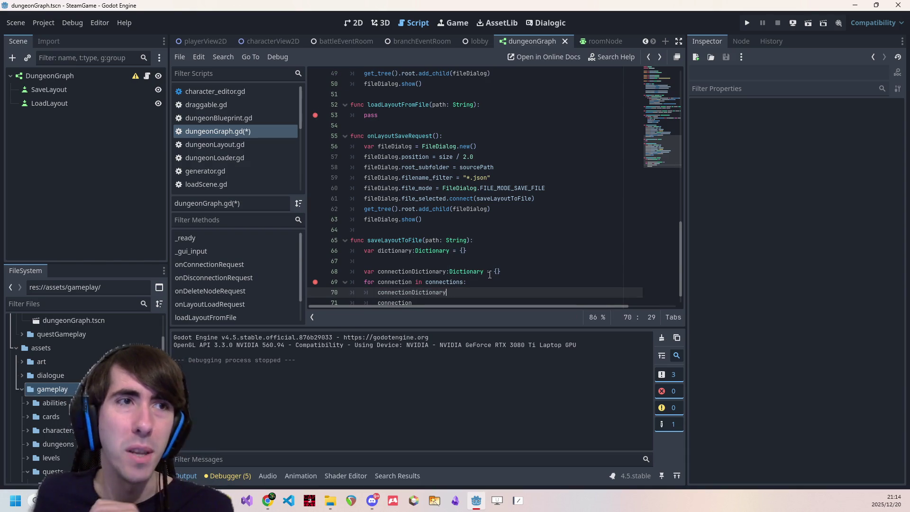
# - Change connectionDictionary's type to Array initialised with [] and save the script
pyautogui.doubleClick(473, 271)
pyautogui.write('Array')
pyautogui.click(496, 273)
pyautogui.press('BackSpace')
pyautogui.press('BackSpace')
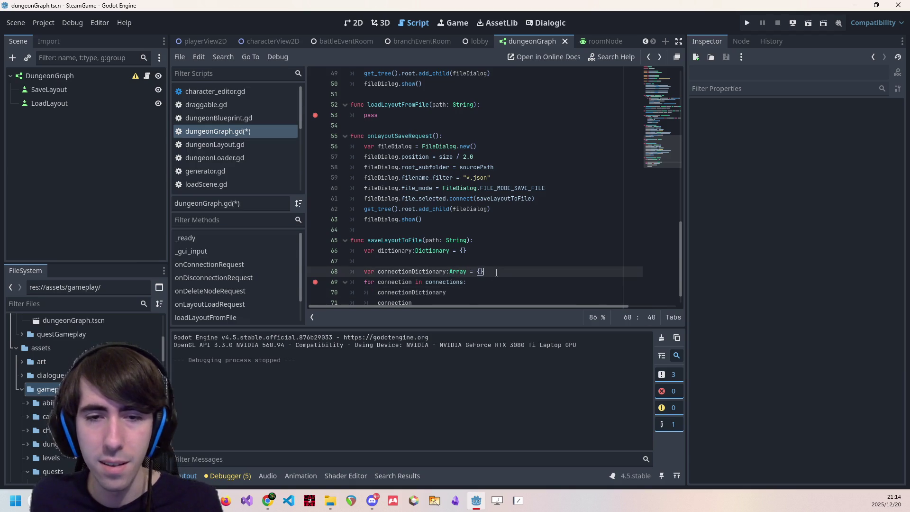
pyautogui.write('[]')
pyautogui.hotkey('ctrl', 's')
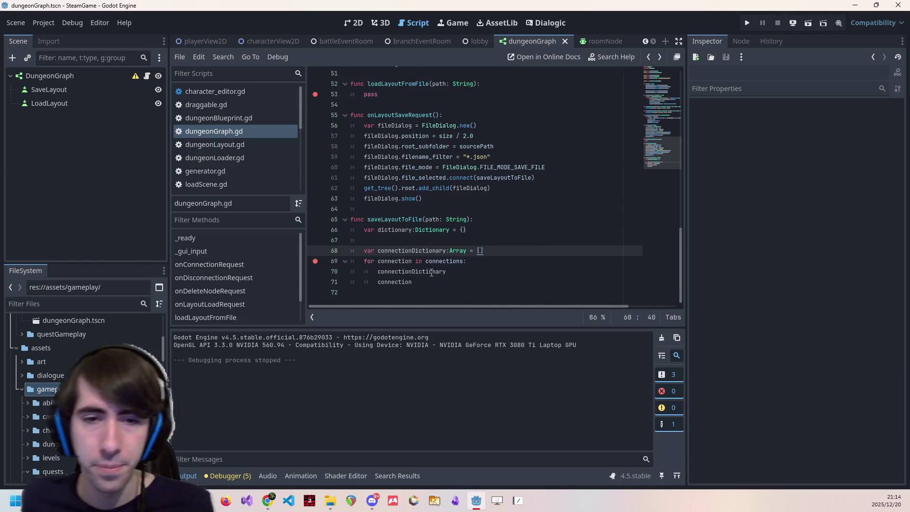
# - Check the connections property documentation, then return to dungeonGraph.gd
pyautogui.keyDown('ctrl'); pyautogui.click(443, 260); pyautogui.keyUp('ctrl')
pyautogui.moveTo(339, 84); pyautogui.dragTo(462, 95)
pyautogui.moveTo(528, 107); pyautogui.dragTo(321, 86)
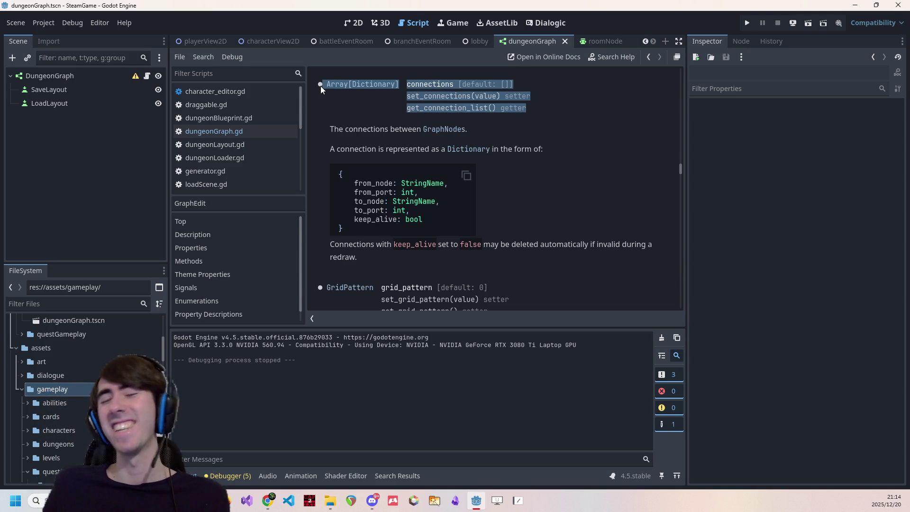
pyautogui.click(427, 119)
pyautogui.hotkey('alt', 'Left')
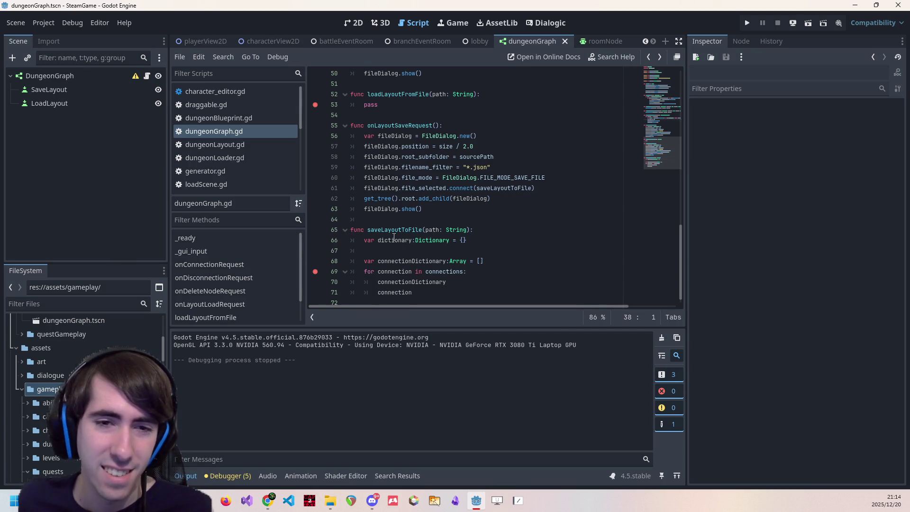
# - Add a dictionary["connections"] line below the dictionary declaration
pyautogui.doubleClick(399, 241)
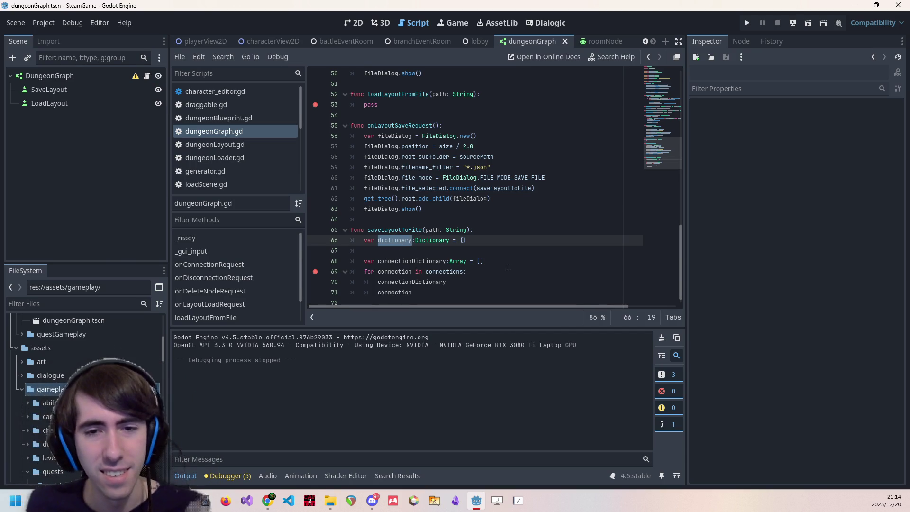
pyautogui.click(495, 238)
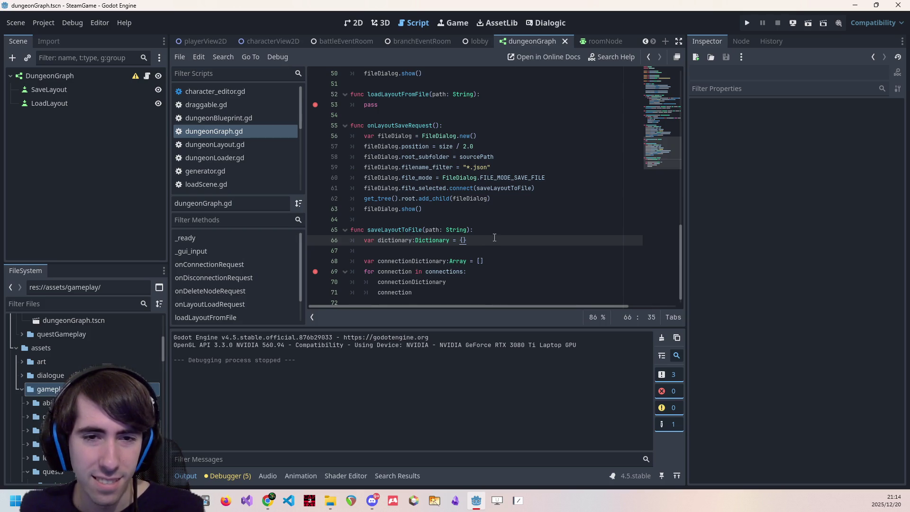
pyautogui.press('Return')
pyautogui.press('Return')
pyautogui.write('dictionary.')
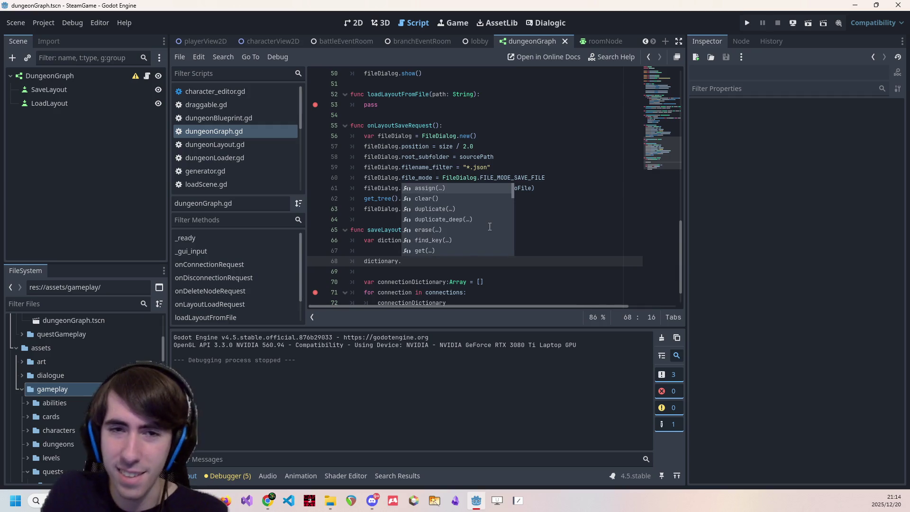
pyautogui.press('BackSpace')
pyautogui.write('["con')
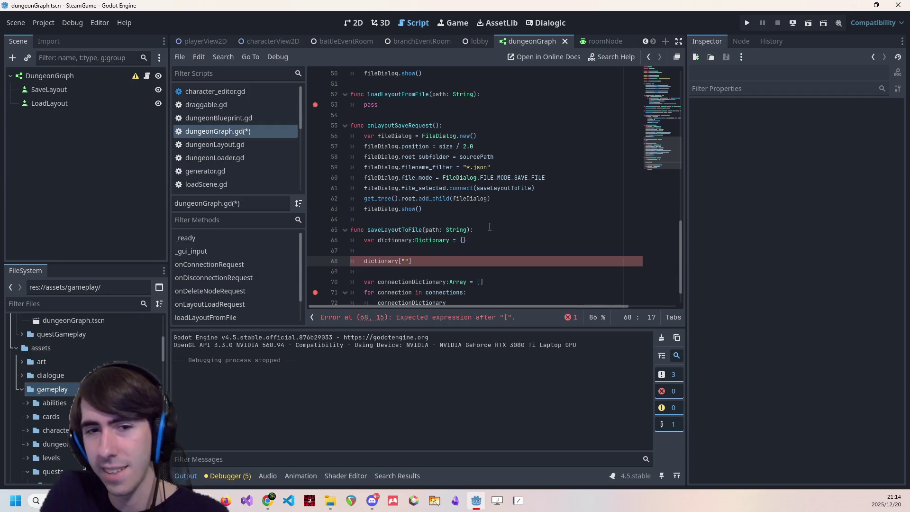
pyautogui.write('nections"]')
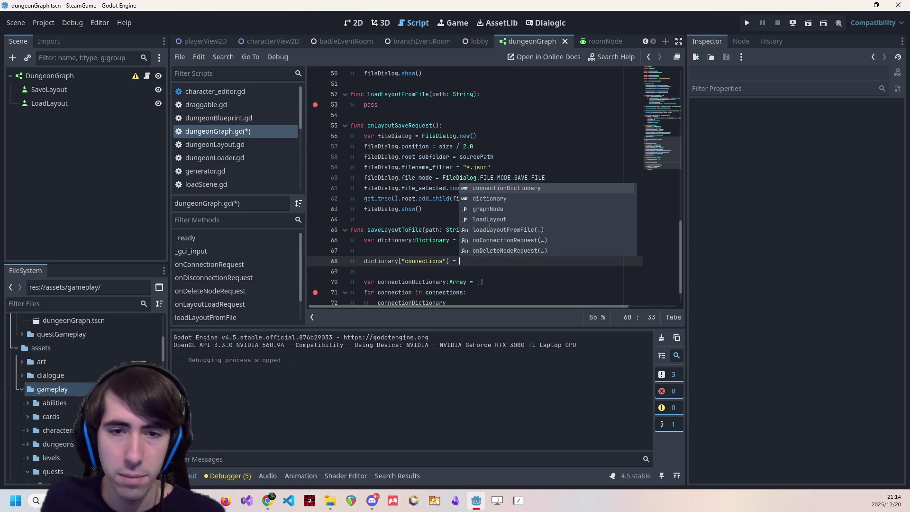
# - Assign connections to dictionary["connections"], delete the old array and loop, and save
pyautogui.doubleClick(436, 293)
pyautogui.click(472, 262)
pyautogui.hotkey('ctrl', 'v')
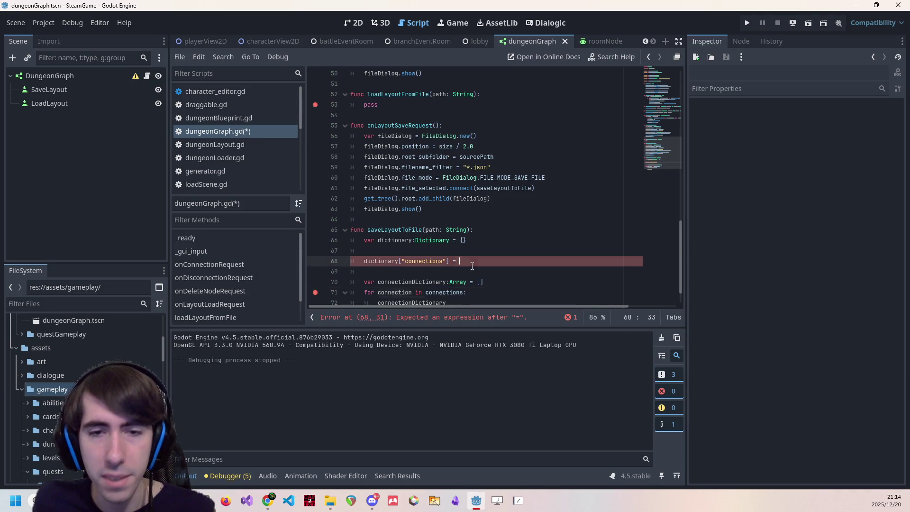
pyautogui.scroll(-1, 472, 261)
pyautogui.moveTo(473, 303); pyautogui.dragTo(335, 241)
pyautogui.press('Delete')
pyautogui.hotkey('ctrl', 's')
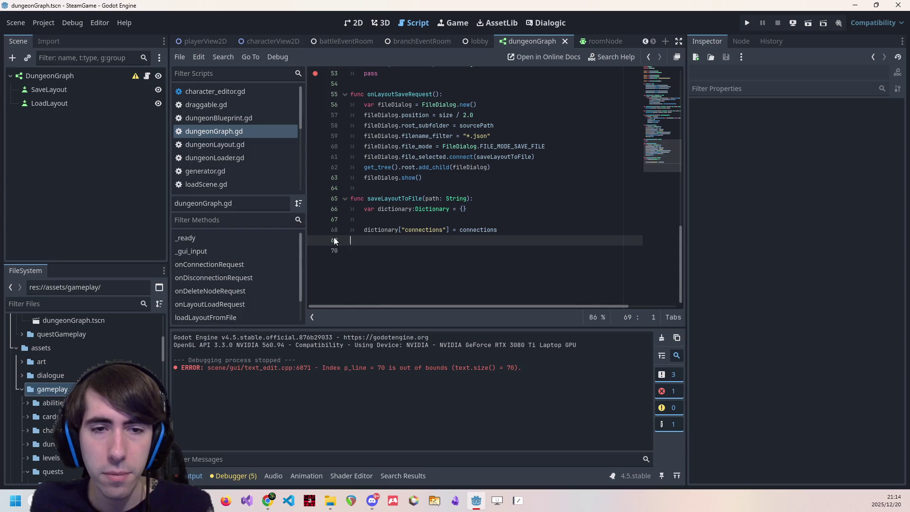
# - Duplicate the connections assignment and change its key to "nodes"
pyautogui.click(451, 248)
pyautogui.tripleClick(502, 230)
pyautogui.click(398, 240)
pyautogui.hotkey('ctrl', 'v')
pyautogui.scroll(1, 386, 238)
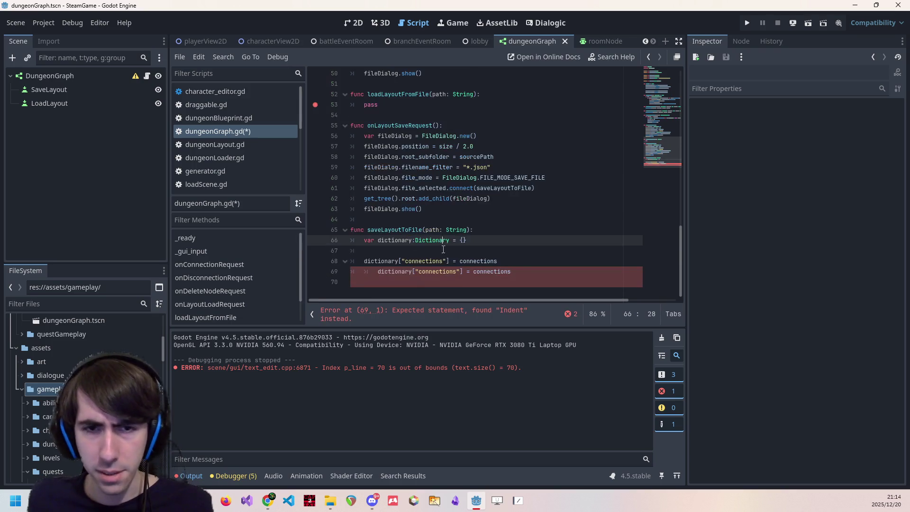
pyautogui.click(441, 274)
pyautogui.doubleClick(442, 274)
pyautogui.write('nodes')
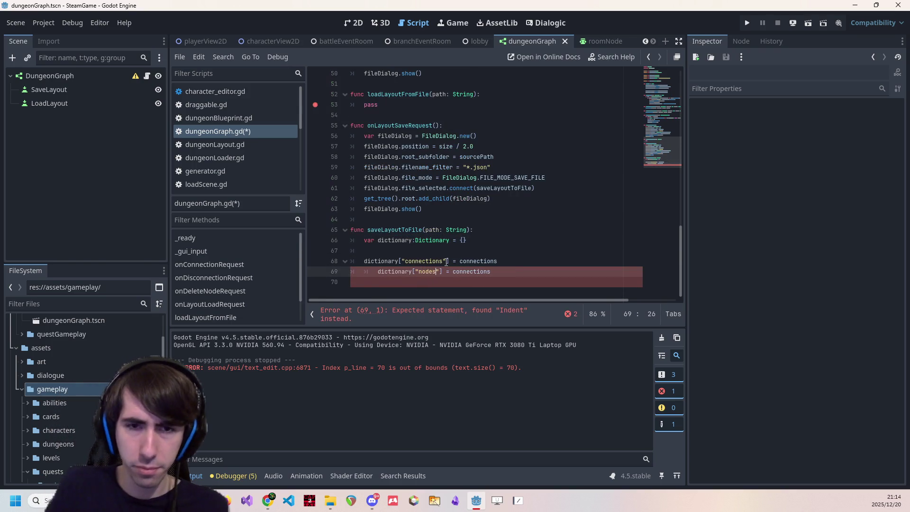
# - Fix the nodes line's indentation, save, and insert blank lines before it
pyautogui.press('Home')
pyautogui.press('BackSpace')
pyautogui.hotkey('ctrl', 's')
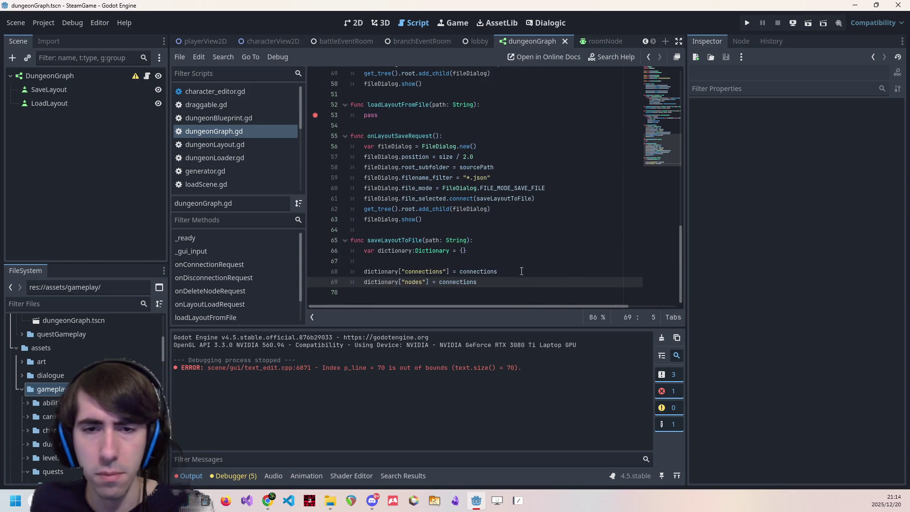
pyautogui.click(522, 271)
pyautogui.press('Return')
pyautogui.press('Return')
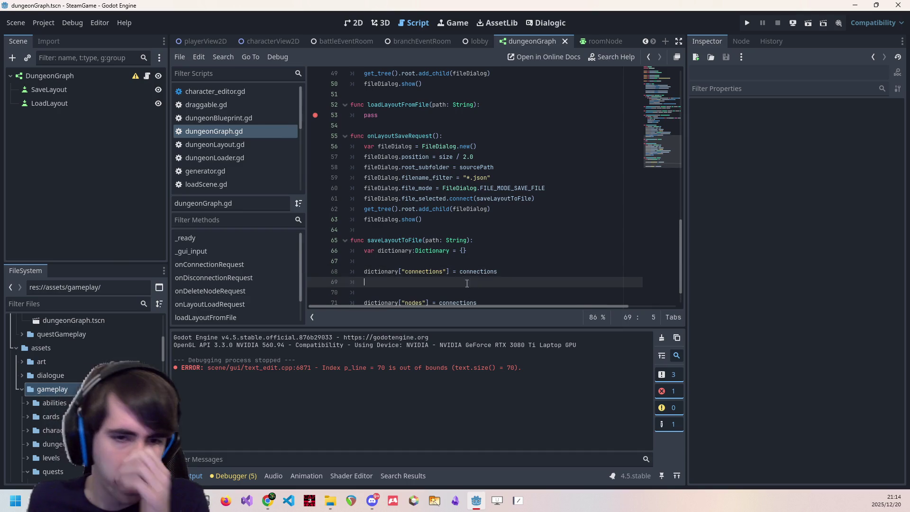
# - Declare var nodes:Array[RoomNode] = [] and save the script
pyautogui.click(471, 289)
pyautogui.scroll(-1, 471, 289)
pyautogui.write('var no')
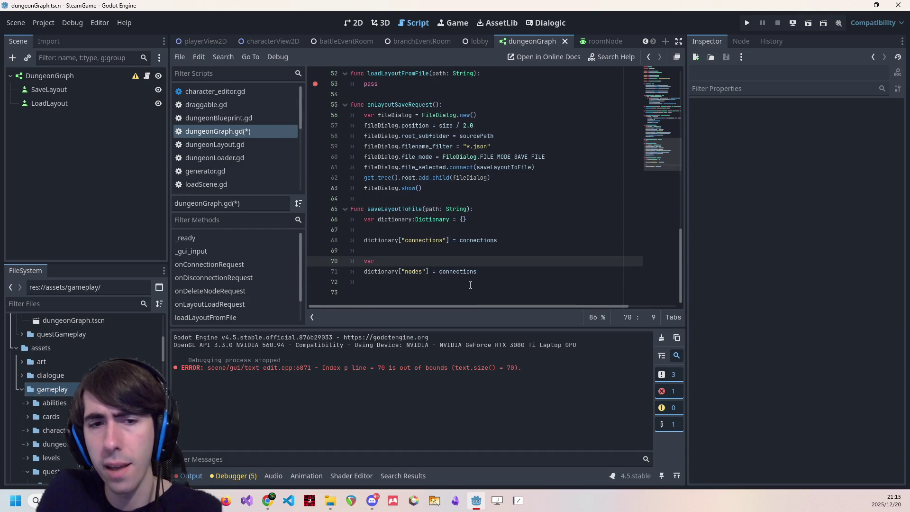
pyautogui.write('des:')
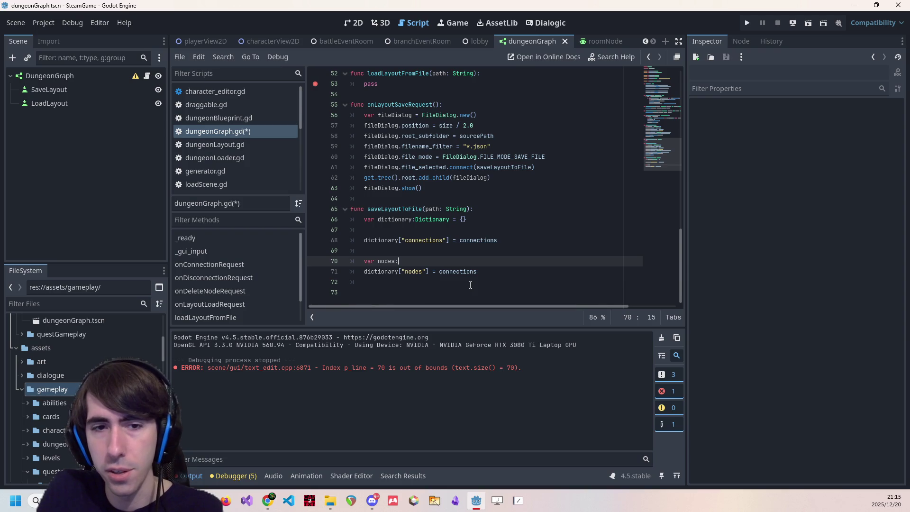
pyautogui.write('Array[')
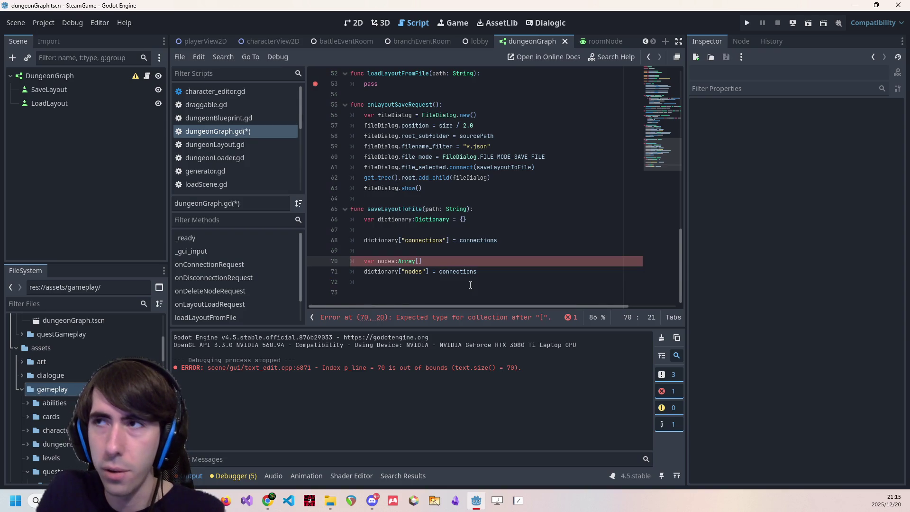
pyautogui.scroll(14, 469, 284)
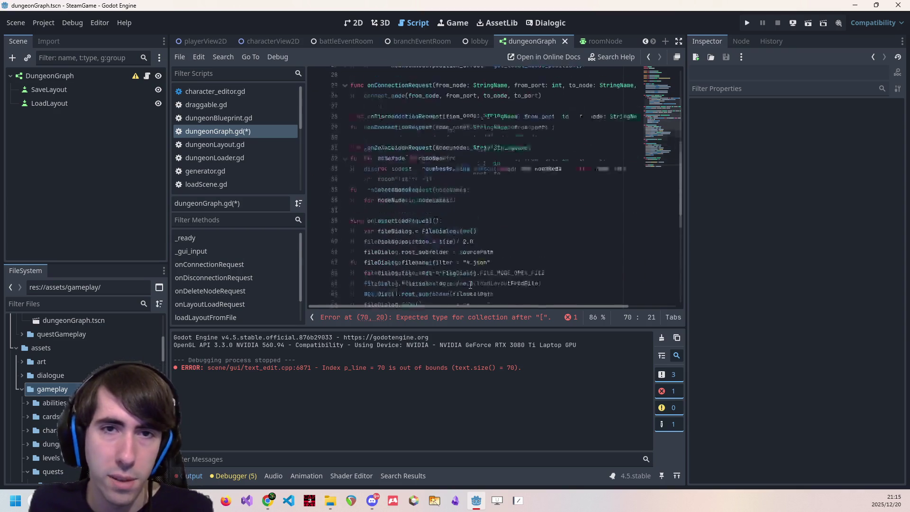
pyautogui.scroll(-12, 467, 281)
pyautogui.write('RoomNod')
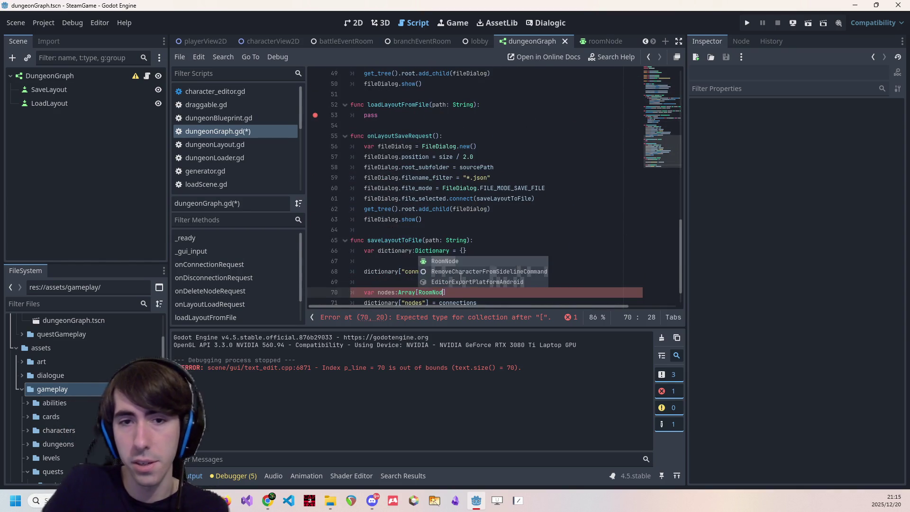
pyautogui.press('Return')
pyautogui.write('] = []')
pyautogui.hotkey('ctrl', 's')
# - Check the roomNodes variable name, then assign nodes instead of connections to dictionary["nodes"]
pyautogui.scroll(10, 406, 256)
pyautogui.scroll(10, 406, 256)
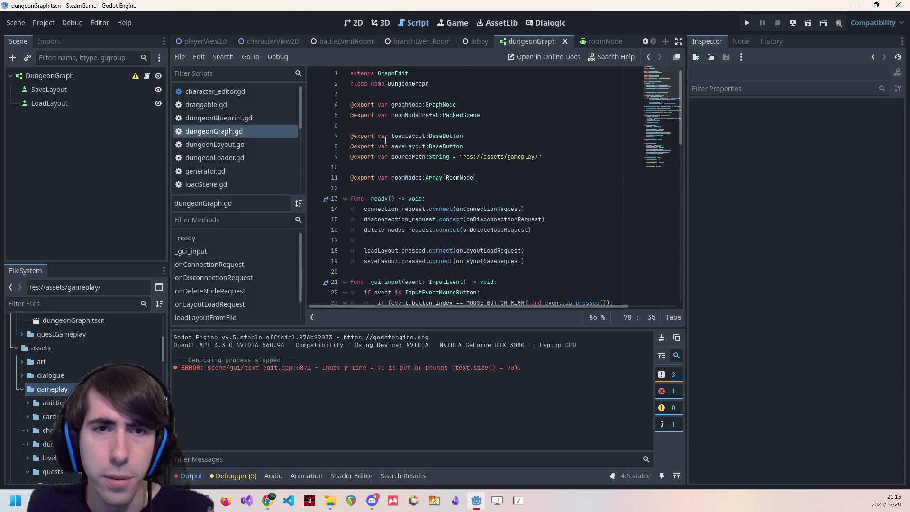
pyautogui.doubleClick(406, 178)
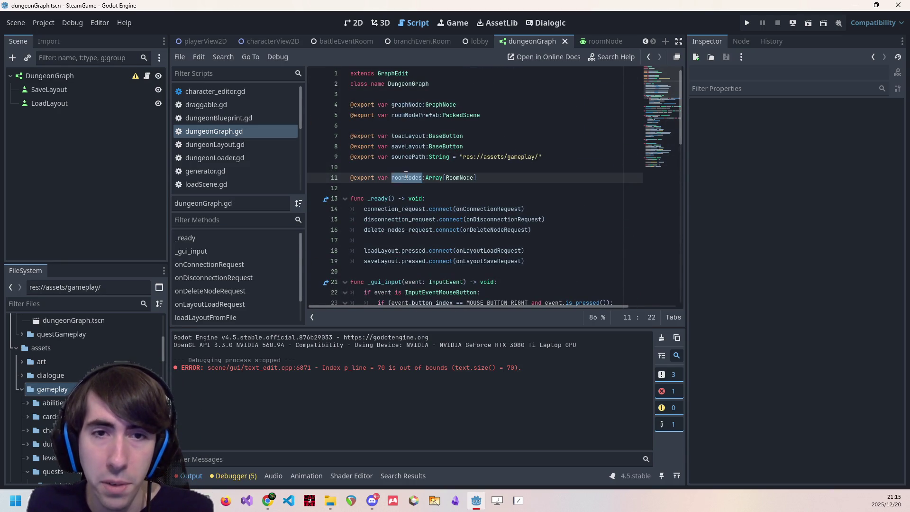
pyautogui.scroll(-15, 426, 199)
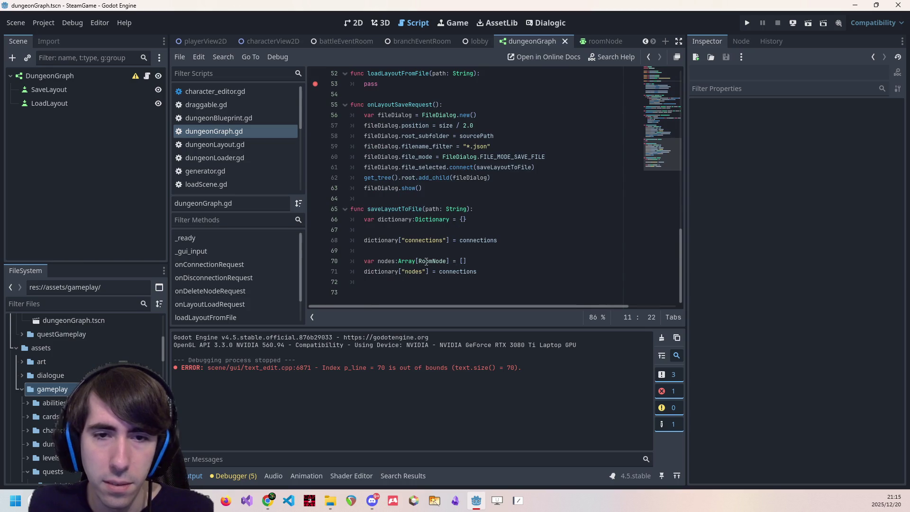
pyautogui.doubleClick(477, 272)
pyautogui.write('nodes')
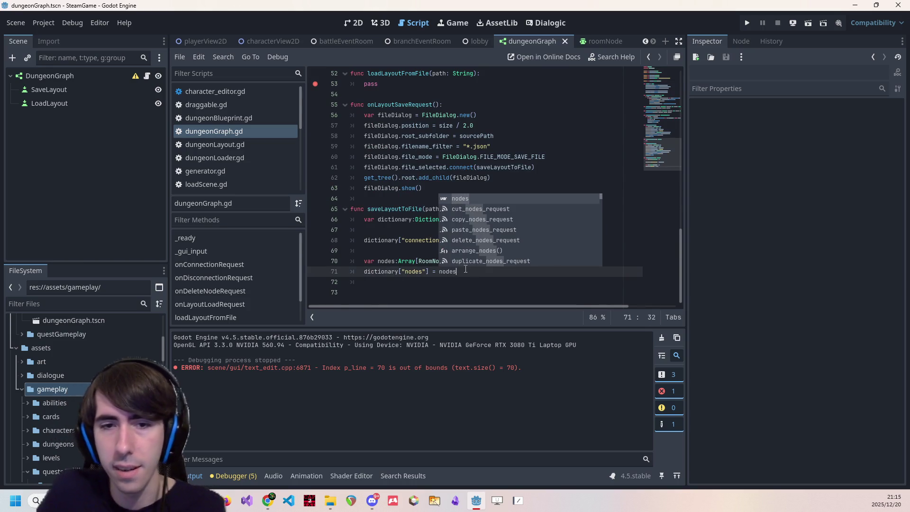
pyautogui.press('Up')
# - Add a 'for roomNode in roomNodes:' loop calling nodes.push_back()
pyautogui.press('Return')
pyautogui.write('for roomNode in')
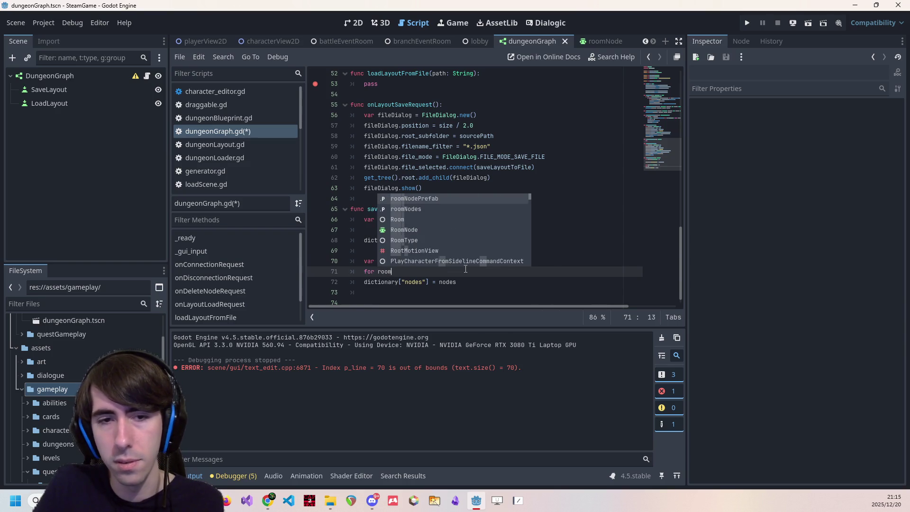
pyautogui.write(' roomNodes:')
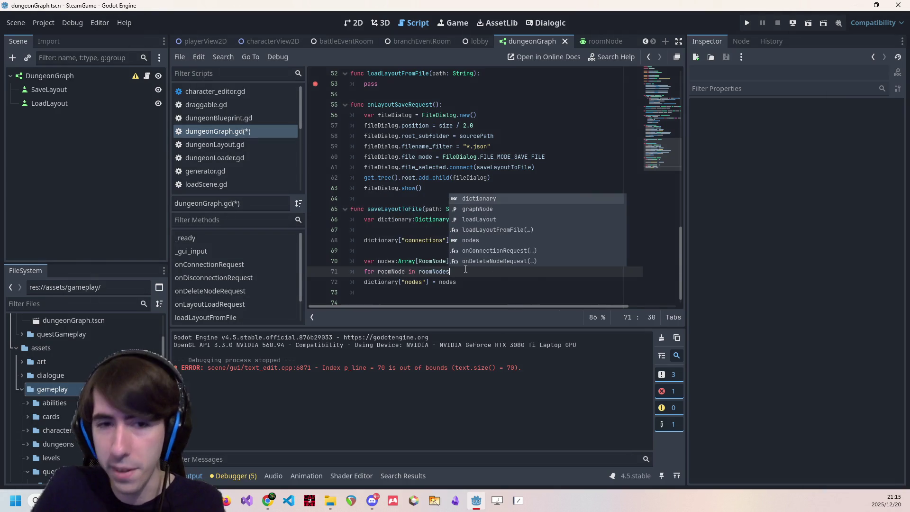
pyautogui.press('Return')
pyautogui.write('nodes.pu')
pyautogui.press('Return')
pyautogui.press('Escape')
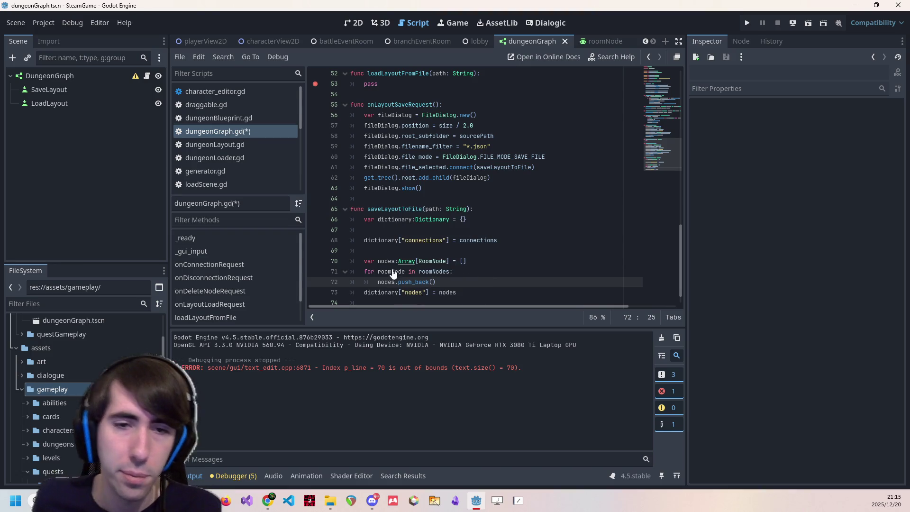
pyautogui.click(394, 282)
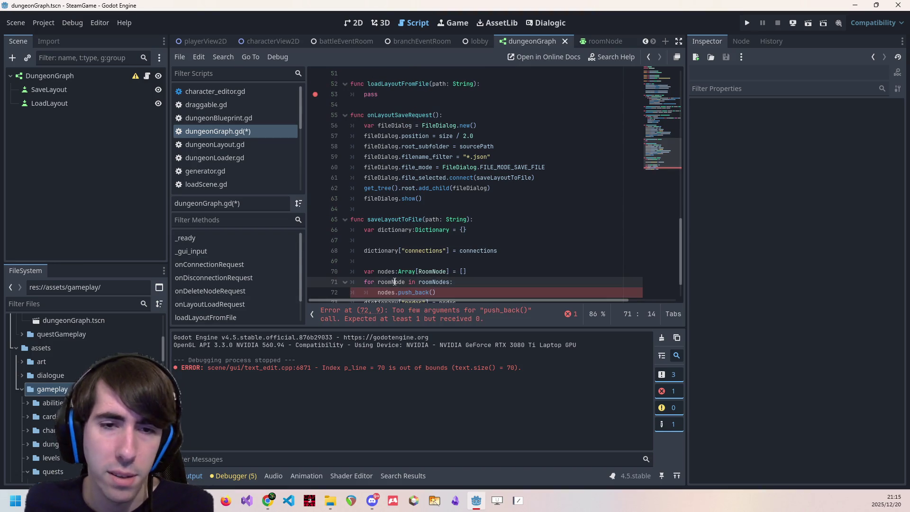
# - Declare var nodeData:Dictionary = {} at the top of the room loop and save
pyautogui.press('Return')
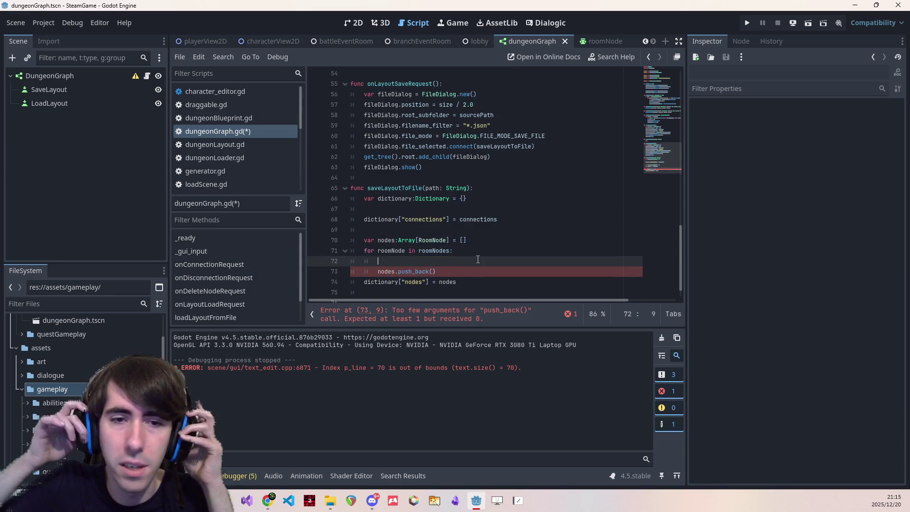
pyautogui.write('r nodeDat')
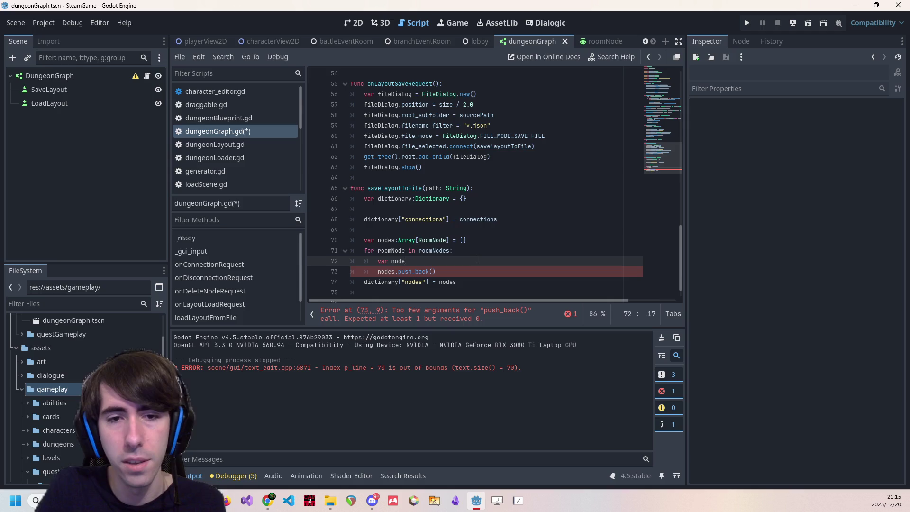
pyautogui.press('BackSpace')
pyautogui.write('Di')
pyautogui.press('Return')
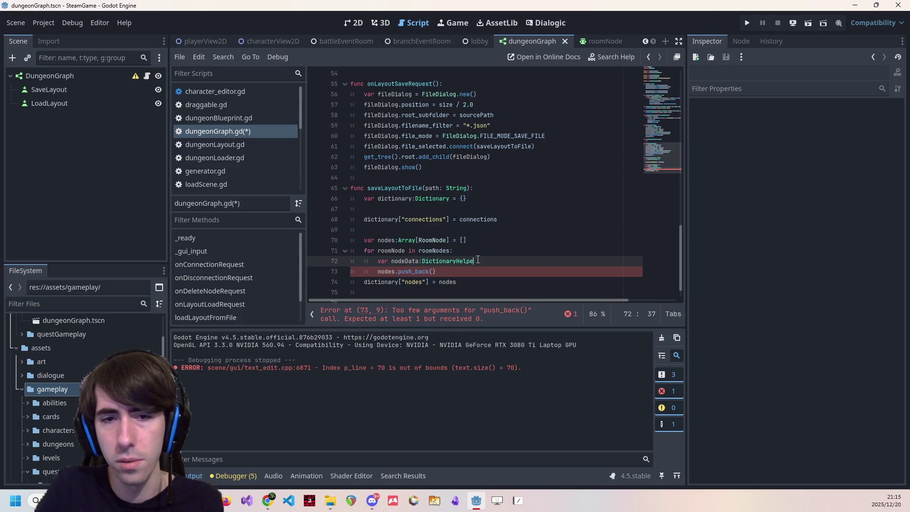
pyautogui.press('BackSpace')
pyautogui.press('BackSpace')
pyautogui.press('BackSpace')
pyautogui.write('= {}')
pyautogui.hotkey('ctrl', 's')
# - Type the loop variable as roomNode:RoomNode and save
pyautogui.press('Return')
pyautogui.scroll(-1, 396, 242)
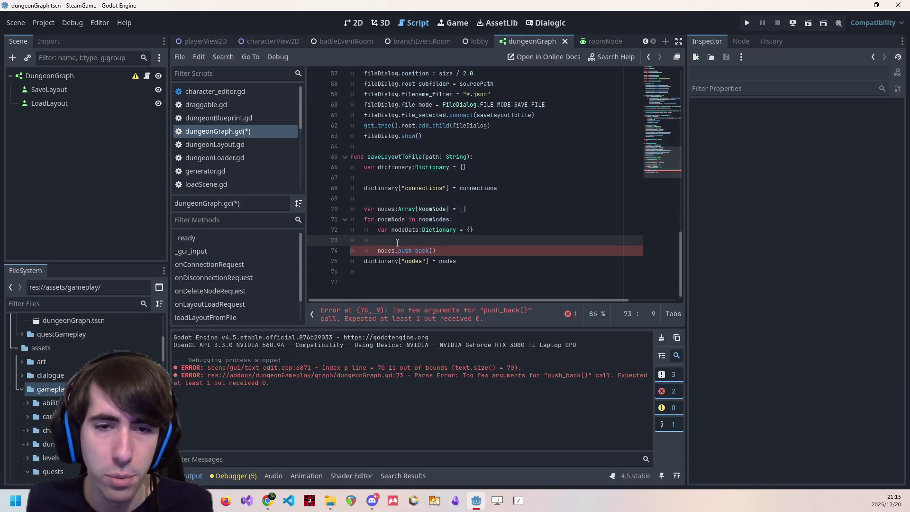
pyautogui.click(407, 221)
pyautogui.write(':')
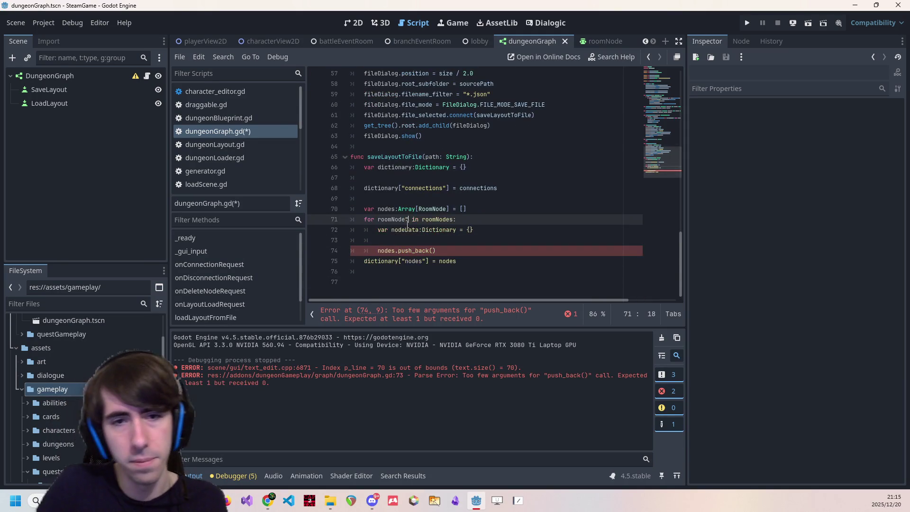
pyautogui.write('RoomNode')
pyautogui.hotkey('ctrl', 's')
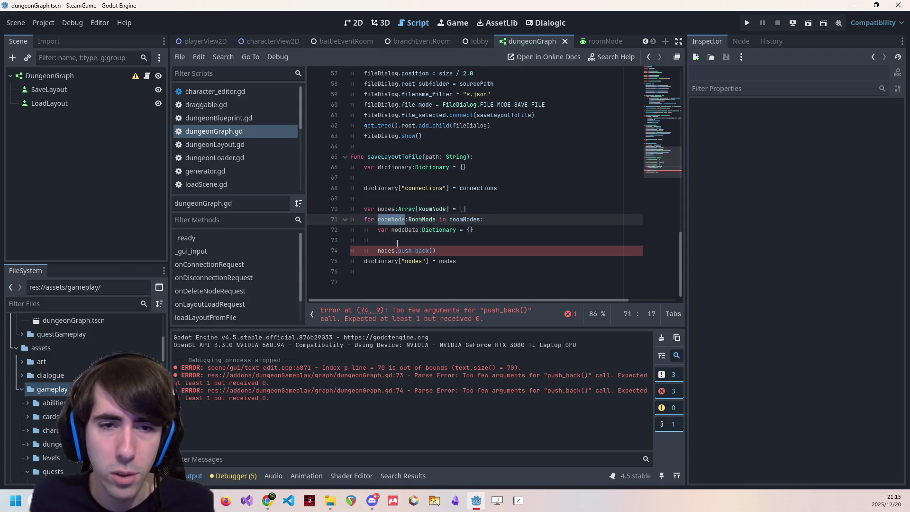
# - Add the line nodeData["name"] = roomNode.name inside the loop and save
pyautogui.press('Down')
pyautogui.press('Down')
pyautogui.write('.')
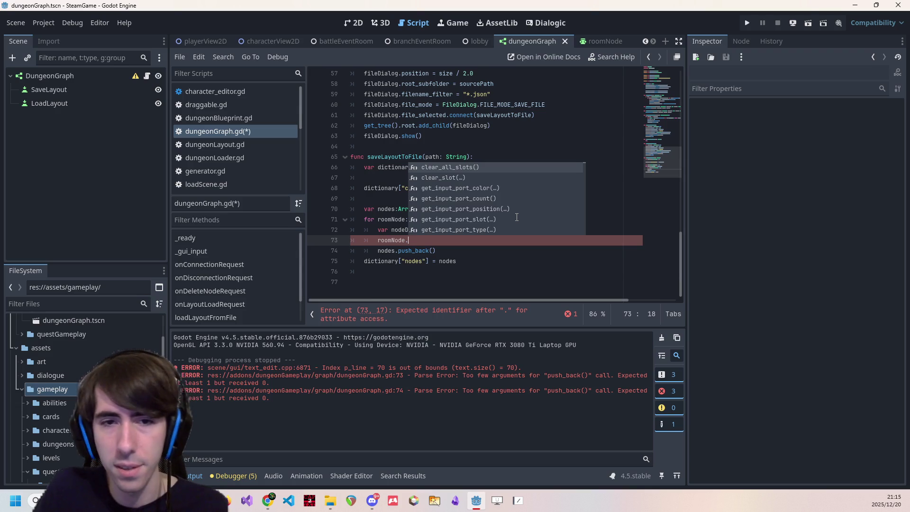
pyautogui.press('Escape')
pyautogui.write('name')
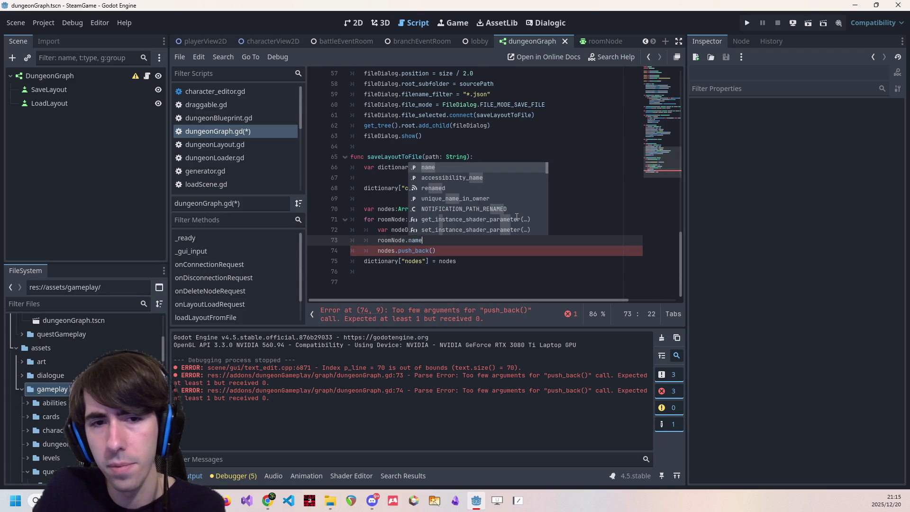
pyautogui.press('Escape')
pyautogui.hotkey('ctrl', 'BackSpace')
pyautogui.hotkey('ctrl', 'BackSpace')
pyautogui.hotkey('ctrl', 'BackSpace')
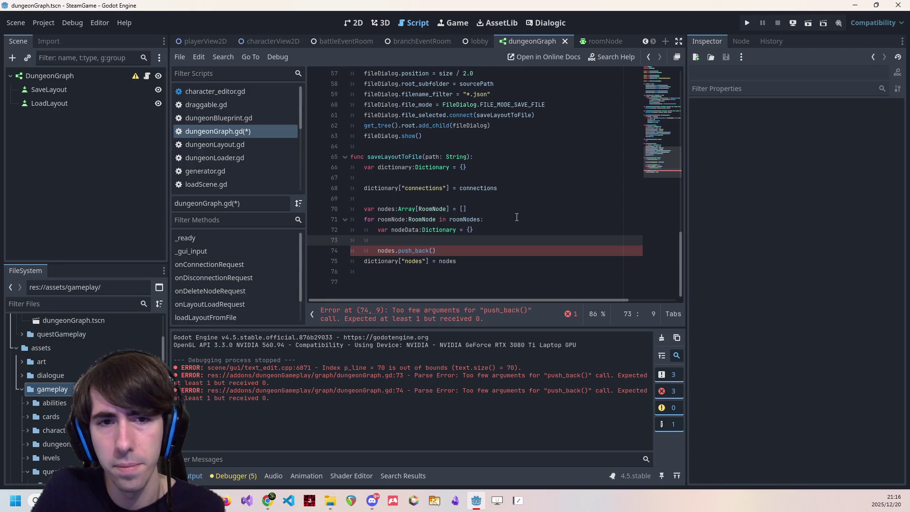
pyautogui.write('nodeData["')
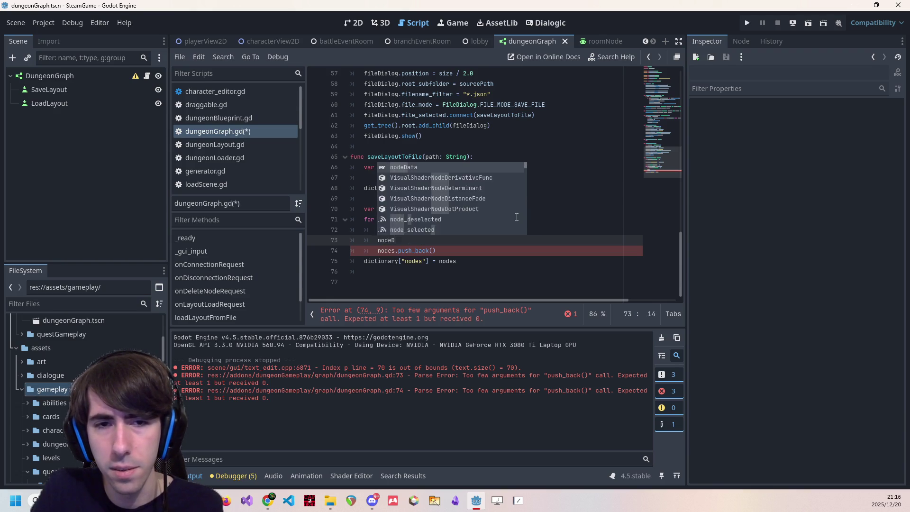
pyautogui.write('name"] = roomNode')
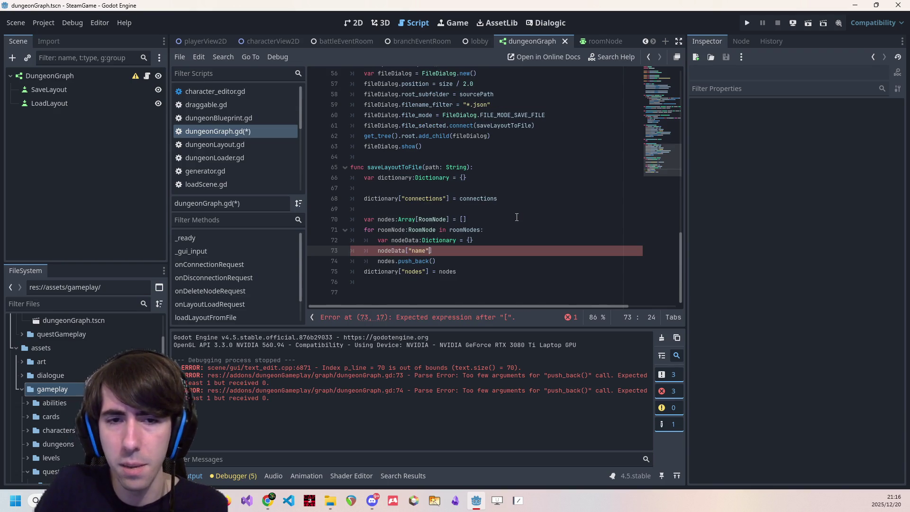
pyautogui.write('.name')
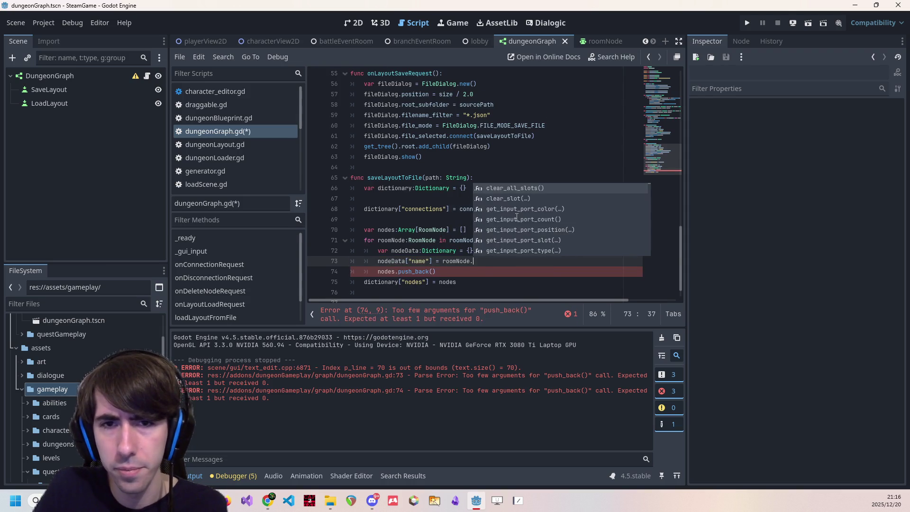
pyautogui.hotkey('ctrl', 's')
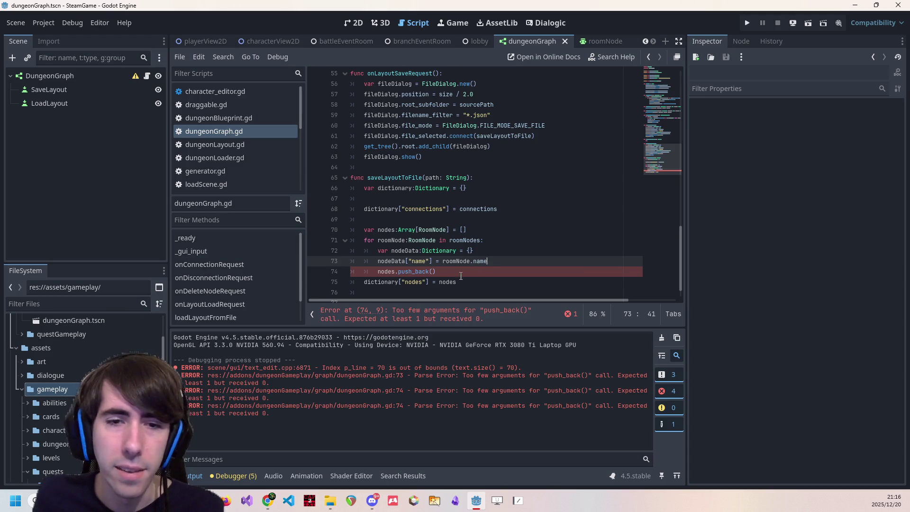
# - Pass nodeData as the push_back argument, save, and show the 2D canvas
pyautogui.doubleClick(404, 251)
pyautogui.hotkey('ctrl', 'c')
pyautogui.click(433, 271)
pyautogui.hotkey('ctrl', 'v')
pyautogui.hotkey('ctrl', 's')
pyautogui.click(353, 23)
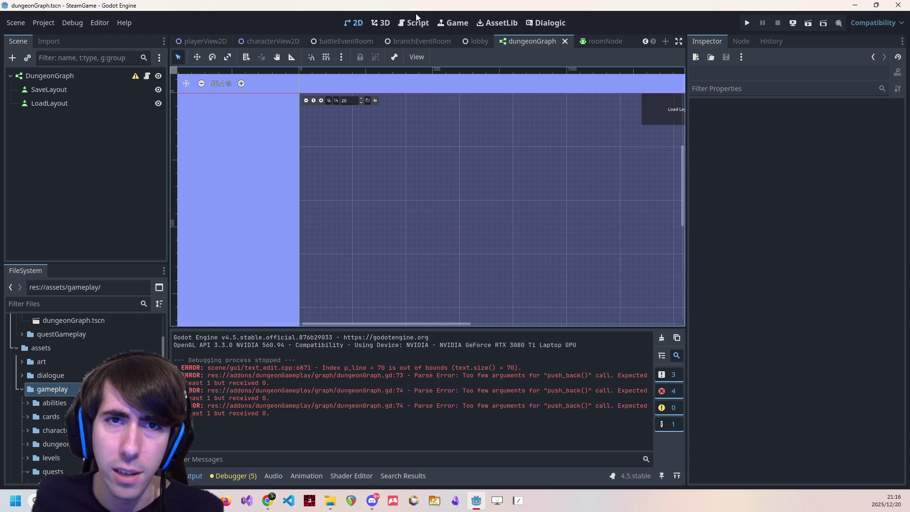